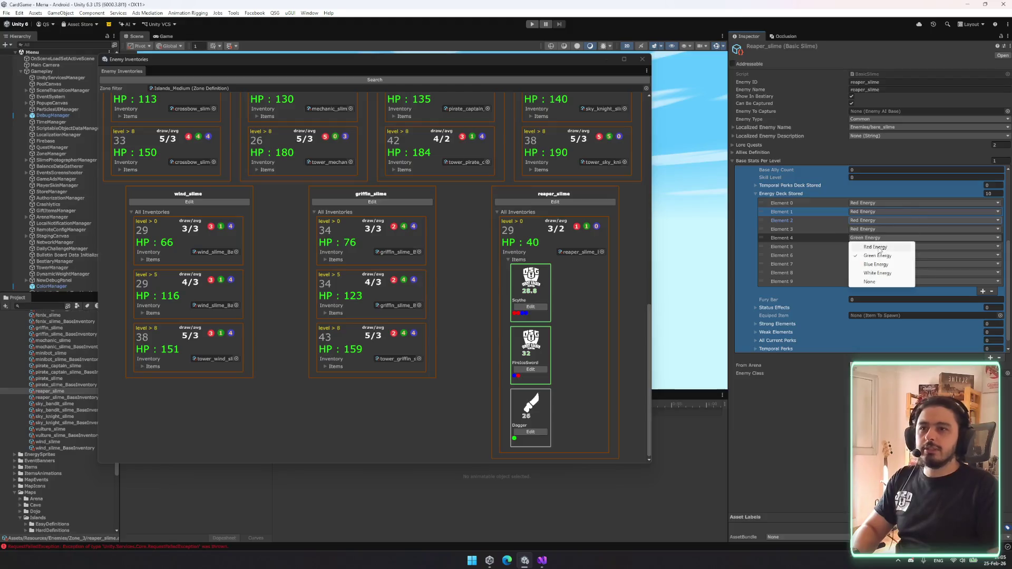
- Assign Red Energy to stored Element 4 and Blue Energy to Elements 5–8
{"action": "left_click", "coordinate": [878, 248]}
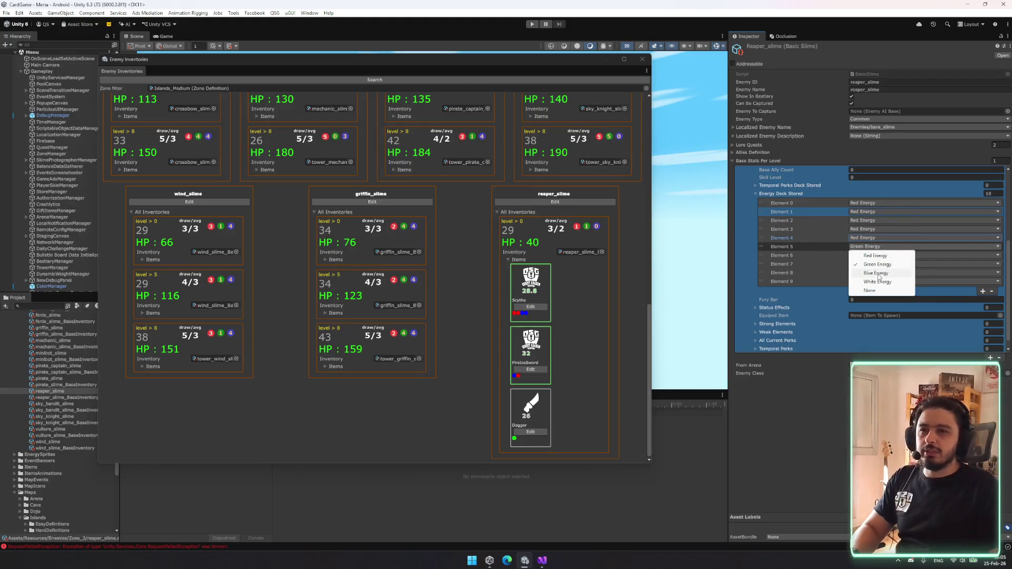
{"action": "left_click", "coordinate": [876, 273]}
{"action": "left_click", "coordinate": [875, 281]}
{"action": "left_click", "coordinate": [875, 282]}
{"action": "left_click", "coordinate": [875, 264]}
{"action": "left_click", "coordinate": [875, 291]}
{"action": "left_click", "coordinate": [875, 273]}
{"action": "left_click", "coordinate": [874, 299]}
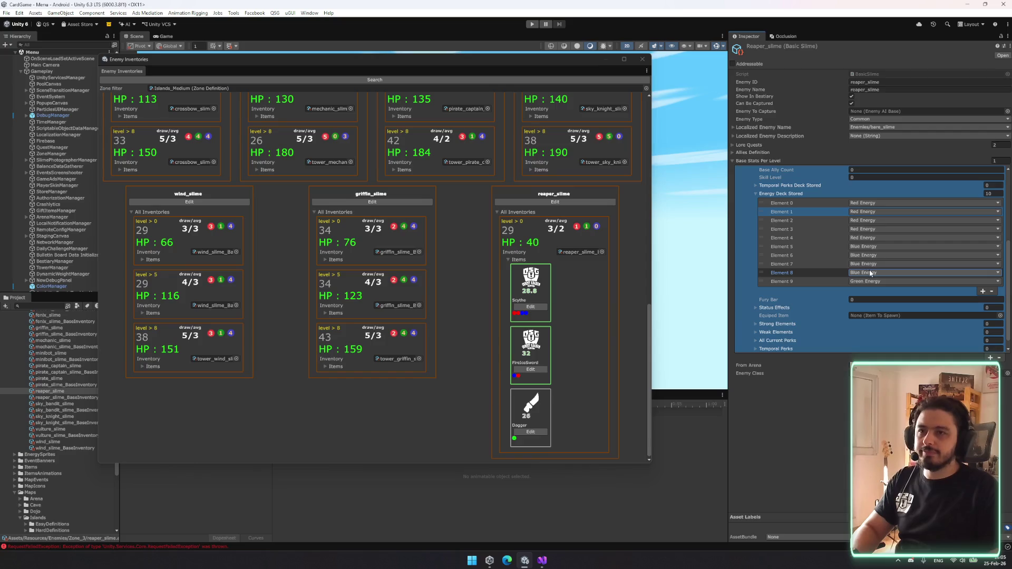
- Switch Element 4 to Blue Energy and reorder the stored energy entries
{"action": "left_click", "coordinate": [867, 238]}
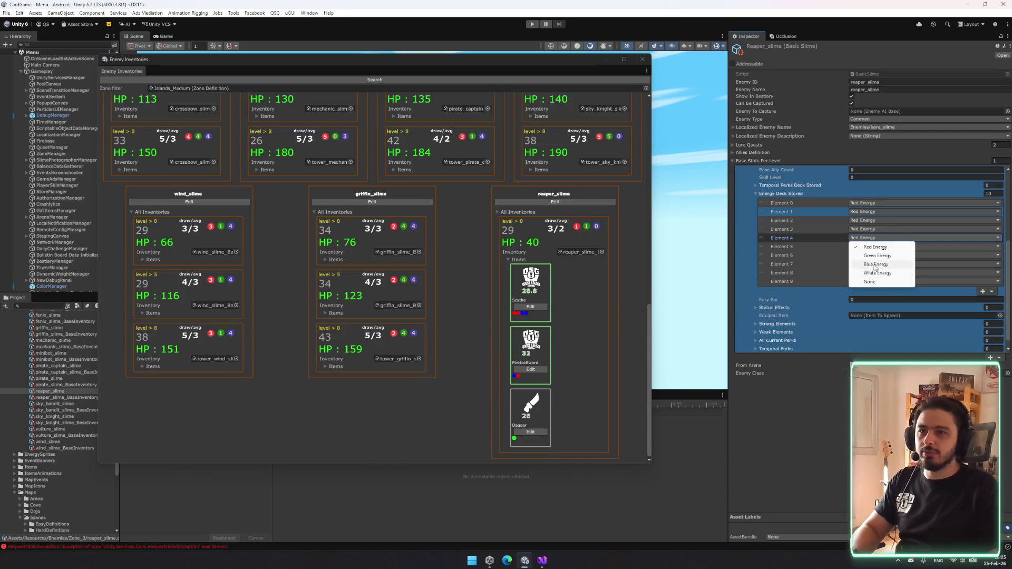
{"action": "left_click", "coordinate": [876, 264]}
{"action": "left_click_drag", "start_coordinate": [770, 268], "coordinate": [768, 277]}
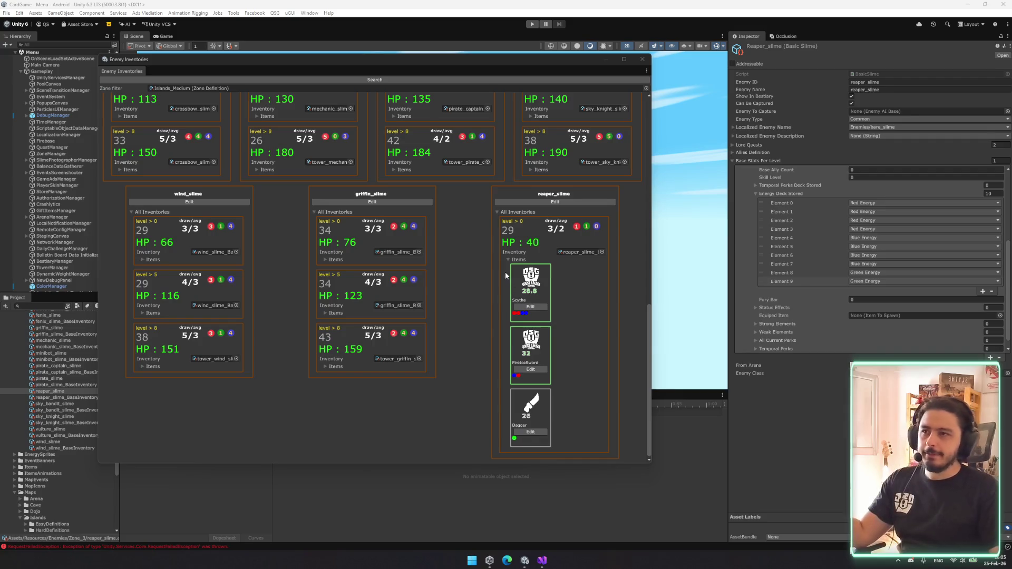
{"action": "left_click", "coordinate": [815, 264]}
{"action": "scroll", "coordinate": [816, 265], "scroll_direction": "down", "scroll_amount": 1}
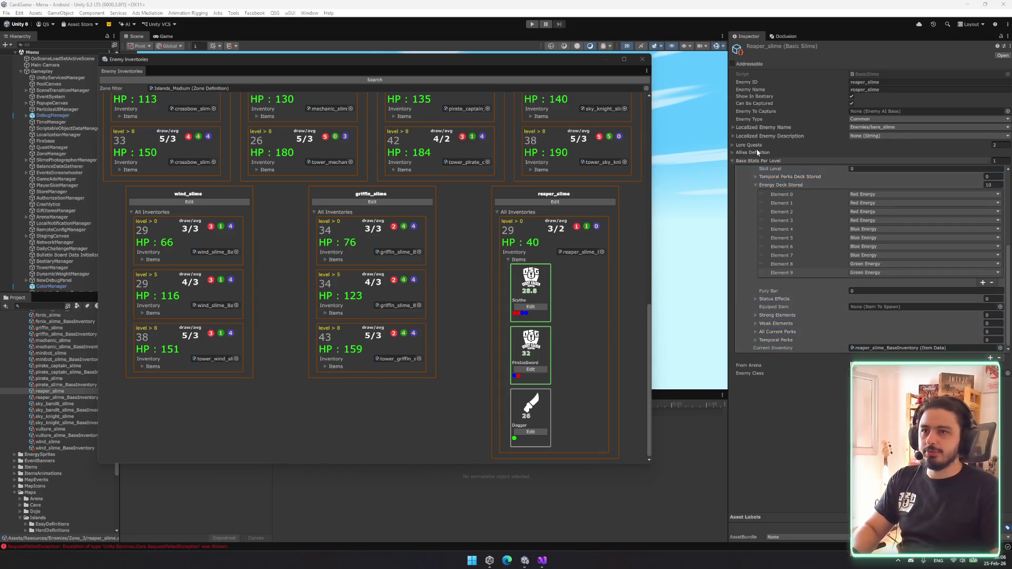
{"action": "left_click", "coordinate": [895, 273]}
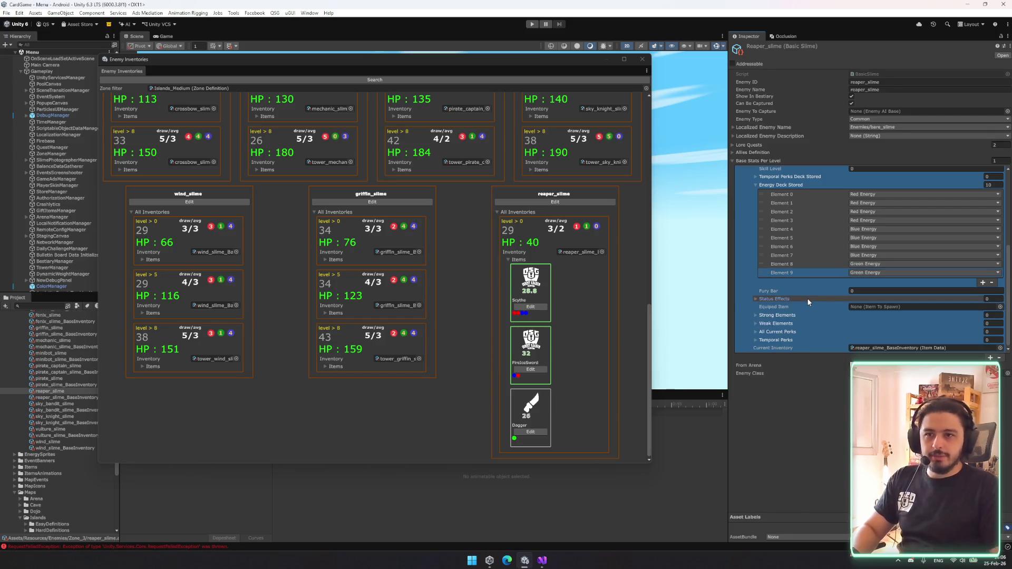
{"action": "scroll", "coordinate": [799, 274], "scroll_direction": "up", "scroll_amount": 5}
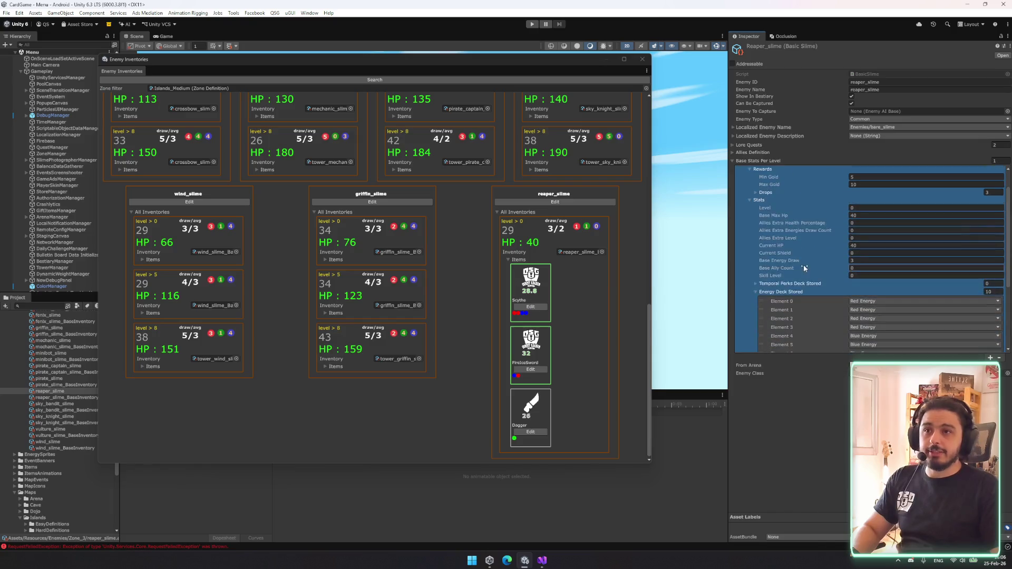
{"action": "scroll", "coordinate": [510, 342], "scroll_direction": "up", "scroll_amount": 5}
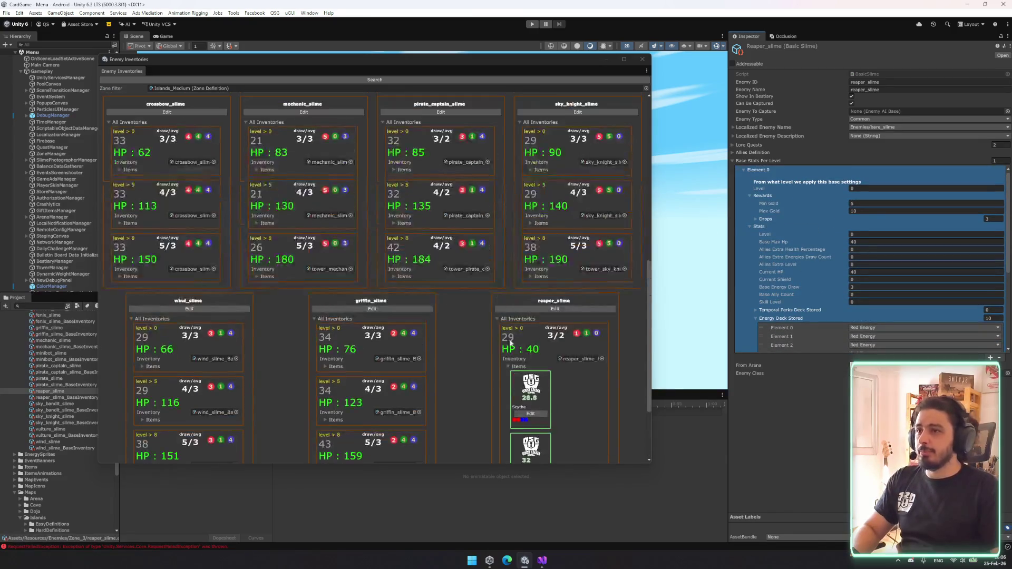
{"action": "scroll", "coordinate": [186, 224], "scroll_direction": "up", "scroll_amount": 15}
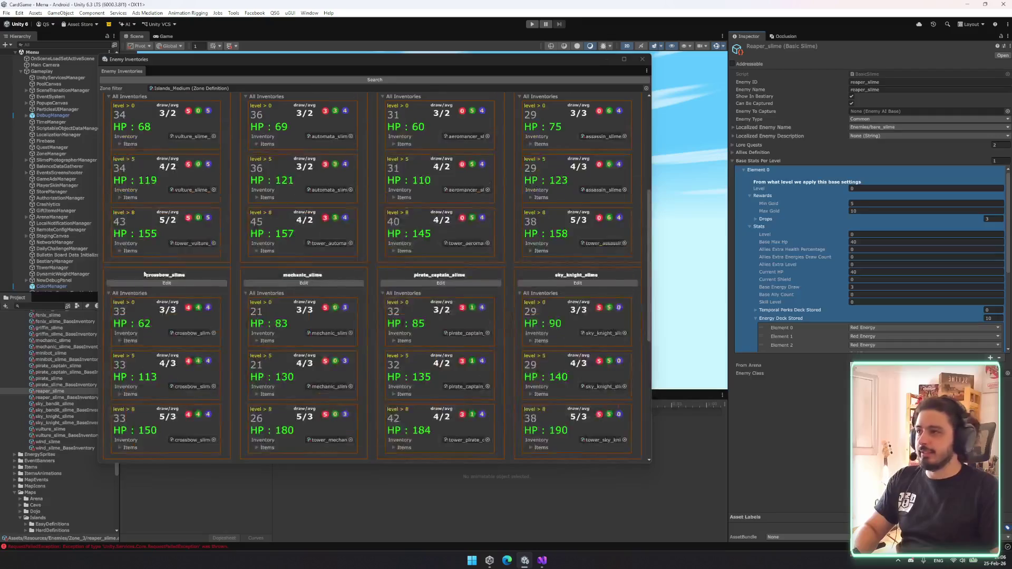
{"action": "scroll", "coordinate": [186, 224], "scroll_direction": "up", "scroll_amount": 3}
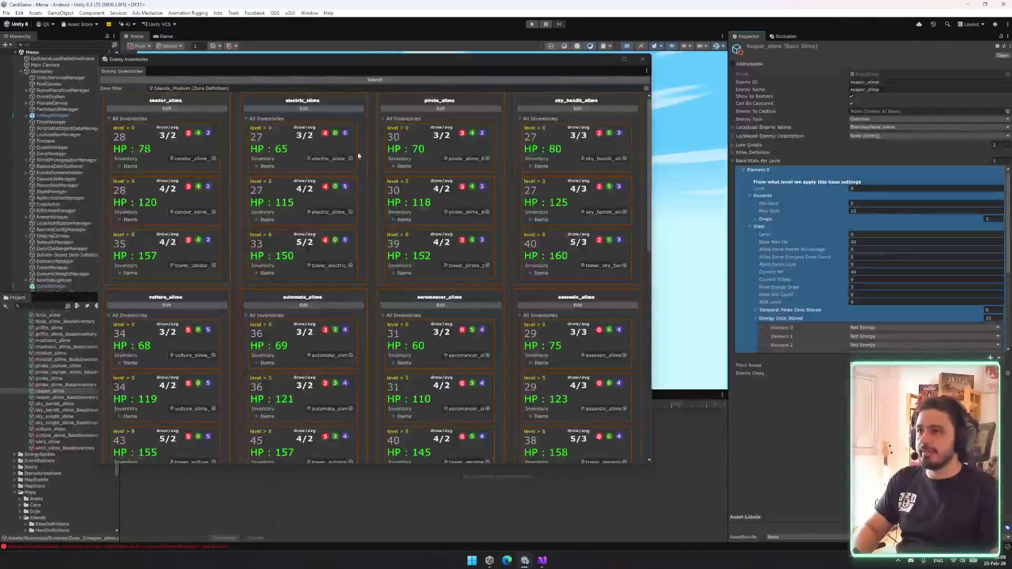
{"action": "scroll", "coordinate": [521, 163], "scroll_direction": "down", "scroll_amount": 15}
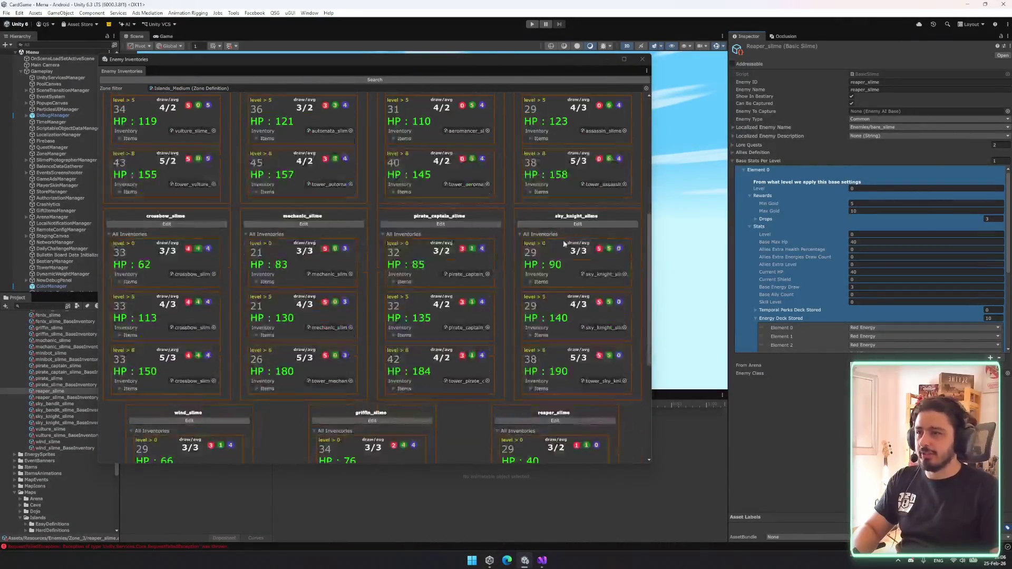
{"action": "scroll", "coordinate": [531, 264], "scroll_direction": "down", "scroll_amount": 7}
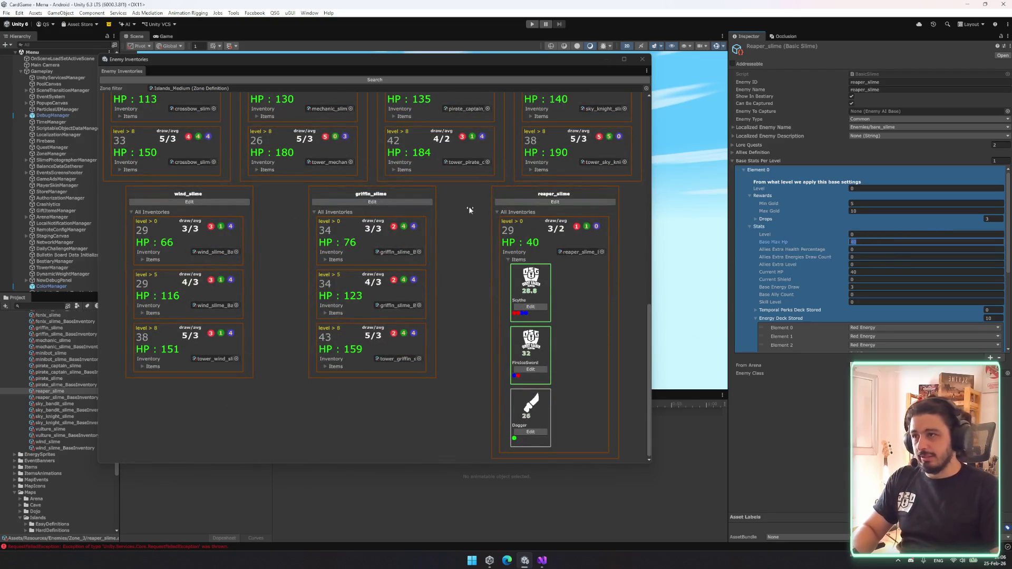
{"action": "type", "text": "84"}
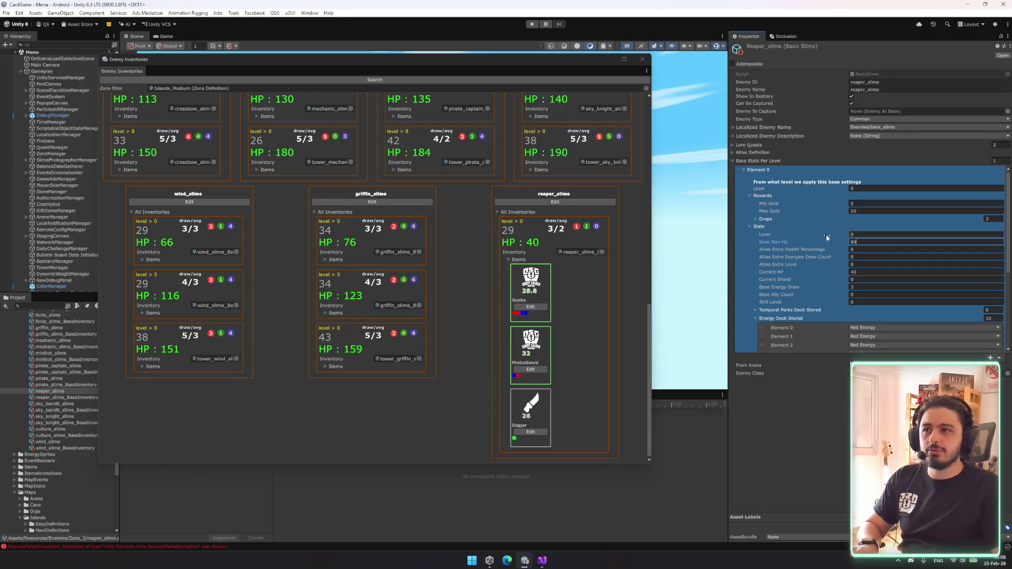
- Enter 84 as the first level's Current HP
{"action": "scroll", "coordinate": [285, 195], "scroll_direction": "up", "scroll_amount": 15}
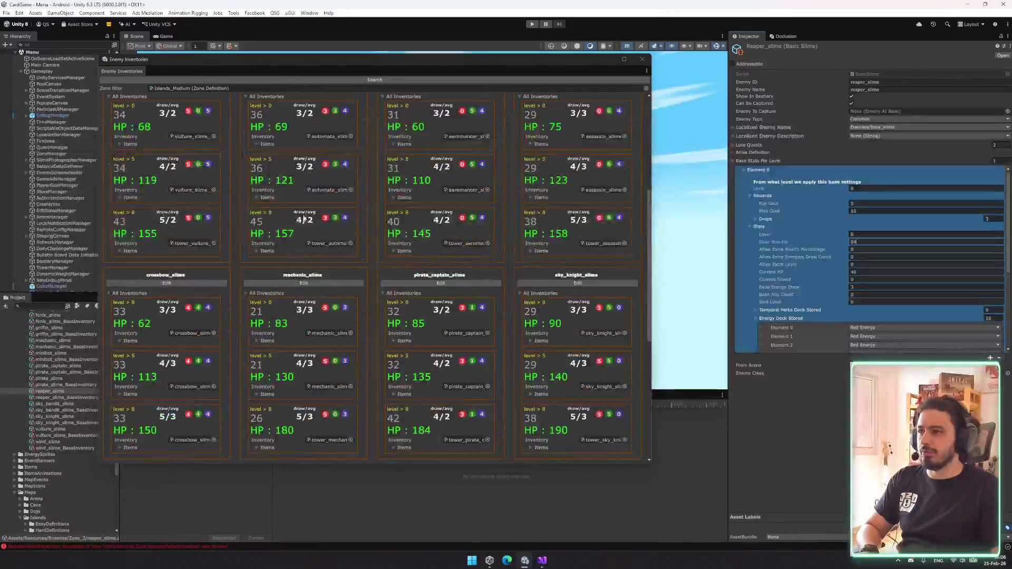
{"action": "scroll", "coordinate": [235, 214], "scroll_direction": "down", "scroll_amount": 5}
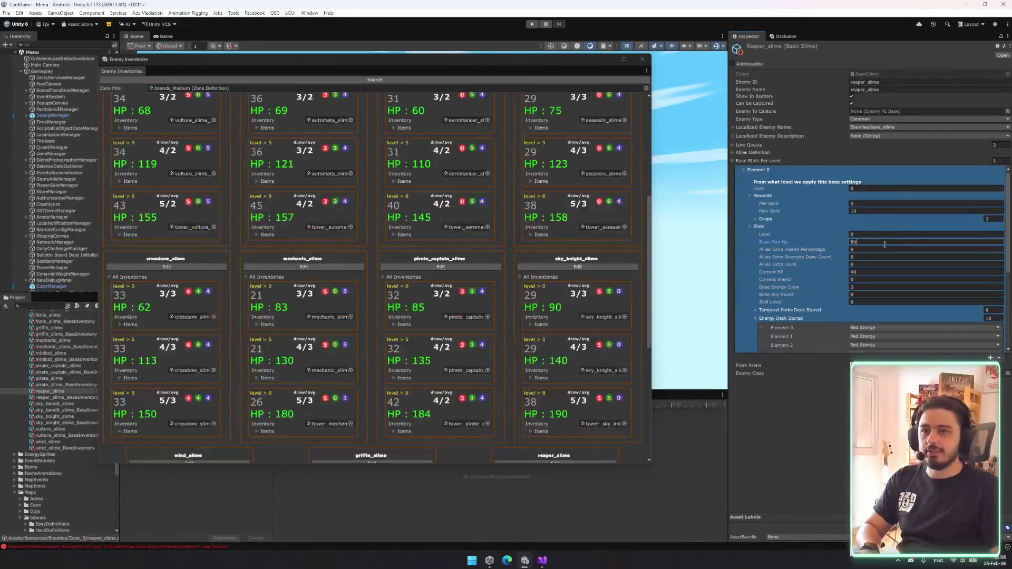
{"action": "double_click", "coordinate": [856, 272]}
{"action": "type", "text": "84"}
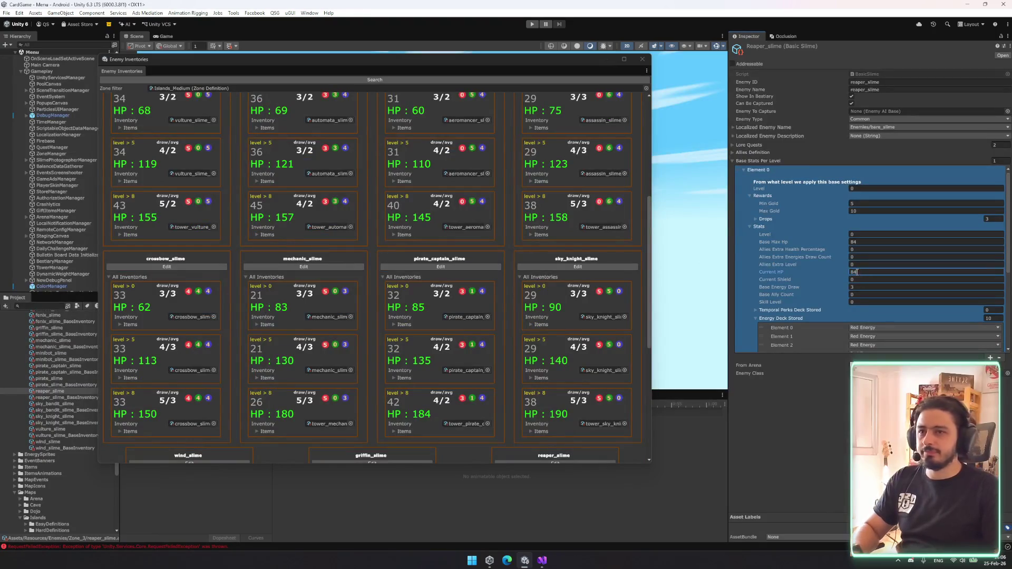
- Expand and collapse the level's Drops list, then collapse reaper_slime's item list
{"action": "left_click", "coordinate": [767, 222]}
{"action": "left_click", "coordinate": [770, 220]}
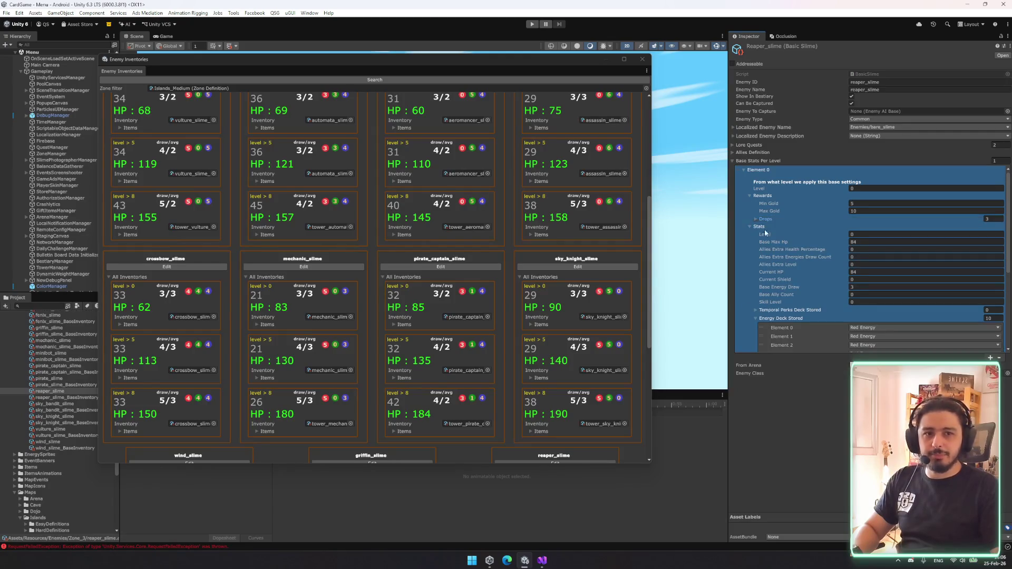
{"action": "scroll", "coordinate": [770, 254], "scroll_direction": "down", "scroll_amount": 1}
{"action": "scroll", "coordinate": [534, 413], "scroll_direction": "down", "scroll_amount": 5}
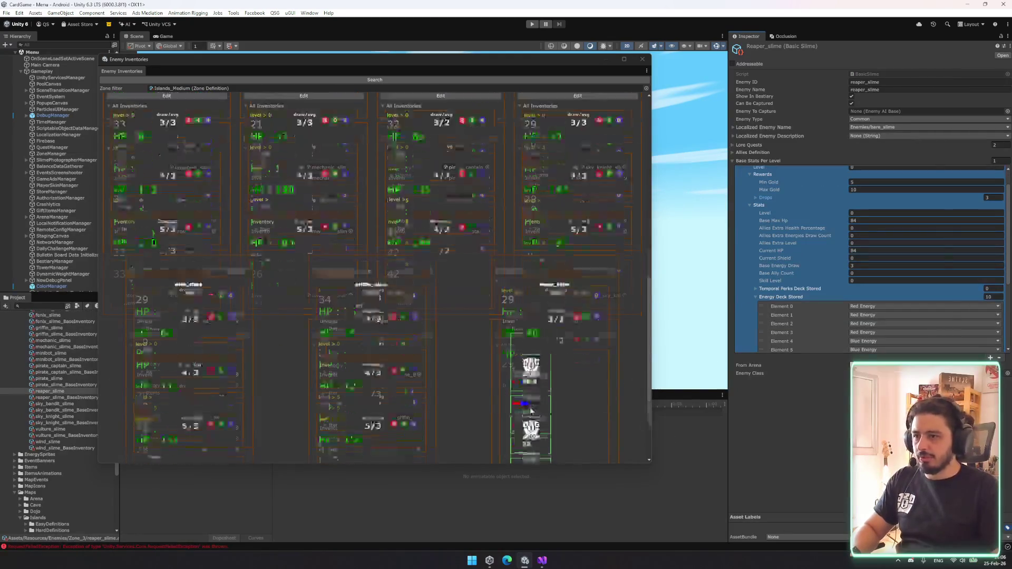
{"action": "left_click", "coordinate": [509, 264]}
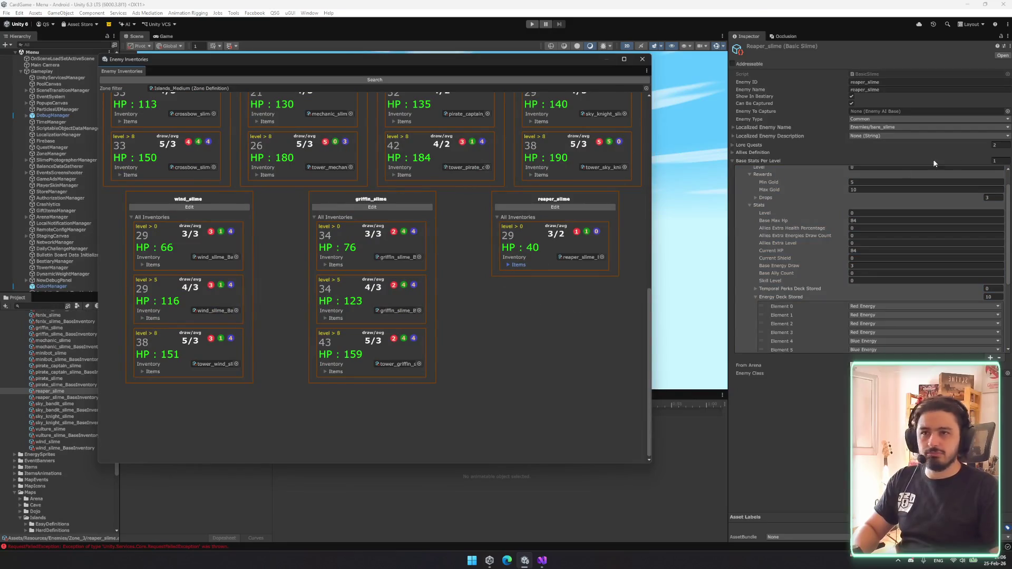
- Add base-stat levels for reaper_slime and set the first level's Min Gold to 10
{"action": "left_click", "coordinate": [995, 161]}
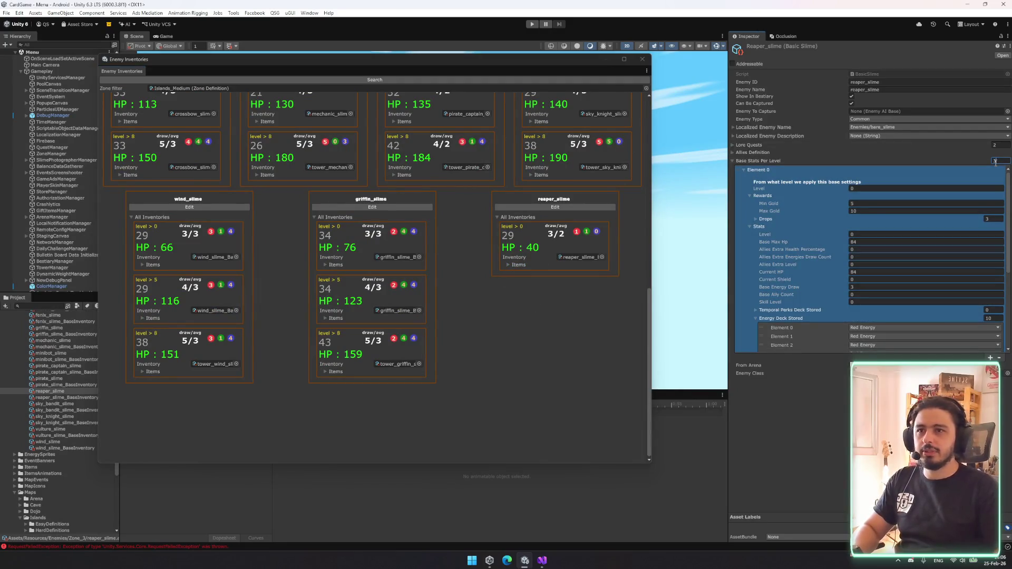
{"action": "scroll", "coordinate": [836, 271], "scroll_direction": "down", "scroll_amount": 1}
{"action": "scroll", "coordinate": [836, 272], "scroll_direction": "up", "scroll_amount": 1}
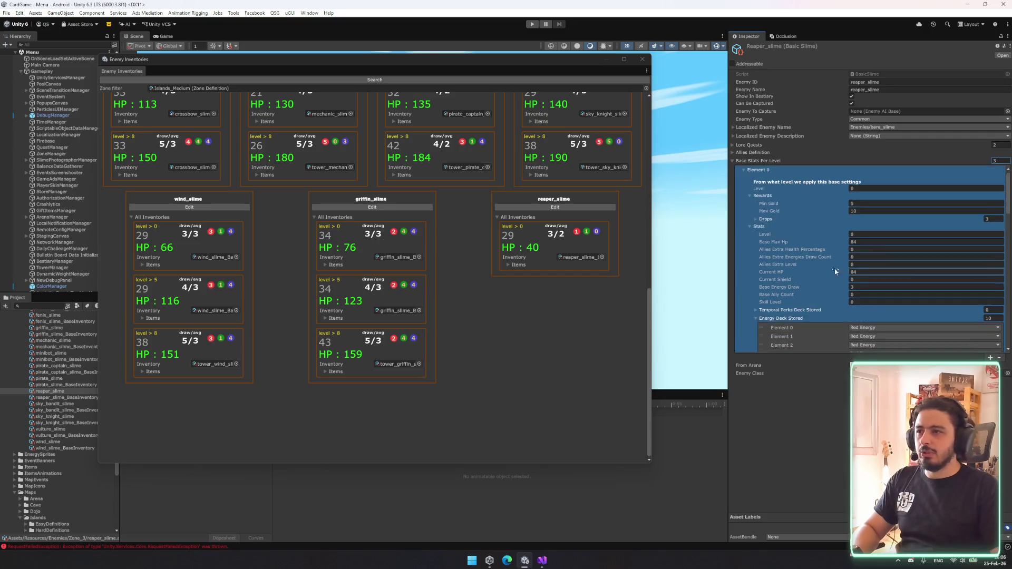
{"action": "left_click", "coordinate": [861, 204]}
{"action": "type", "text": "10"}
{"action": "key", "text": "Tab"}
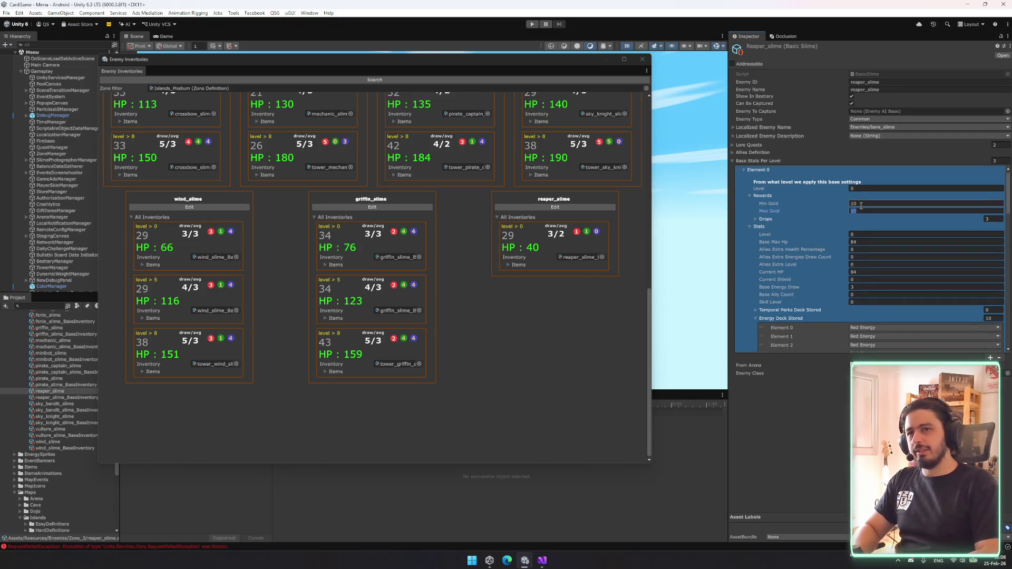
- Edit Element 1's Min Gold and give Element 2 a 20–25 gold range
{"action": "scroll", "coordinate": [861, 238], "scroll_direction": "down", "scroll_amount": 5}
{"action": "left_click", "coordinate": [860, 267]}
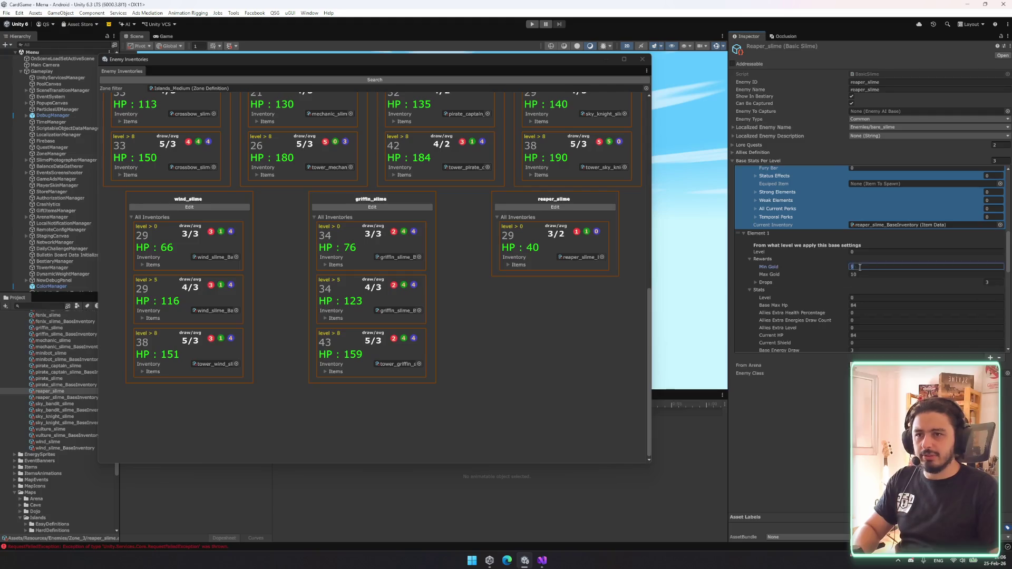
{"action": "scroll", "coordinate": [865, 294], "scroll_direction": "down", "scroll_amount": 5}
{"action": "scroll", "coordinate": [850, 291], "scroll_direction": "down", "scroll_amount": 1}
{"action": "left_click", "coordinate": [869, 232]}
{"action": "type", "text": "20"}
{"action": "key", "text": "Tab"}
{"action": "type", "text": "25"}
{"action": "left_click", "coordinate": [865, 210]}
- Set Element 1's stats Level to 5
{"action": "left_click", "coordinate": [871, 217]}
{"action": "scroll", "coordinate": [875, 242], "scroll_direction": "up", "scroll_amount": 5}
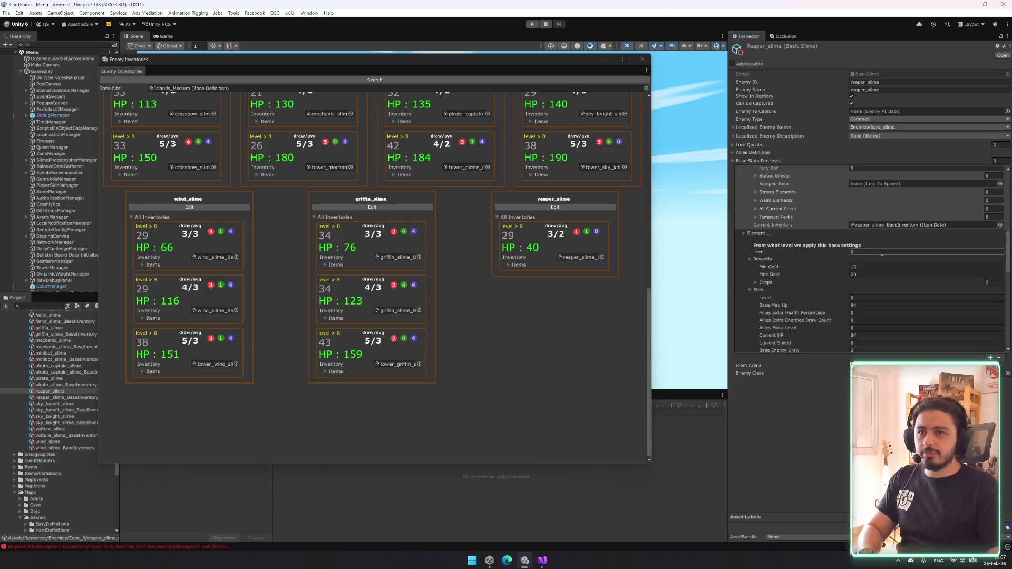
{"action": "left_click", "coordinate": [863, 255]}
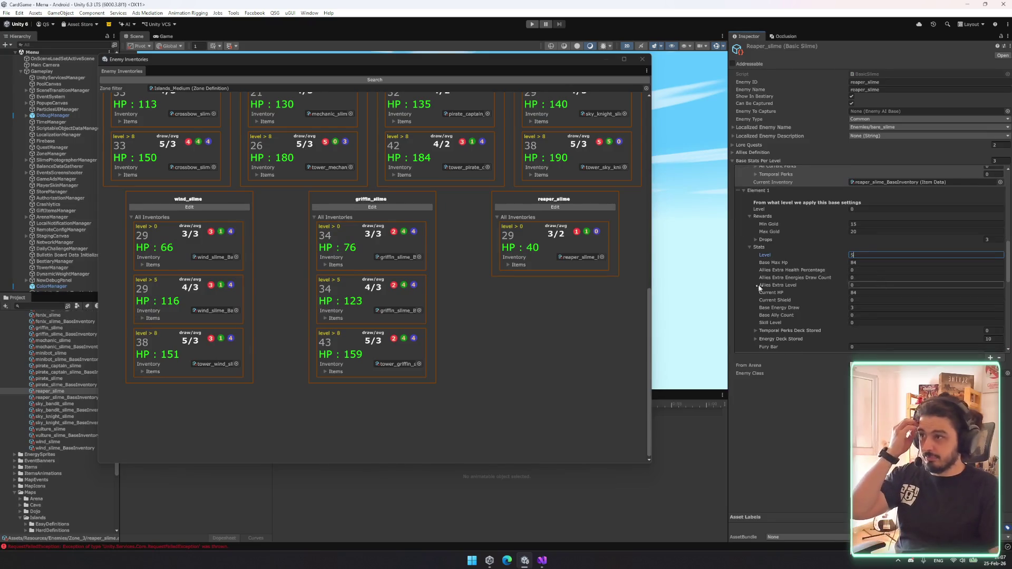
{"action": "type", "text": "5"}
{"action": "scroll", "coordinate": [178, 253], "scroll_direction": "up", "scroll_amount": 4}
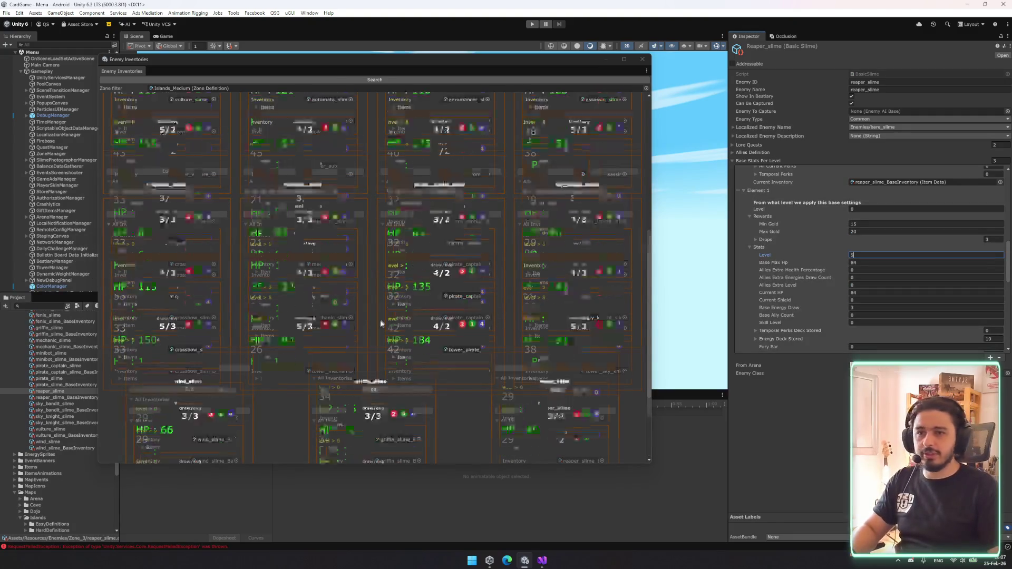
{"action": "scroll", "coordinate": [410, 315], "scroll_direction": "down", "scroll_amount": 3}
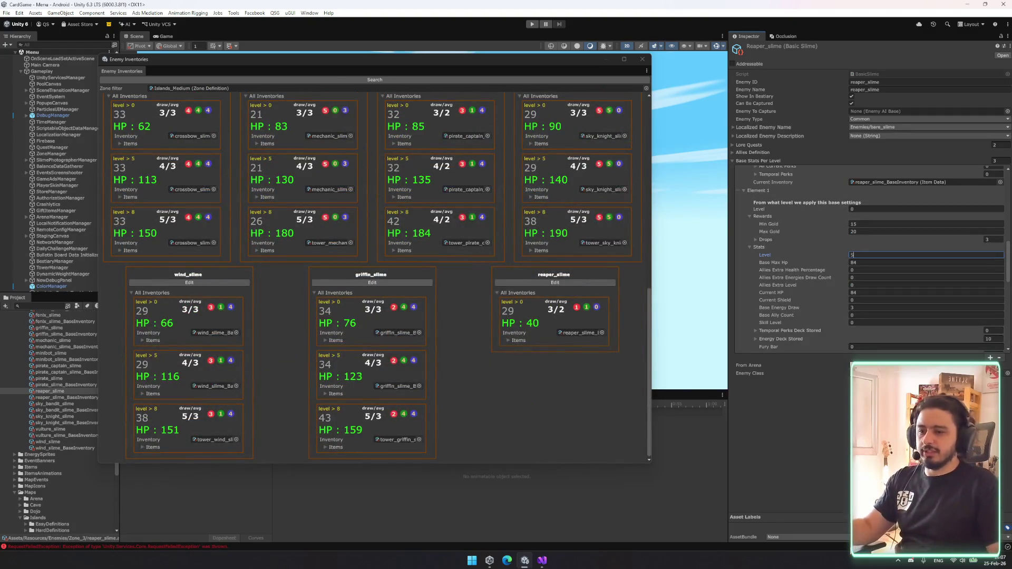
{"action": "left_click", "coordinate": [651, 516]}
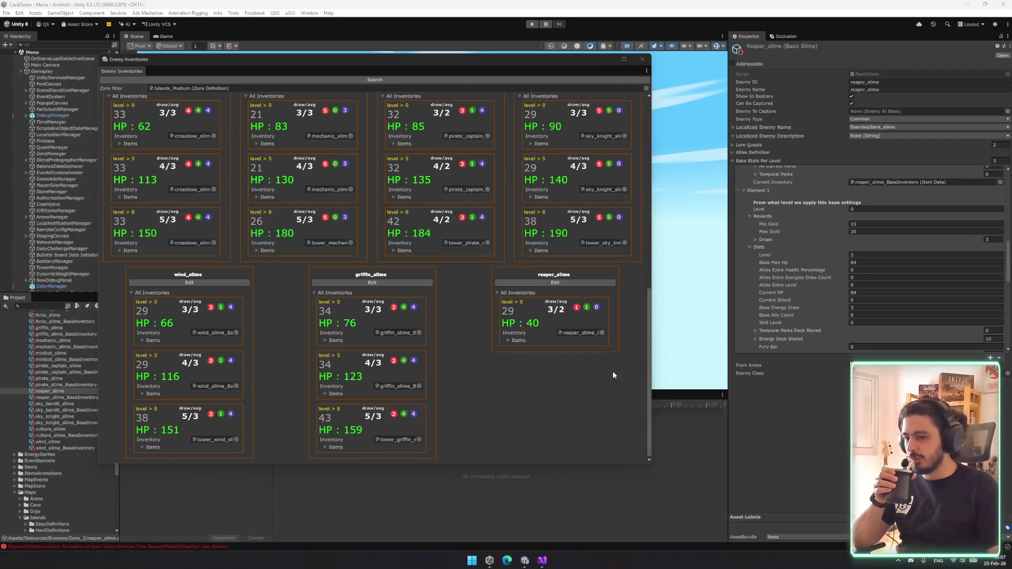
- Expand and collapse the stored energy deck list to review it
{"action": "scroll", "coordinate": [903, 252], "scroll_direction": "down", "scroll_amount": 3}
{"action": "left_click", "coordinate": [903, 252]}
{"action": "scroll", "coordinate": [890, 263], "scroll_direction": "up", "scroll_amount": 2}
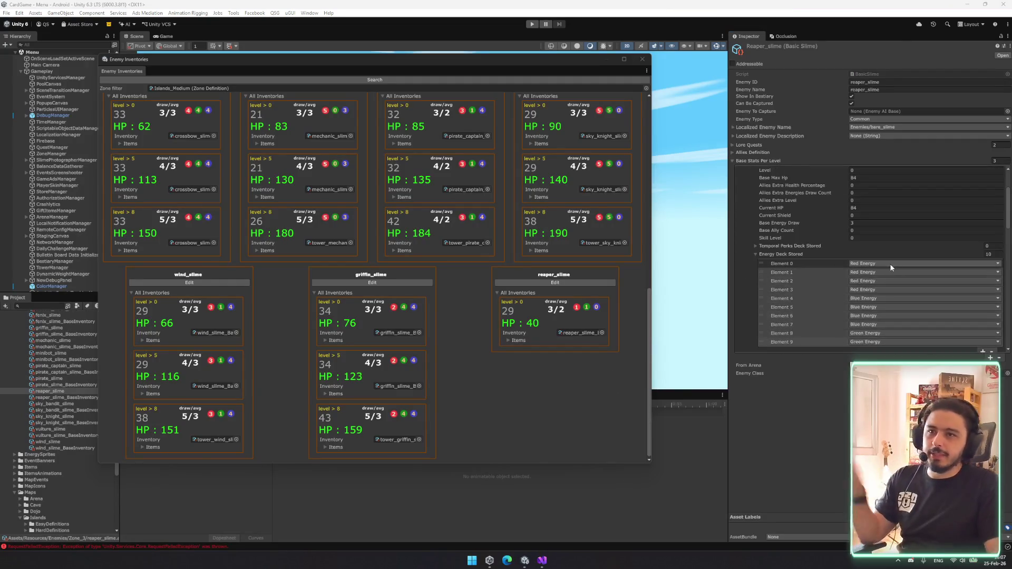
{"action": "left_click", "coordinate": [782, 255]}
{"action": "scroll", "coordinate": [842, 246], "scroll_direction": "up", "scroll_amount": 3}
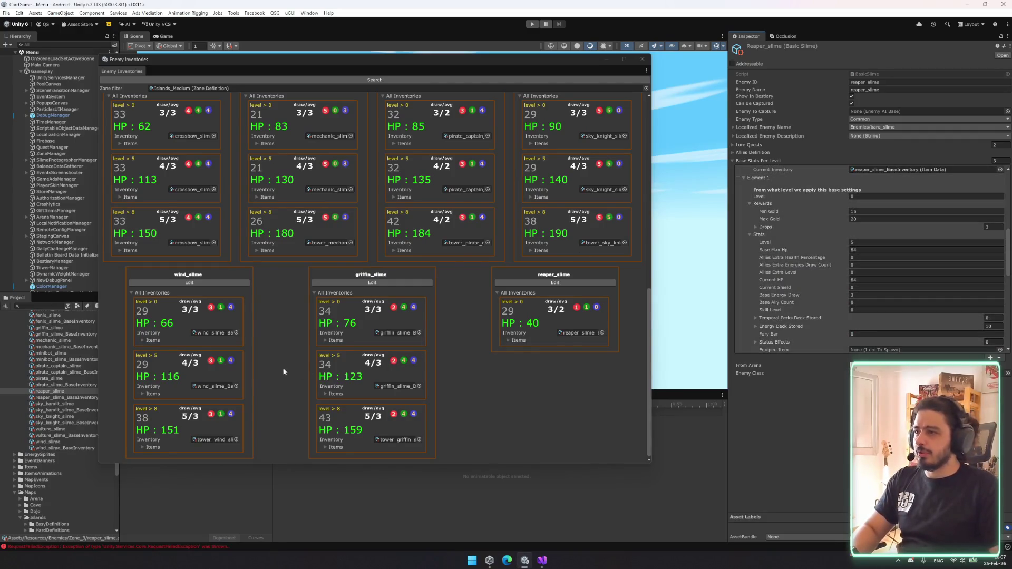
{"action": "scroll", "coordinate": [283, 372], "scroll_direction": "up", "scroll_amount": 3}
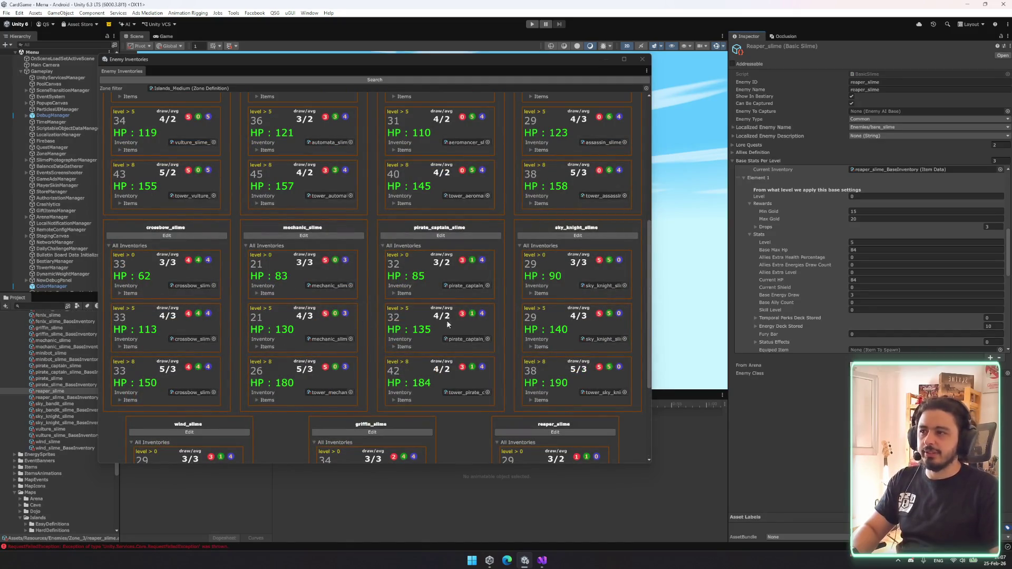
- Give level 5 a base max and current HP of 133 and energy draw 4
{"action": "scroll", "coordinate": [447, 324], "scroll_direction": "up", "scroll_amount": 1}
{"action": "scroll", "coordinate": [881, 229], "scroll_direction": "down", "scroll_amount": 3}
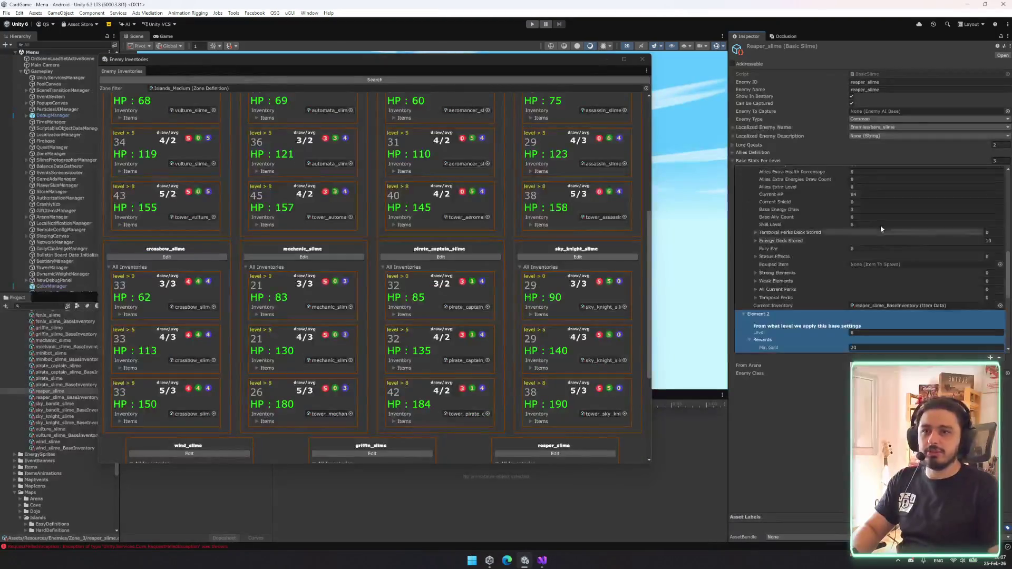
{"action": "scroll", "coordinate": [875, 227], "scroll_direction": "up", "scroll_amount": 8}
{"action": "scroll", "coordinate": [866, 216], "scroll_direction": "down", "scroll_amount": 1}
{"action": "left_click", "coordinate": [774, 203]}
{"action": "type", "text": "133"}
{"action": "left_click", "coordinate": [877, 324]}
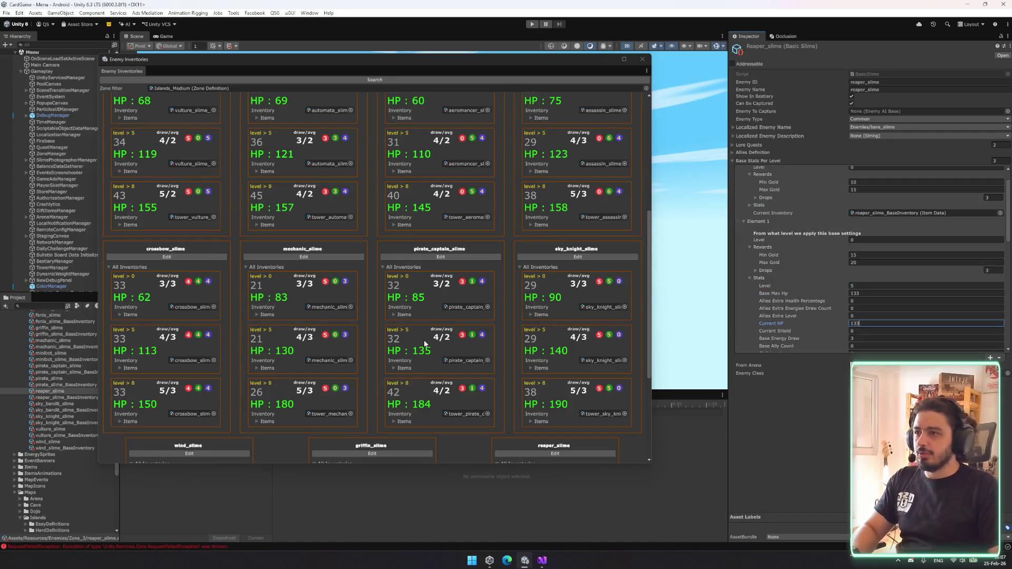
{"action": "key", "text": "Tab"}
{"action": "key", "text": "Tab"}
{"action": "type", "text": "4"}
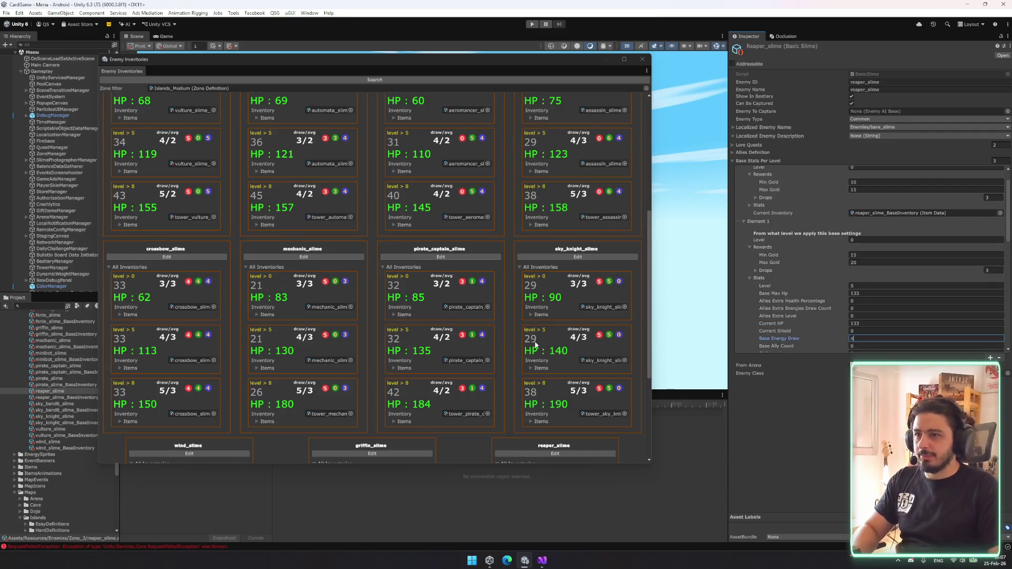
- Refresh the Enemy Inventories overview so reaper_slime lists three level entries
{"action": "scroll", "coordinate": [881, 331], "scroll_direction": "down", "scroll_amount": 1}
{"action": "scroll", "coordinate": [881, 332], "scroll_direction": "down", "scroll_amount": 4}
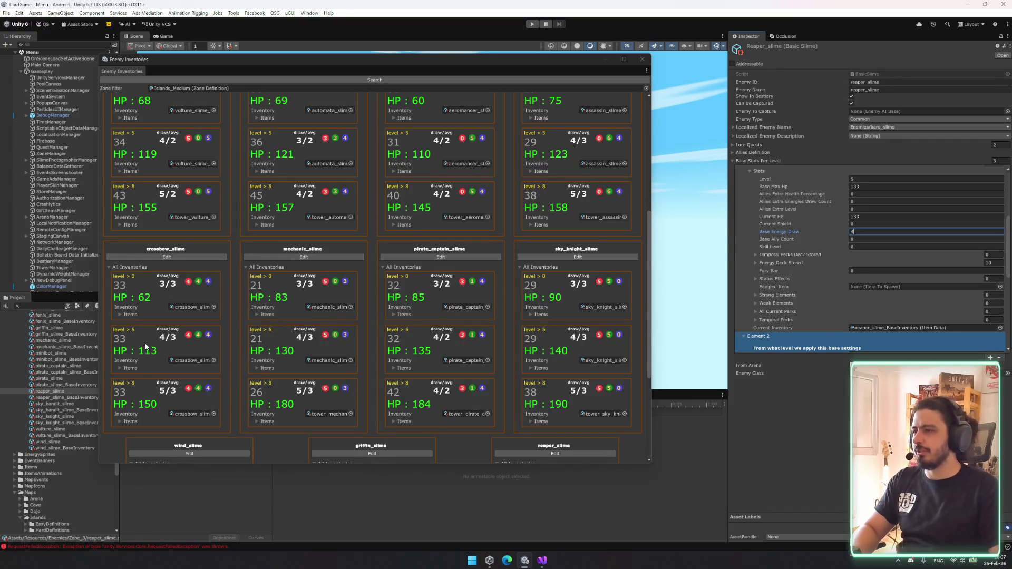
{"action": "scroll", "coordinate": [134, 349], "scroll_direction": "down", "scroll_amount": 2}
{"action": "scroll", "coordinate": [313, 356], "scroll_direction": "down", "scroll_amount": 2}
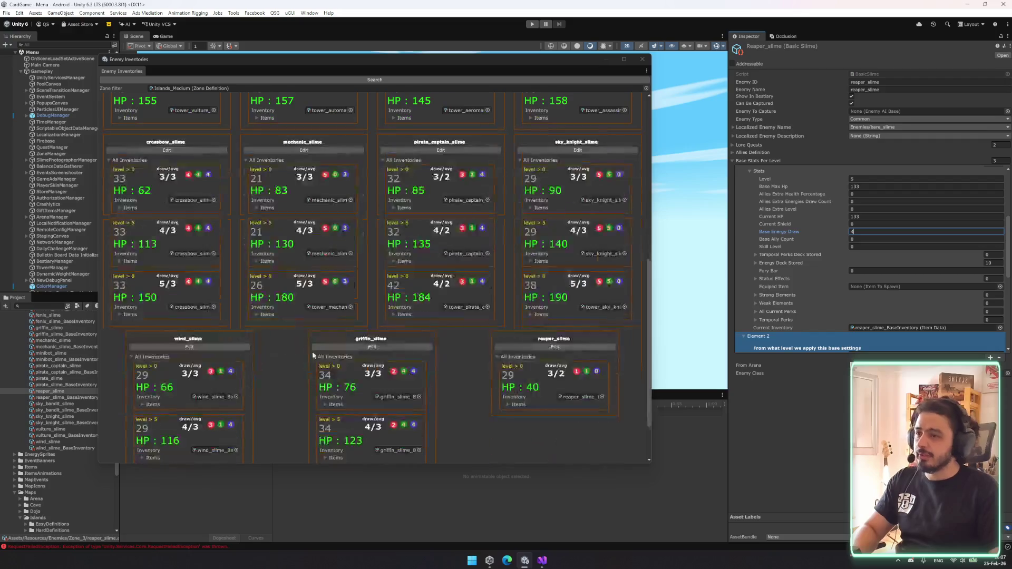
{"action": "scroll", "coordinate": [348, 356], "scroll_direction": "down", "scroll_amount": 2}
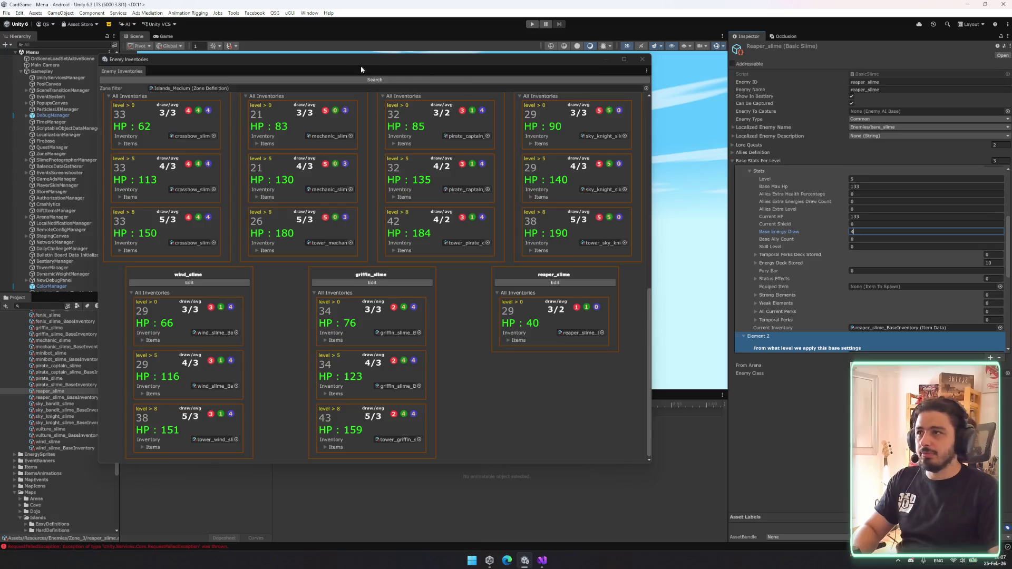
{"action": "left_click", "coordinate": [344, 81]}
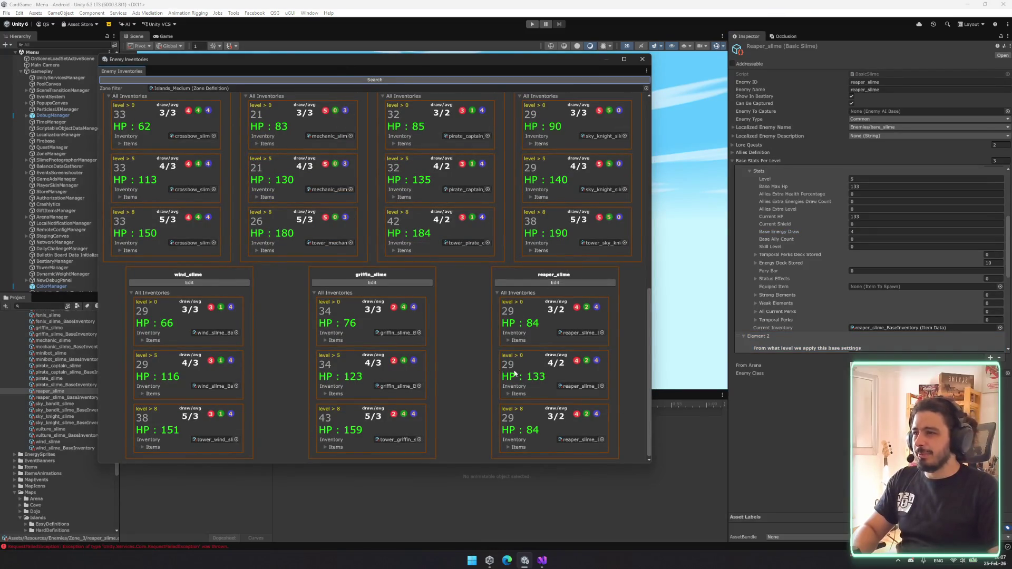
- Set level 8's energy draw to 5 and its current and base max HP to 182
{"action": "scroll", "coordinate": [818, 205], "scroll_direction": "down", "scroll_amount": 5}
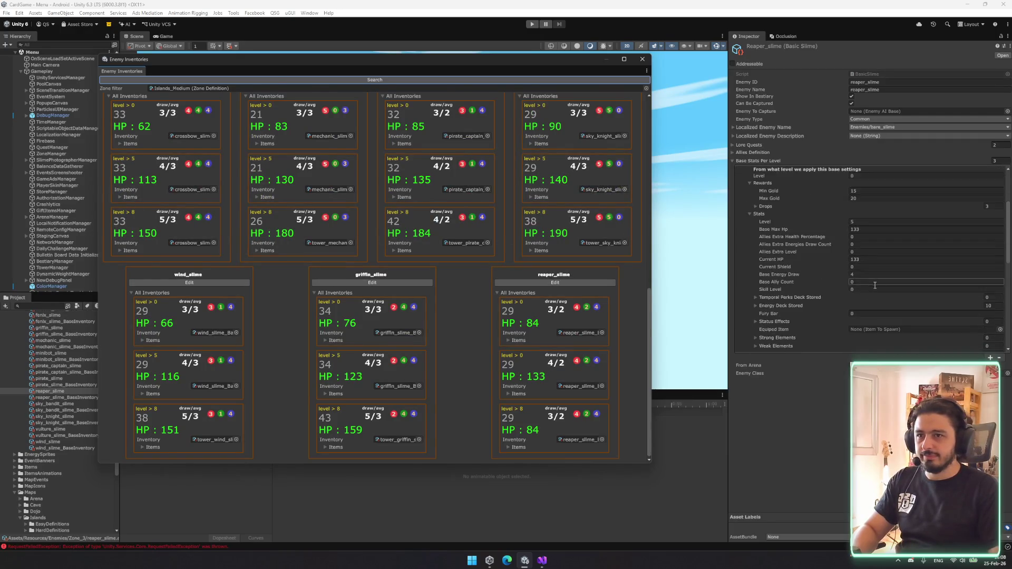
{"action": "scroll", "coordinate": [865, 295], "scroll_direction": "down", "scroll_amount": 4}
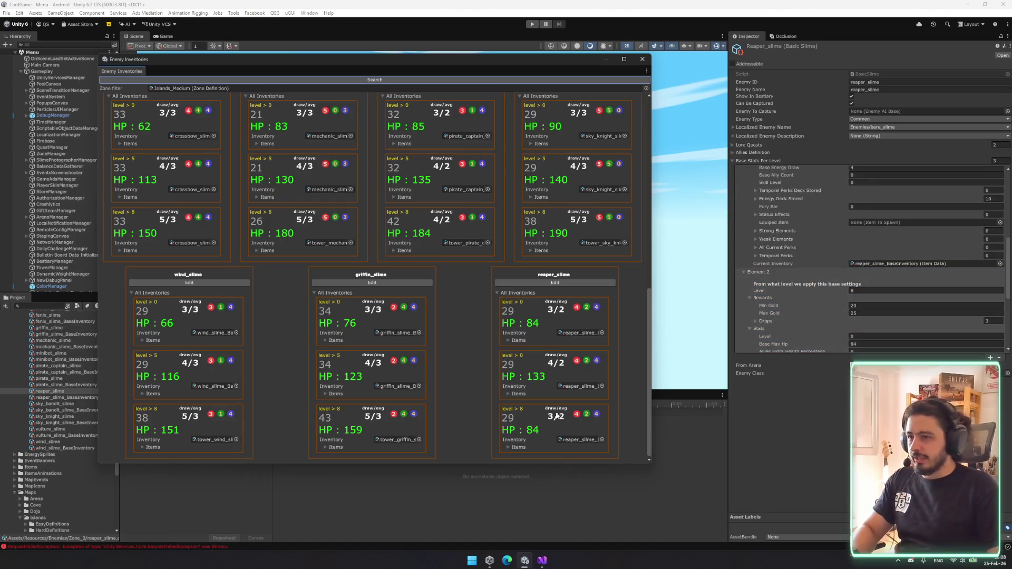
{"action": "scroll", "coordinate": [910, 277], "scroll_direction": "down", "scroll_amount": 2}
{"action": "left_click", "coordinate": [868, 325]}
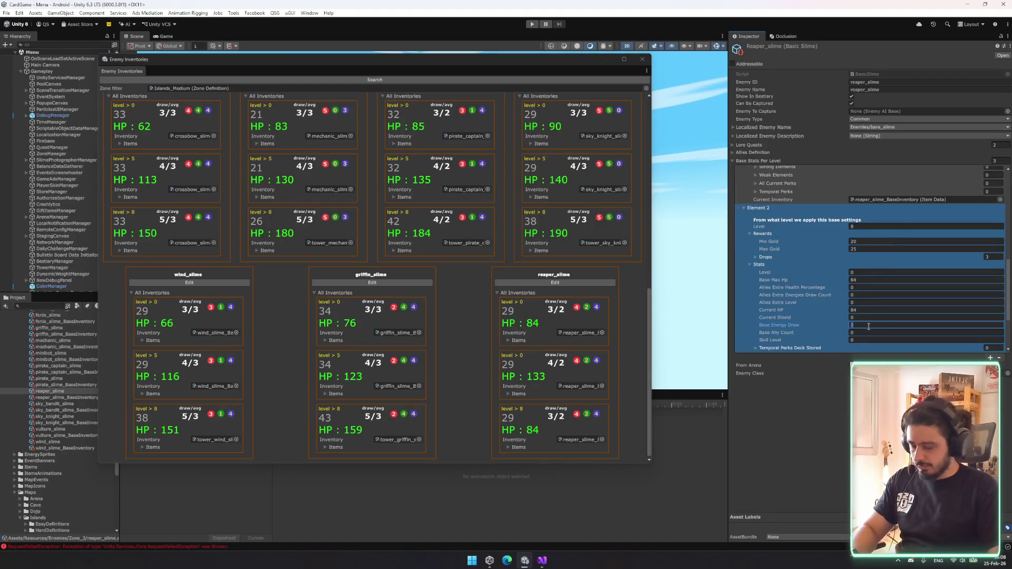
{"action": "type", "text": "5"}
{"action": "left_click", "coordinate": [866, 310]}
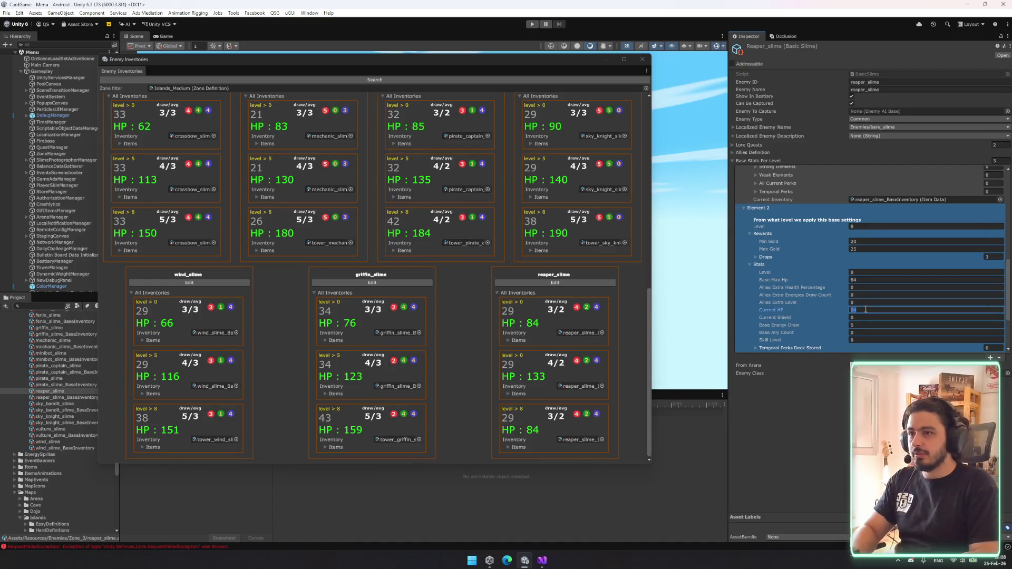
{"action": "type", "text": "180"}
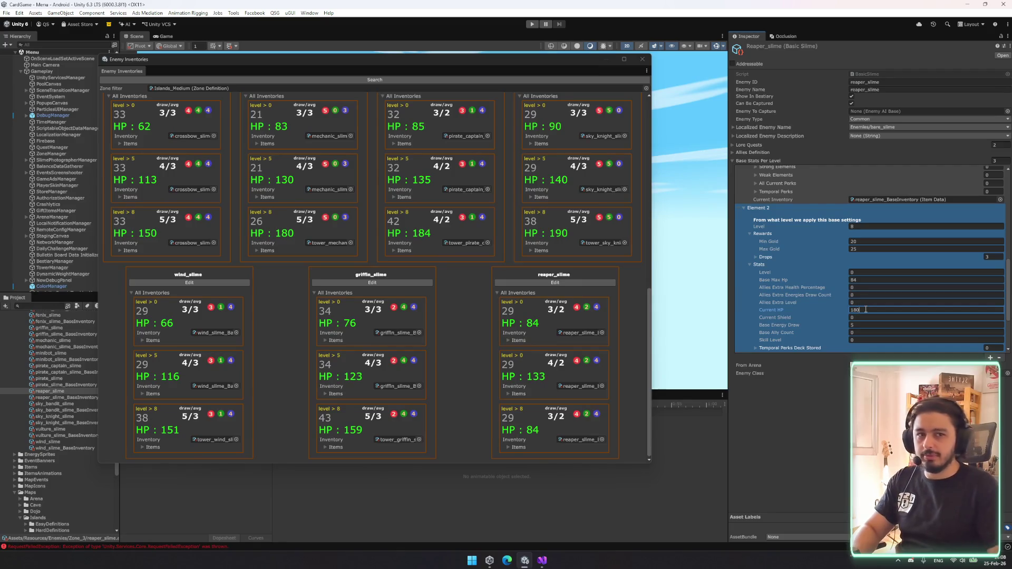
{"action": "left_click", "coordinate": [852, 280]}
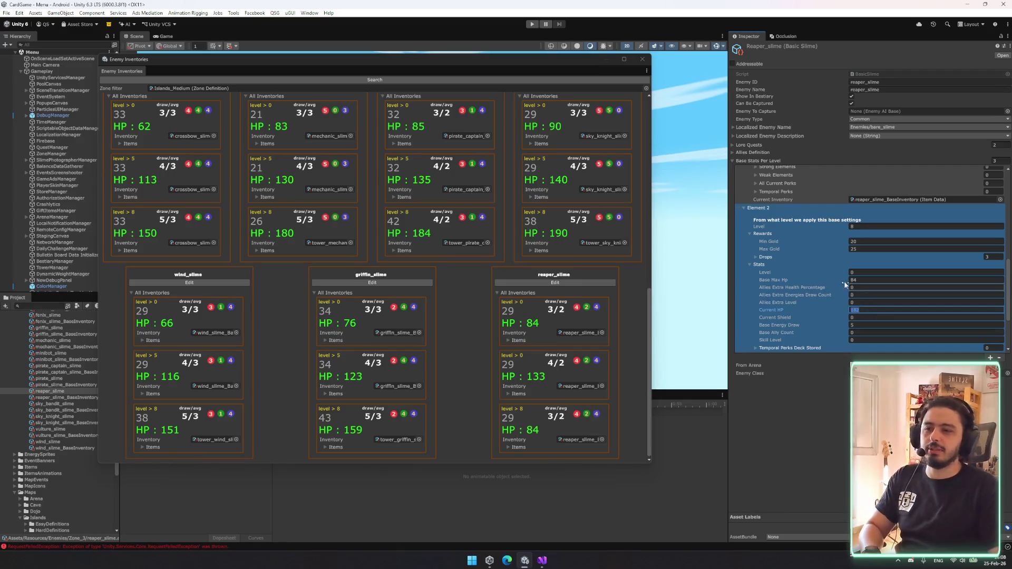
{"action": "type", "text": "182"}
{"action": "left_click", "coordinate": [491, 80]}
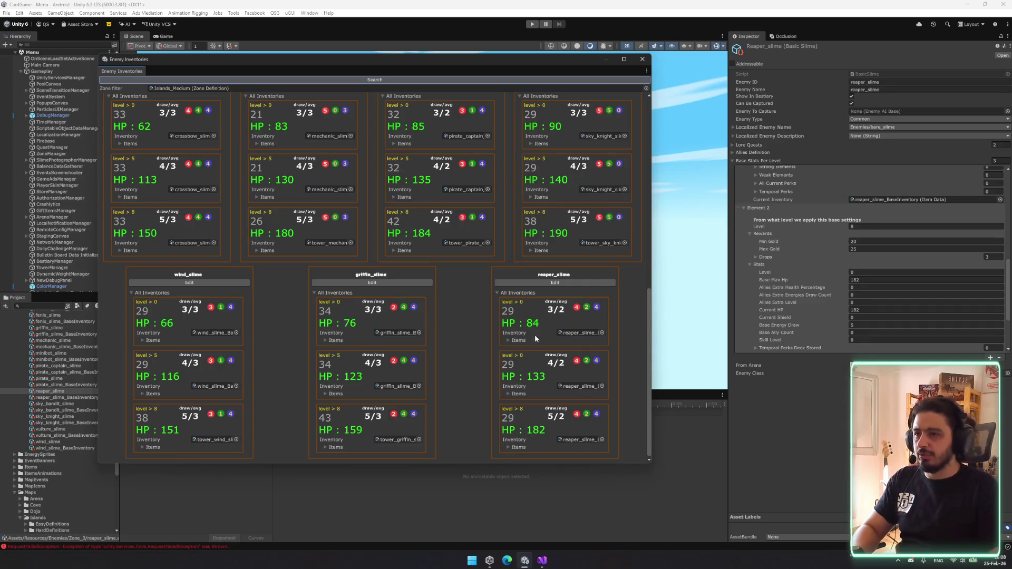
- Check the level 8 items list in the overview and move the inventories window right
{"action": "left_click", "coordinate": [518, 449]}
{"action": "scroll", "coordinate": [496, 372], "scroll_direction": "down", "scroll_amount": 5}
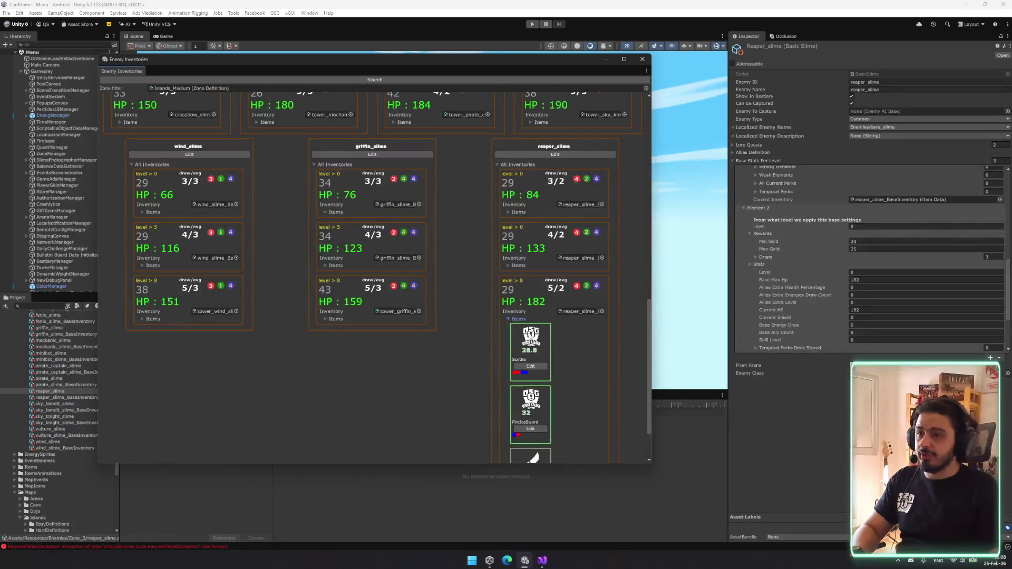
{"action": "scroll", "coordinate": [539, 381], "scroll_direction": "down", "scroll_amount": 2}
{"action": "left_click", "coordinate": [519, 259]}
{"action": "scroll", "coordinate": [551, 388], "scroll_direction": "up", "scroll_amount": 5}
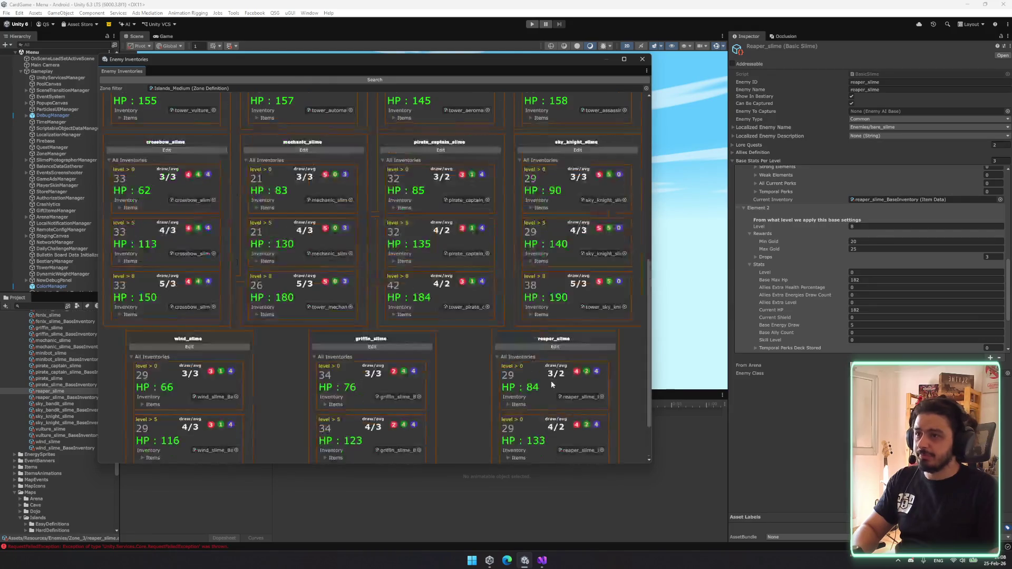
{"action": "scroll", "coordinate": [551, 388], "scroll_direction": "up", "scroll_amount": 2}
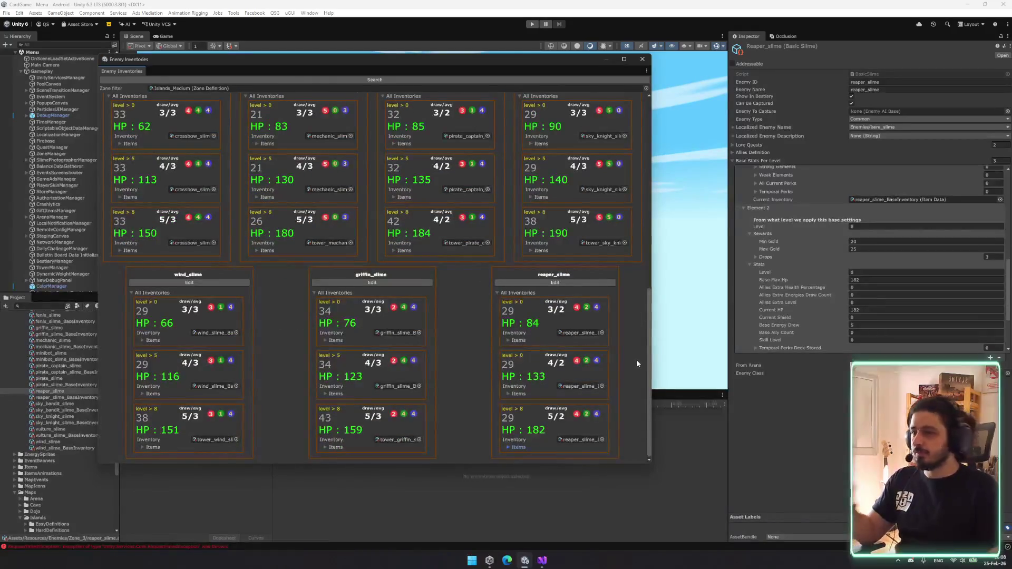
{"action": "left_click", "coordinate": [948, 255]}
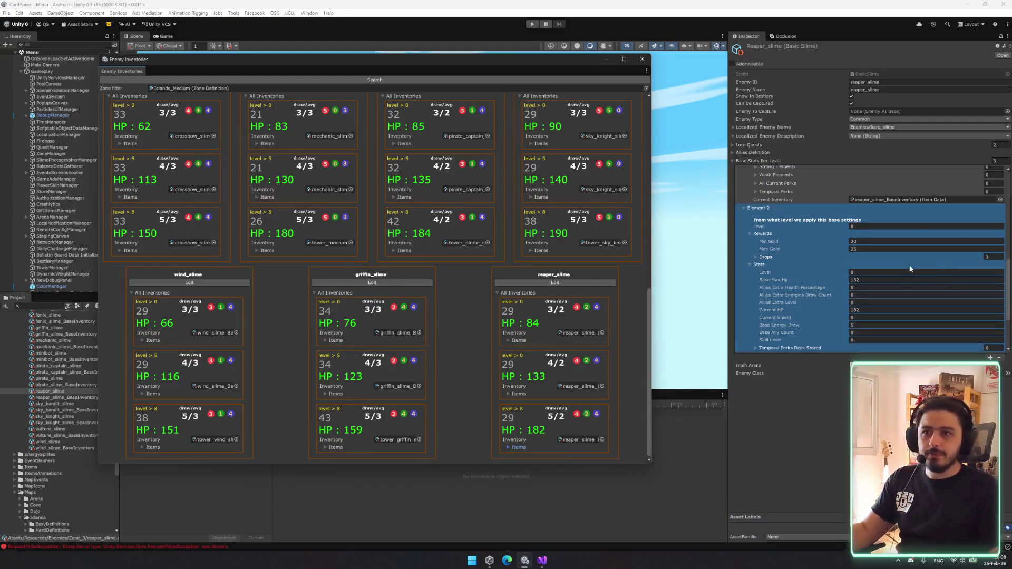
{"action": "left_click", "coordinate": [553, 395]}
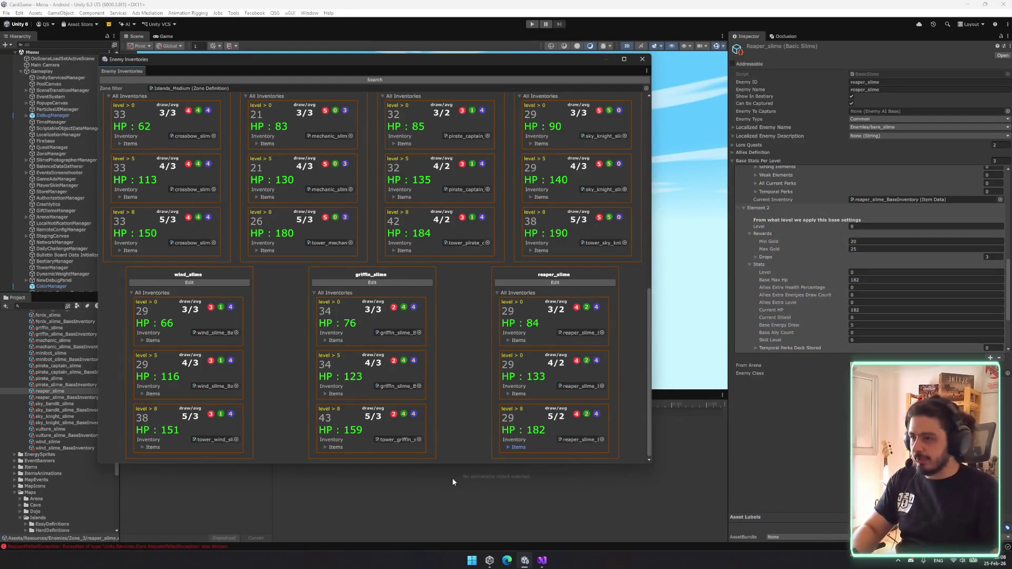
{"action": "left_click_drag", "start_coordinate": [264, 61], "coordinate": [319, 58]}
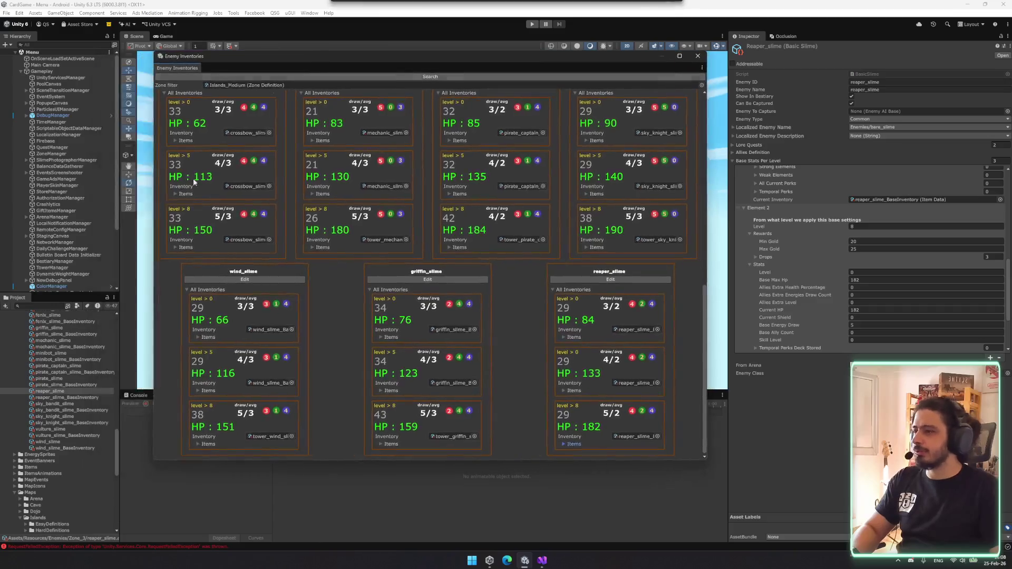
{"action": "left_click", "coordinate": [80, 397], "text": "ctrl"}
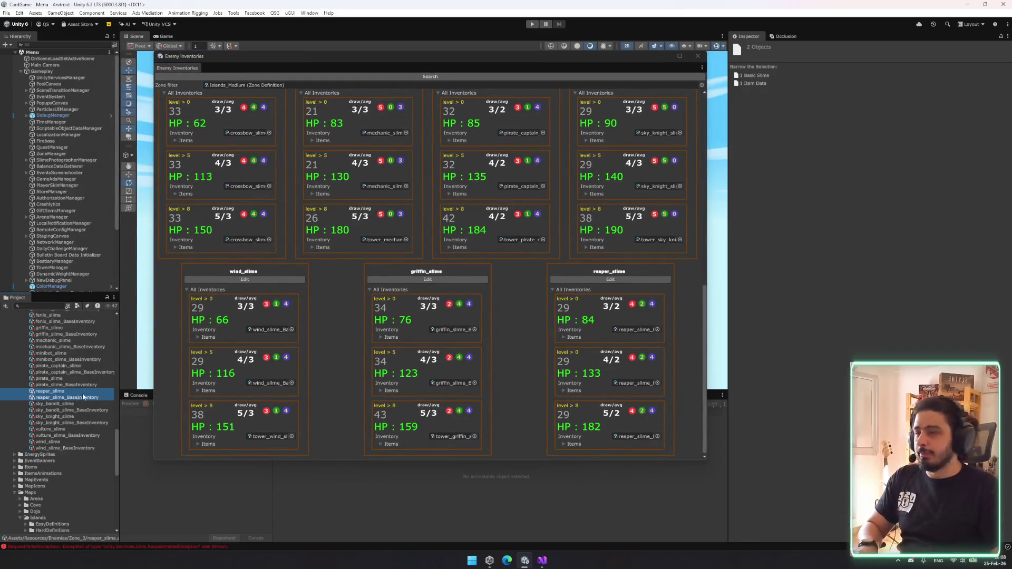
- Duplicate reaper_slime and its inventory as tower_reaper_slime and tower_reaper_slime_BaseInventory
{"action": "key", "text": "ctrl+d"}
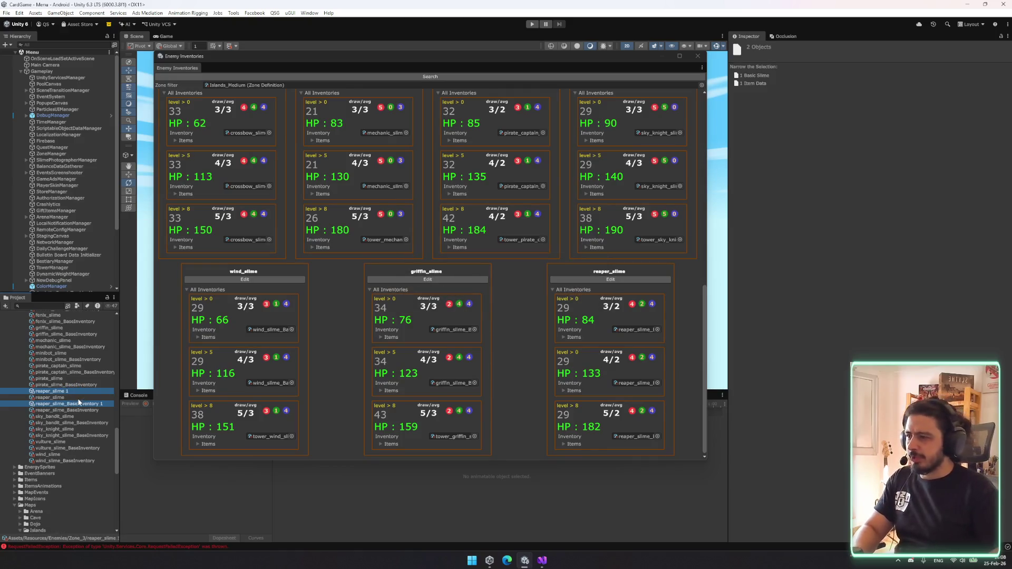
{"action": "left_click", "coordinate": [78, 393]}
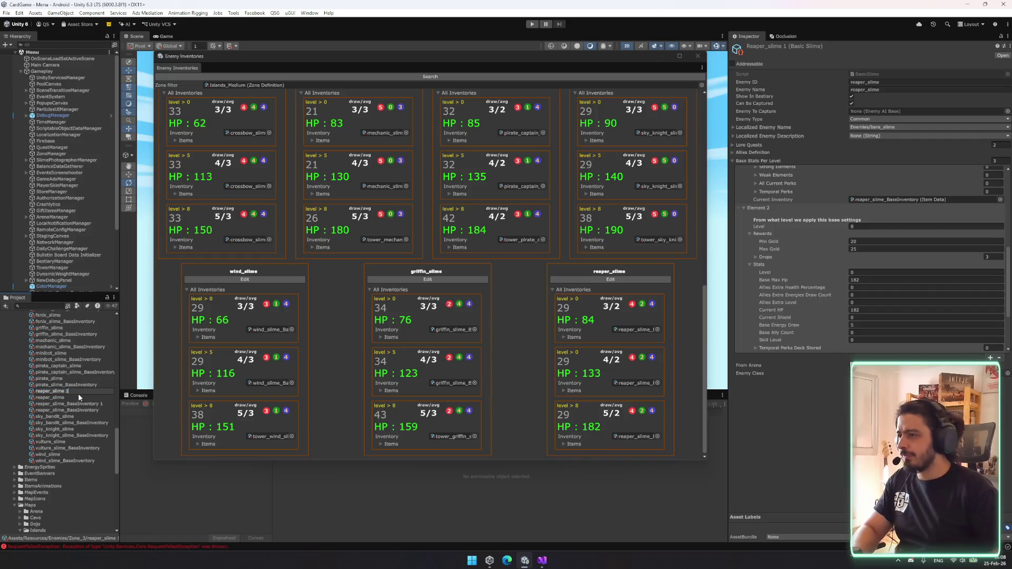
{"action": "type", "text": "tower_"}
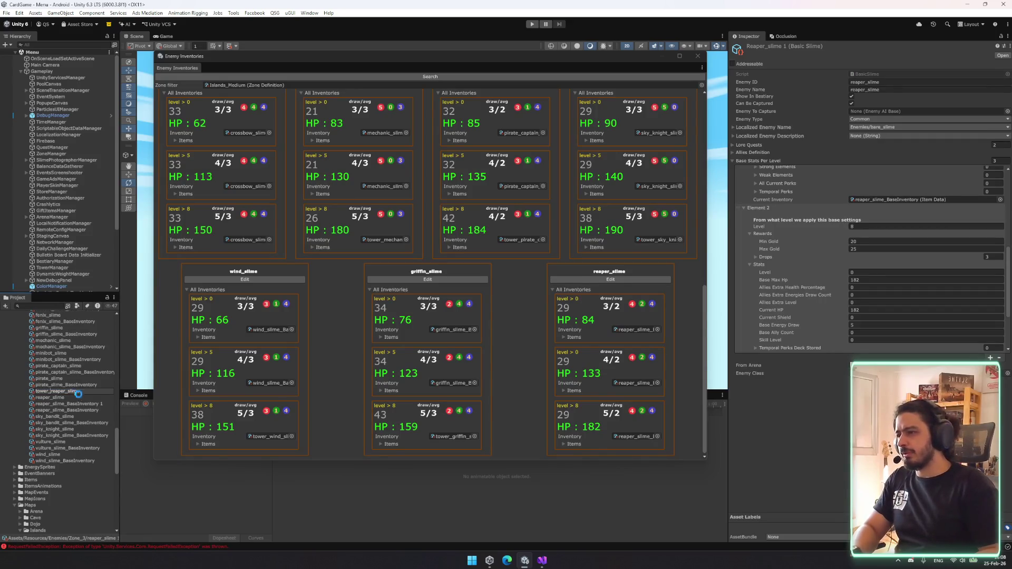
{"action": "key", "text": "Return"}
{"action": "left_click", "coordinate": [88, 398]}
{"action": "left_click", "coordinate": [89, 398]}
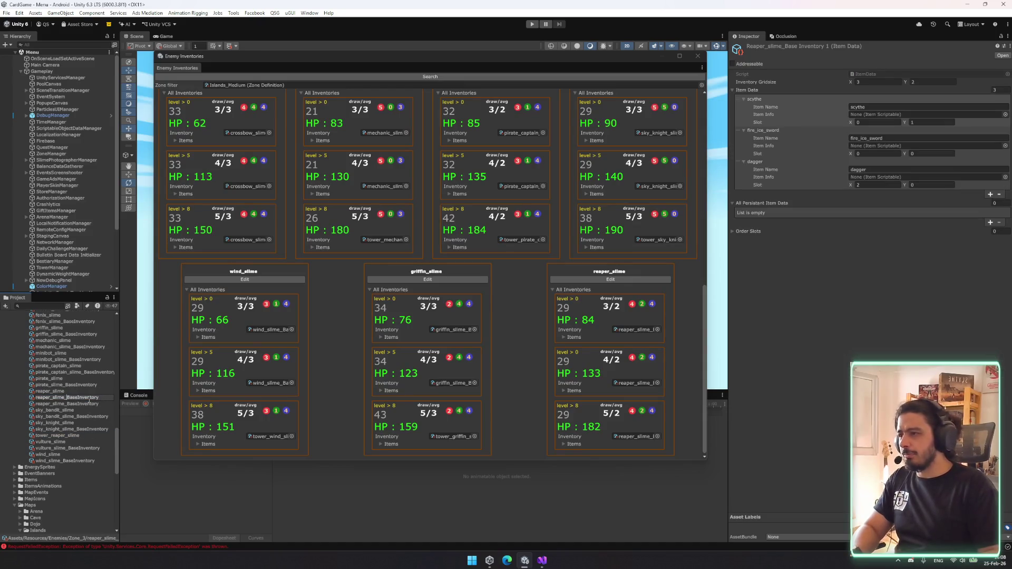
{"action": "type", "text": "tower_"}
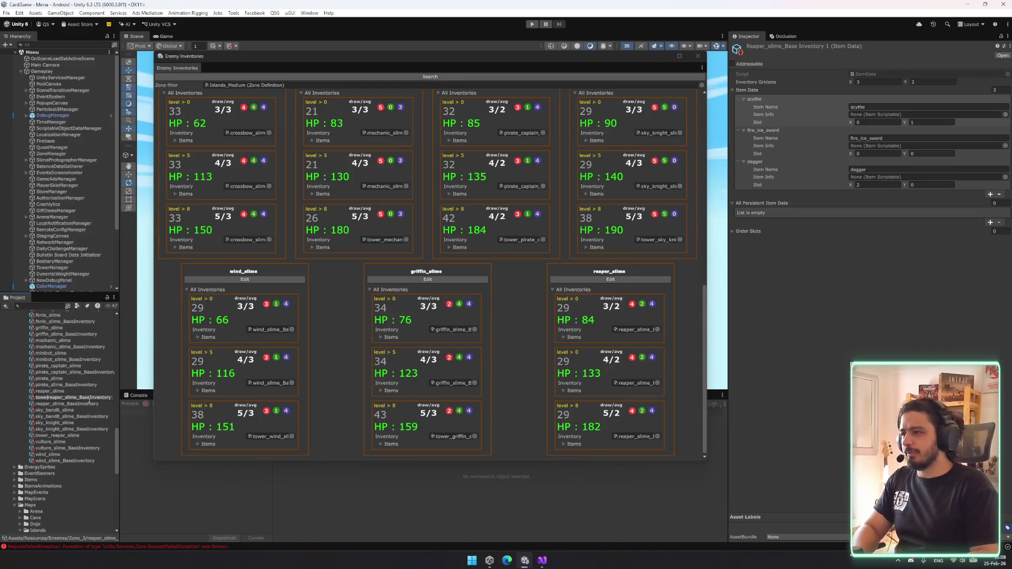
{"action": "key", "text": "Return"}
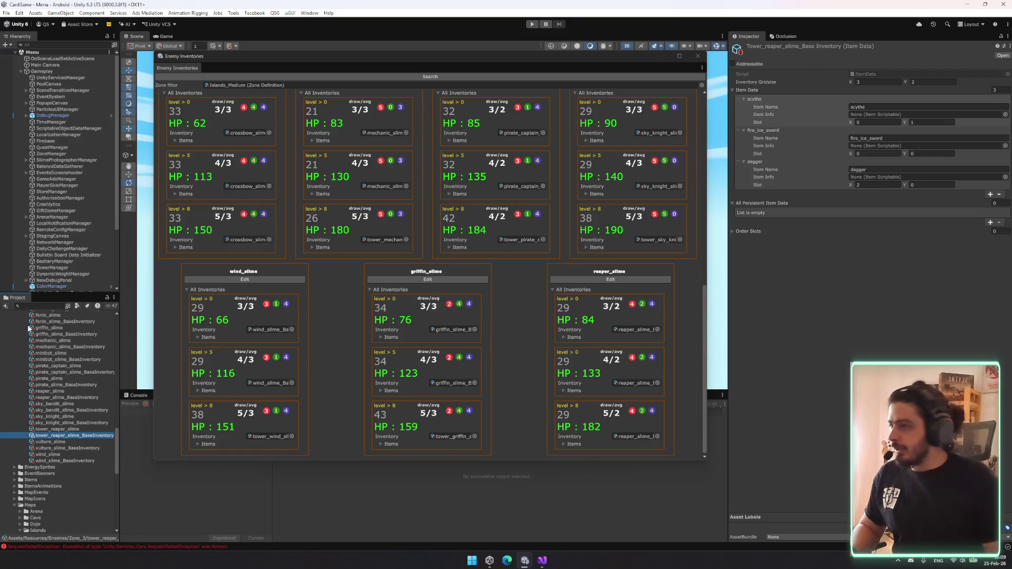
- Move both tower reaper assets into the Tower_Zone_3 folder
{"action": "left_click", "coordinate": [82, 429]}
{"action": "left_click", "coordinate": [83, 435], "text": "ctrl"}
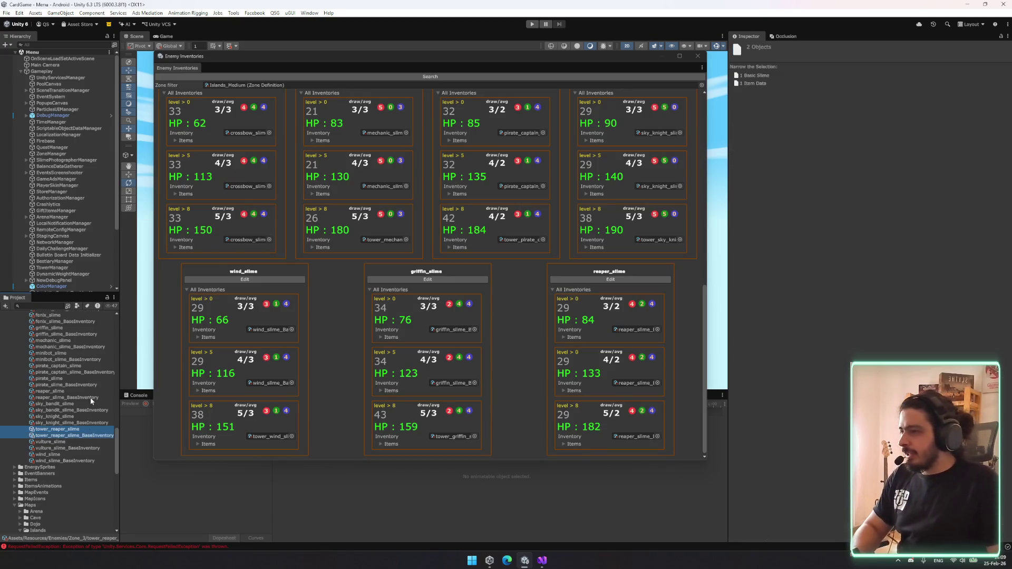
{"action": "scroll", "coordinate": [87, 406], "scroll_direction": "up", "scroll_amount": 10}
{"action": "scroll", "coordinate": [83, 418], "scroll_direction": "down", "scroll_amount": 15}
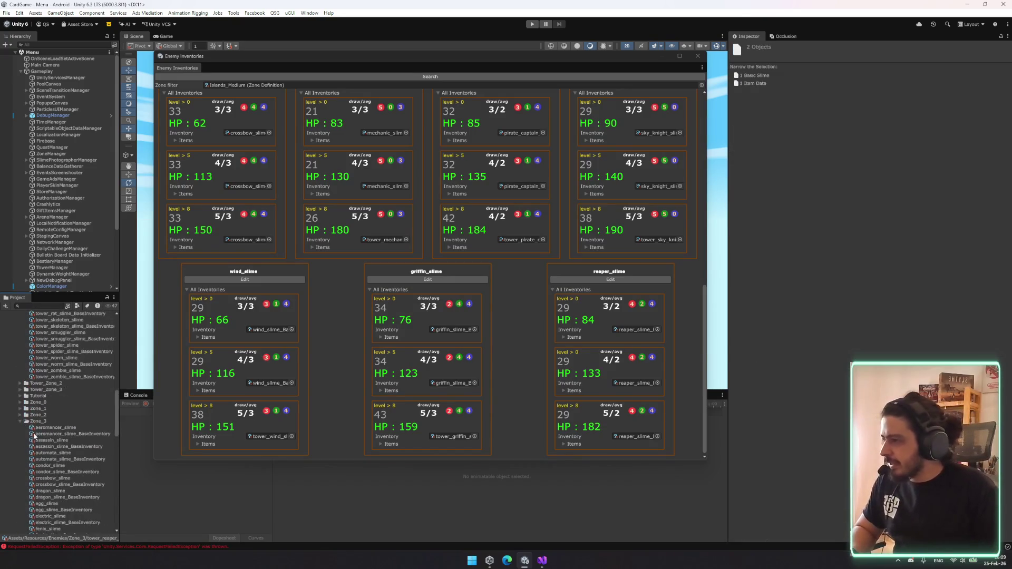
{"action": "scroll", "coordinate": [61, 419], "scroll_direction": "up", "scroll_amount": 15}
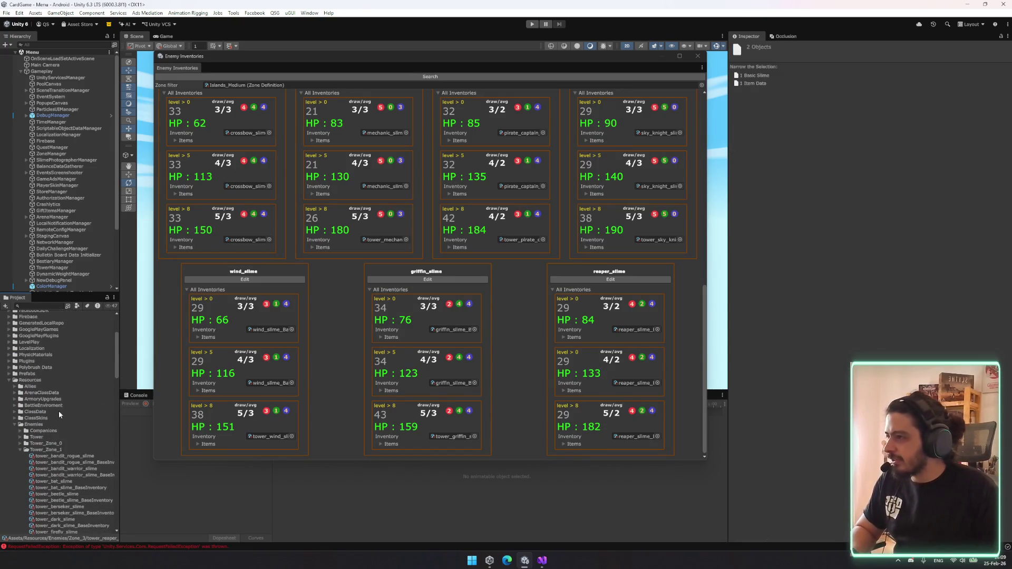
{"action": "left_click", "coordinate": [19, 450]}
{"action": "scroll", "coordinate": [58, 422], "scroll_direction": "down", "scroll_amount": 10}
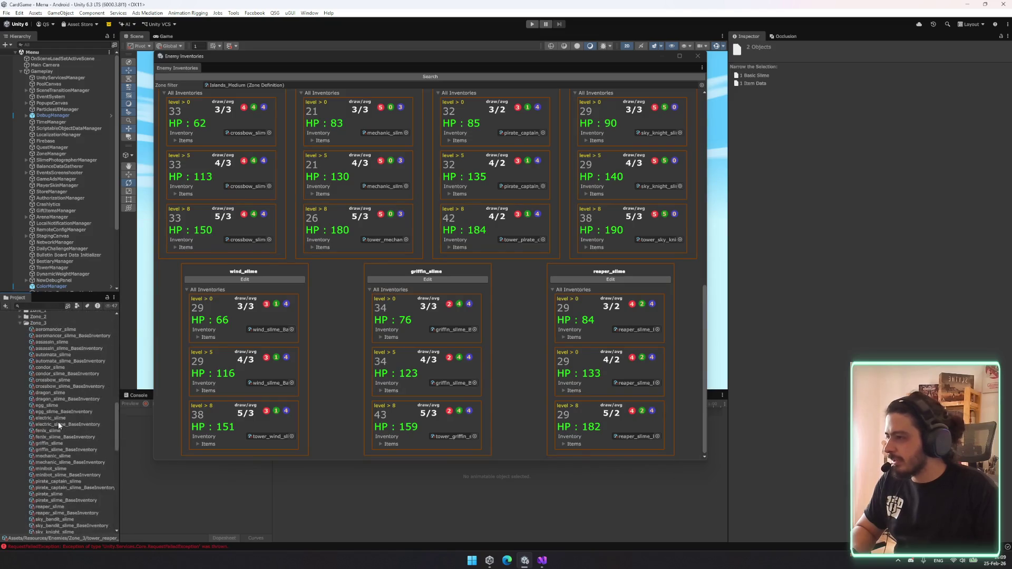
{"action": "scroll", "coordinate": [55, 358], "scroll_direction": "up", "scroll_amount": 10}
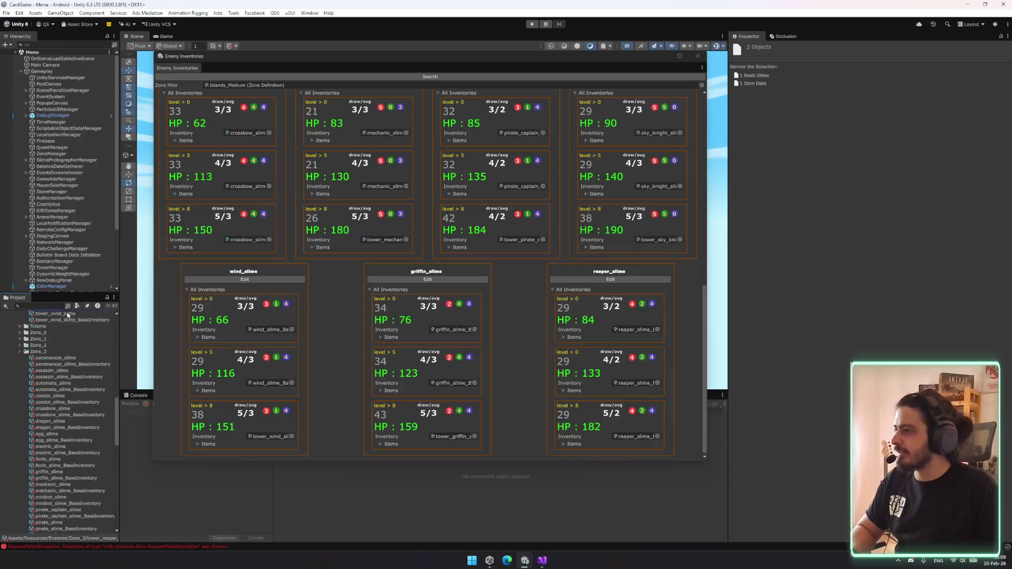
{"action": "left_click_drag", "start_coordinate": [61, 371], "coordinate": [61, 373]}
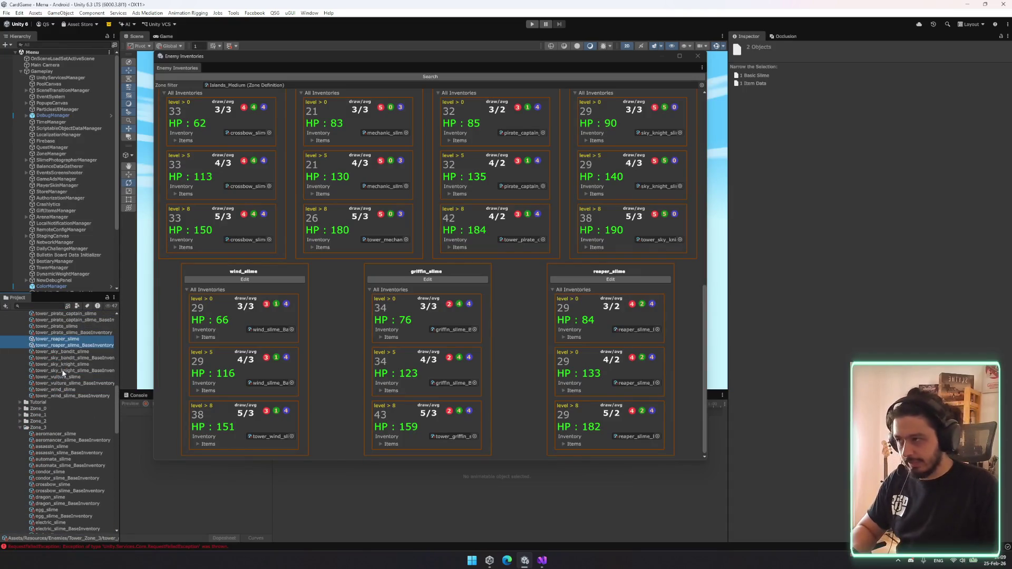
- Replace the tower inventory's scythe and fire_ice_sword items with Scythe+ and FireIceSword+
{"action": "left_click", "coordinate": [88, 344]}
{"action": "left_click", "coordinate": [1002, 119]}
{"action": "left_click", "coordinate": [1005, 115]}
{"action": "type", "text": "scy"}
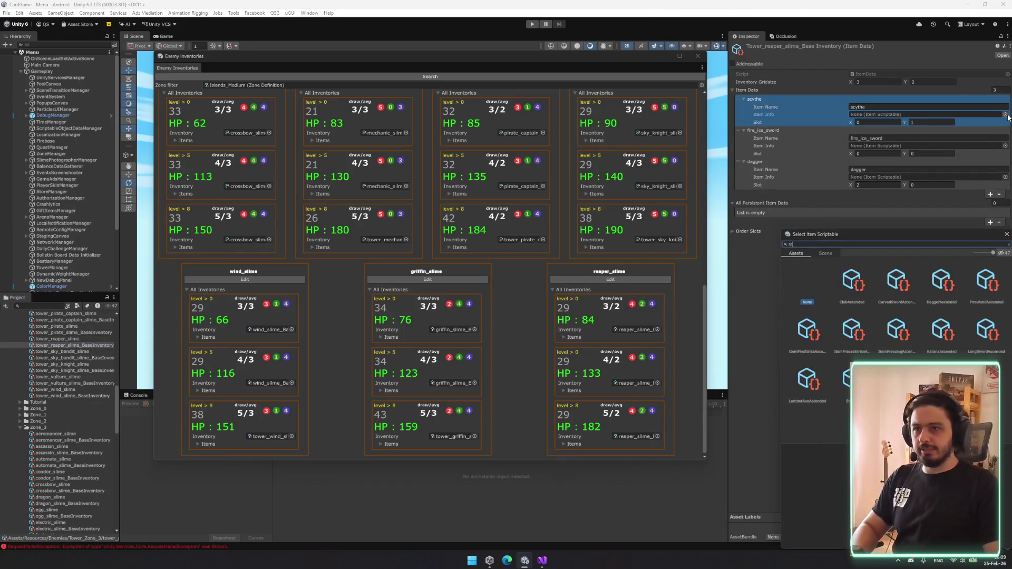
{"action": "double_click", "coordinate": [892, 282]}
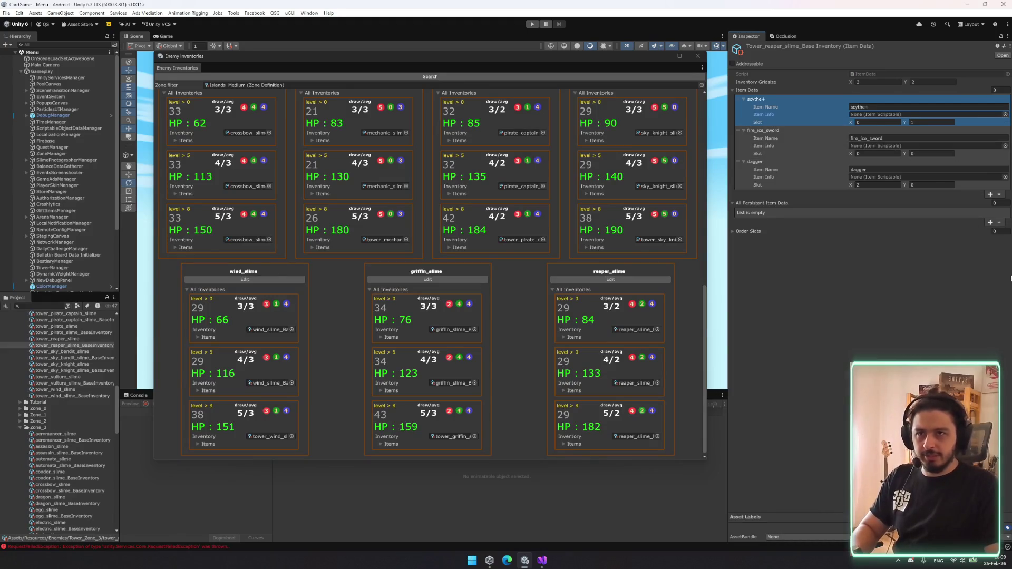
{"action": "left_click", "coordinate": [1006, 146]}
{"action": "type", "text": "fireic"}
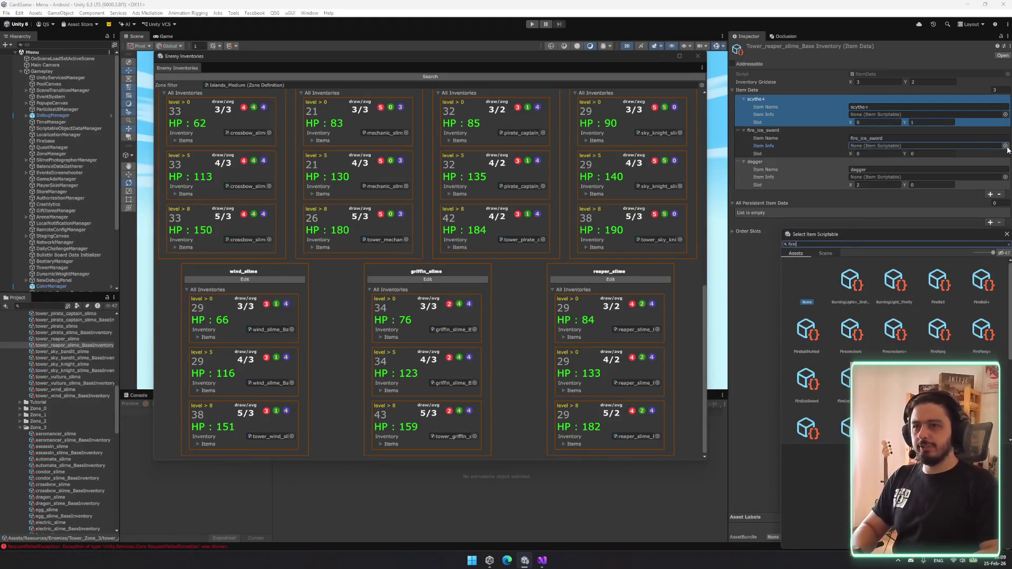
{"action": "left_click", "coordinate": [895, 295]}
{"action": "double_click", "coordinate": [896, 297]}
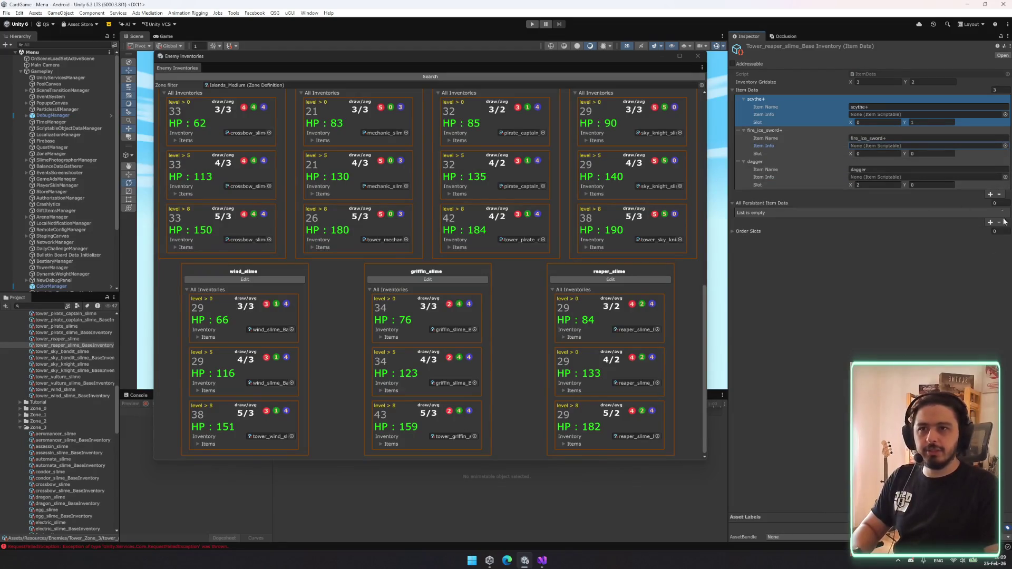
- Swap the dagger item for Dagger+
{"action": "left_click", "coordinate": [1005, 177]}
{"action": "type", "text": "dagger"}
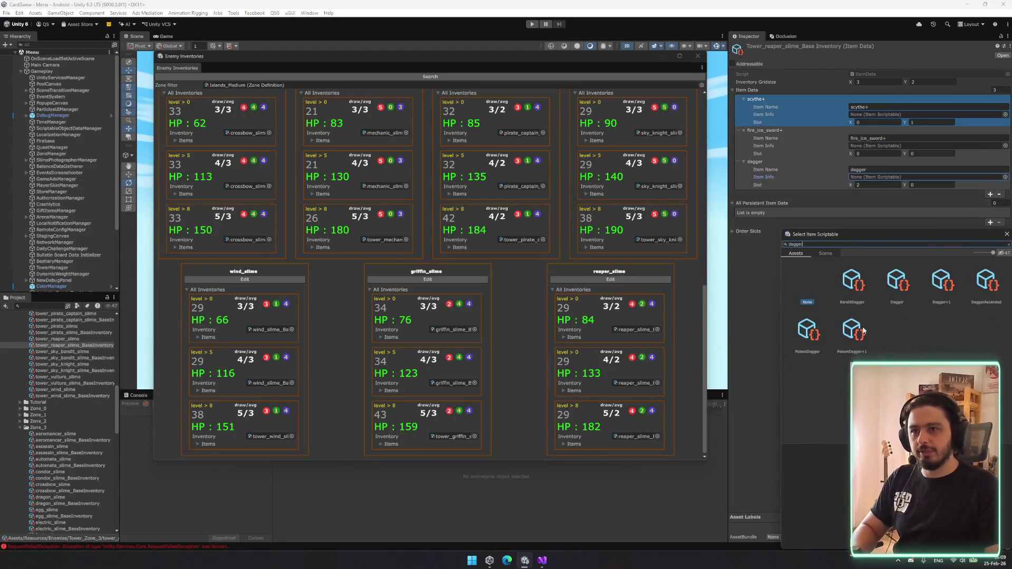
{"action": "double_click", "coordinate": [943, 279]}
{"action": "scroll", "coordinate": [492, 369], "scroll_direction": "down", "scroll_amount": 1}
{"action": "scroll", "coordinate": [586, 394], "scroll_direction": "up", "scroll_amount": 1}
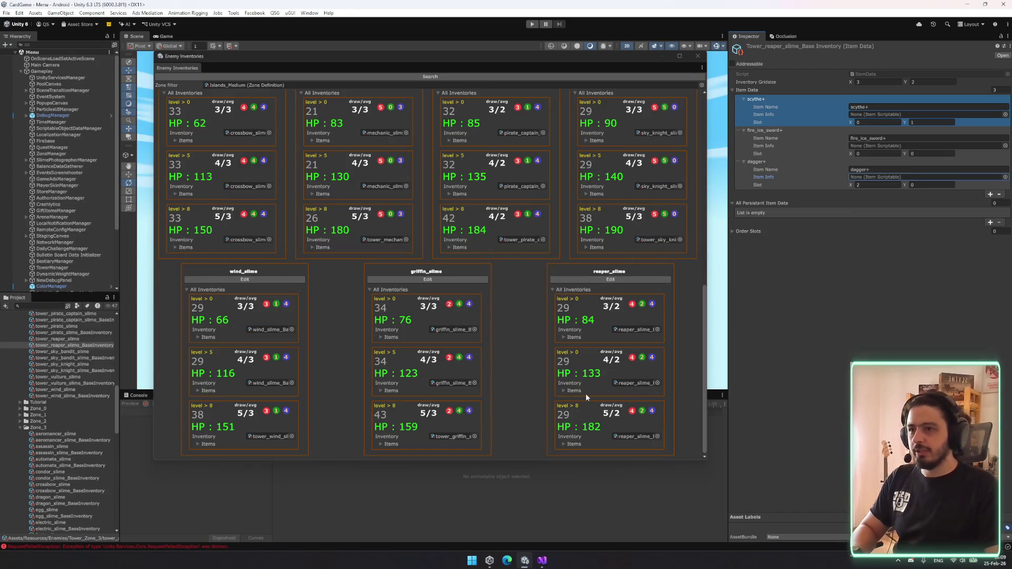
{"action": "scroll", "coordinate": [40, 454], "scroll_direction": "down", "scroll_amount": 5}
{"action": "scroll", "coordinate": [42, 458], "scroll_direction": "down", "scroll_amount": 5}
- Assign tower_reaper_slime_BaseInventory as level 8's Current Inventory and refresh the overview
{"action": "left_click", "coordinate": [59, 374]}
{"action": "scroll", "coordinate": [69, 434], "scroll_direction": "up", "scroll_amount": 15}
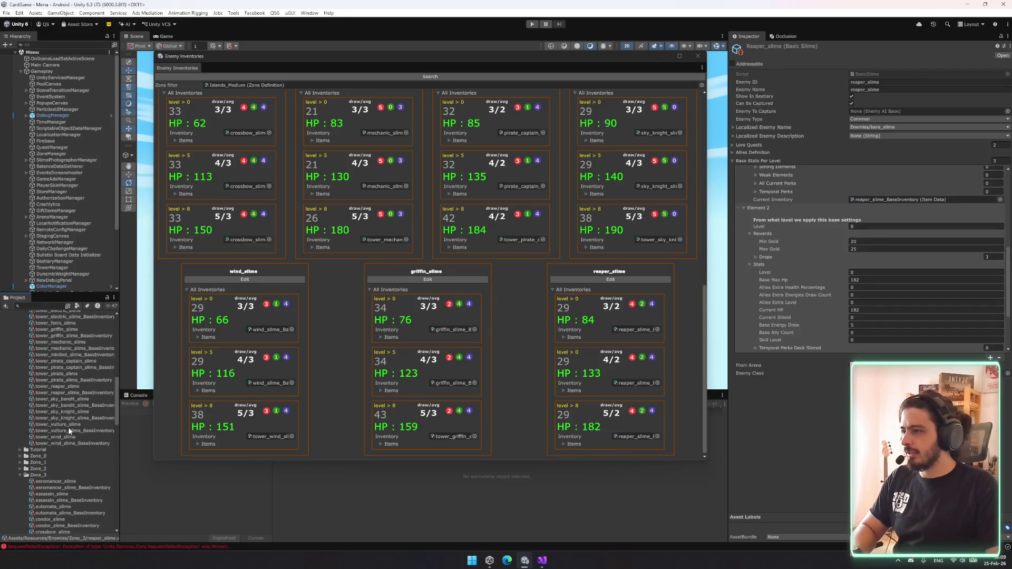
{"action": "scroll", "coordinate": [62, 403], "scroll_direction": "up", "scroll_amount": 4}
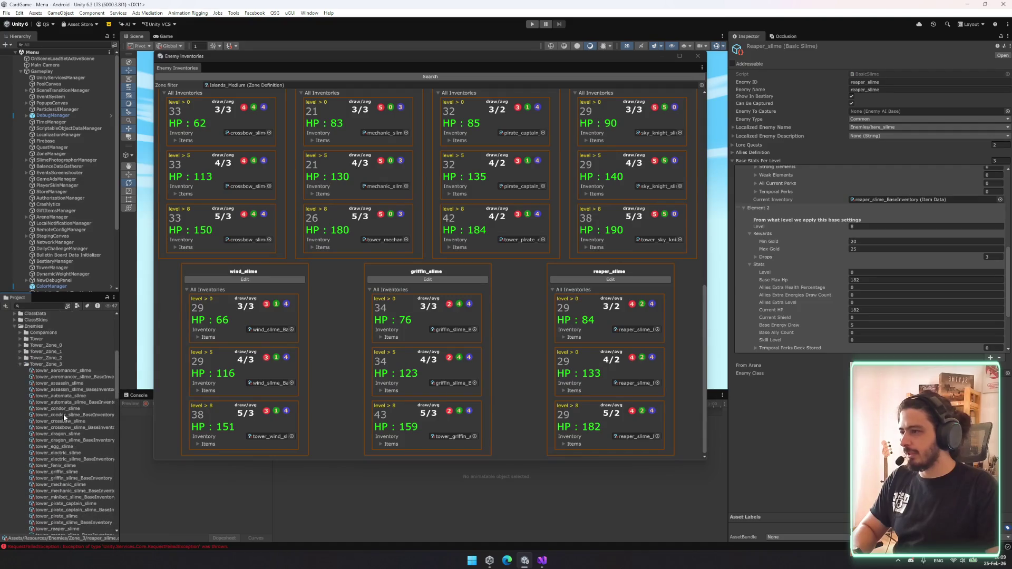
{"action": "scroll", "coordinate": [64, 420], "scroll_direction": "down", "scroll_amount": 2}
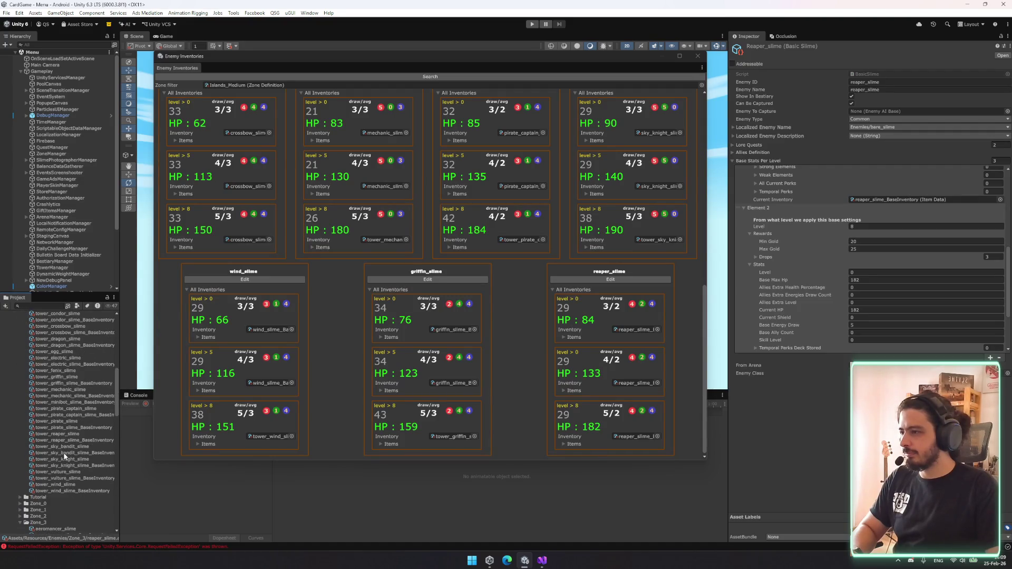
{"action": "mouse_move", "coordinate": [58, 433]}
{"action": "left_mouse_down"}
{"action": "mouse_move", "coordinate": [870, 317]}
{"action": "mouse_move", "coordinate": [885, 338]}
{"action": "mouse_move", "coordinate": [865, 235]}
{"action": "mouse_move", "coordinate": [869, 254]}
{"action": "mouse_move", "coordinate": [783, 362]}
{"action": "mouse_move", "coordinate": [785, 290]}
{"action": "mouse_move", "coordinate": [981, 265]}
{"action": "mouse_move", "coordinate": [897, 309]}
{"action": "mouse_move", "coordinate": [55, 374]}
{"action": "left_mouse_up"}
{"action": "scroll", "coordinate": [903, 307], "scroll_direction": "down", "scroll_amount": 3}
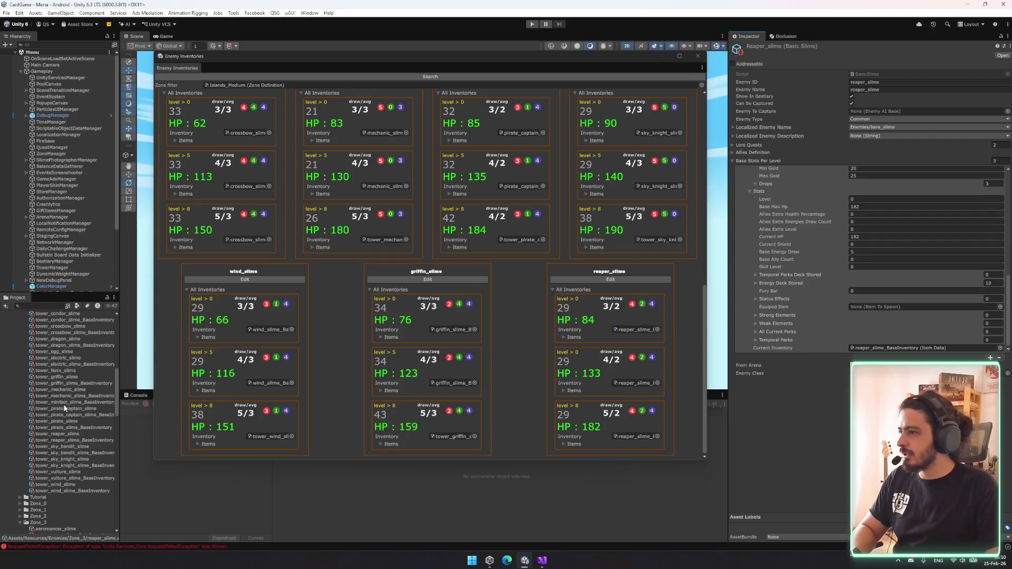
{"action": "mouse_move", "coordinate": [66, 441]}
{"action": "left_mouse_down"}
{"action": "mouse_move", "coordinate": [896, 327]}
{"action": "mouse_move", "coordinate": [928, 348]}
{"action": "left_mouse_up"}
{"action": "left_click", "coordinate": [400, 77]}
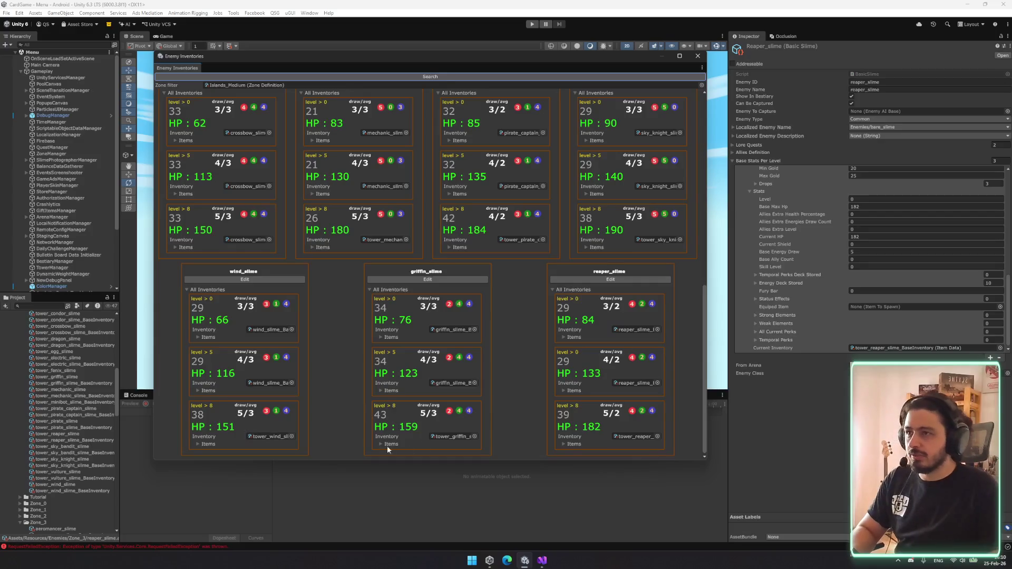
- Expand and collapse vulture_slime's and electric_slime's level 8 item drops
{"action": "scroll", "coordinate": [207, 287], "scroll_direction": "up", "scroll_amount": 5}
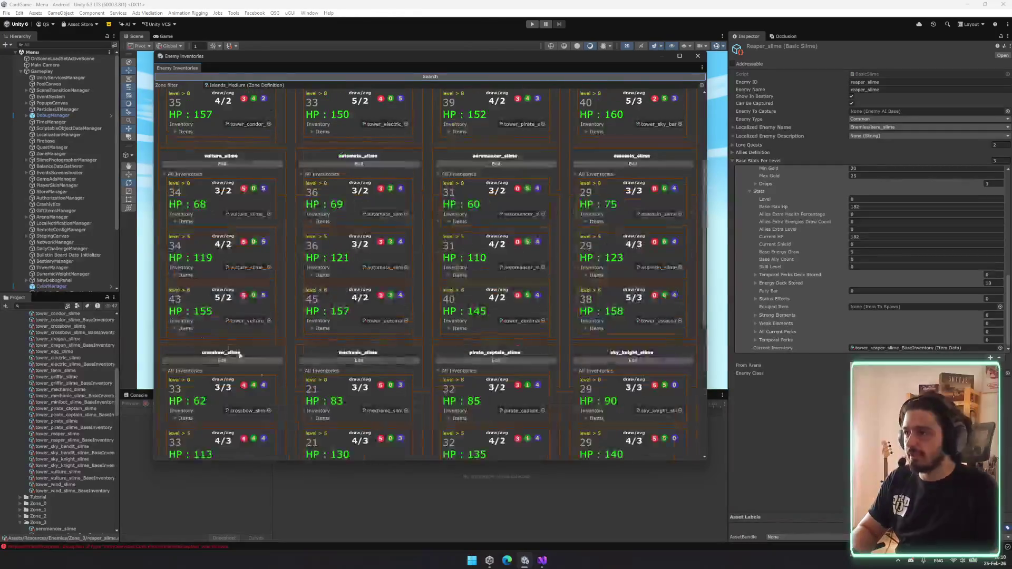
{"action": "scroll", "coordinate": [213, 315], "scroll_direction": "down", "scroll_amount": 1}
{"action": "scroll", "coordinate": [248, 345], "scroll_direction": "up", "scroll_amount": 2}
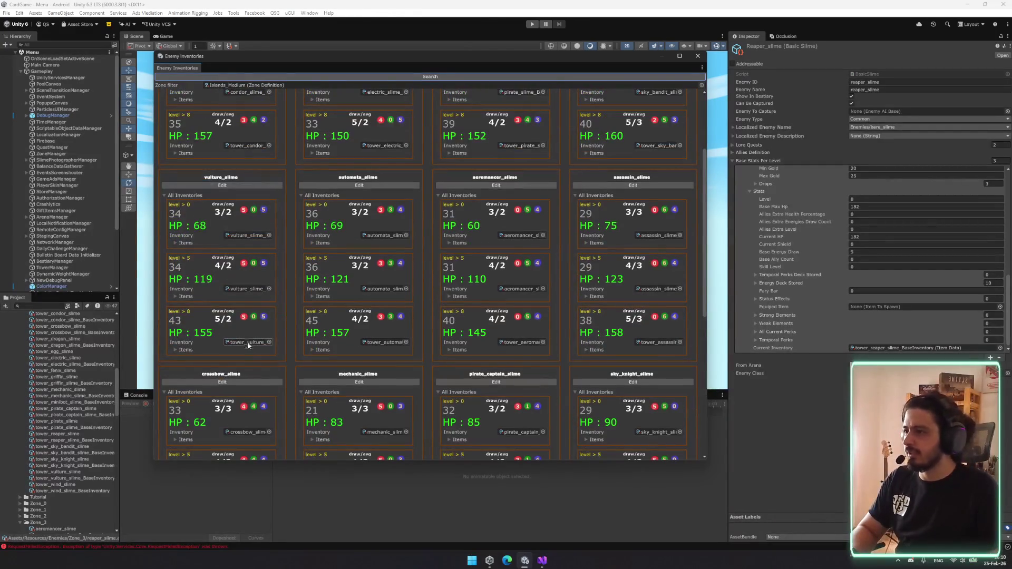
{"action": "left_click", "coordinate": [191, 350]}
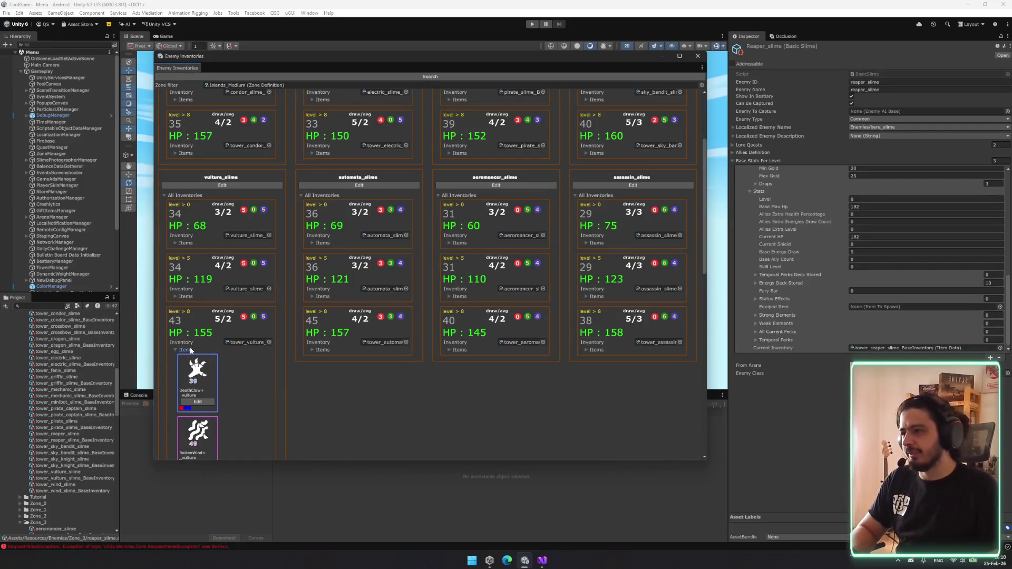
{"action": "left_click", "coordinate": [186, 350]}
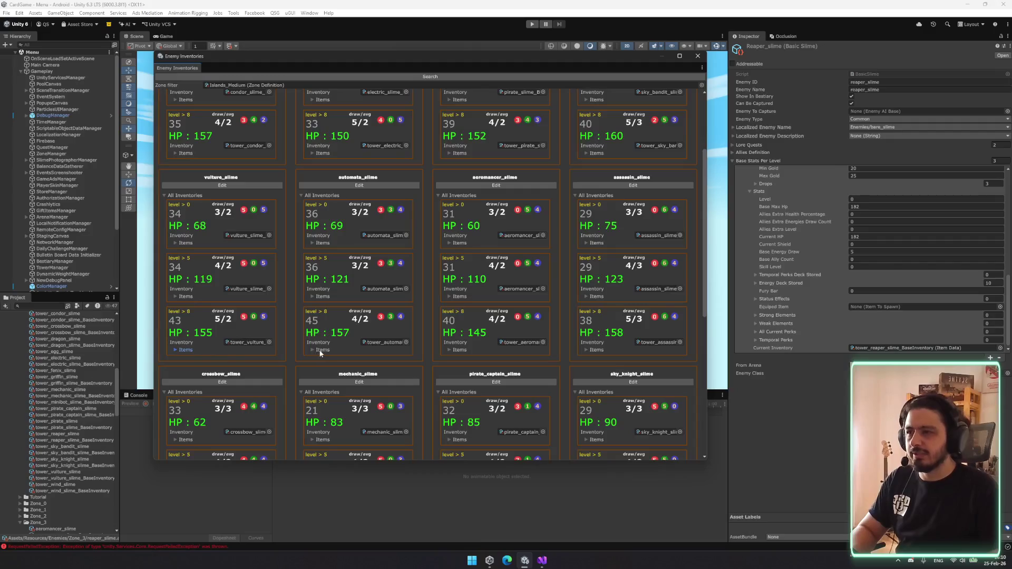
{"action": "scroll", "coordinate": [489, 319], "scroll_direction": "up", "scroll_amount": 4}
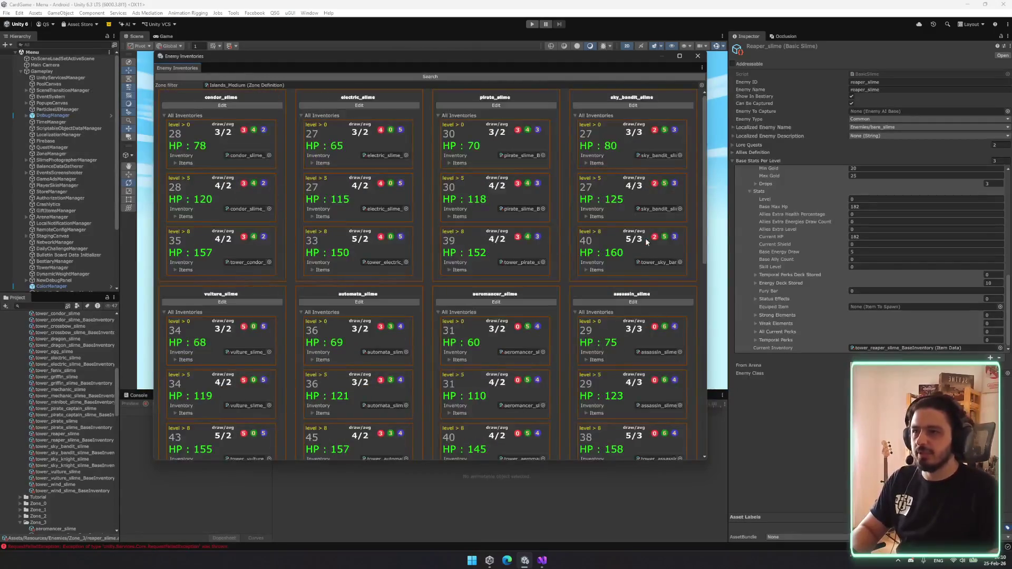
{"action": "left_click", "coordinate": [319, 270]}
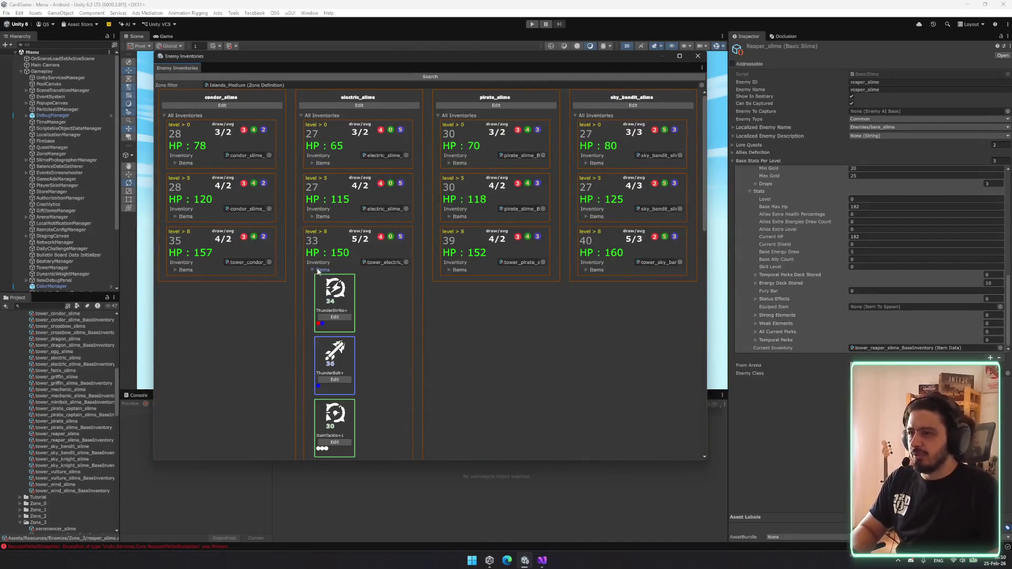
{"action": "left_click", "coordinate": [319, 271]}
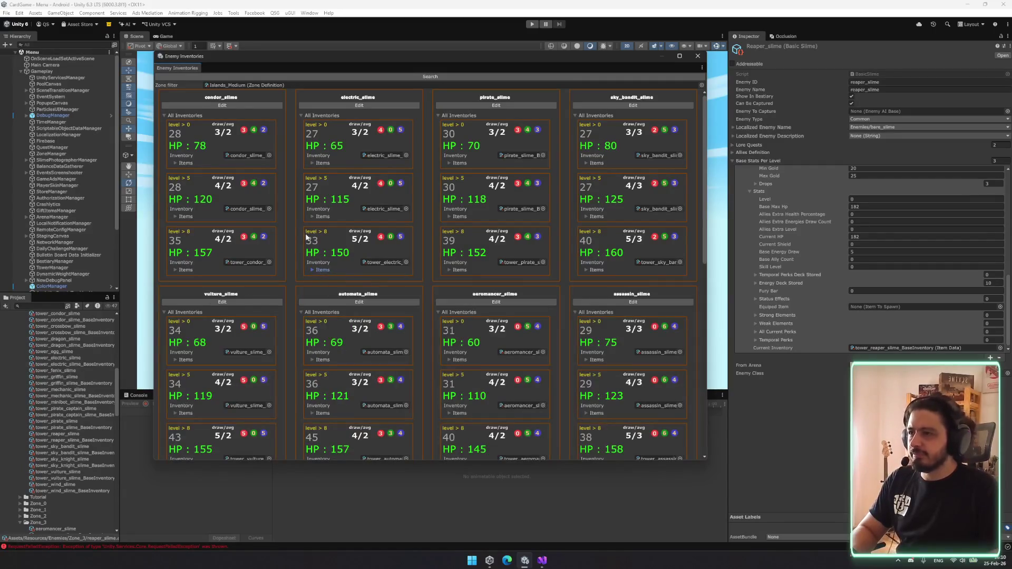
- Scroll through the cards and toggle the pirate captain's level 8 items
{"action": "scroll", "coordinate": [306, 237], "scroll_direction": "down", "scroll_amount": 10}
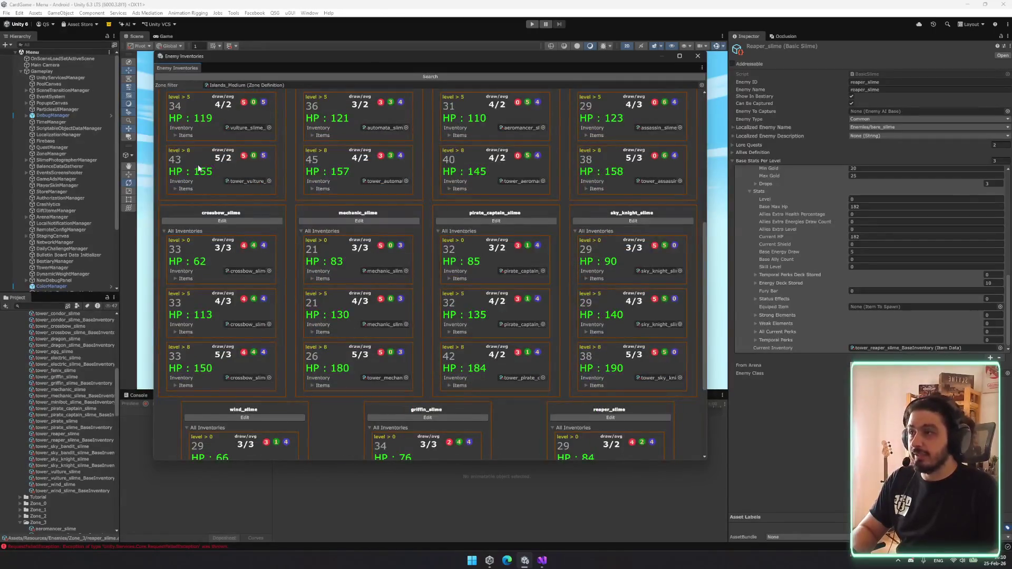
{"action": "scroll", "coordinate": [629, 388], "scroll_direction": "down", "scroll_amount": 5}
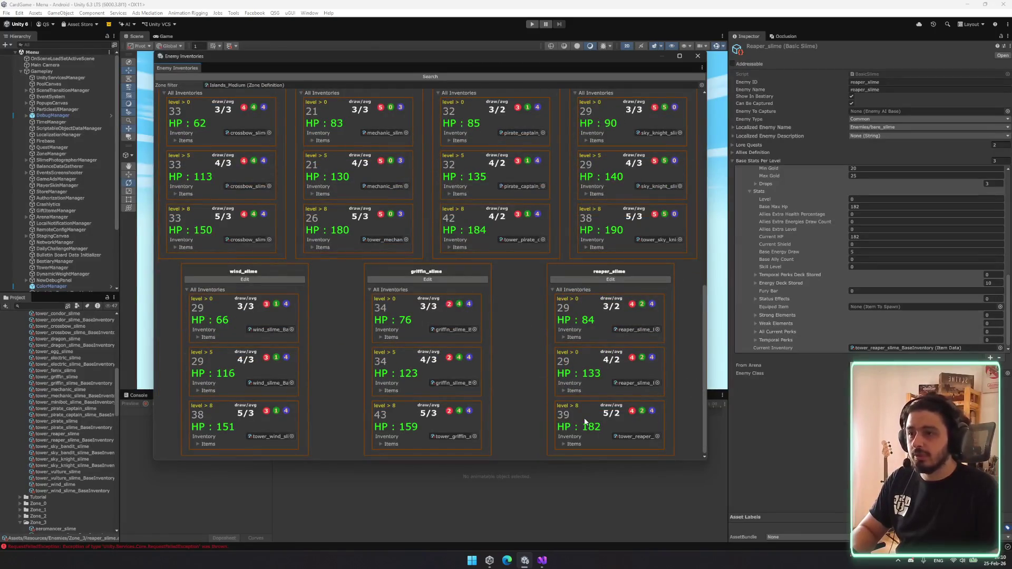
{"action": "scroll", "coordinate": [449, 396], "scroll_direction": "up", "scroll_amount": 15}
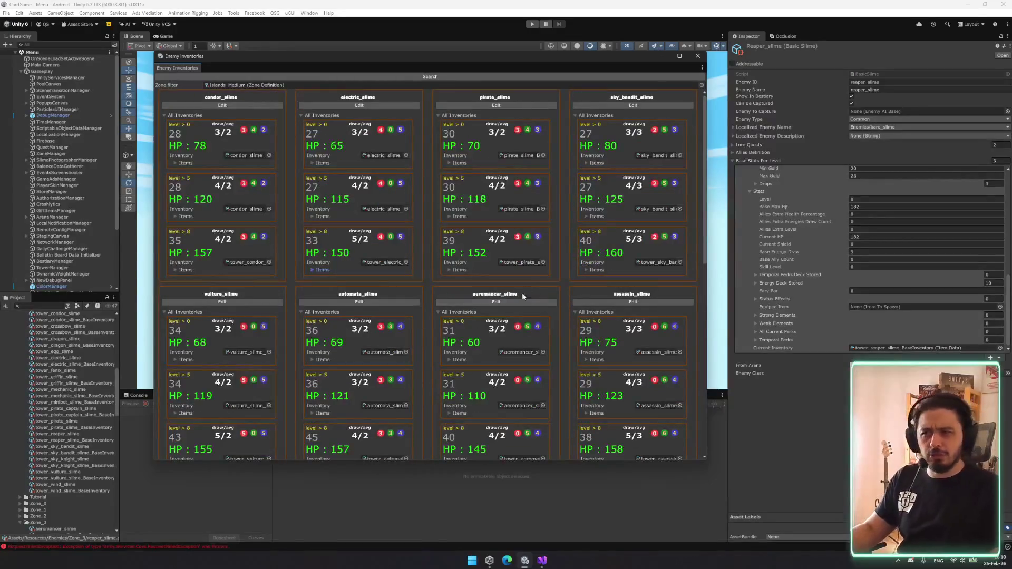
{"action": "scroll", "coordinate": [523, 297], "scroll_direction": "down", "scroll_amount": 15}
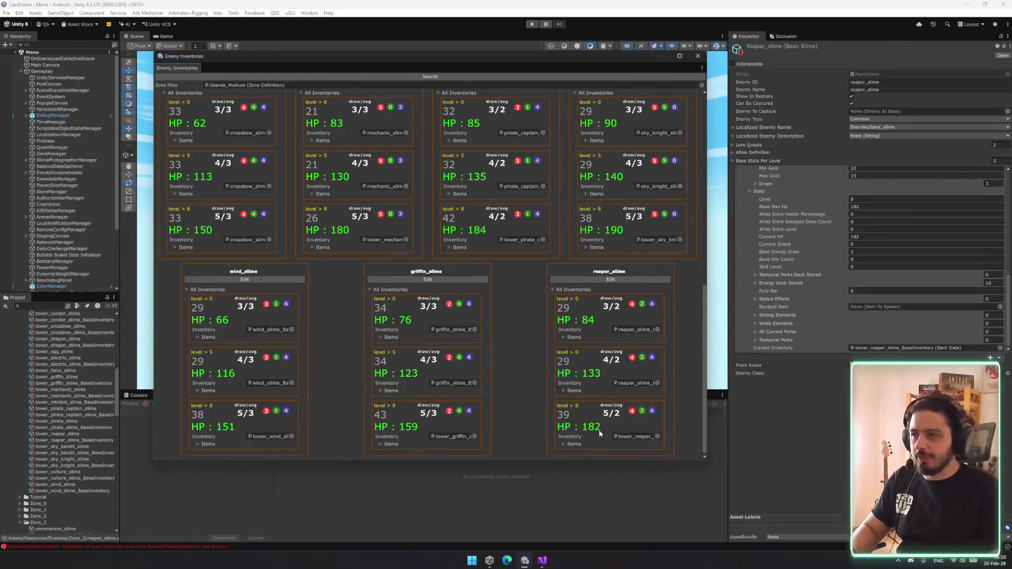
{"action": "left_click", "coordinate": [457, 246]}
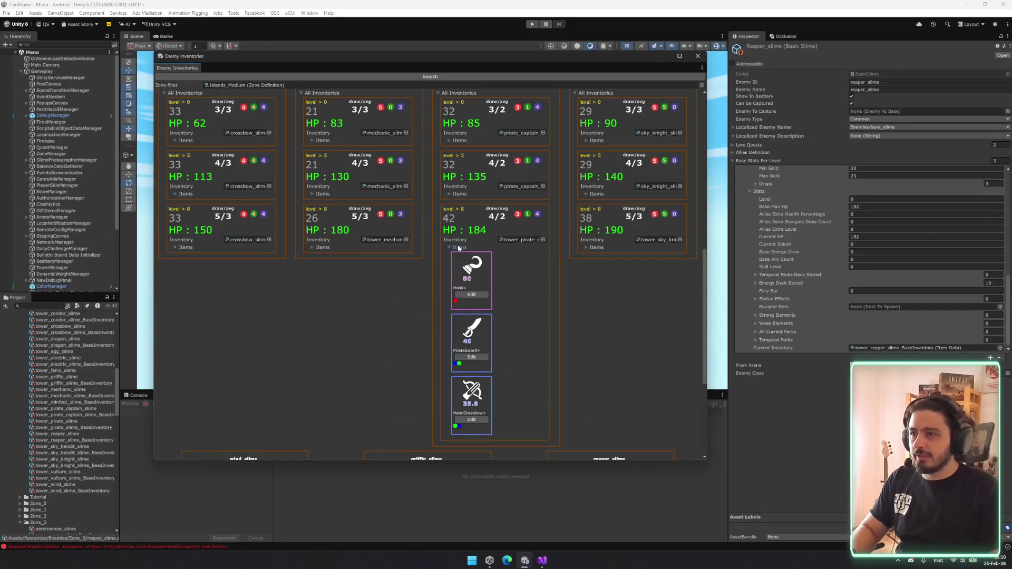
{"action": "left_click", "coordinate": [460, 247]}
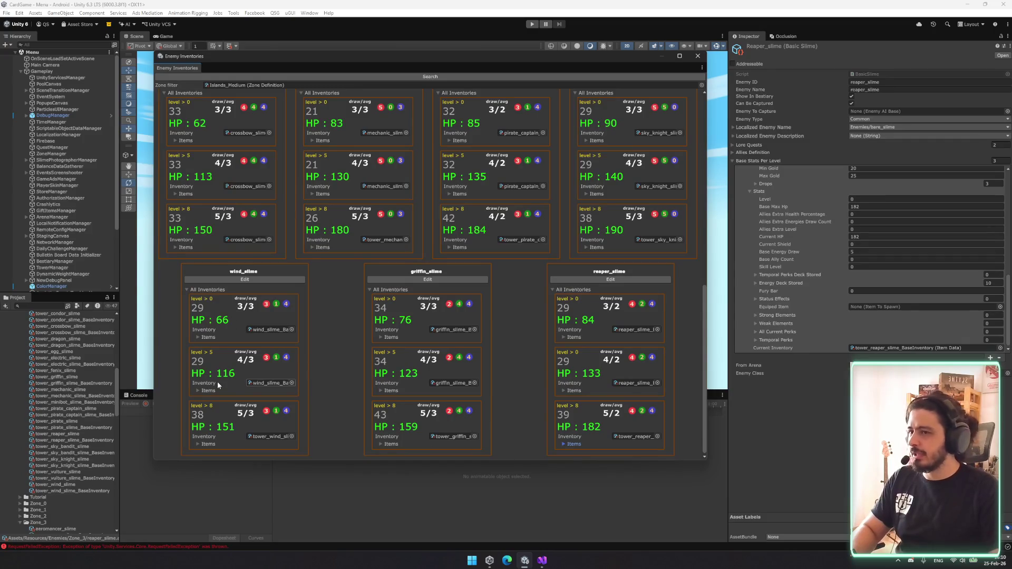
- Review reaper_slime's level 8 base stats, then ping Islands_Medium from the Zone filter field
{"action": "left_click", "coordinate": [853, 277]}
{"action": "scroll", "coordinate": [856, 243], "scroll_direction": "down", "scroll_amount": 5}
{"action": "scroll", "coordinate": [859, 210], "scroll_direction": "up", "scroll_amount": 5}
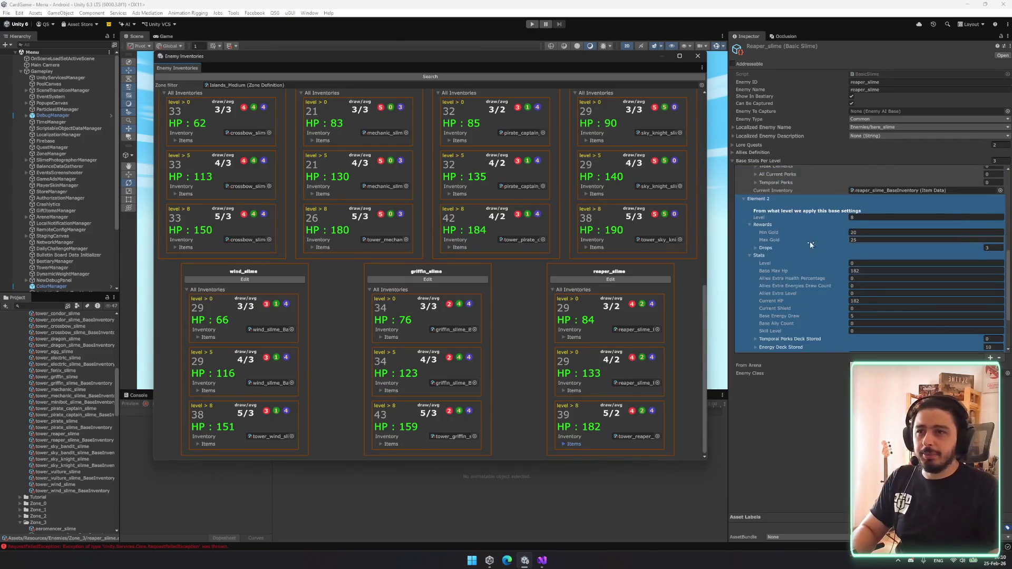
{"action": "scroll", "coordinate": [867, 248], "scroll_direction": "down", "scroll_amount": 5}
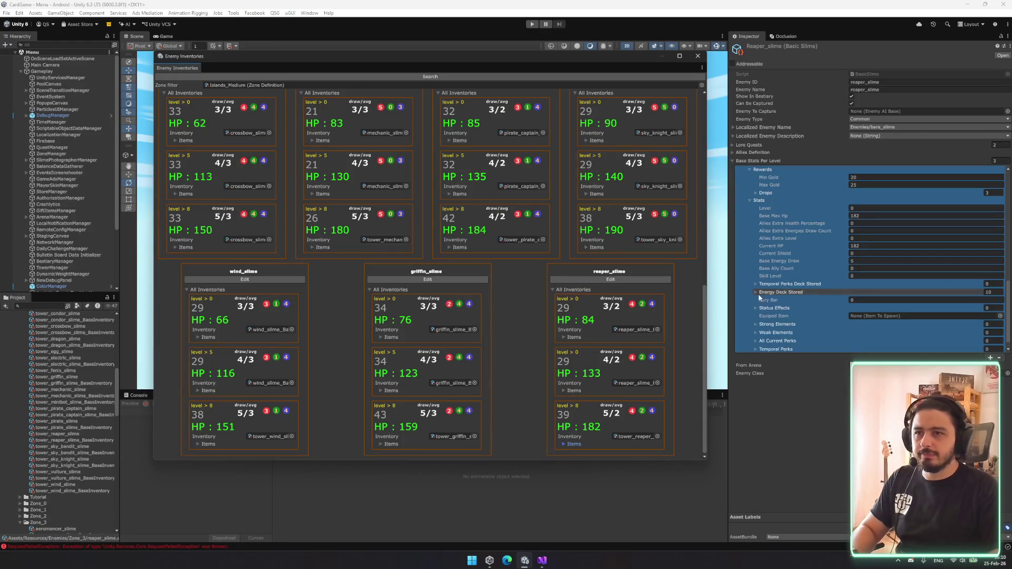
{"action": "scroll", "coordinate": [759, 296], "scroll_direction": "down", "scroll_amount": 1}
{"action": "left_click", "coordinate": [494, 246]}
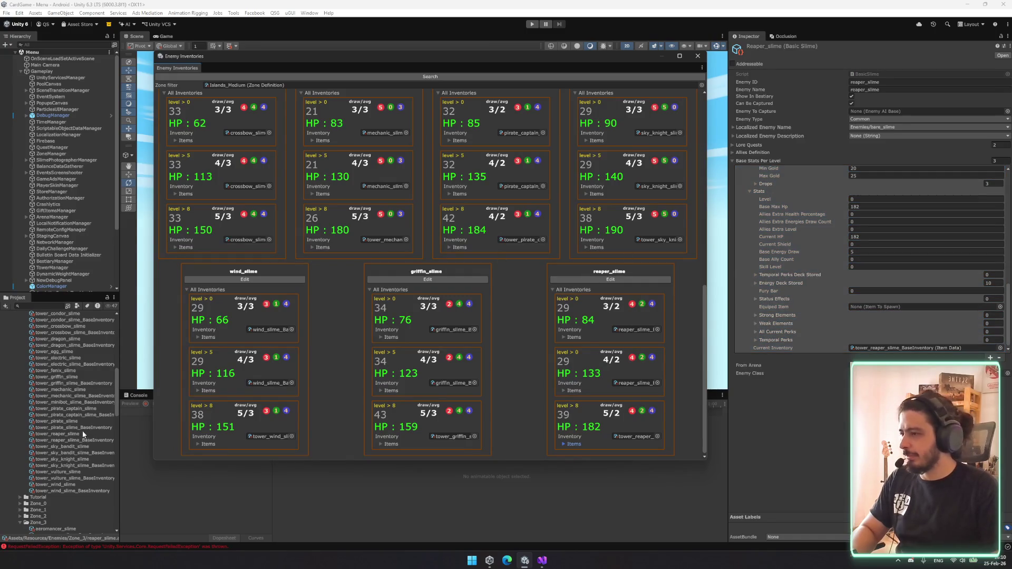
{"action": "scroll", "coordinate": [83, 444], "scroll_direction": "up", "scroll_amount": 3}
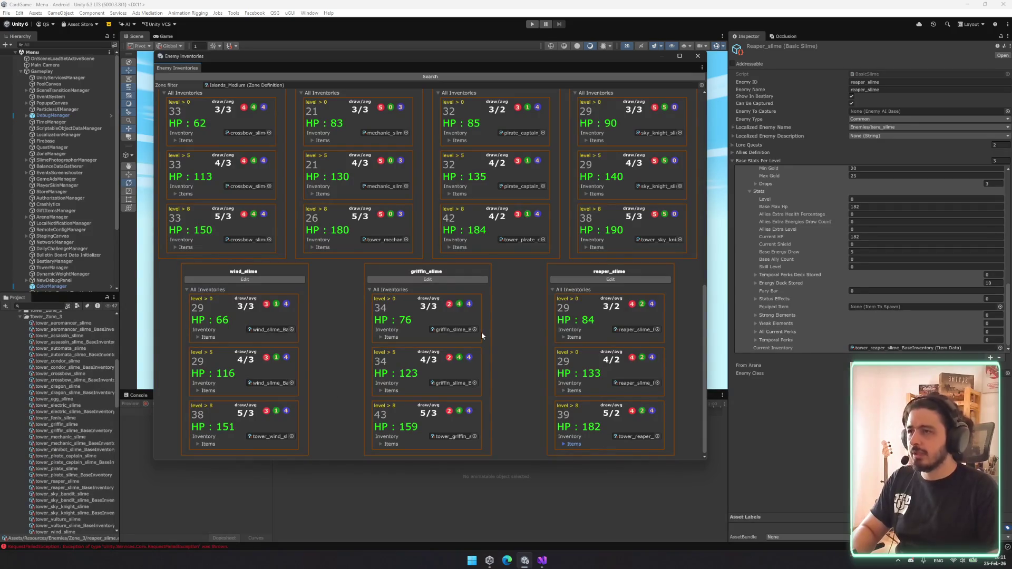
{"action": "scroll", "coordinate": [345, 343], "scroll_direction": "up", "scroll_amount": 2}
{"action": "scroll", "coordinate": [344, 343], "scroll_direction": "down", "scroll_amount": 2}
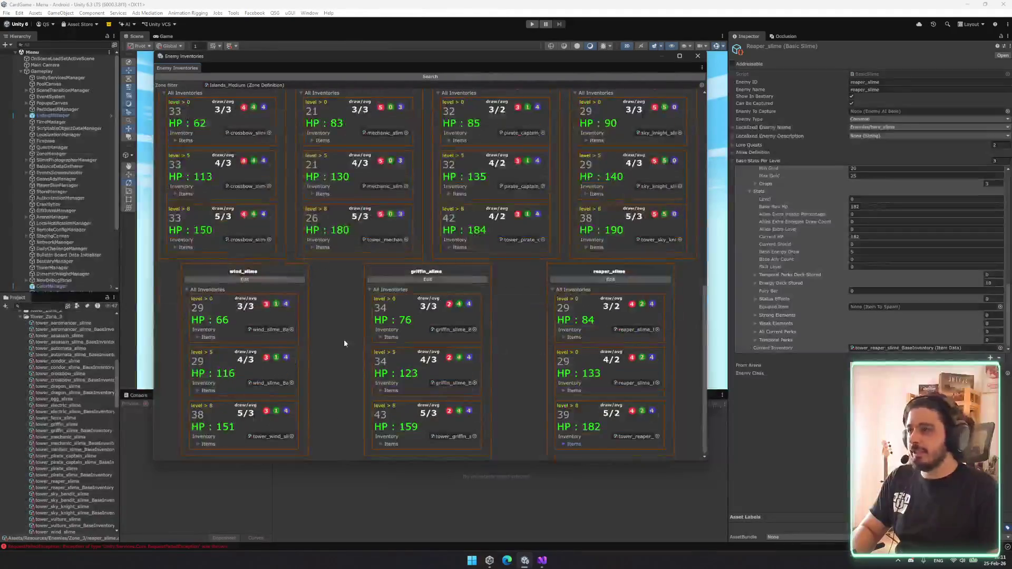
{"action": "left_click", "coordinate": [283, 85]}
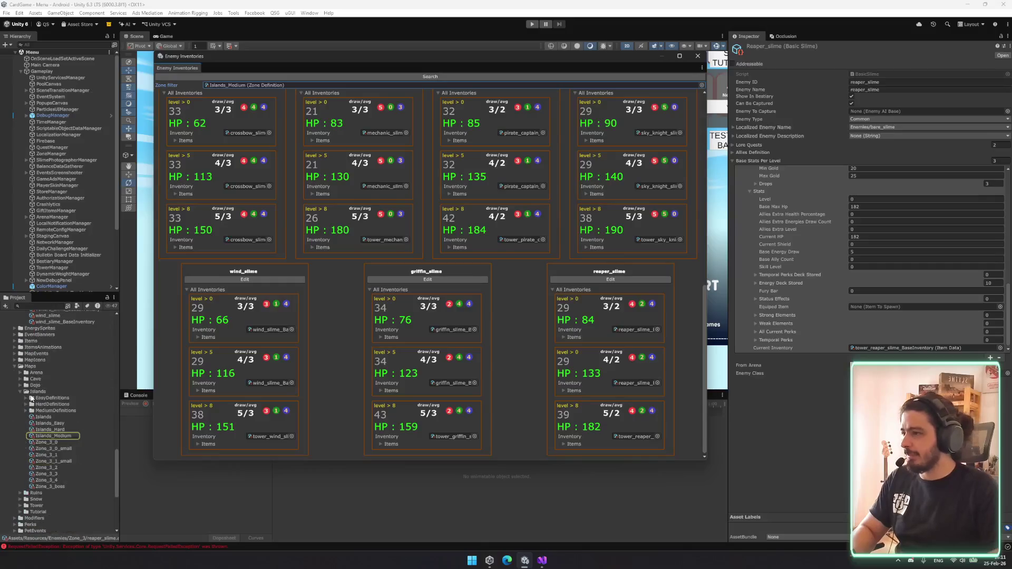
- Set the Zone filter to Ruins_Hard from the Maps/Ruins folder and search its enemies
{"action": "left_click", "coordinate": [20, 393]}
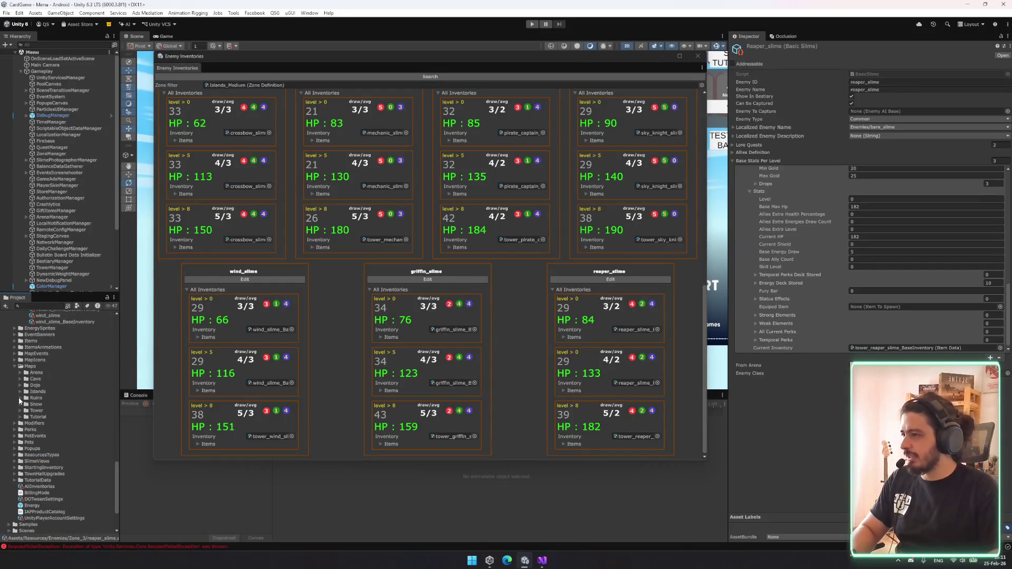
{"action": "left_click", "coordinate": [19, 398]}
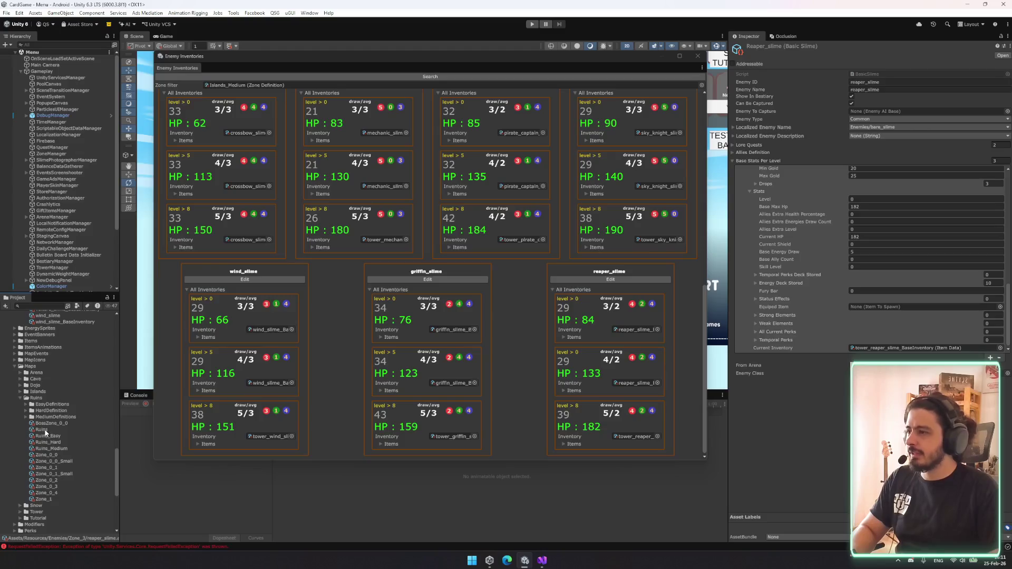
{"action": "mouse_move", "coordinate": [47, 442]}
{"action": "left_mouse_down"}
{"action": "mouse_move", "coordinate": [114, 391]}
{"action": "mouse_move", "coordinate": [248, 85]}
{"action": "mouse_move", "coordinate": [260, 84]}
{"action": "left_mouse_up"}
{"action": "left_click", "coordinate": [260, 78]}
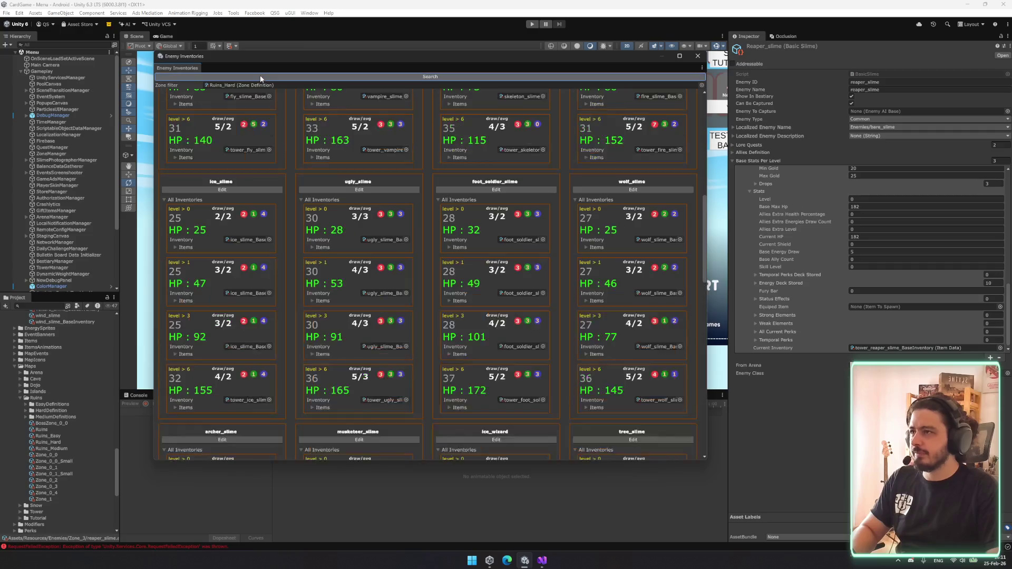
- Inspect the fire_wizard and venom_mage item lists, then locate the fire_wizard asset
{"action": "scroll", "coordinate": [526, 369], "scroll_direction": "down", "scroll_amount": 5}
{"action": "scroll", "coordinate": [492, 336], "scroll_direction": "down", "scroll_amount": 1}
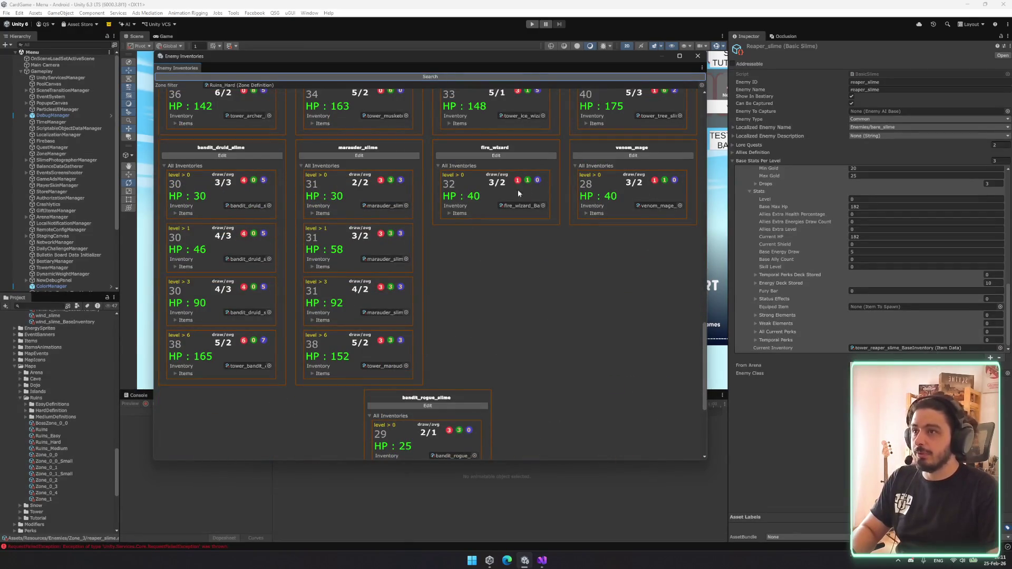
{"action": "left_click", "coordinate": [458, 213]}
{"action": "left_click", "coordinate": [461, 215]}
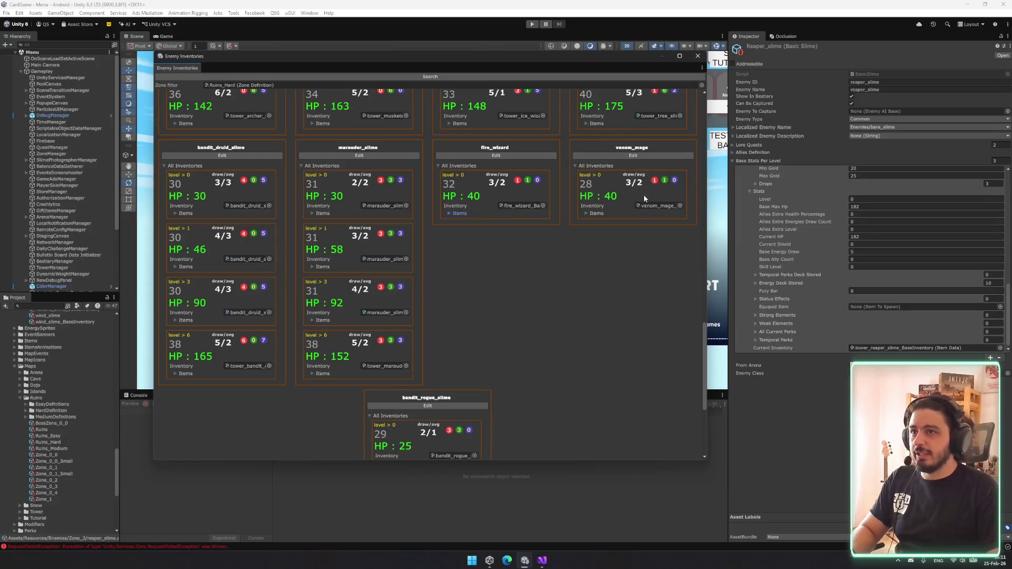
{"action": "left_click", "coordinate": [591, 214]}
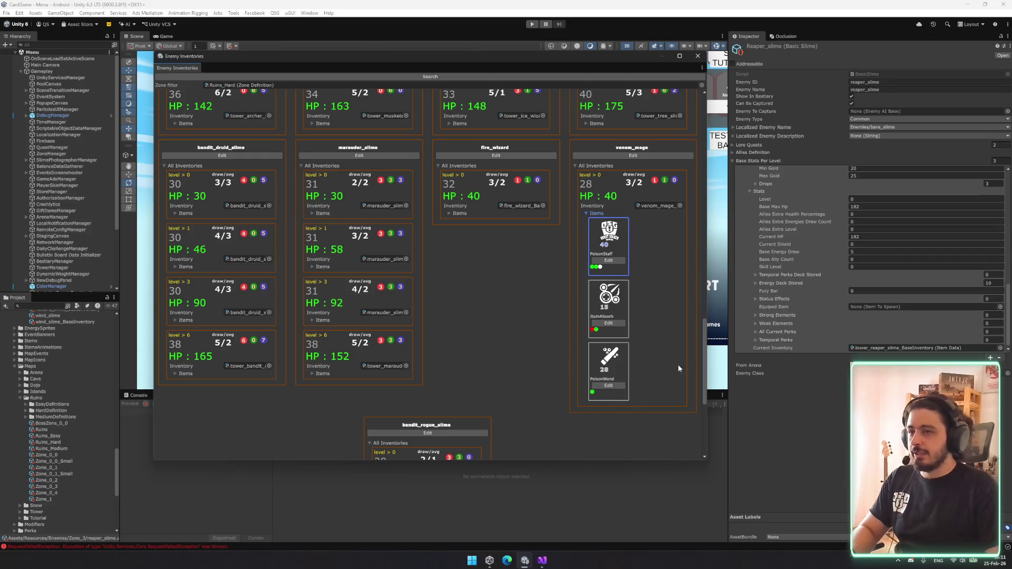
{"action": "left_click", "coordinate": [596, 214]}
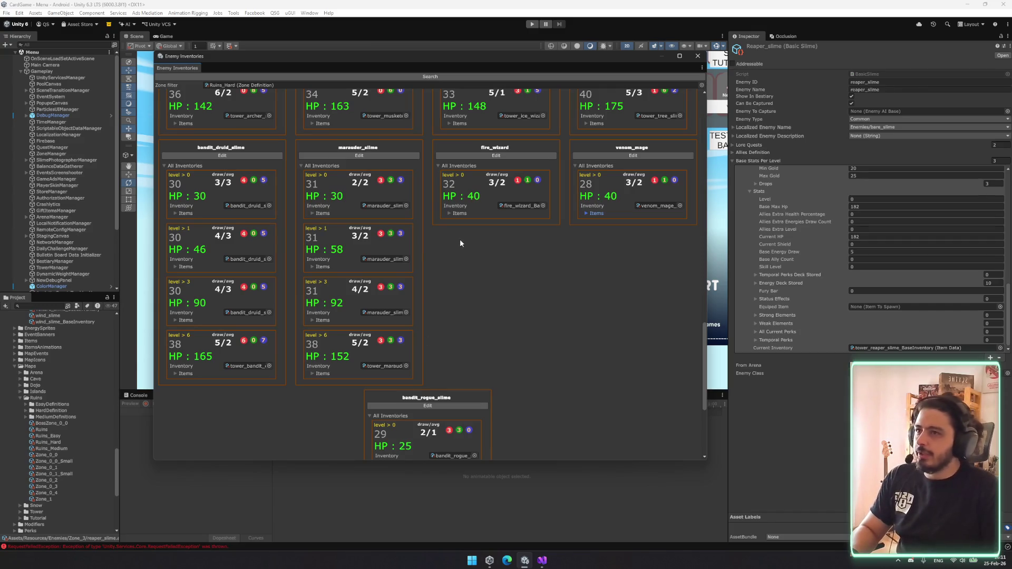
{"action": "left_click", "coordinate": [522, 205]}
- Select fire_wizard and expand its level 0 stats and its FireStaff, FireBall, FireWand items
{"action": "left_click", "coordinate": [60, 356]}
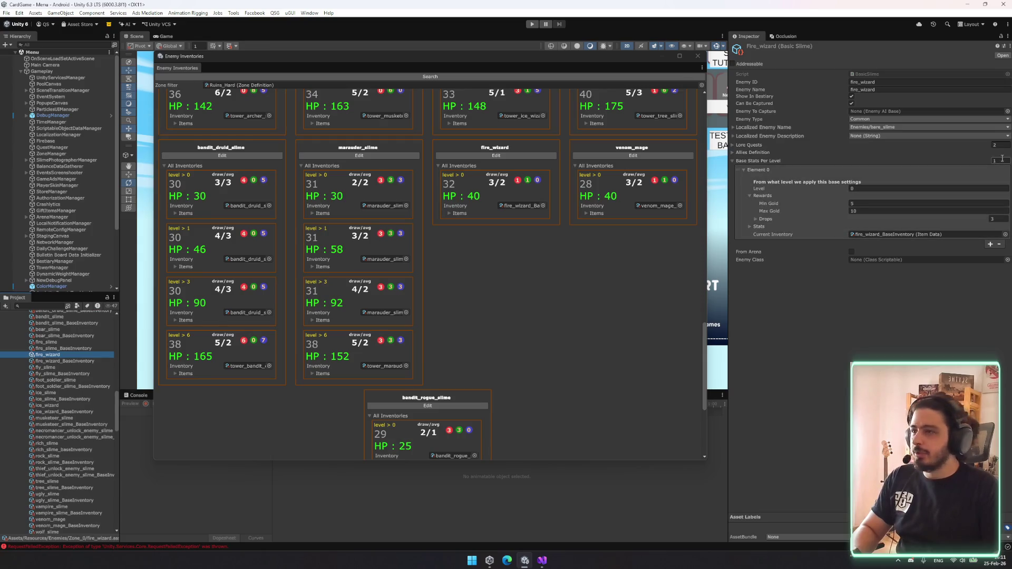
{"action": "scroll", "coordinate": [411, 236], "scroll_direction": "up", "scroll_amount": 10}
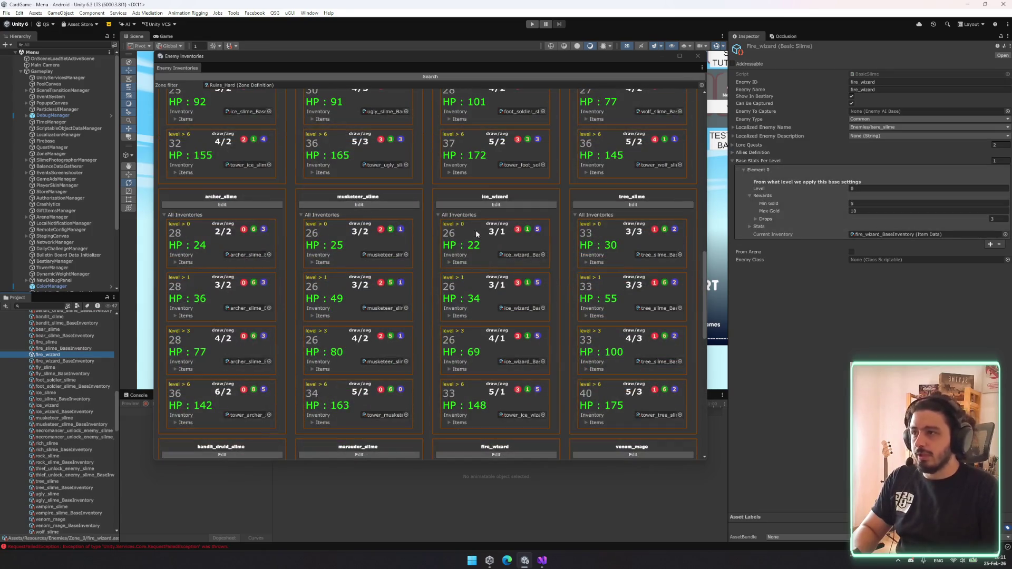
{"action": "scroll", "coordinate": [559, 142], "scroll_direction": "down", "scroll_amount": 5}
{"action": "scroll", "coordinate": [505, 222], "scroll_direction": "up", "scroll_amount": 10}
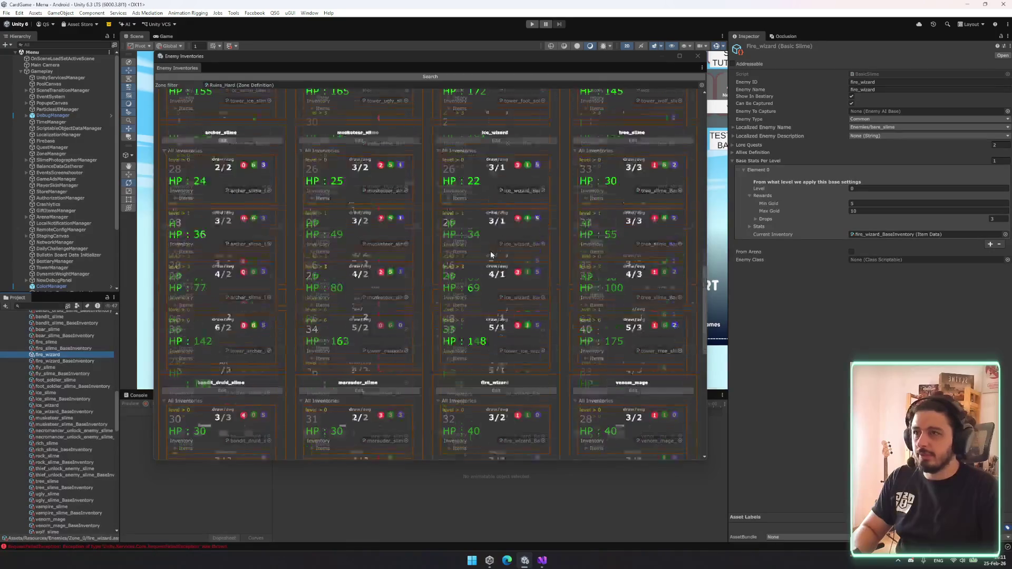
{"action": "scroll", "coordinate": [418, 274], "scroll_direction": "down", "scroll_amount": 13}
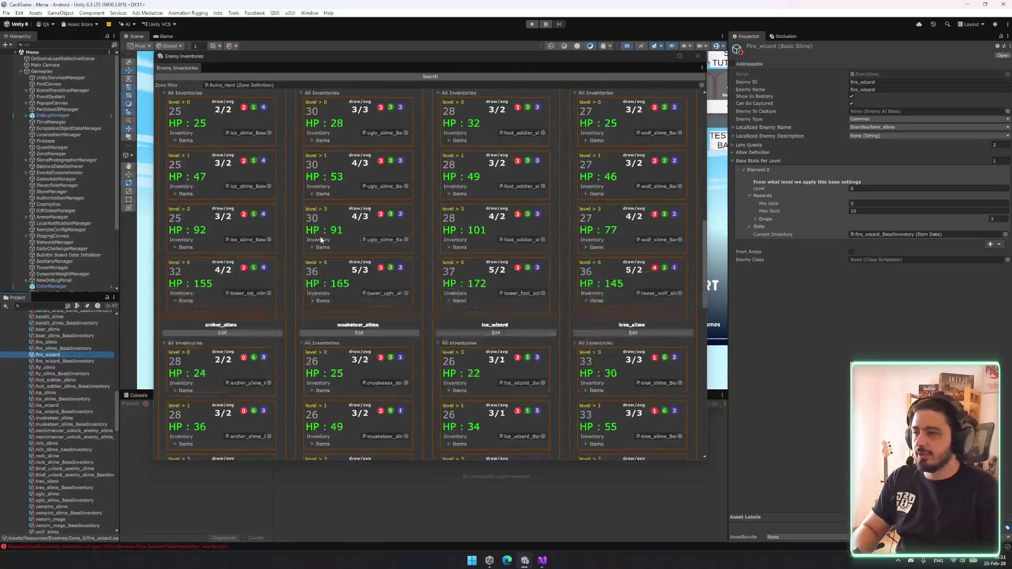
{"action": "scroll", "coordinate": [372, 259], "scroll_direction": "down", "scroll_amount": 8}
{"action": "scroll", "coordinate": [449, 239], "scroll_direction": "up", "scroll_amount": 1}
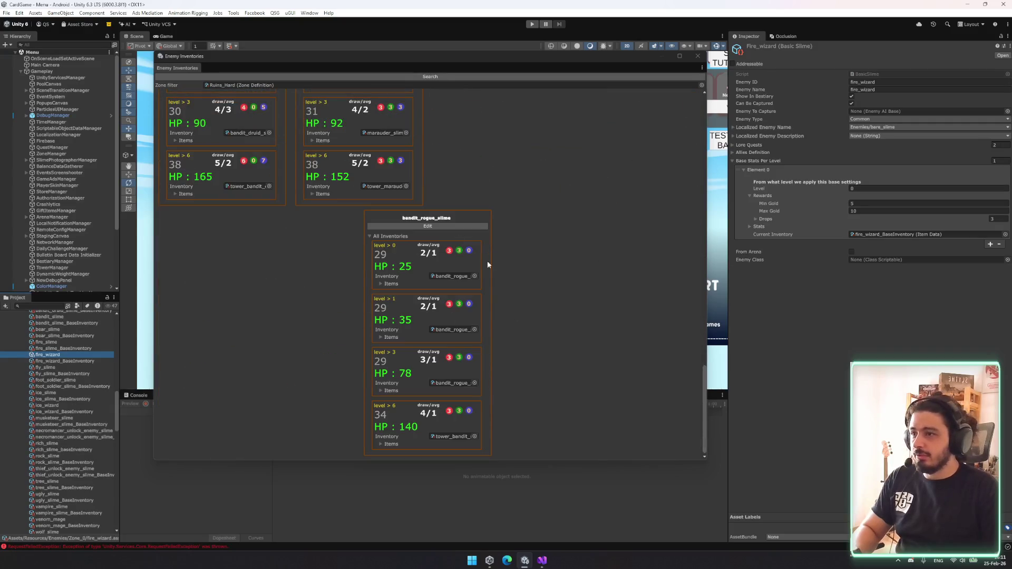
{"action": "scroll", "coordinate": [536, 354], "scroll_direction": "up", "scroll_amount": 7}
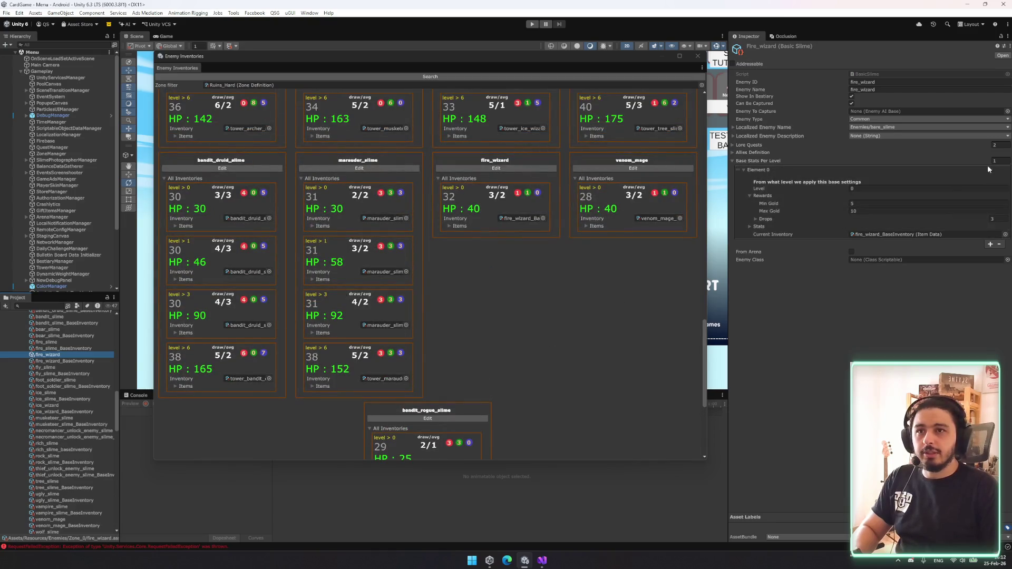
{"action": "left_click", "coordinate": [1008, 160]}
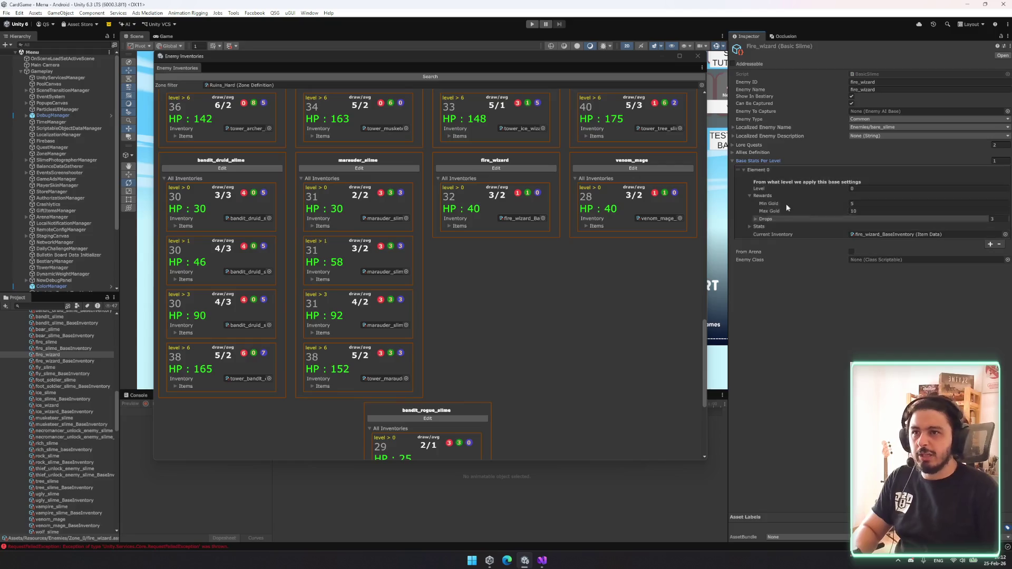
{"action": "left_click", "coordinate": [773, 226]}
{"action": "left_click", "coordinate": [458, 225]}
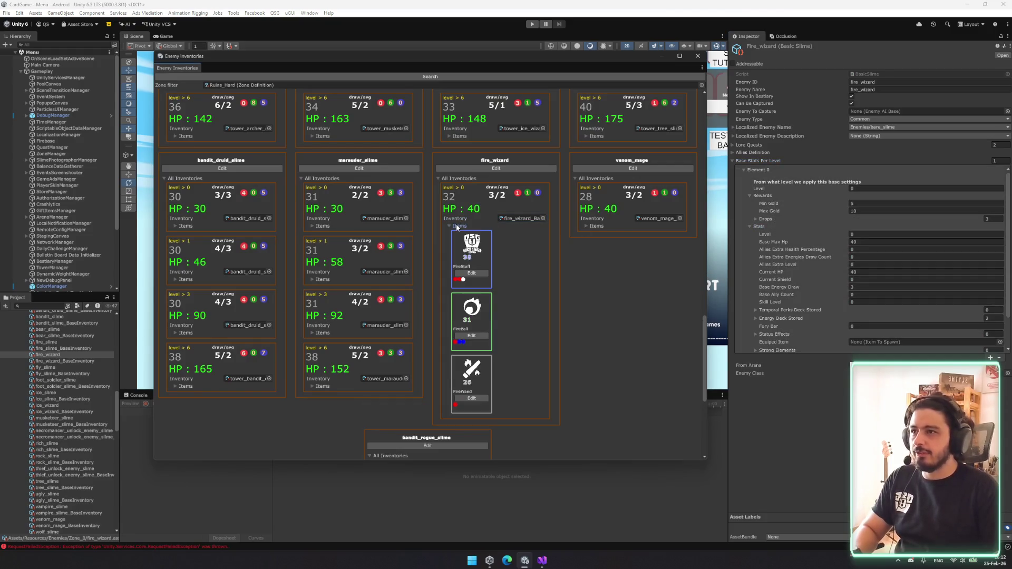
{"action": "scroll", "coordinate": [864, 309], "scroll_direction": "down", "scroll_amount": 3}
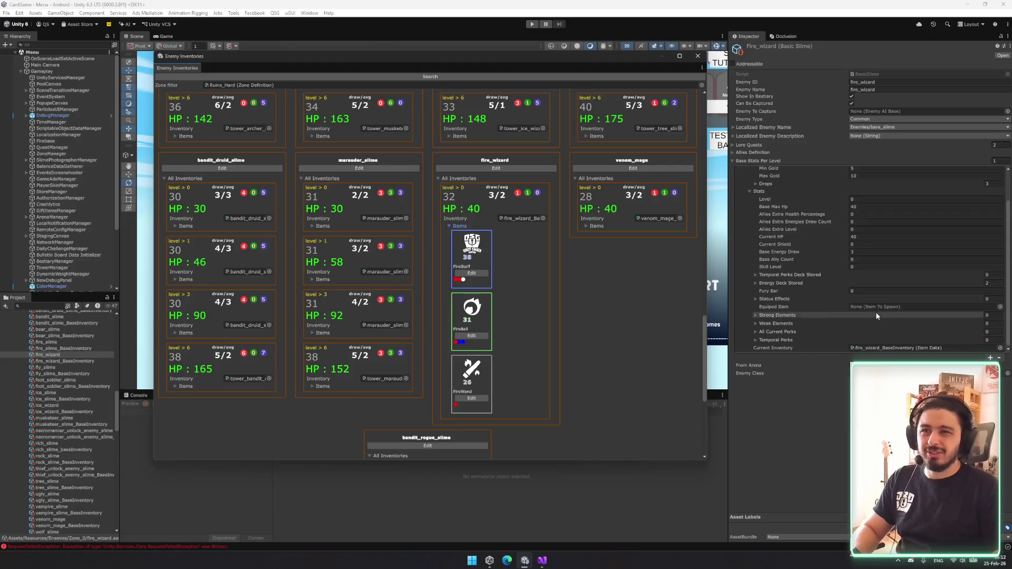
- Resize fire_wizard's stored energy deck to 10 and make Elements 1–4 Red Energy
{"action": "left_click", "coordinate": [786, 283]}
{"action": "left_click", "coordinate": [991, 283]}
{"action": "type", "text": "10"}
{"action": "key", "text": "Return"}
{"action": "scroll", "coordinate": [896, 237], "scroll_direction": "down", "scroll_amount": 3}
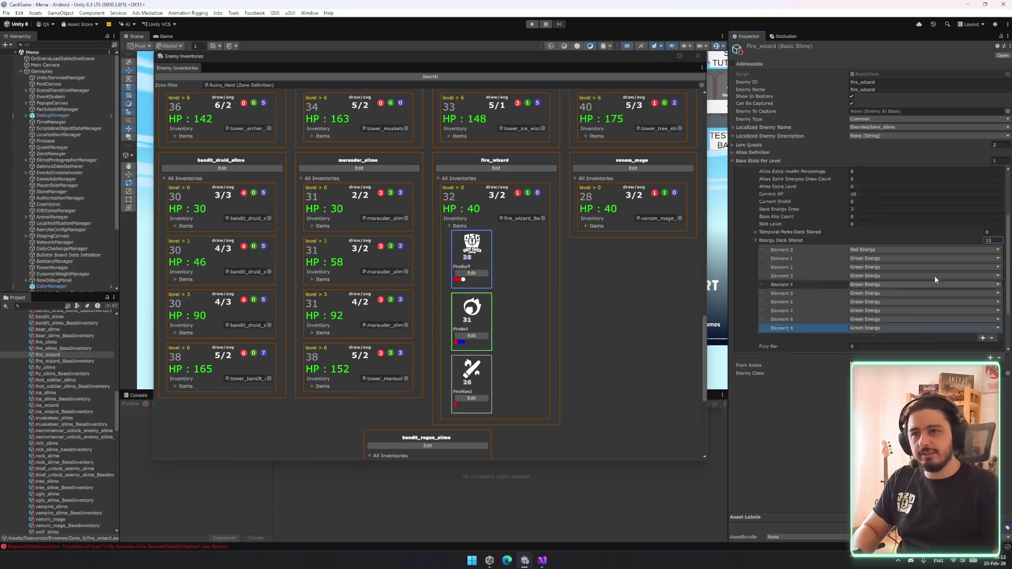
{"action": "left_click", "coordinate": [874, 203]}
{"action": "left_click", "coordinate": [874, 208]}
{"action": "left_click", "coordinate": [873, 211]}
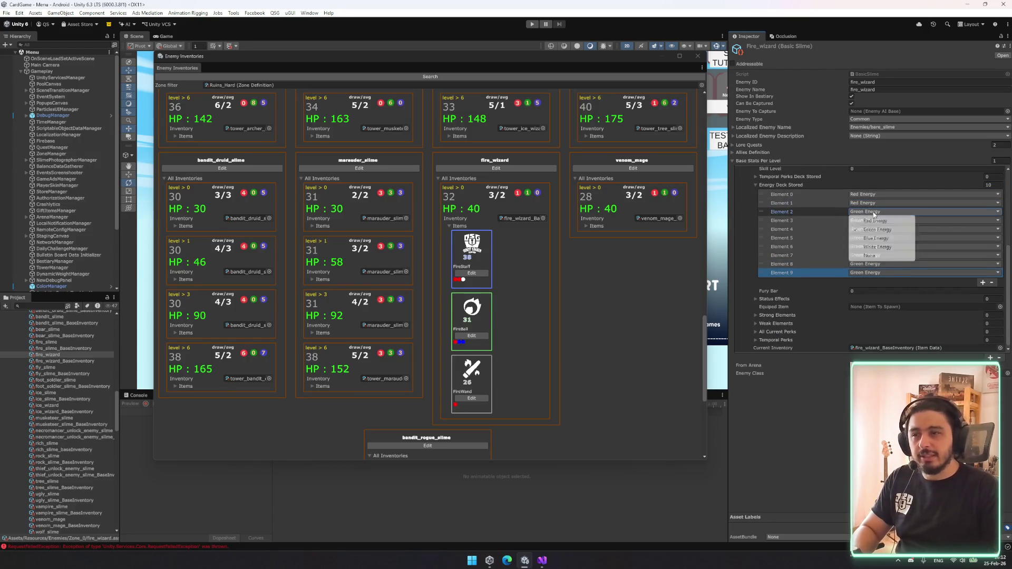
{"action": "left_click", "coordinate": [874, 226]}
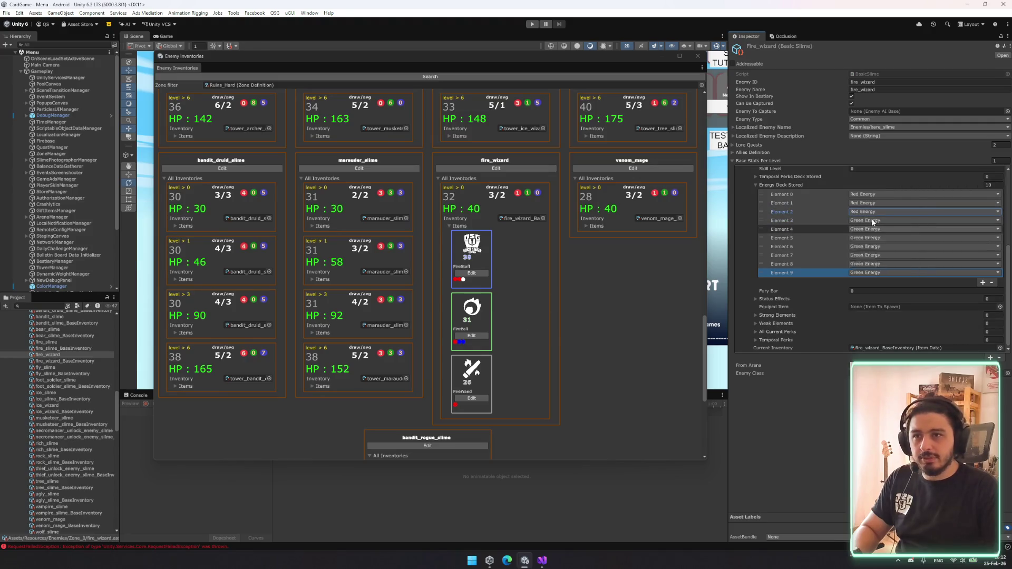
{"action": "left_click", "coordinate": [873, 220]}
{"action": "left_click", "coordinate": [874, 229]}
{"action": "left_click", "coordinate": [874, 229]}
{"action": "left_click", "coordinate": [873, 238]}
- Make stored energy Elements 5–8 Blue Energy and collapse the deck
{"action": "left_click", "coordinate": [872, 238]}
{"action": "left_click", "coordinate": [873, 264]}
{"action": "left_click", "coordinate": [870, 247]}
{"action": "left_click", "coordinate": [870, 271]}
{"action": "left_click", "coordinate": [870, 255]}
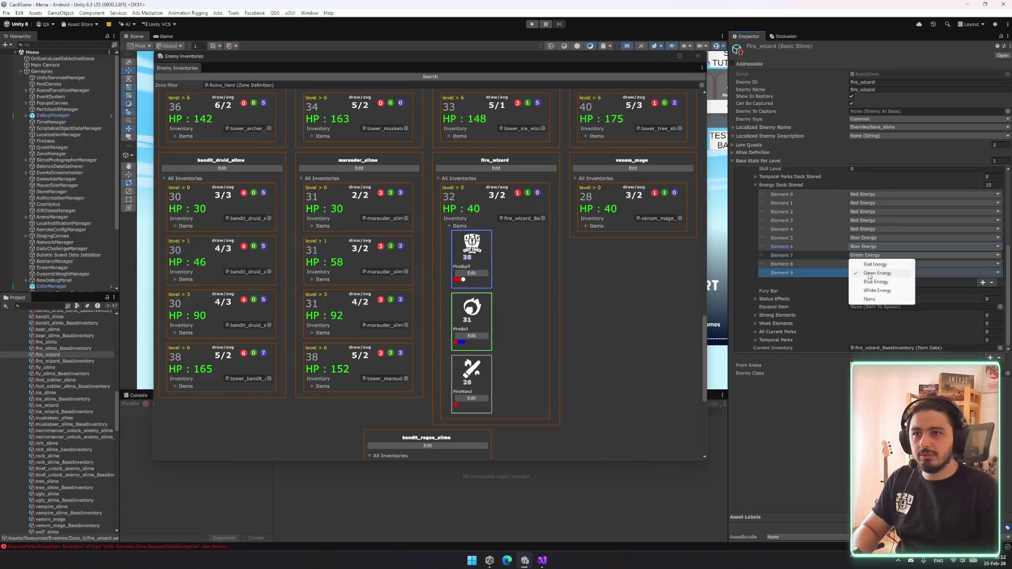
{"action": "left_click", "coordinate": [873, 282]}
{"action": "left_click", "coordinate": [867, 264]}
{"action": "left_click", "coordinate": [872, 291]}
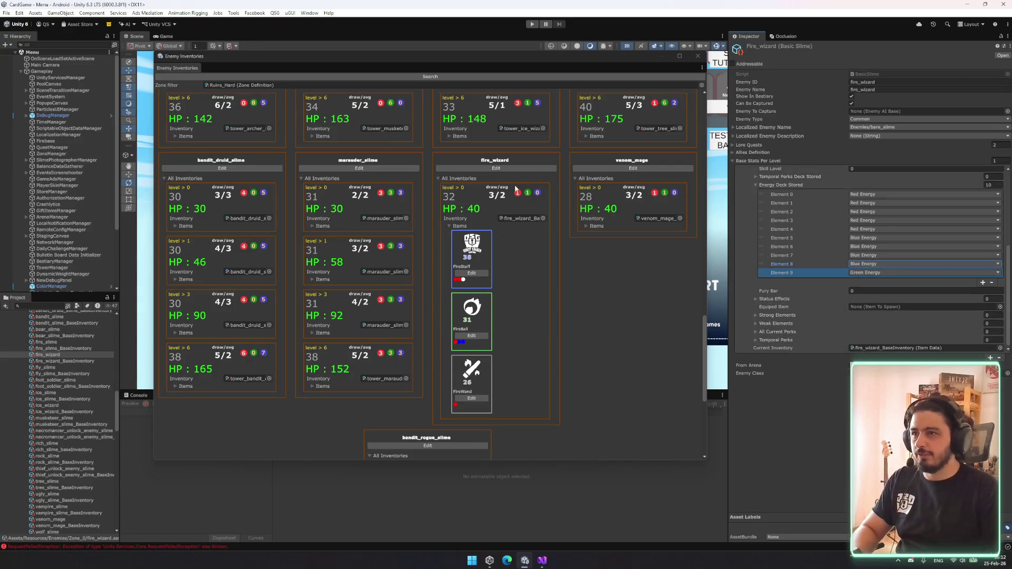
{"action": "left_click", "coordinate": [783, 184]}
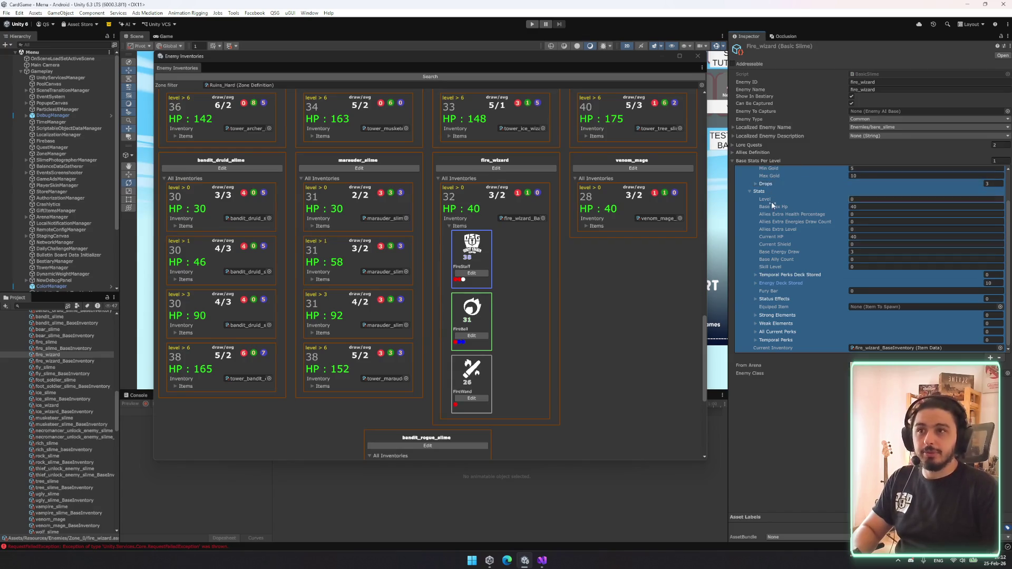
- Set fire_wizard's level 0 Base Max Hp to 28 and Base Energy Draw to 2
{"action": "scroll", "coordinate": [804, 222], "scroll_direction": "up", "scroll_amount": 3}
{"action": "left_click", "coordinate": [767, 196]}
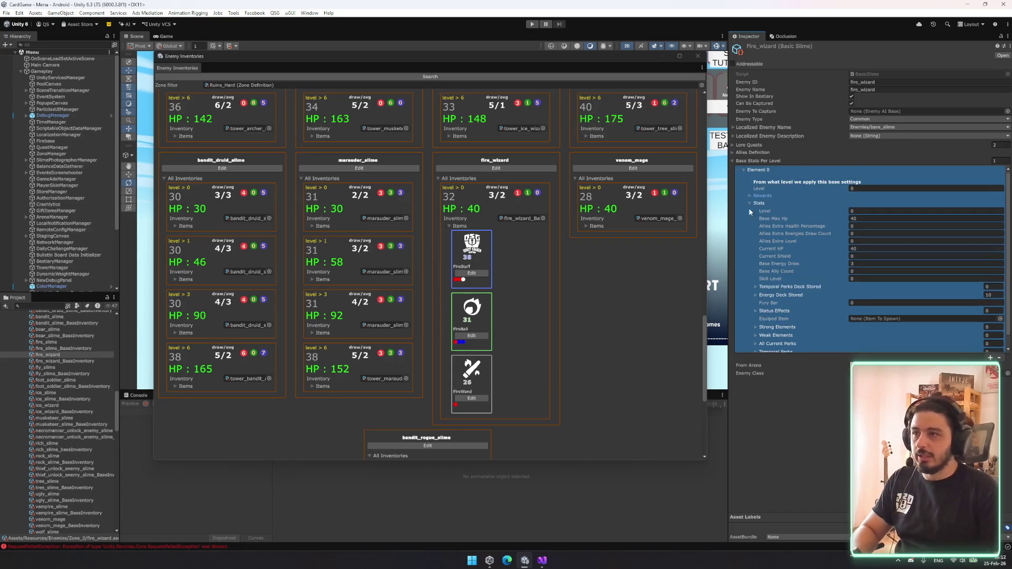
{"action": "scroll", "coordinate": [492, 235], "scroll_direction": "down", "scroll_amount": 15}
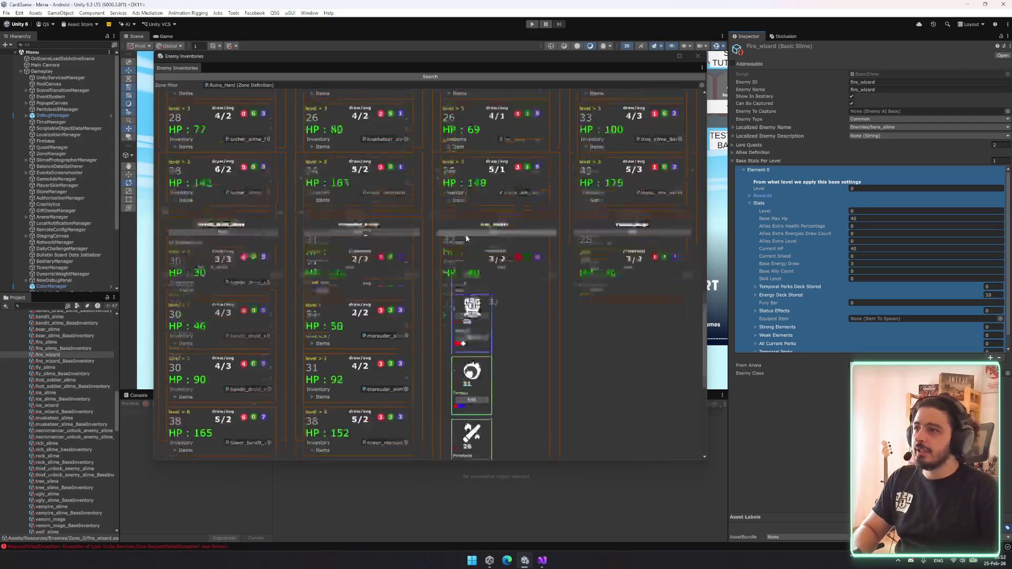
{"action": "scroll", "coordinate": [498, 240], "scroll_direction": "up", "scroll_amount": 10}
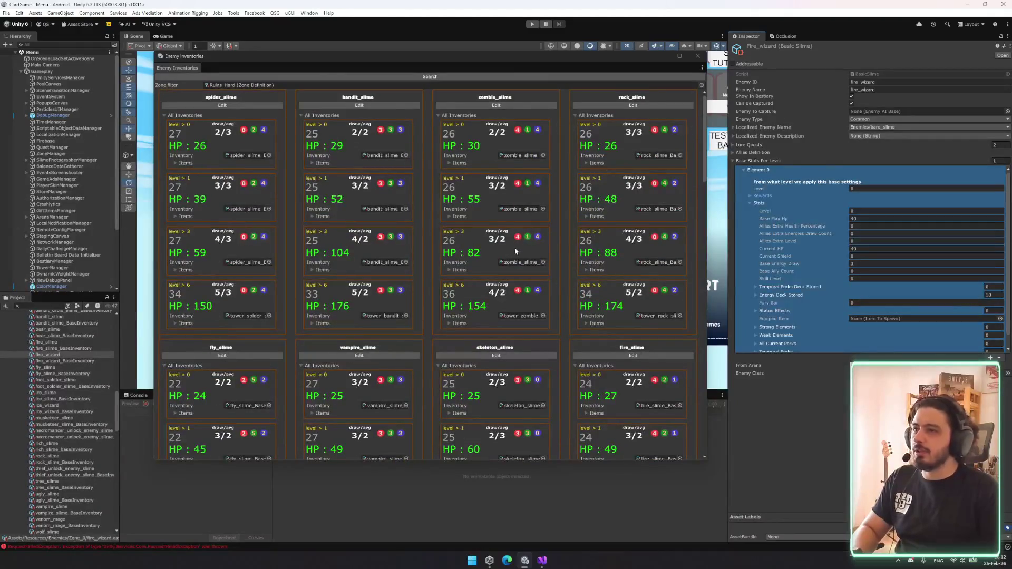
{"action": "scroll", "coordinate": [514, 248], "scroll_direction": "down", "scroll_amount": 7}
{"action": "scroll", "coordinate": [511, 244], "scroll_direction": "down", "scroll_amount": 8}
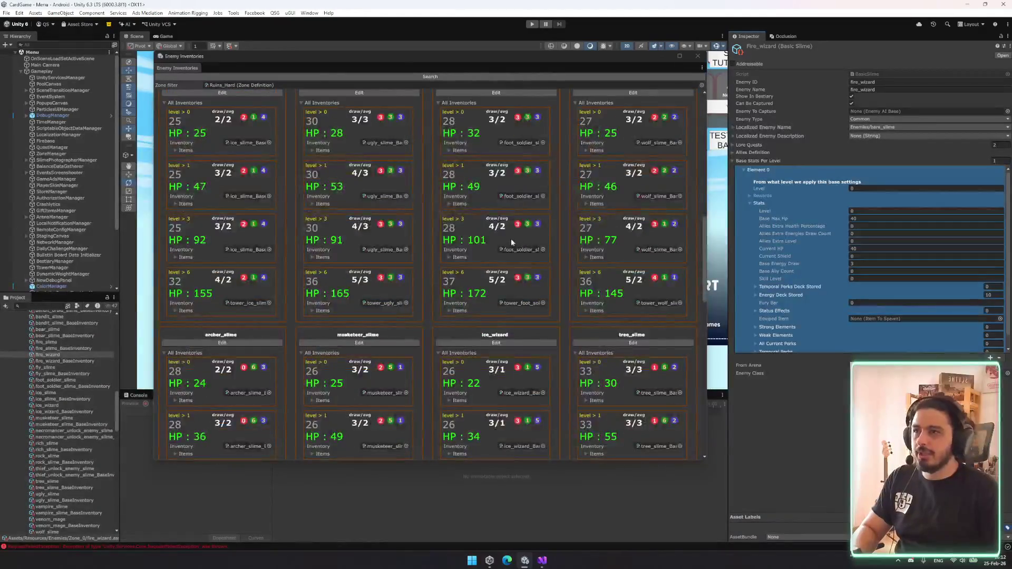
{"action": "scroll", "coordinate": [457, 271], "scroll_direction": "down", "scroll_amount": 2}
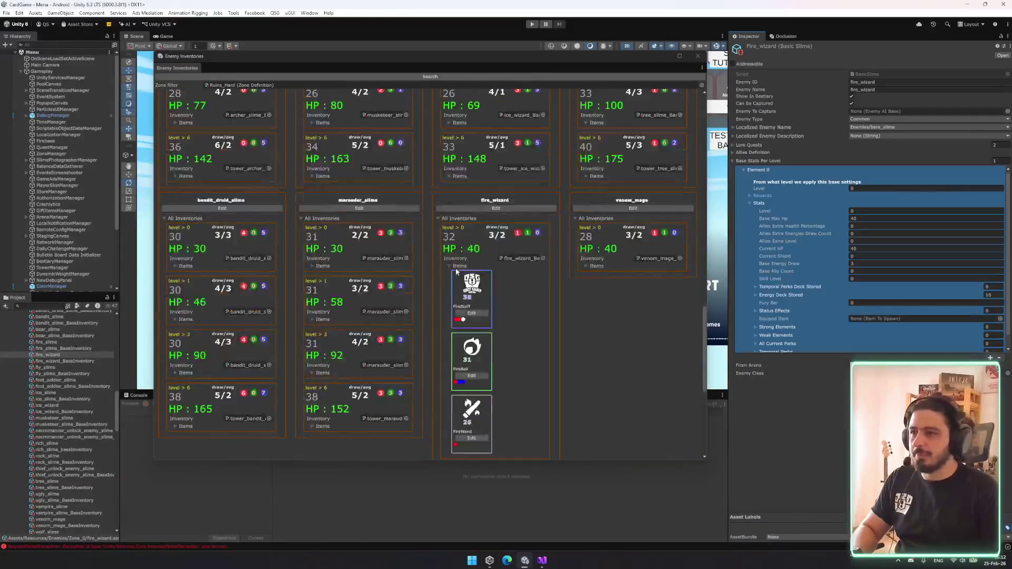
{"action": "left_click", "coordinate": [859, 218]}
{"action": "type", "text": "28"}
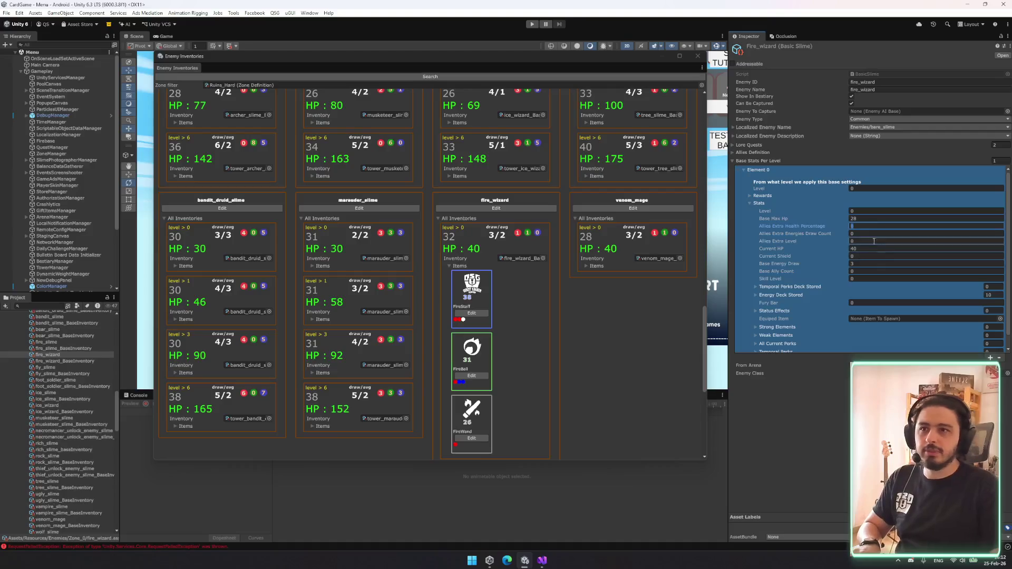
{"action": "left_click", "coordinate": [870, 263]}
{"action": "type", "text": "28"}
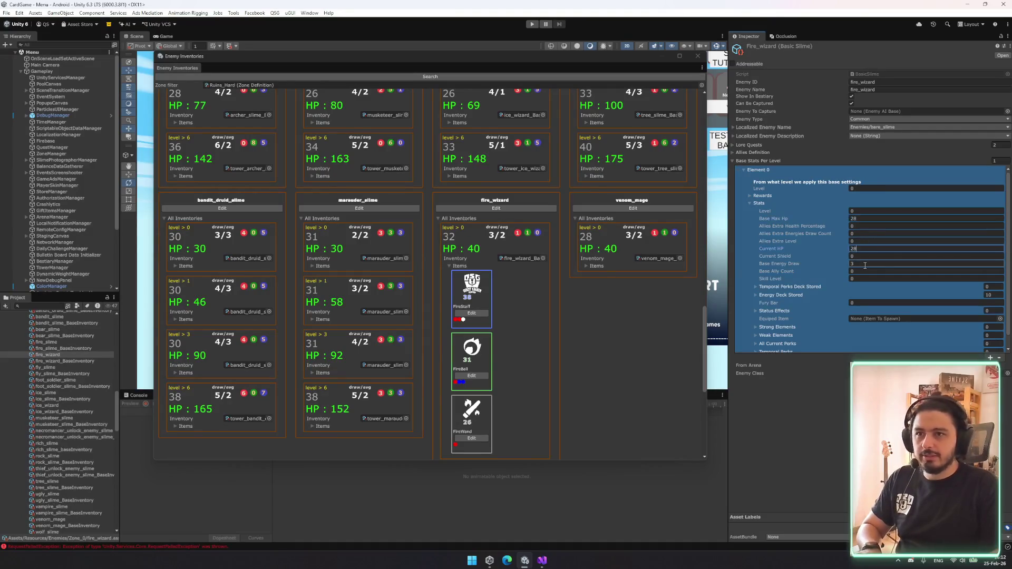
{"action": "left_click", "coordinate": [548, 75]}
- Check the fire_wizard and marauder_slime item cards, then collapse the first level's stat fields
{"action": "left_click", "coordinate": [449, 265]}
{"action": "left_click", "coordinate": [448, 265]}
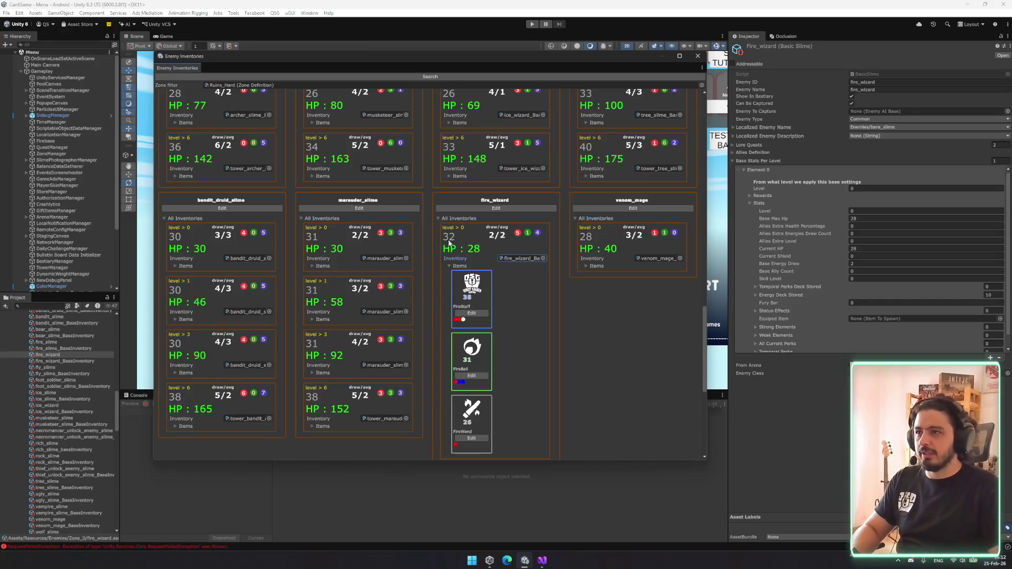
{"action": "left_click", "coordinate": [454, 266]}
{"action": "left_click", "coordinate": [317, 266]}
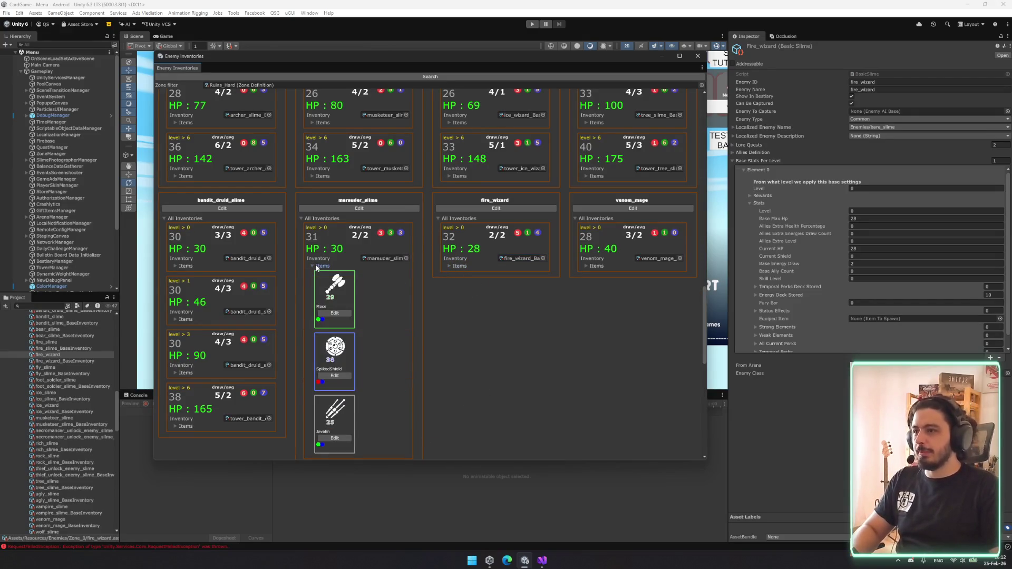
{"action": "left_click", "coordinate": [316, 266]}
{"action": "left_click", "coordinate": [843, 332]}
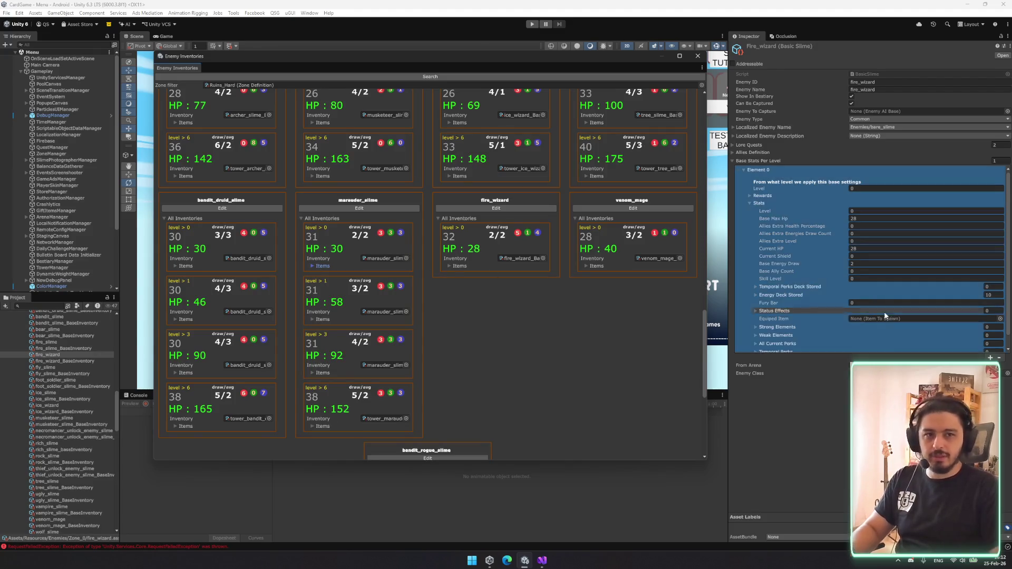
{"action": "left_click", "coordinate": [760, 205]}
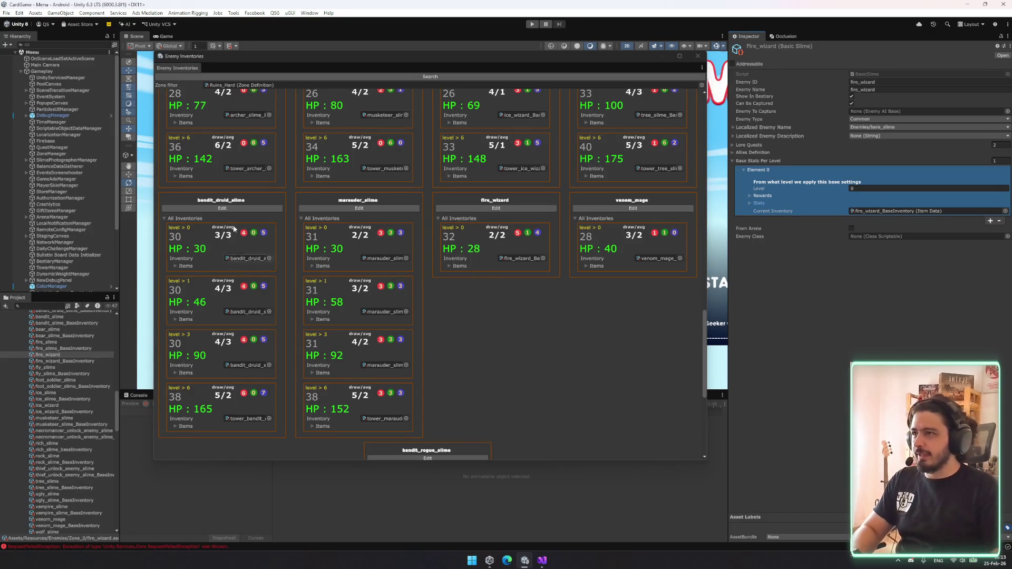
- Set fire_wizard's Base Stats Per Level array size to 4
{"action": "scroll", "coordinate": [159, 226], "scroll_direction": "down", "scroll_amount": 2}
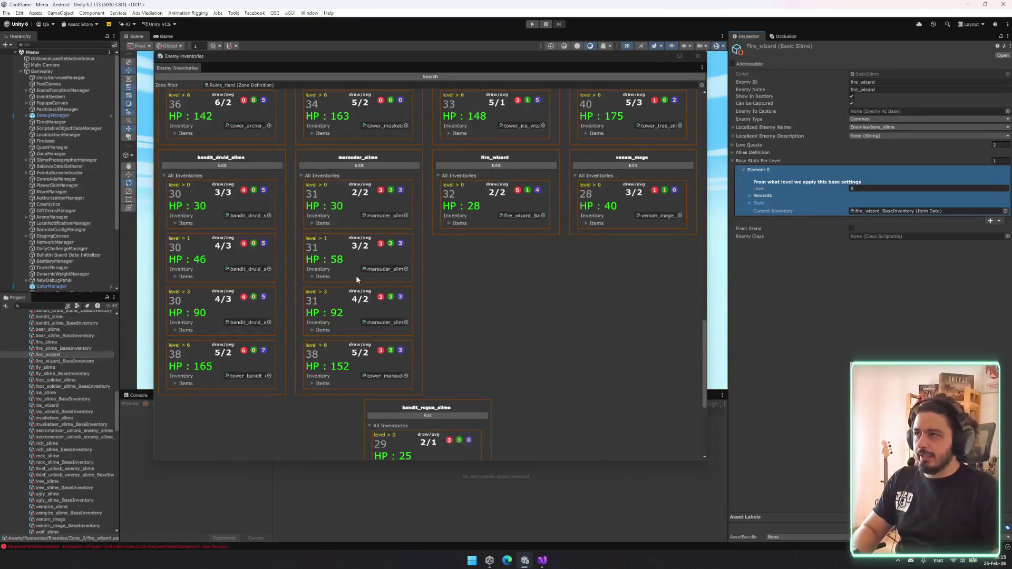
{"action": "scroll", "coordinate": [537, 329], "scroll_direction": "up", "scroll_amount": 6}
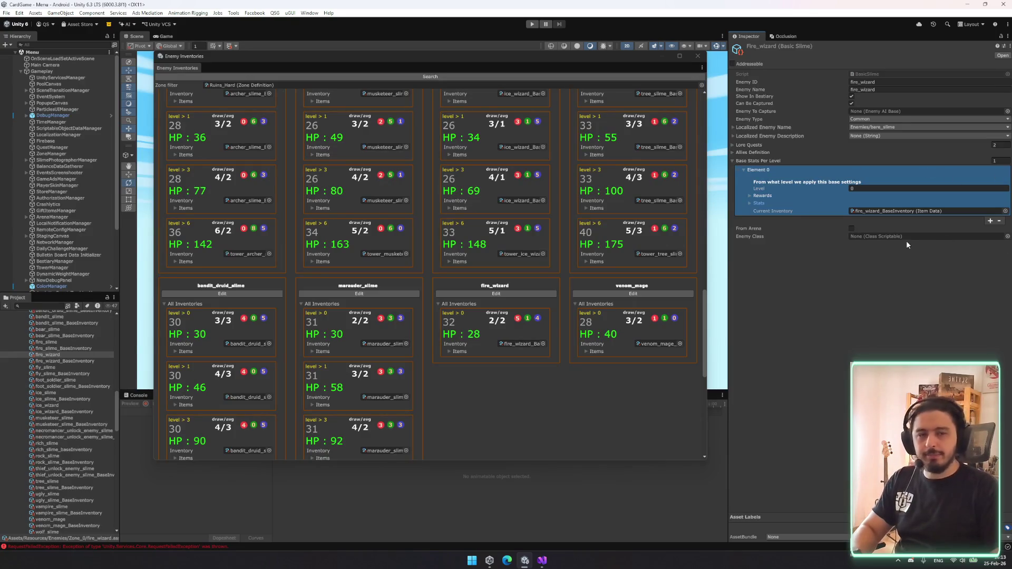
{"action": "left_click", "coordinate": [1002, 160]}
{"action": "scroll", "coordinate": [583, 255], "scroll_direction": "down", "scroll_amount": 4}
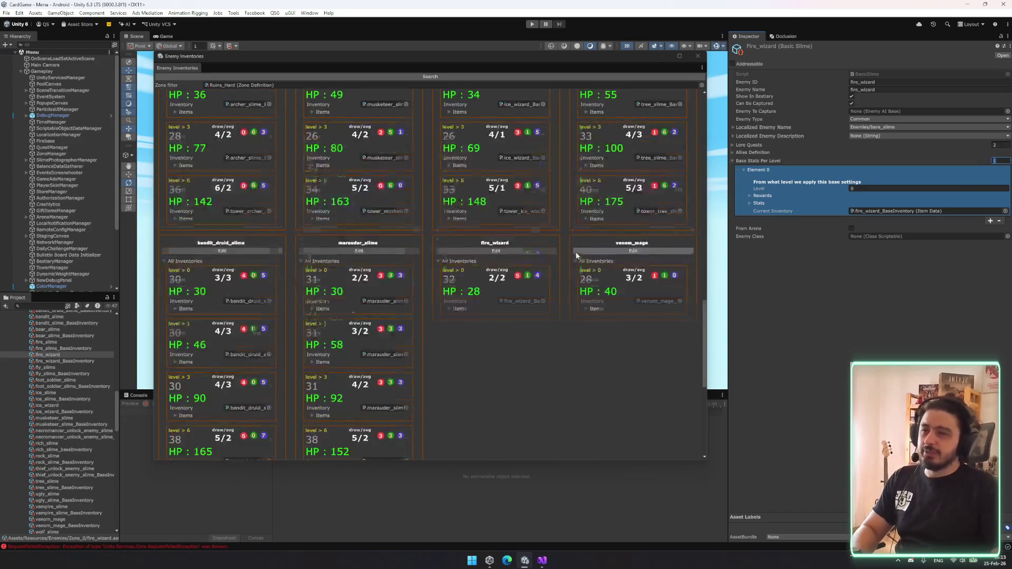
{"action": "key", "text": "Return"}
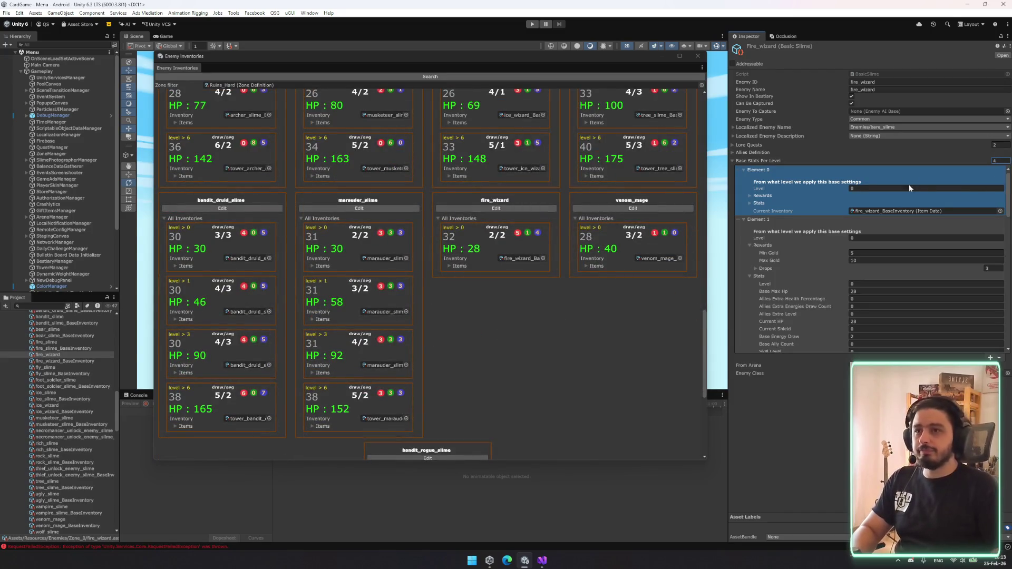
- Give the second level entry Min Gold 10 and Max Gold 15
{"action": "left_click", "coordinate": [869, 253]}
{"action": "type", "text": "10"}
{"action": "key", "text": "Tab"}
{"action": "type", "text": "15"}
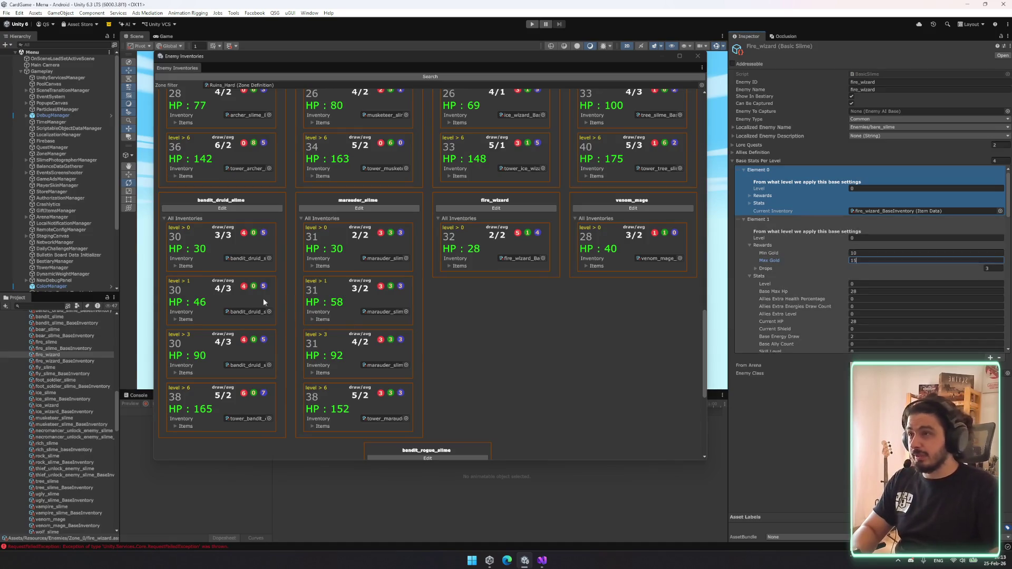
{"action": "scroll", "coordinate": [309, 311], "scroll_direction": "up", "scroll_amount": 2}
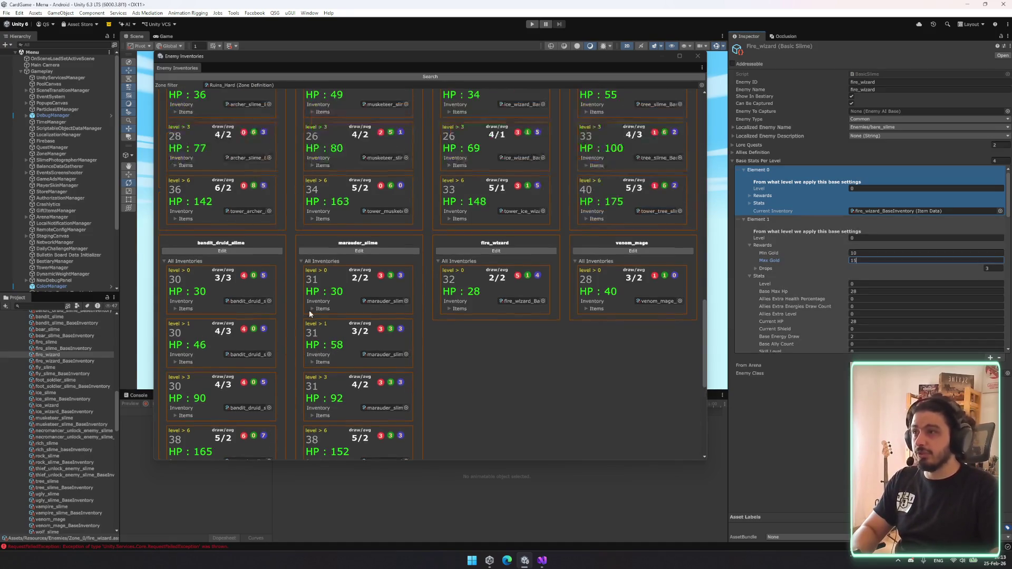
{"action": "scroll", "coordinate": [293, 285], "scroll_direction": "up", "scroll_amount": 3}
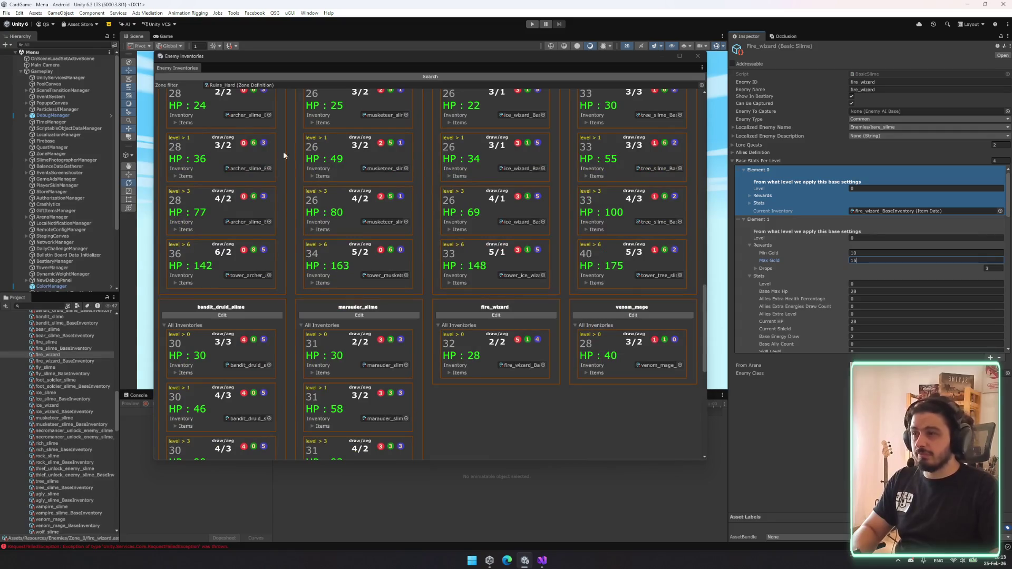
{"action": "scroll", "coordinate": [253, 179], "scroll_direction": "up", "scroll_amount": 3}
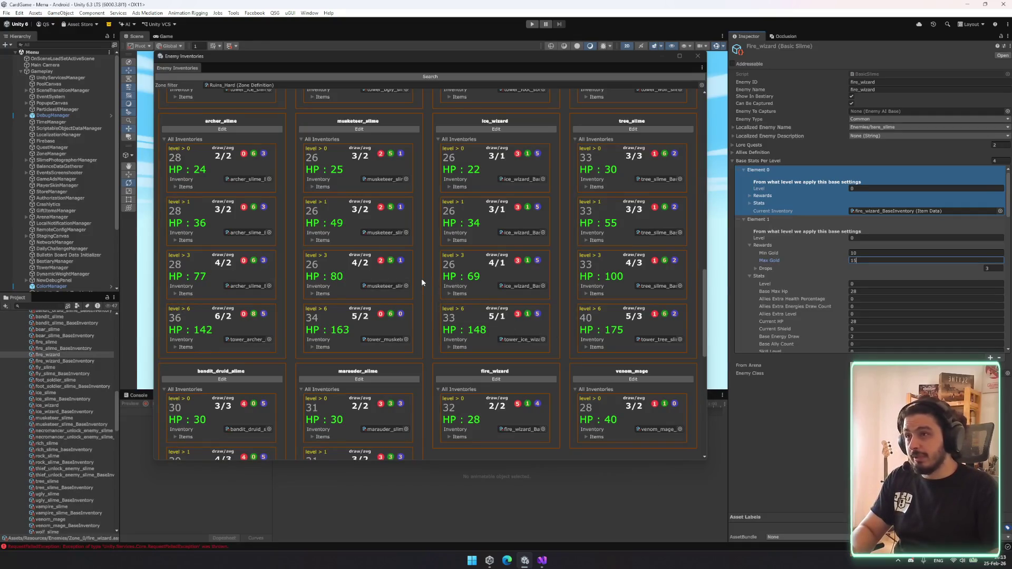
- Look over musketeer_slime's level 6 item drops and hide them again
{"action": "left_click", "coordinate": [318, 347]}
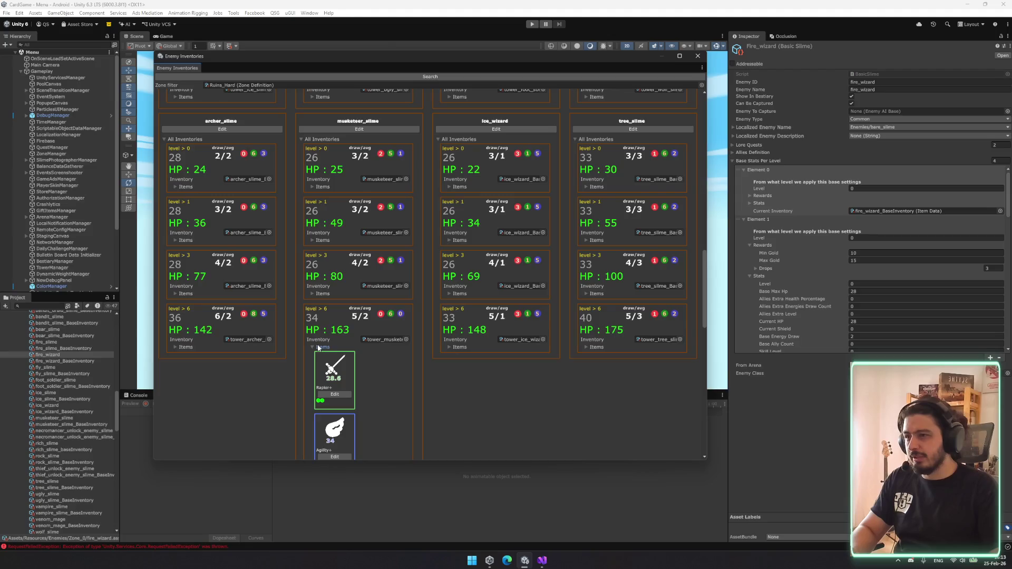
{"action": "scroll", "coordinate": [319, 343], "scroll_direction": "down", "scroll_amount": 4}
{"action": "scroll", "coordinate": [321, 327], "scroll_direction": "up", "scroll_amount": 3}
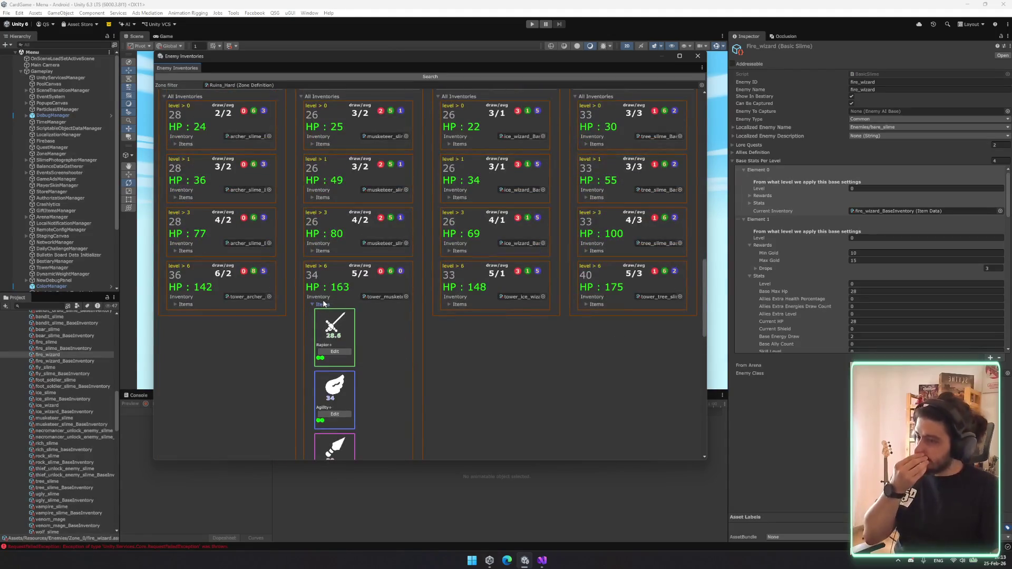
{"action": "left_click", "coordinate": [323, 305]}
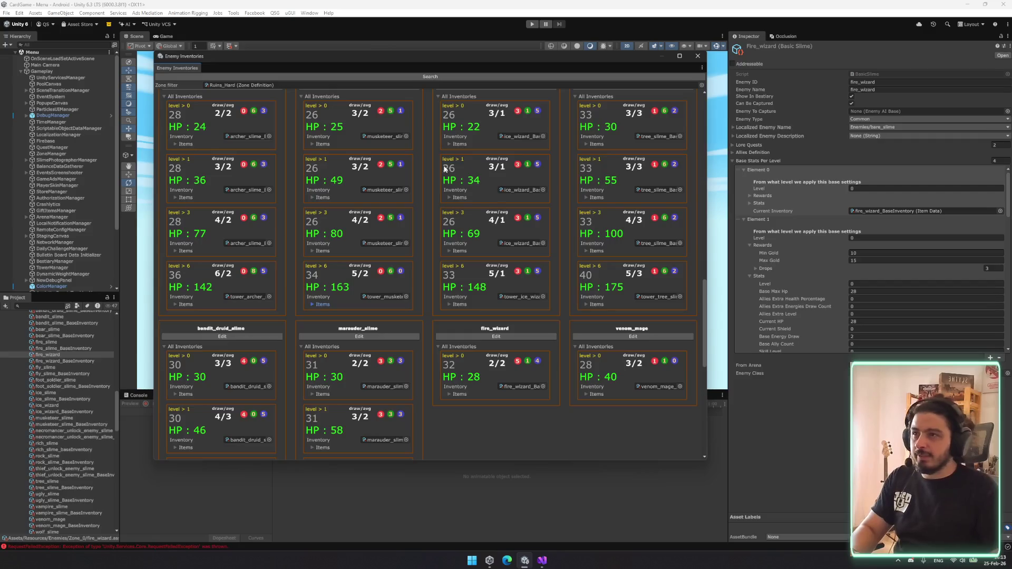
{"action": "scroll", "coordinate": [402, 286], "scroll_direction": "down", "scroll_amount": 3}
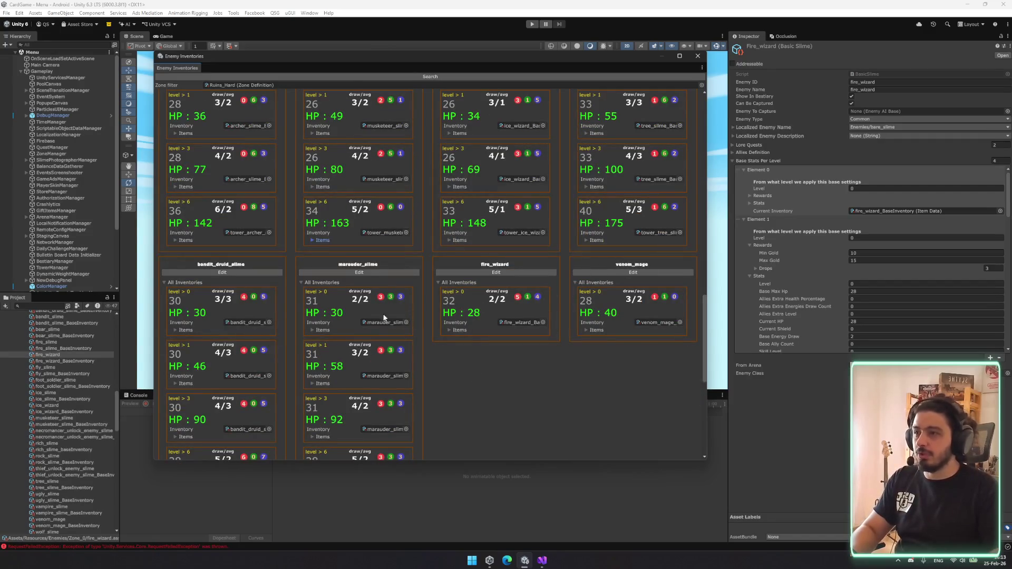
- Set the second level's Base Max Hp and current HP to 42 and energy draw to 3
{"action": "left_click", "coordinate": [875, 291]}
{"action": "type", "text": "42"}
{"action": "left_click", "coordinate": [871, 321]}
{"action": "type", "text": "42"}
{"action": "key", "text": "Tab"}
{"action": "key", "text": "Tab"}
{"action": "type", "text": "3"}
{"action": "scroll", "coordinate": [867, 331], "scroll_direction": "down", "scroll_amount": 3}
{"action": "scroll", "coordinate": [867, 274], "scroll_direction": "down", "scroll_amount": 1}
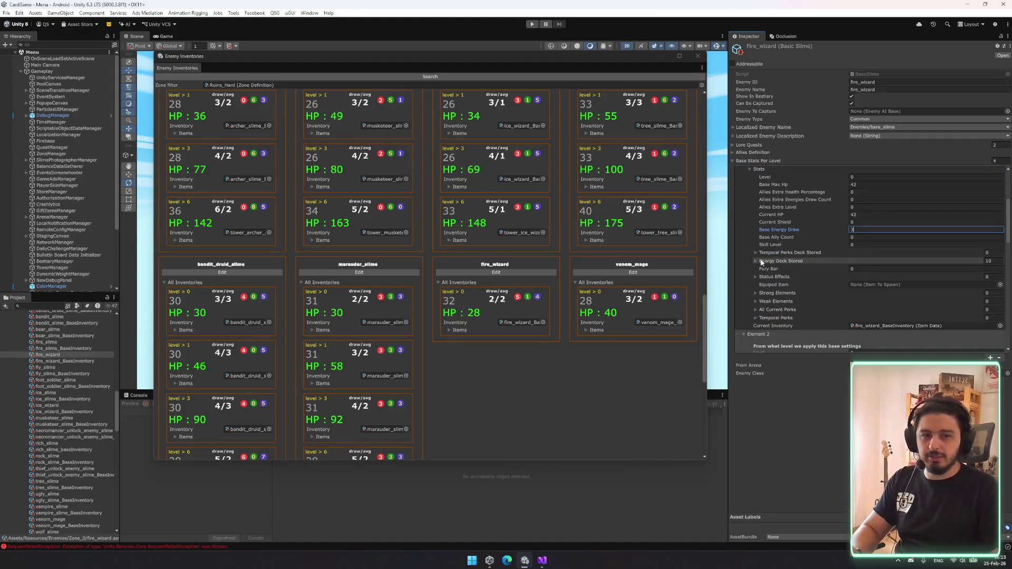
{"action": "left_click", "coordinate": [569, 77]}
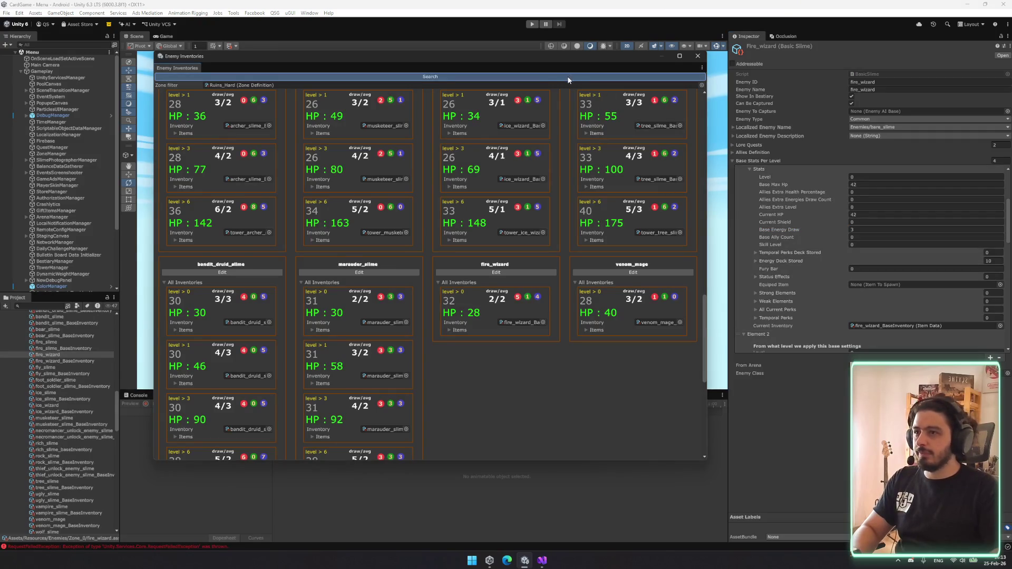
- Check fire_wizard's card items, collapse Element 1 and expand Element 0's Stats
{"action": "scroll", "coordinate": [492, 326], "scroll_direction": "down", "scroll_amount": 2}
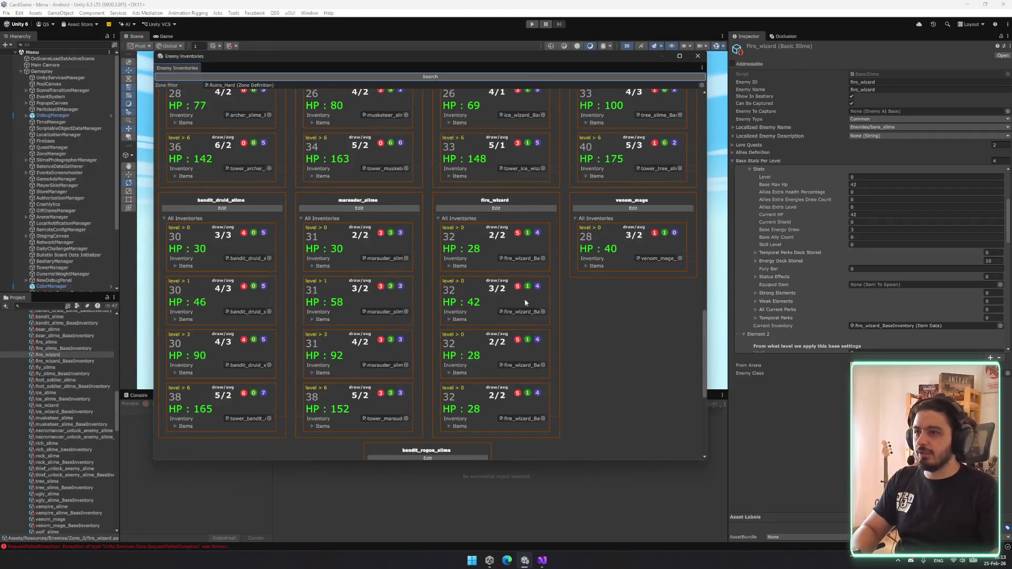
{"action": "scroll", "coordinate": [525, 303], "scroll_direction": "down", "scroll_amount": 1}
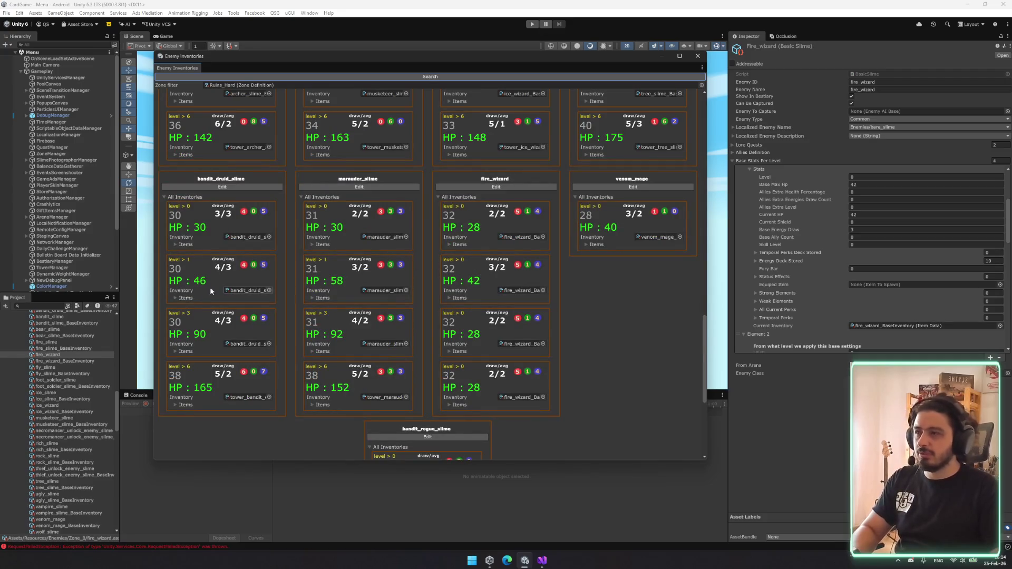
{"action": "left_click", "coordinate": [460, 298]}
{"action": "left_click", "coordinate": [459, 297]}
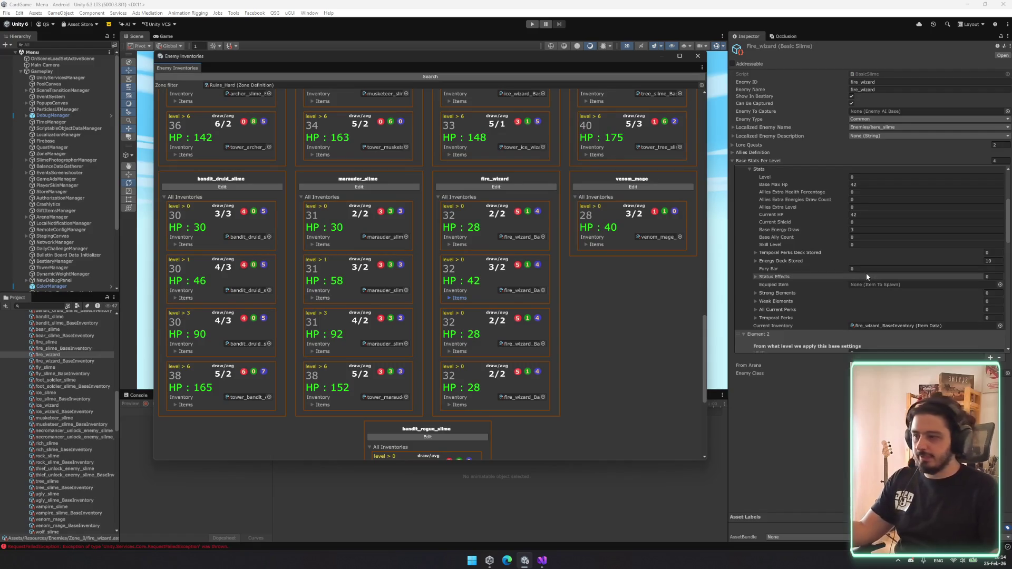
{"action": "left_click", "coordinate": [767, 169]}
{"action": "left_click", "coordinate": [763, 211]}
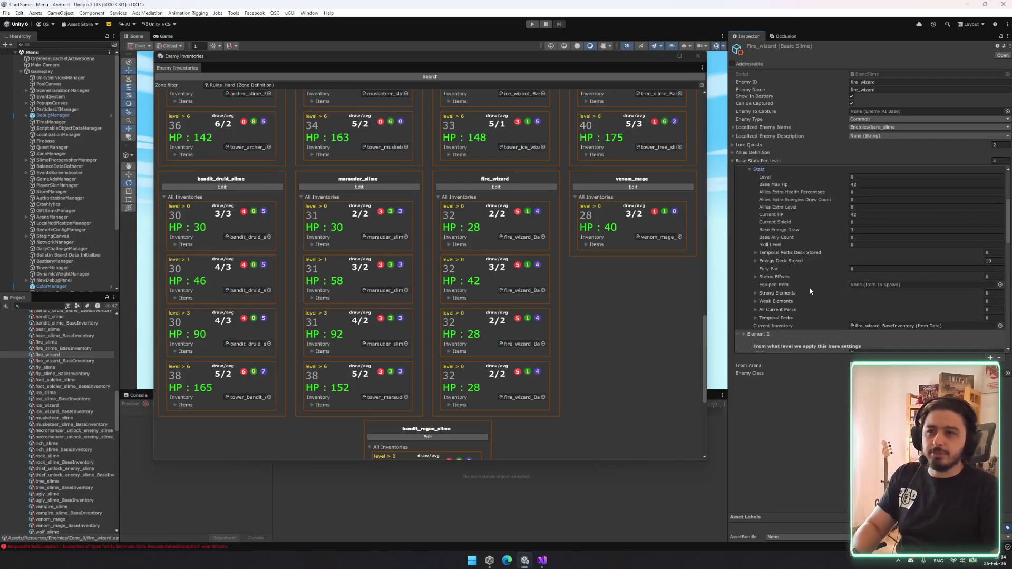
{"action": "left_click", "coordinate": [758, 203]}
{"action": "left_click", "coordinate": [758, 204]}
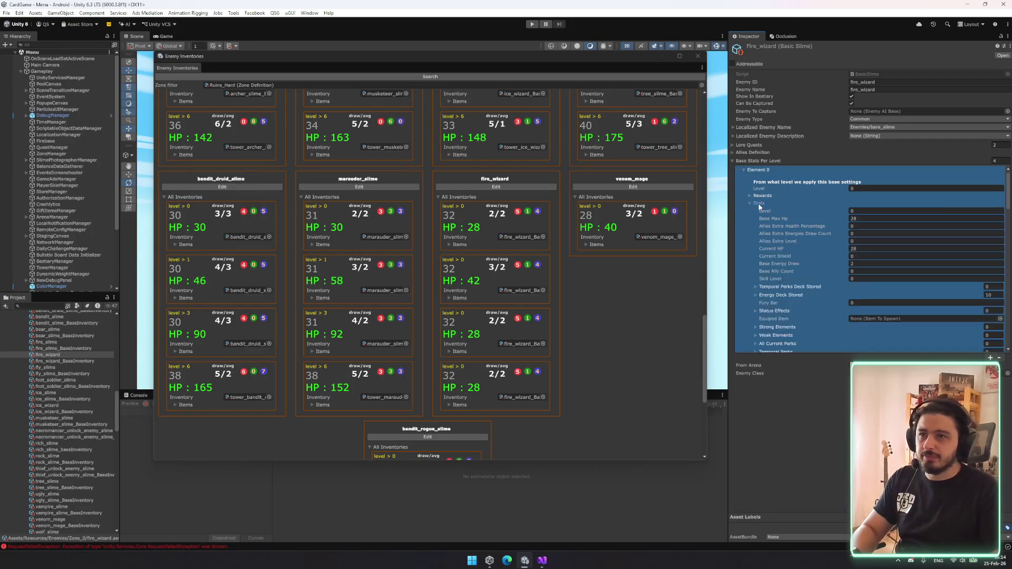
- Give Element 0 one Strong Element, Fire
{"action": "scroll", "coordinate": [792, 314], "scroll_direction": "down", "scroll_amount": 2}
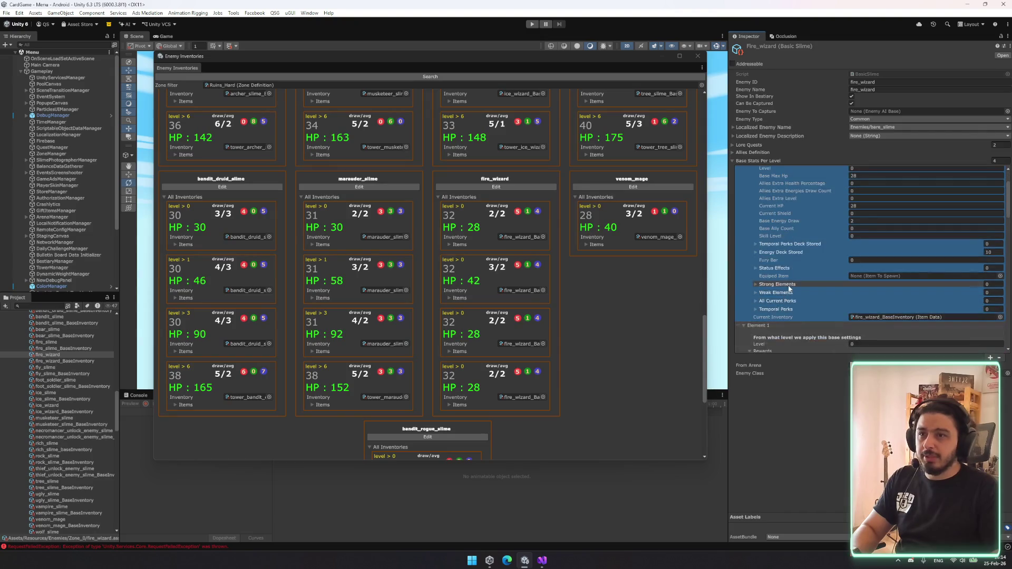
{"action": "left_click", "coordinate": [791, 283]}
{"action": "left_click", "coordinate": [992, 286]}
{"action": "type", "text": "1"}
{"action": "key", "text": "Return"}
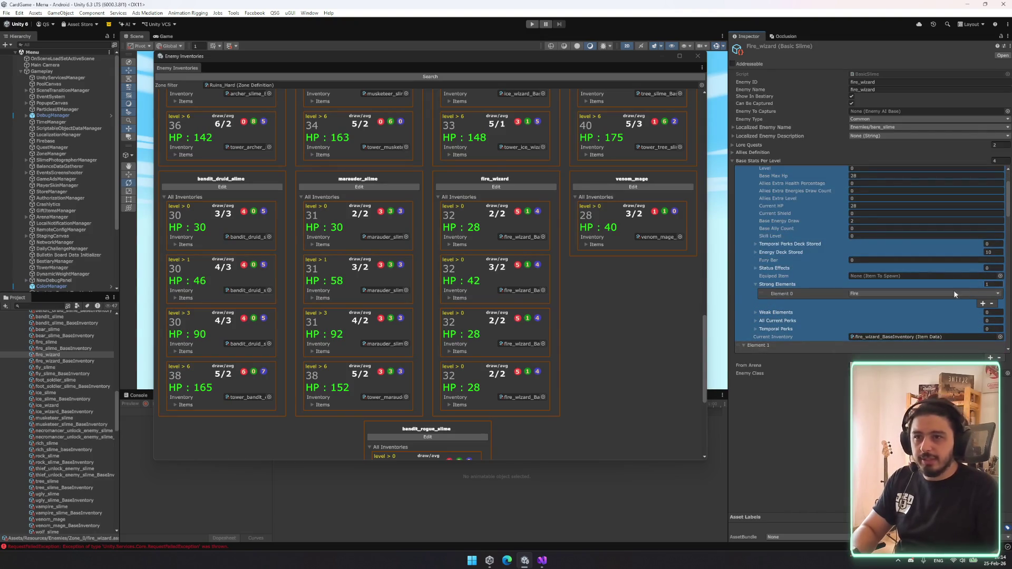
- Give Element 0 one Weak Element and set it to Ice
{"action": "left_click", "coordinate": [790, 312]}
{"action": "key", "text": "Return"}
{"action": "left_click", "coordinate": [918, 322]}
{"action": "left_click", "coordinate": [881, 348]}
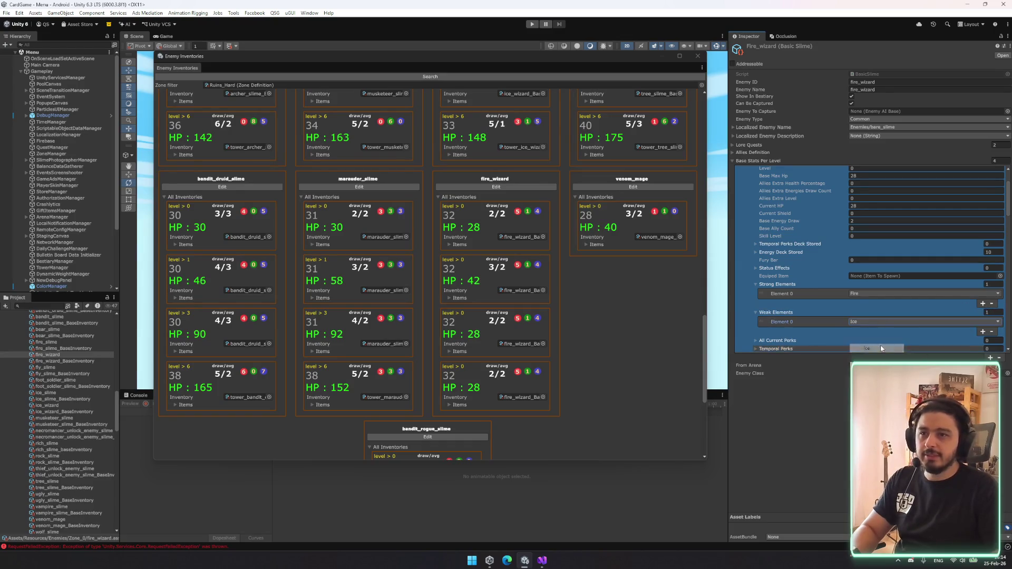
{"action": "left_click", "coordinate": [859, 322]}
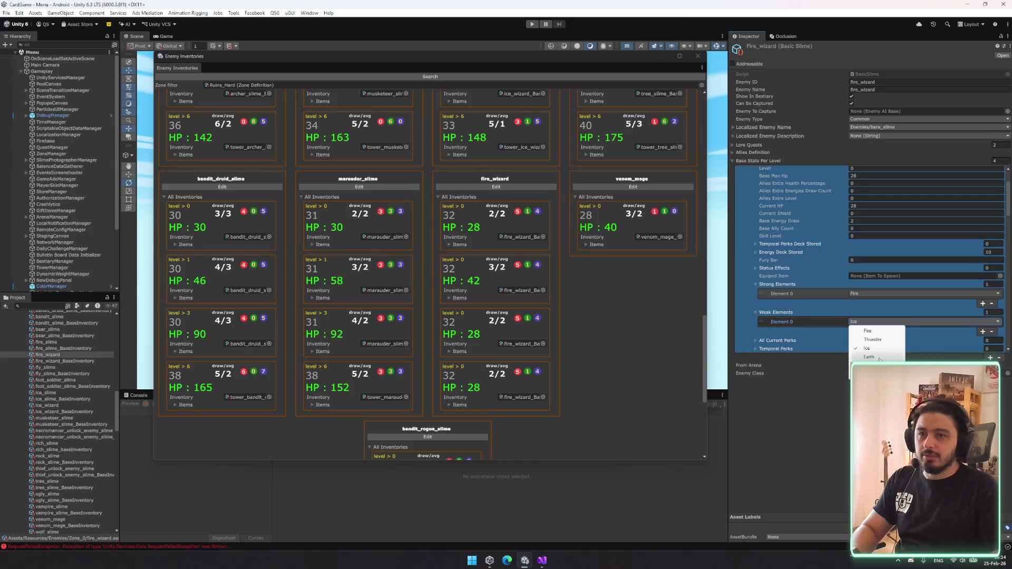
{"action": "left_click", "coordinate": [867, 348]}
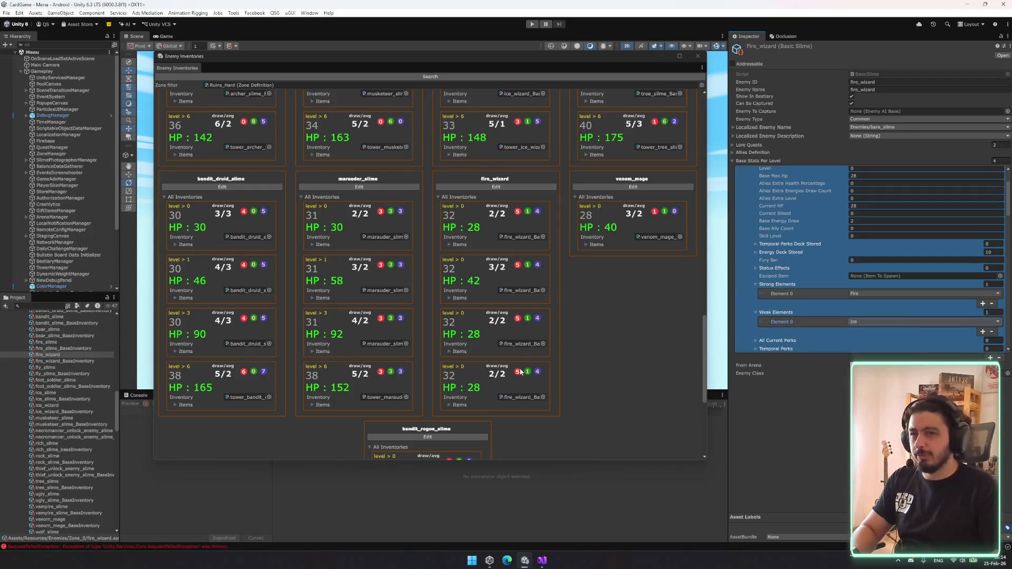
{"action": "scroll", "coordinate": [872, 288], "scroll_direction": "down", "scroll_amount": 5}
{"action": "scroll", "coordinate": [872, 295], "scroll_direction": "down", "scroll_amount": 2}
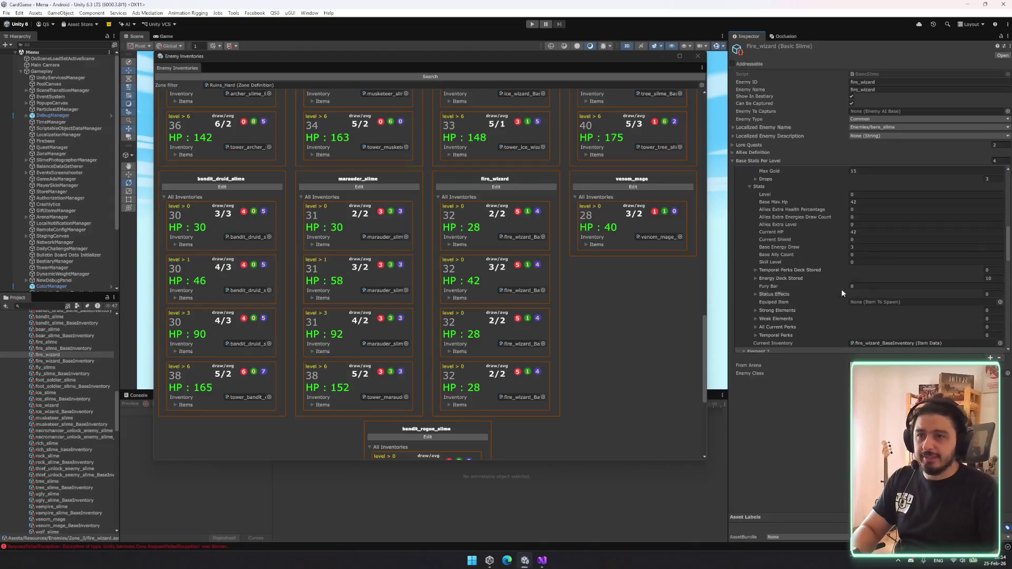
- Give the second level entry one weak element slot alongside its Fire strong element
{"action": "left_click", "coordinate": [992, 318]}
{"action": "type", "text": "1"}
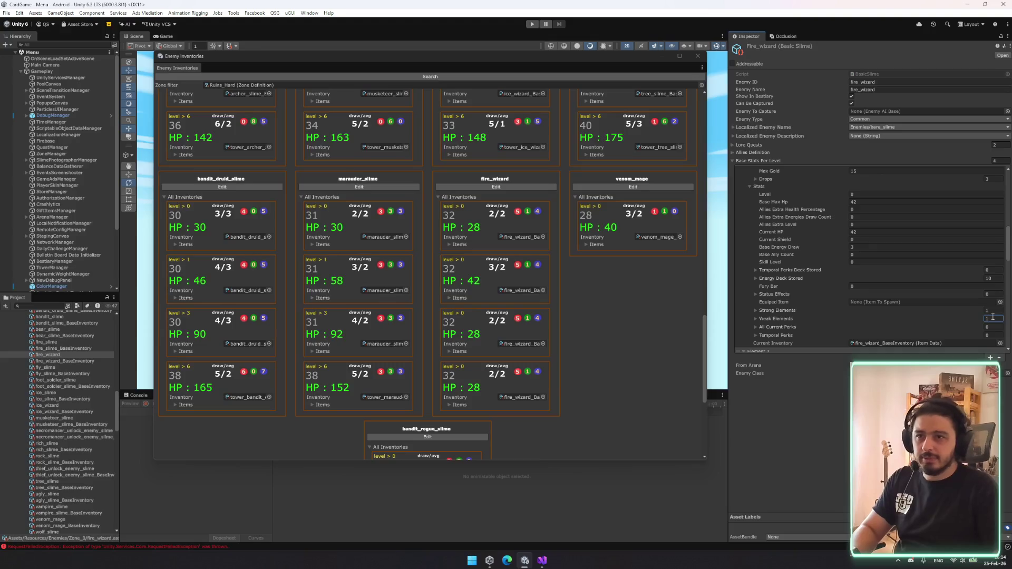
{"action": "left_click", "coordinate": [839, 312]}
{"action": "left_click", "coordinate": [811, 318]}
{"action": "left_click", "coordinate": [864, 327]}
{"action": "left_click", "coordinate": [864, 350]}
{"action": "scroll", "coordinate": [874, 298], "scroll_direction": "down", "scroll_amount": 5}
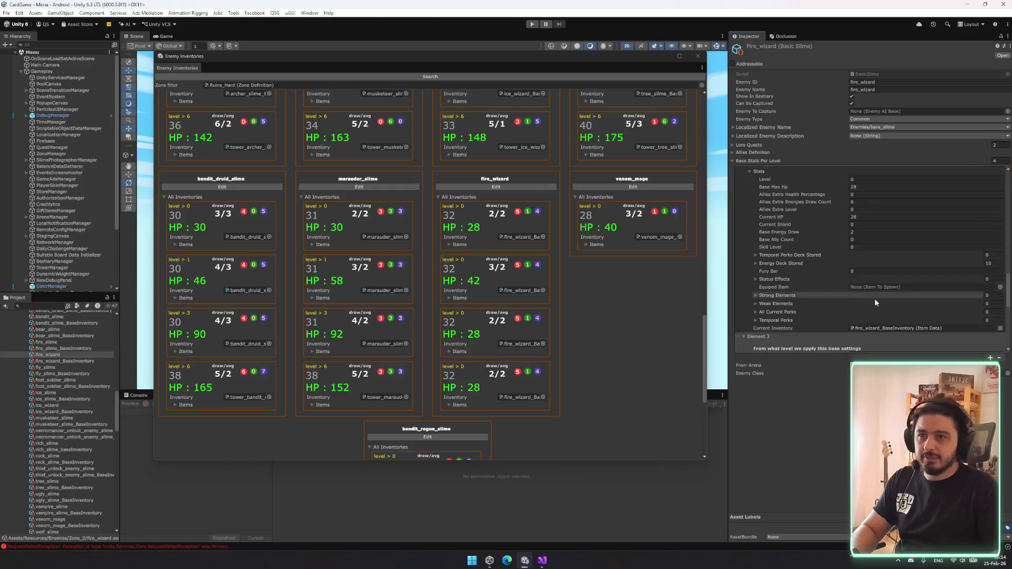
- Set the next level's strong elements count to 1 and make its weakness Ice
{"action": "left_click", "coordinate": [989, 296]}
{"action": "type", "text": "1"}
{"action": "left_click", "coordinate": [992, 304]}
{"action": "scroll", "coordinate": [896, 311], "scroll_direction": "up", "scroll_amount": 2}
{"action": "left_click", "coordinate": [796, 317]}
{"action": "left_click", "coordinate": [799, 336]}
{"action": "left_click", "coordinate": [783, 317]}
{"action": "left_click", "coordinate": [779, 324]}
{"action": "left_click", "coordinate": [854, 335]}
{"action": "left_click", "coordinate": [897, 340]}
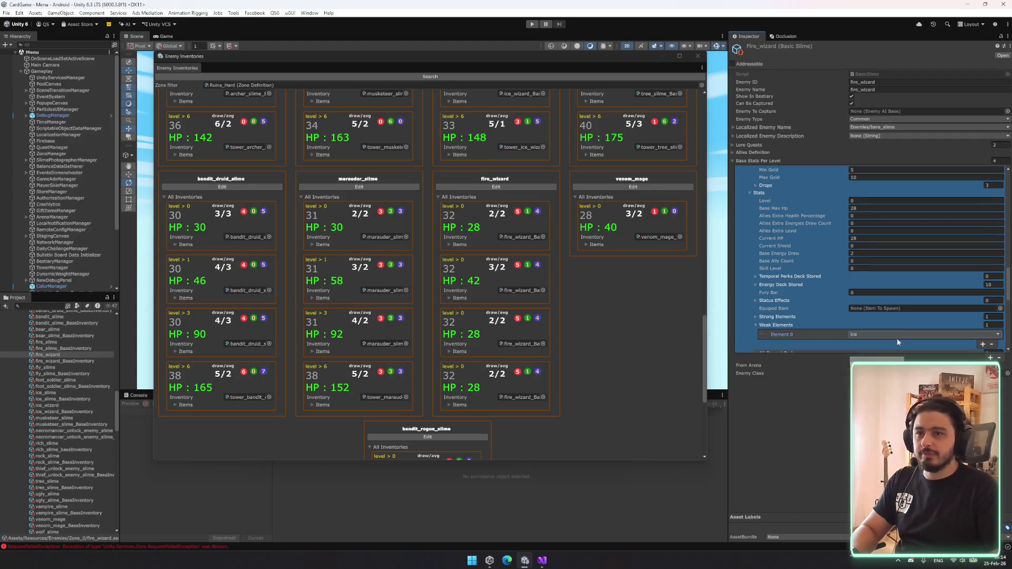
{"action": "scroll", "coordinate": [907, 327], "scroll_direction": "up", "scroll_amount": 2}
{"action": "scroll", "coordinate": [979, 311], "scroll_direction": "down", "scroll_amount": 2}
- Change the remaining weak element from Fire to Ice and confirm it reads Ice
{"action": "left_click", "coordinate": [993, 322]}
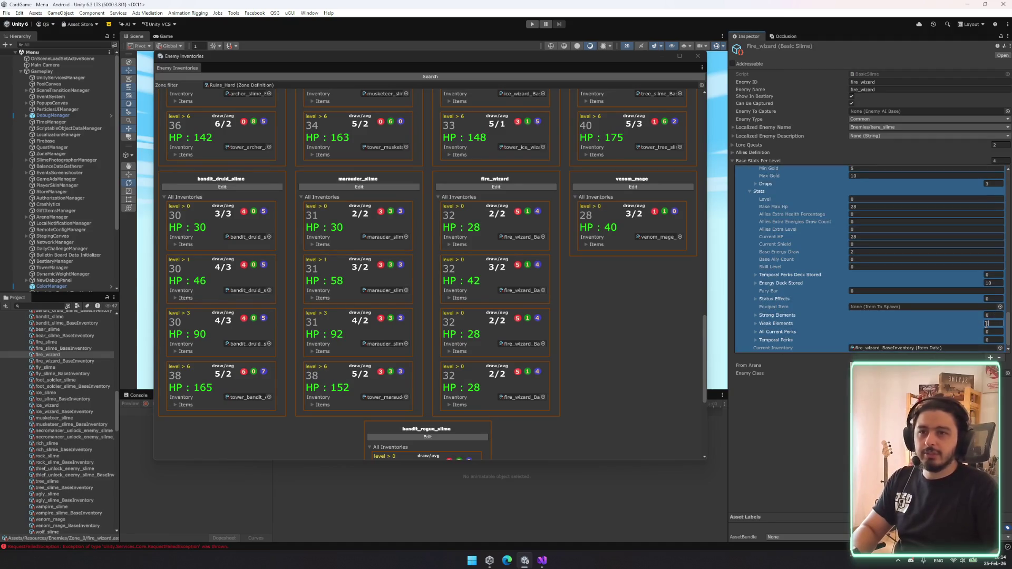
{"action": "left_click", "coordinate": [907, 316]}
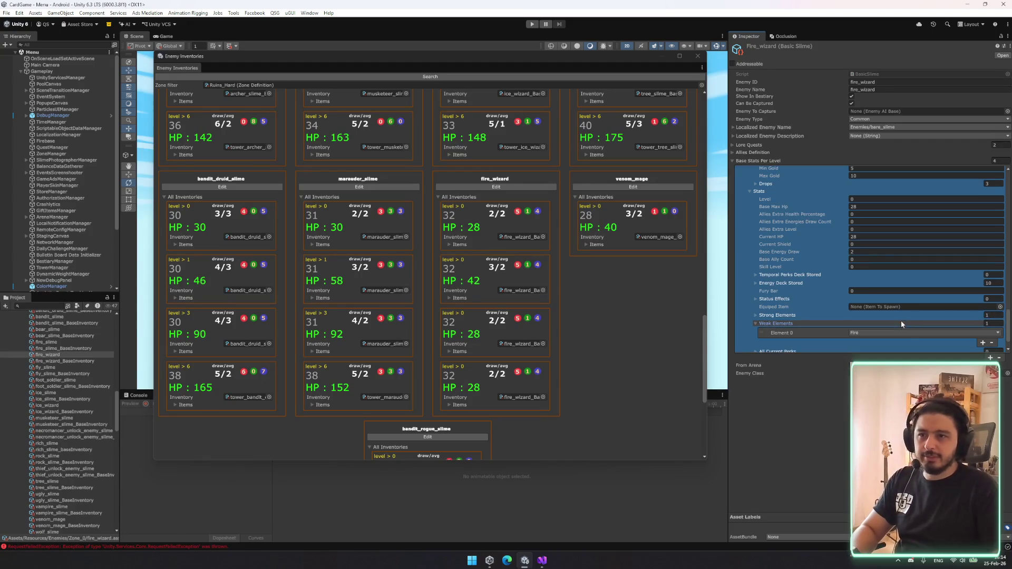
{"action": "scroll", "coordinate": [879, 329], "scroll_direction": "down", "scroll_amount": 3}
{"action": "left_click", "coordinate": [872, 312]}
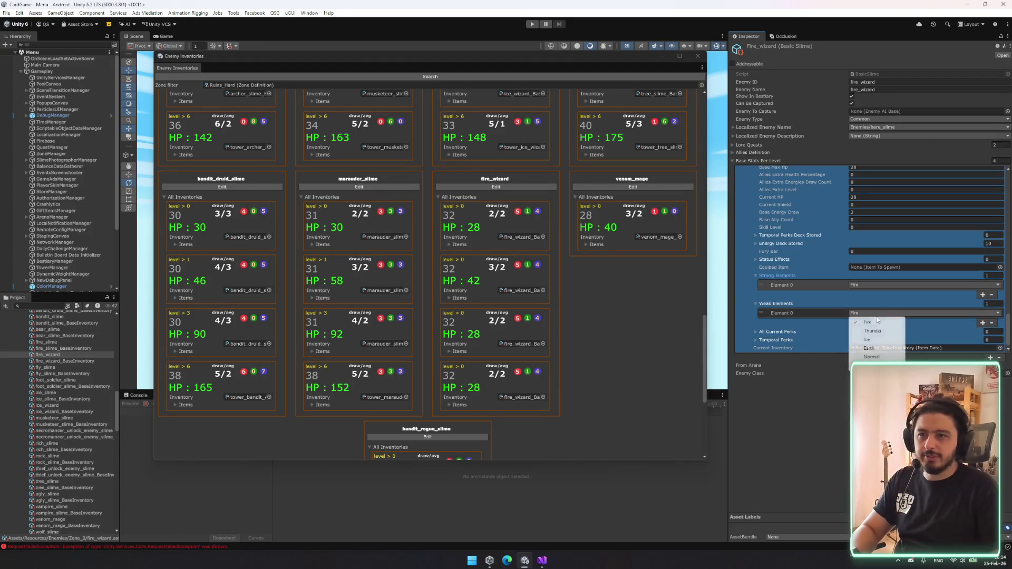
{"action": "left_click", "coordinate": [881, 337]}
{"action": "left_click", "coordinate": [773, 304]}
{"action": "left_click", "coordinate": [778, 277]}
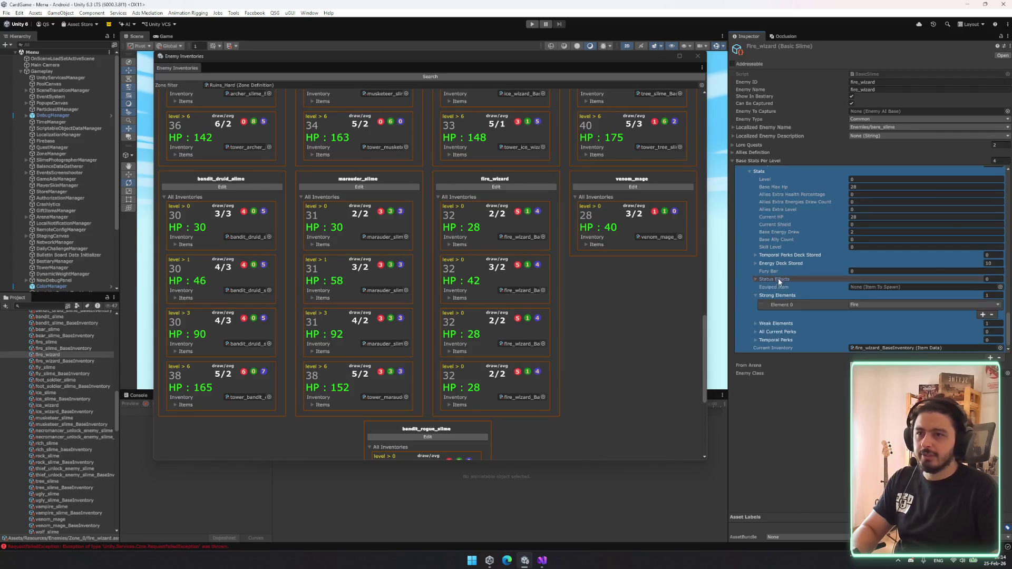
{"action": "left_click", "coordinate": [773, 324]}
{"action": "scroll", "coordinate": [876, 318], "scroll_direction": "down", "scroll_amount": 5}
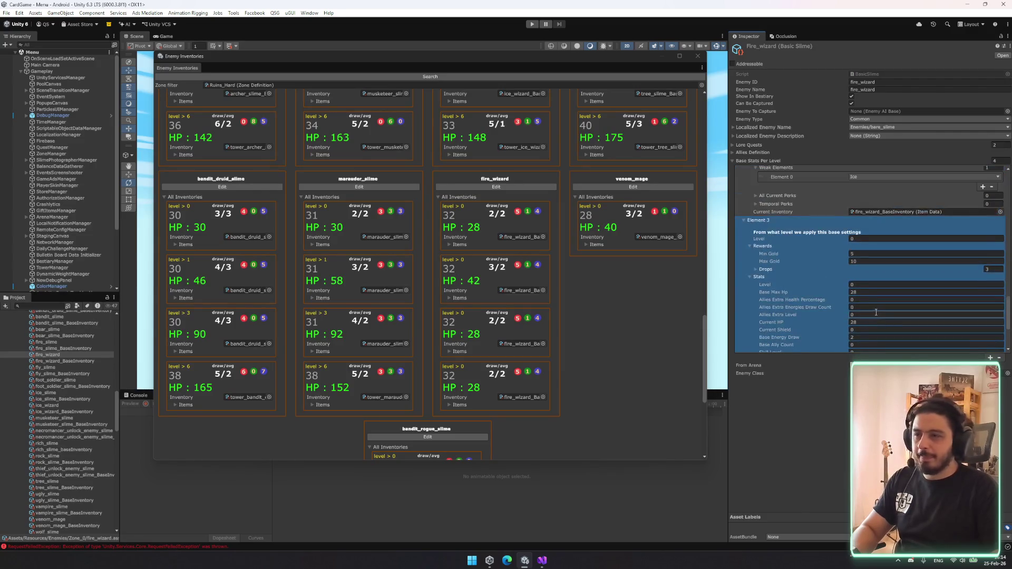
{"action": "left_click", "coordinate": [418, 78]}
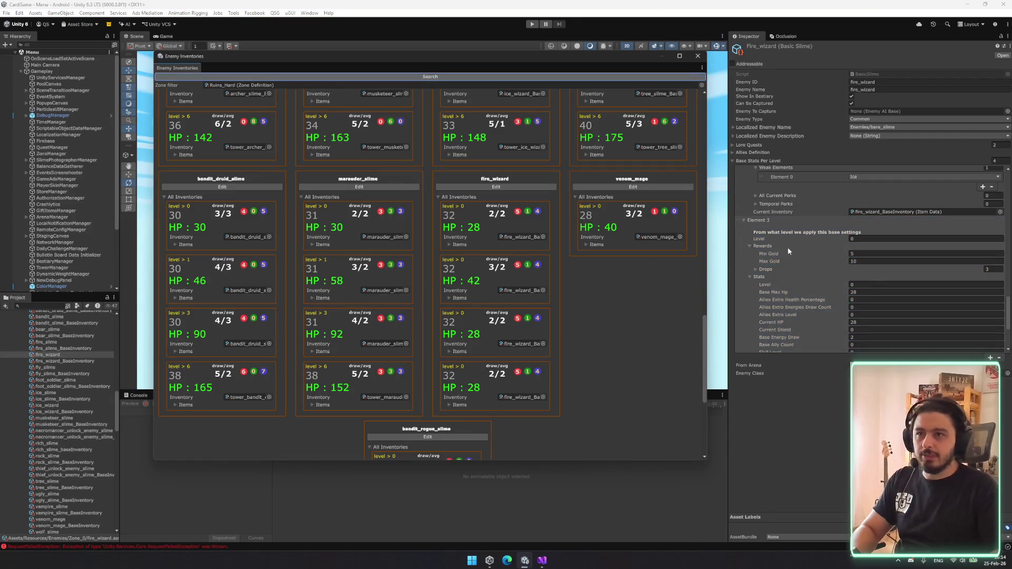
{"action": "scroll", "coordinate": [797, 235], "scroll_direction": "up", "scroll_amount": 8}
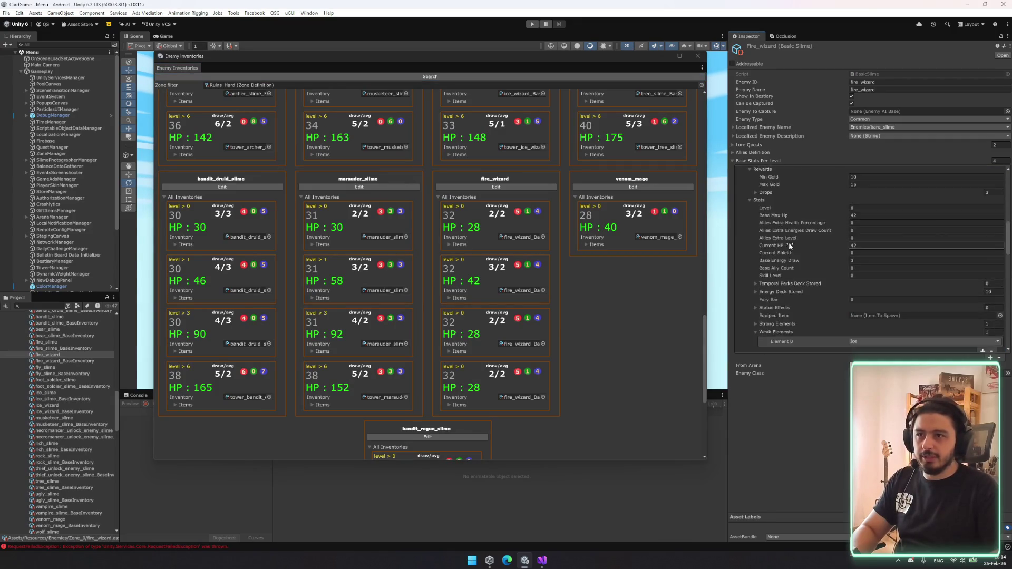
{"action": "scroll", "coordinate": [788, 240], "scroll_direction": "up", "scroll_amount": 3}
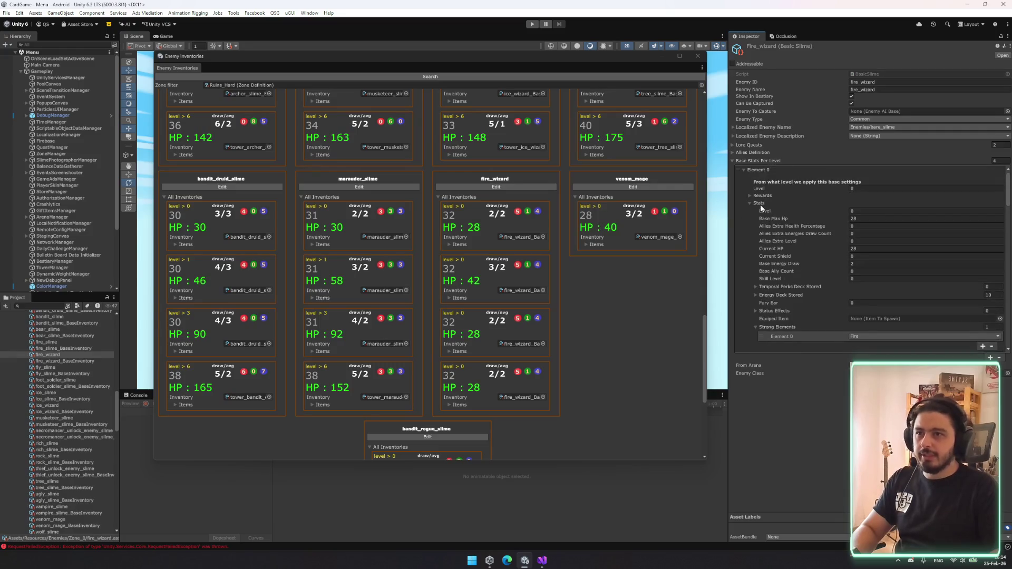
- Collapse fire_wizard's first and second level entries after checking the FireStaff drop
{"action": "left_click", "coordinate": [764, 194]}
{"action": "left_click", "coordinate": [751, 169]}
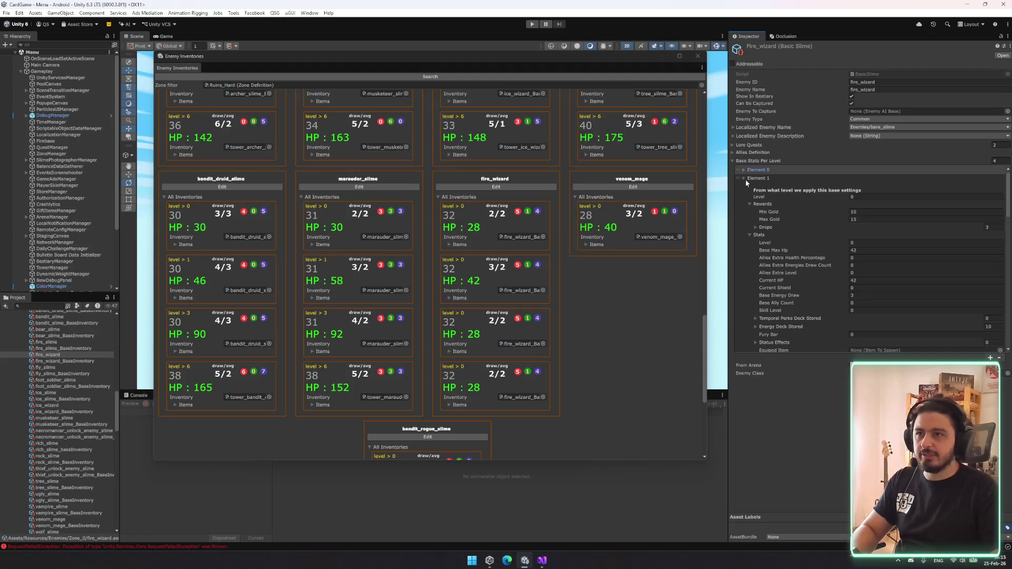
{"action": "left_click", "coordinate": [765, 226]}
{"action": "left_click", "coordinate": [773, 236]}
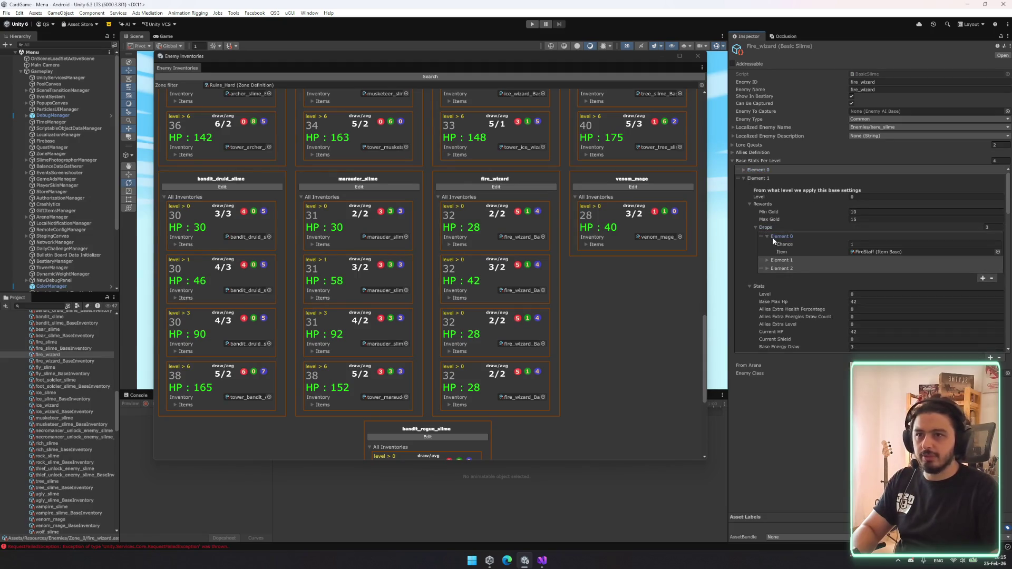
{"action": "left_click", "coordinate": [758, 204]}
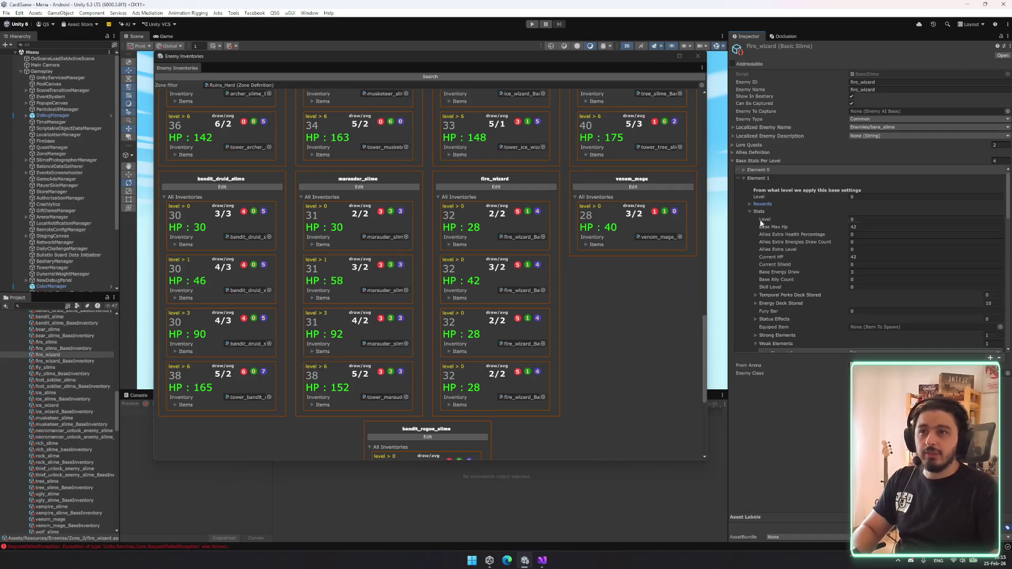
{"action": "left_click", "coordinate": [758, 180]}
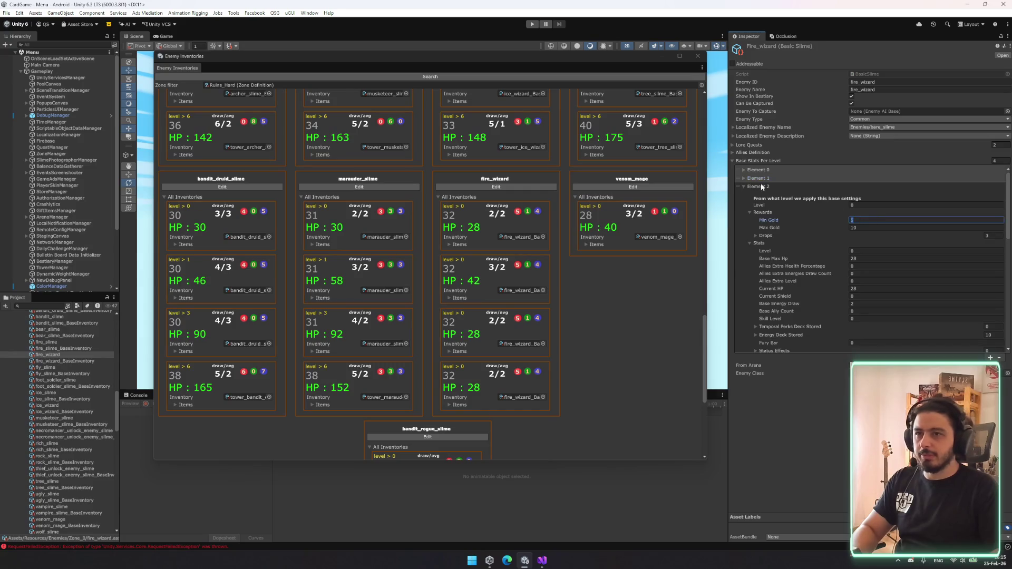
- Set the third level entry's Min Gold to 15
{"action": "type", "text": "15"}
{"action": "key", "text": "Tab"}
{"action": "type", "text": "20"}
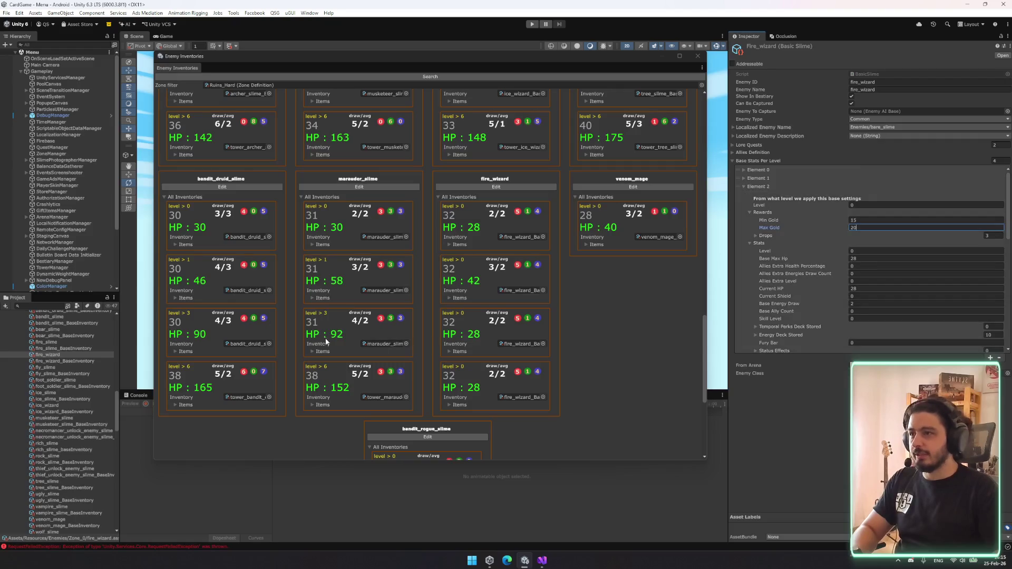
{"action": "scroll", "coordinate": [347, 289], "scroll_direction": "up", "scroll_amount": 3}
{"action": "scroll", "coordinate": [870, 264], "scroll_direction": "down", "scroll_amount": 5}
{"action": "left_click", "coordinate": [855, 333]}
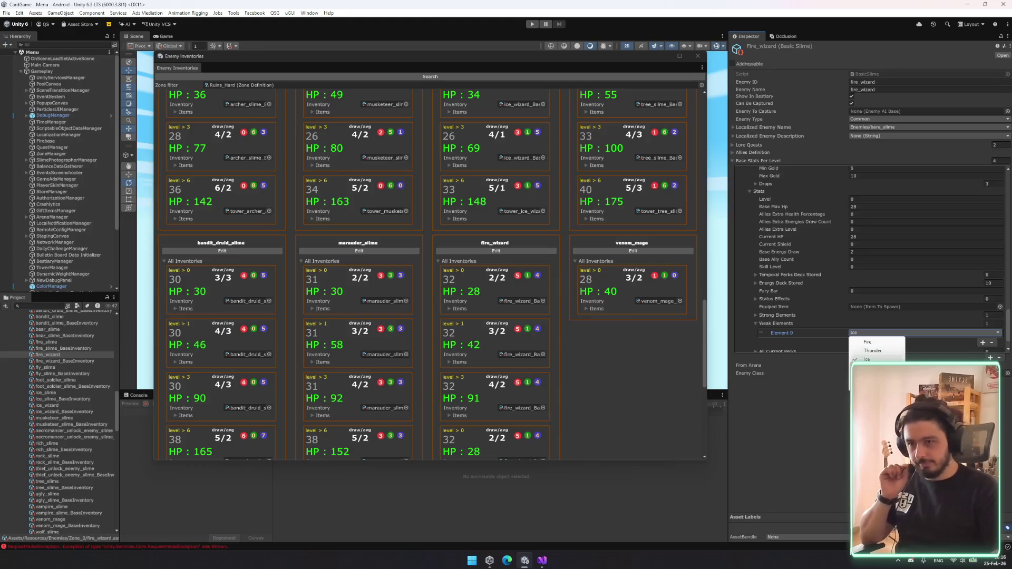
- Set the fourth entry's Base Max Hp and Current HP to 147
{"action": "left_click", "coordinate": [868, 359]}
{"action": "scroll", "coordinate": [870, 264], "scroll_direction": "up", "scroll_amount": 2}
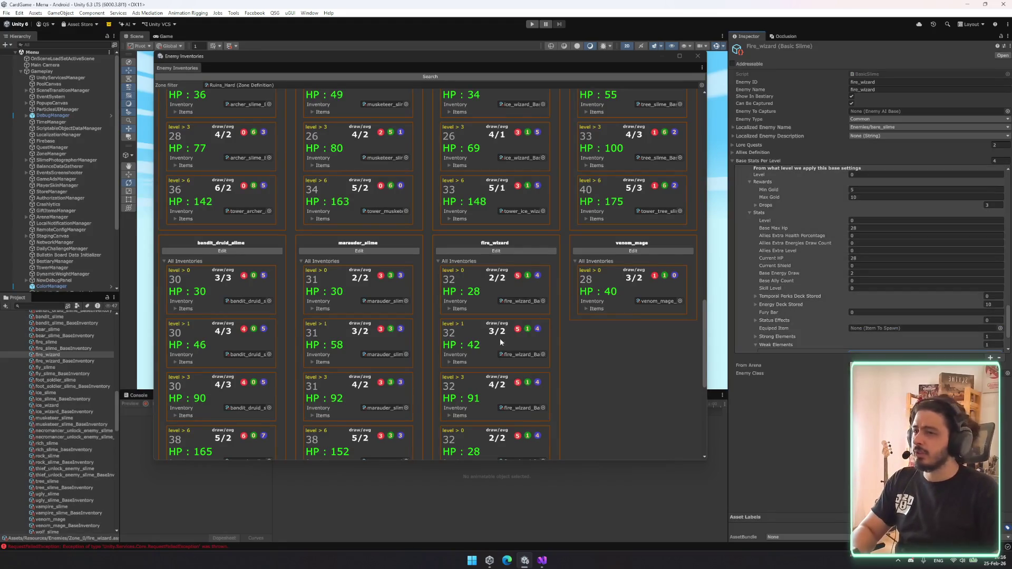
{"action": "scroll", "coordinate": [507, 355], "scroll_direction": "down", "scroll_amount": 3}
{"action": "left_click", "coordinate": [870, 228]}
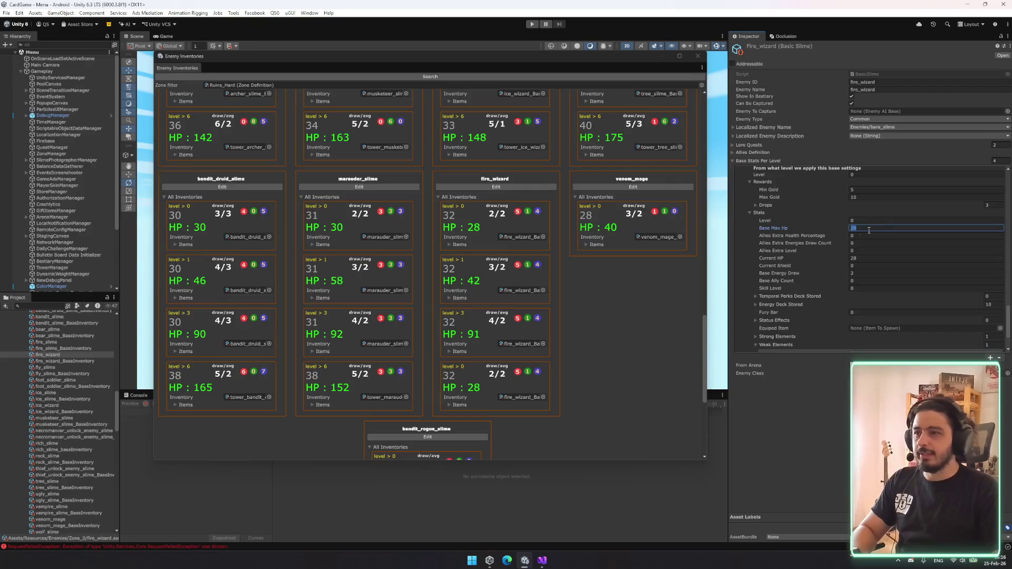
{"action": "type", "text": "147"}
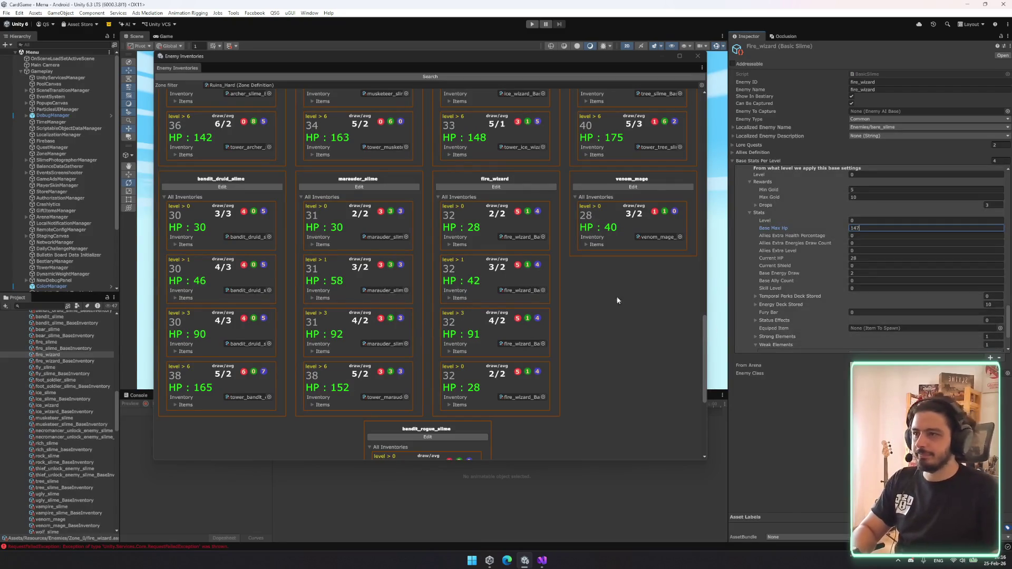
{"action": "left_click", "coordinate": [867, 258]}
{"action": "type", "text": "147"}
{"action": "left_click", "coordinate": [867, 273]}
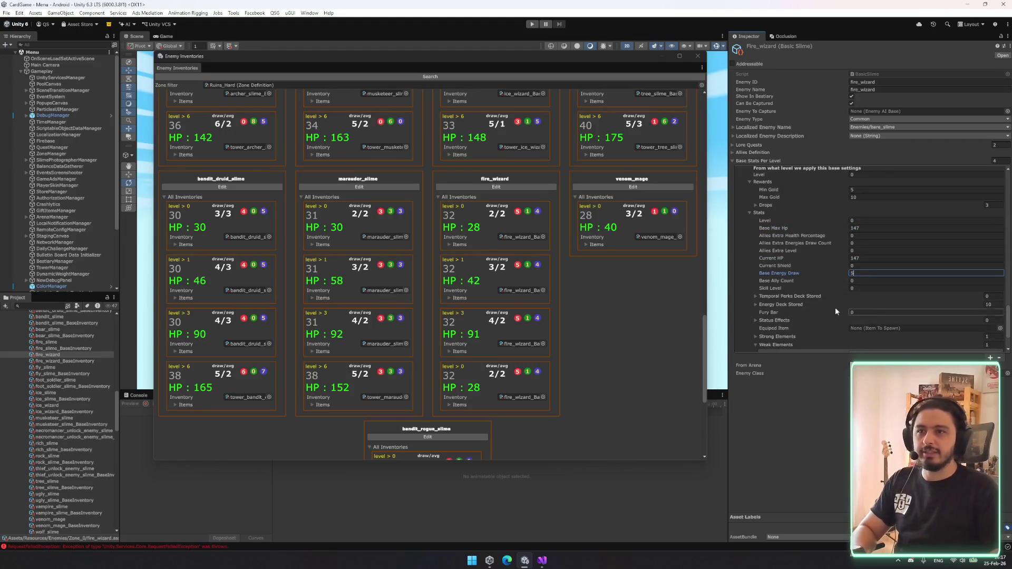
- Set Base Energy Draw to 5 and level to 6, then refresh Enemy Inventories
{"action": "scroll", "coordinate": [835, 308], "scroll_direction": "down", "scroll_amount": 2}
{"action": "left_click", "coordinate": [562, 78]}
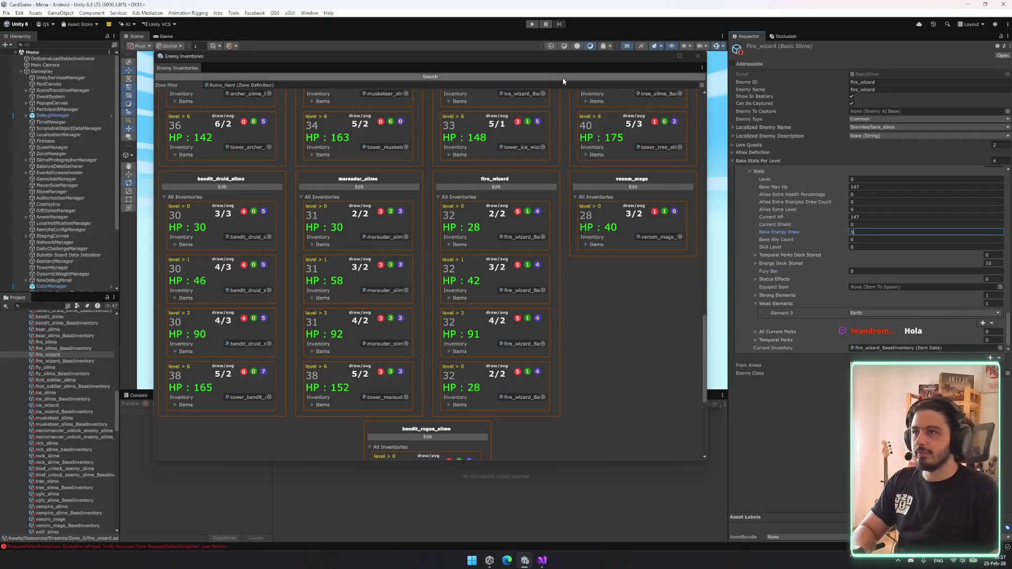
{"action": "left_click", "coordinate": [892, 181]}
{"action": "scroll", "coordinate": [886, 201], "scroll_direction": "up", "scroll_amount": 2}
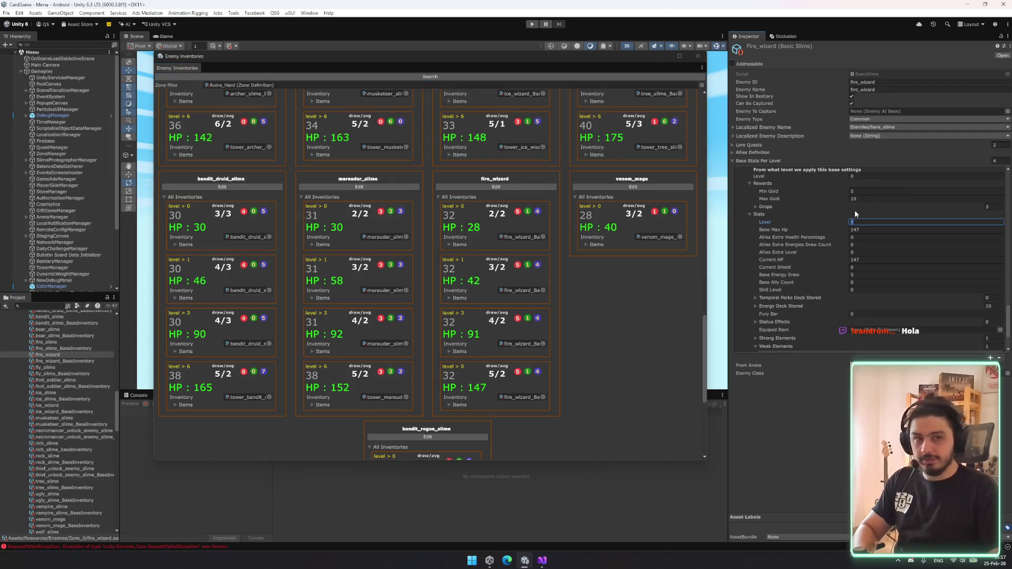
{"action": "type", "text": "6"}
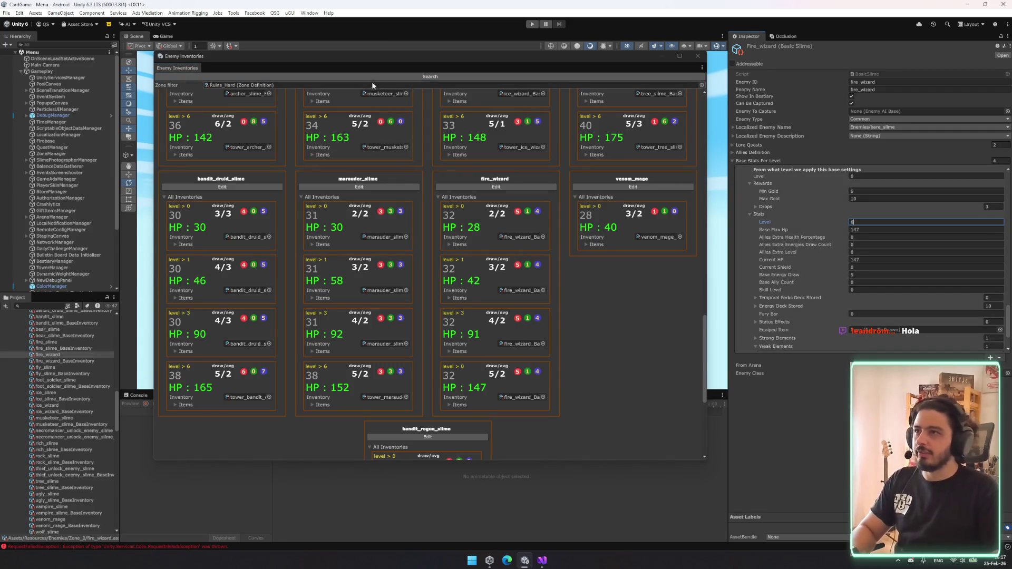
{"action": "left_click", "coordinate": [389, 76]}
{"action": "scroll", "coordinate": [527, 321], "scroll_direction": "down", "scroll_amount": 1}
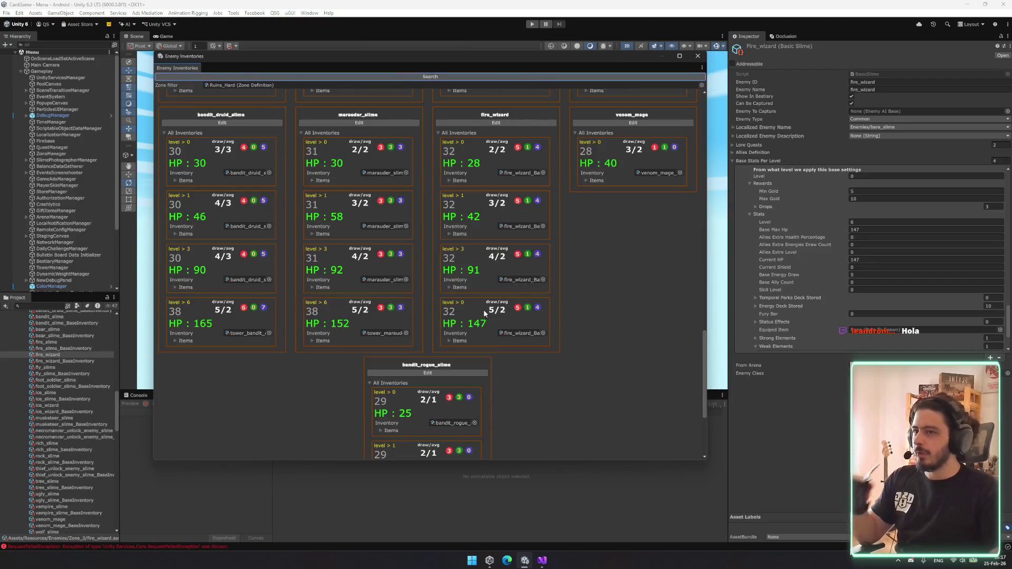
{"action": "left_click", "coordinate": [468, 340]}
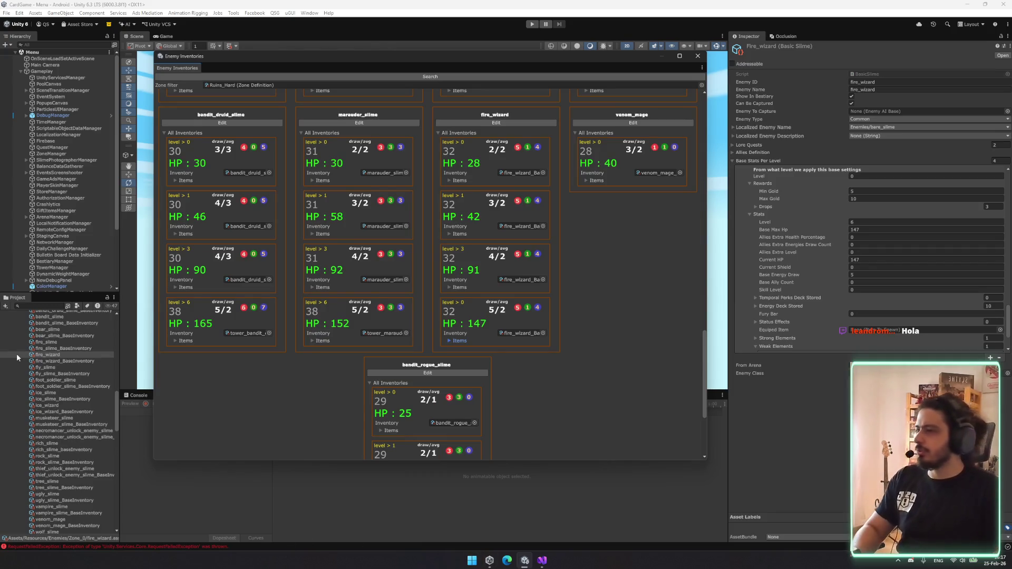
- Duplicate fire_wizard and fire_wizard_BaseInventory, and rename the enemy copy tower_fire_wizard
{"action": "left_click", "coordinate": [67, 361], "text": "shift"}
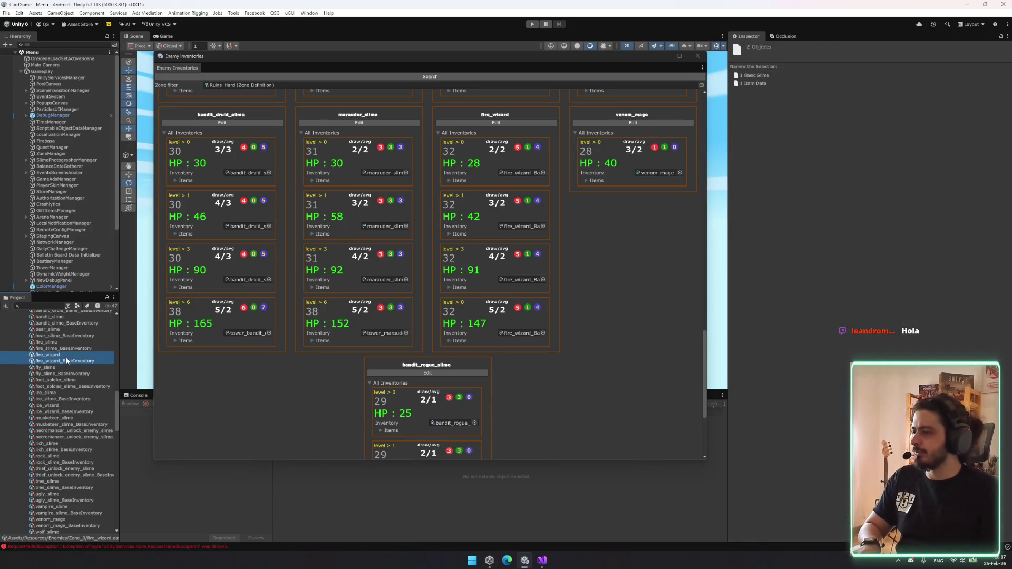
{"action": "key", "text": "alt+Tab"}
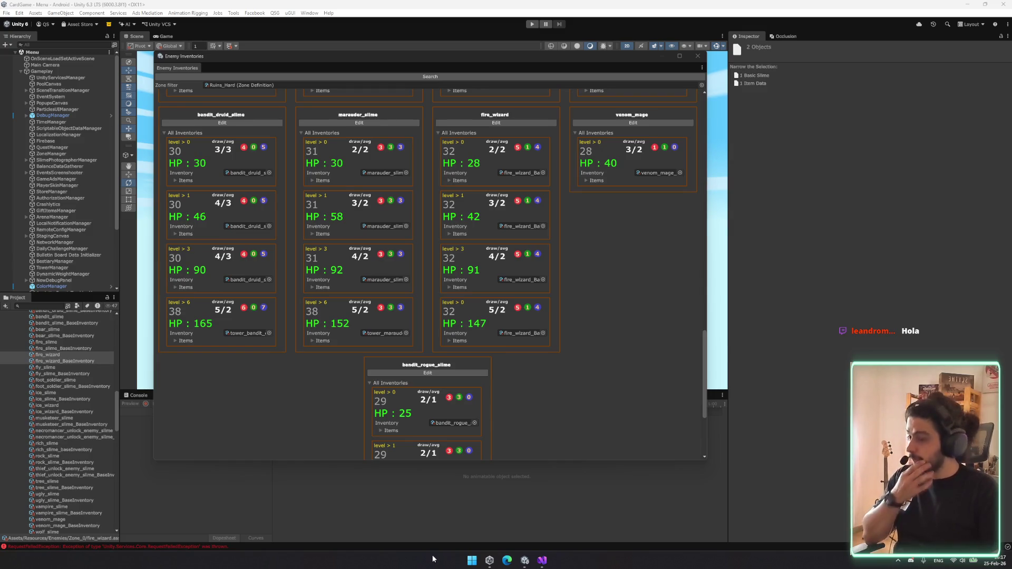
{"action": "left_click", "coordinate": [58, 361]}
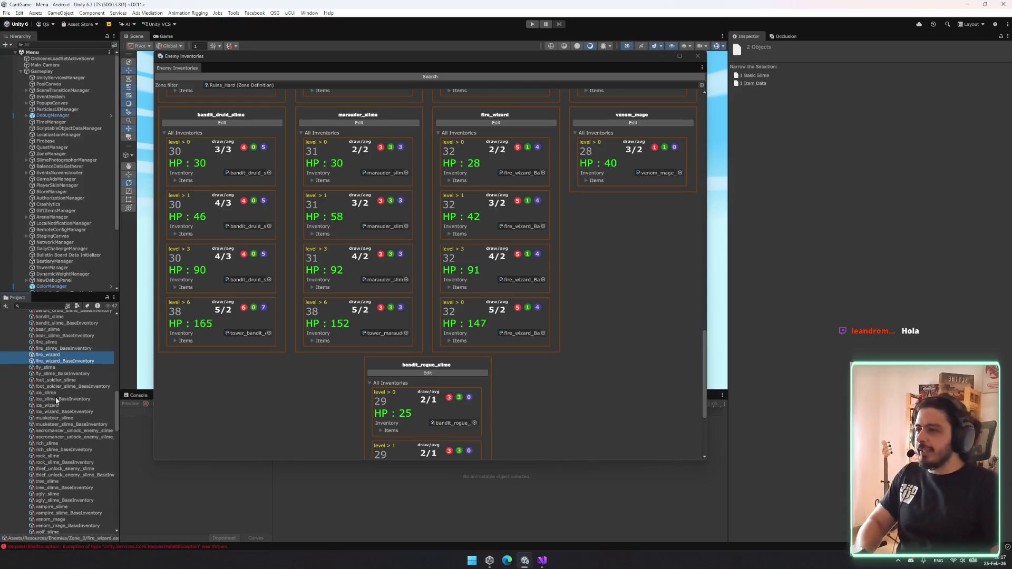
{"action": "left_click", "coordinate": [92, 353]}
{"action": "left_click", "coordinate": [81, 361], "text": "ctrl"}
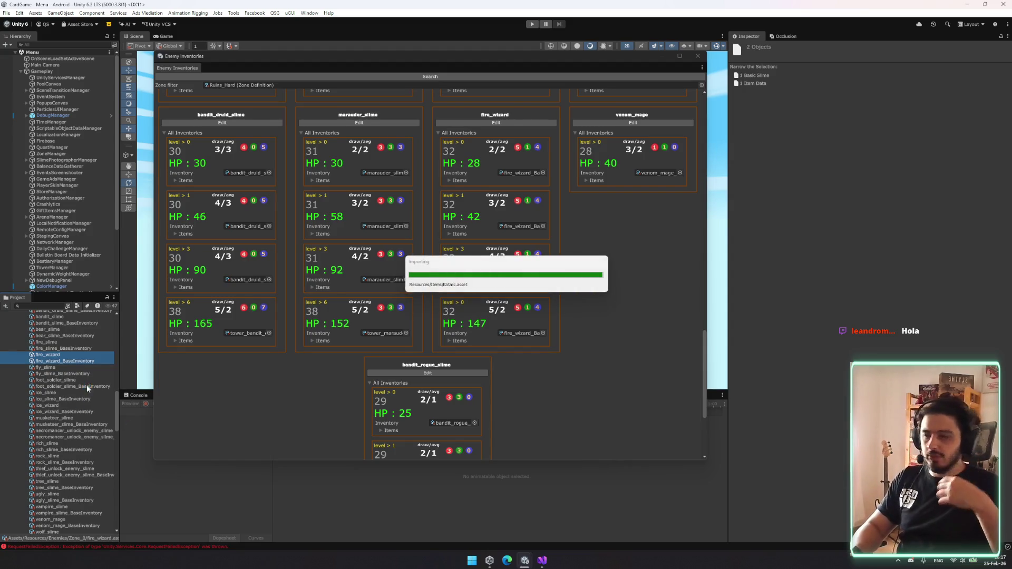
{"action": "left_click", "coordinate": [70, 331]}
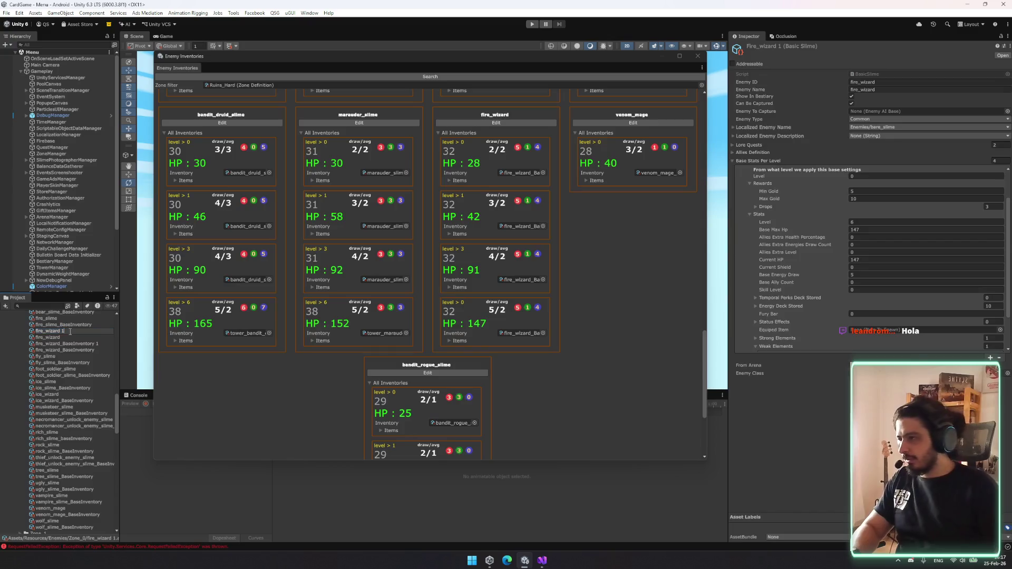
{"action": "type", "text": "weR_"}
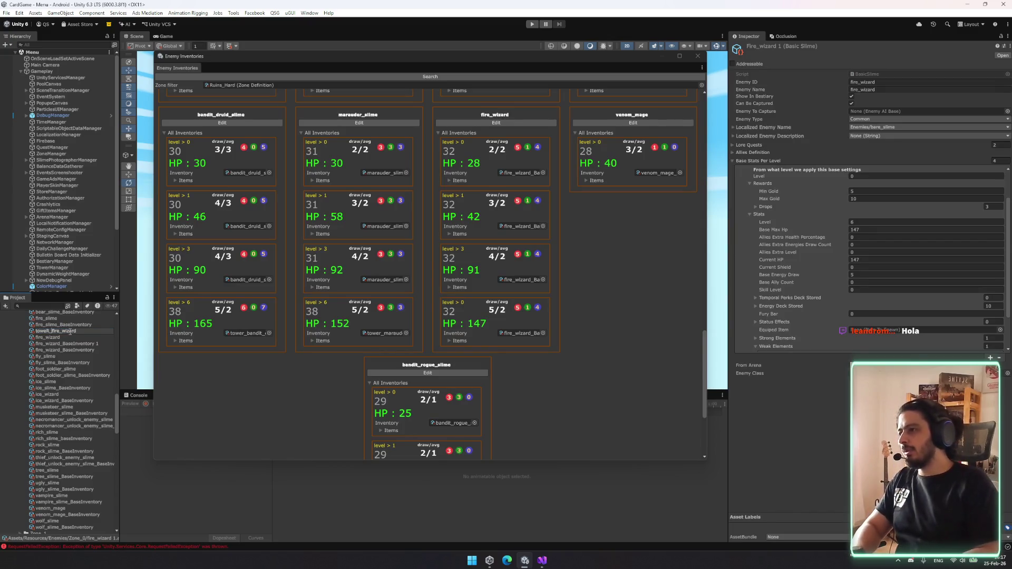
{"action": "key", "text": "Return"}
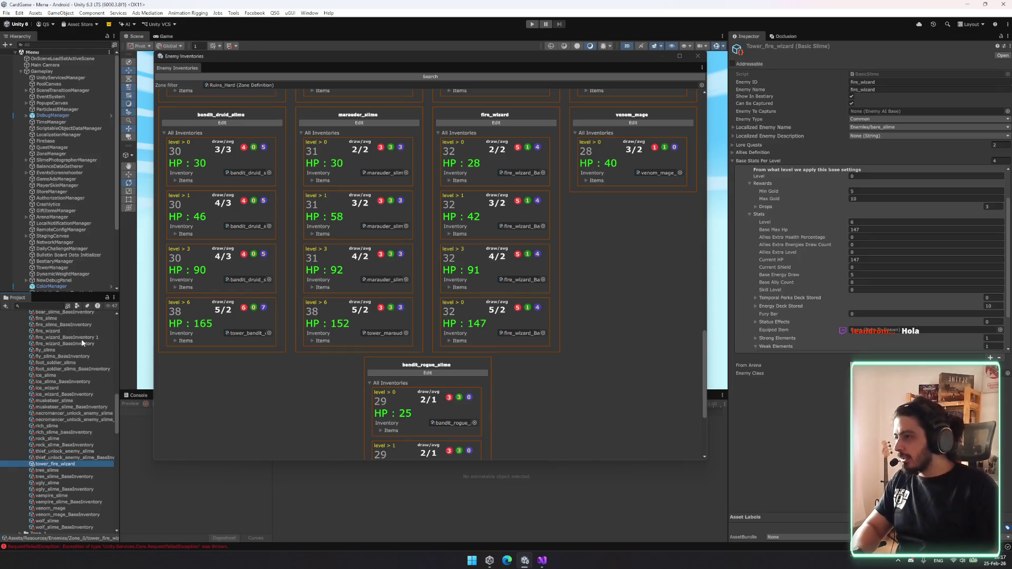
- Rename the inventory copy to tower_fire_wizard_BaseInventory
{"action": "left_click", "coordinate": [69, 338]}
{"action": "left_click", "coordinate": [67, 338]}
{"action": "type", "text": "tower_"}
{"action": "key", "text": "Return"}
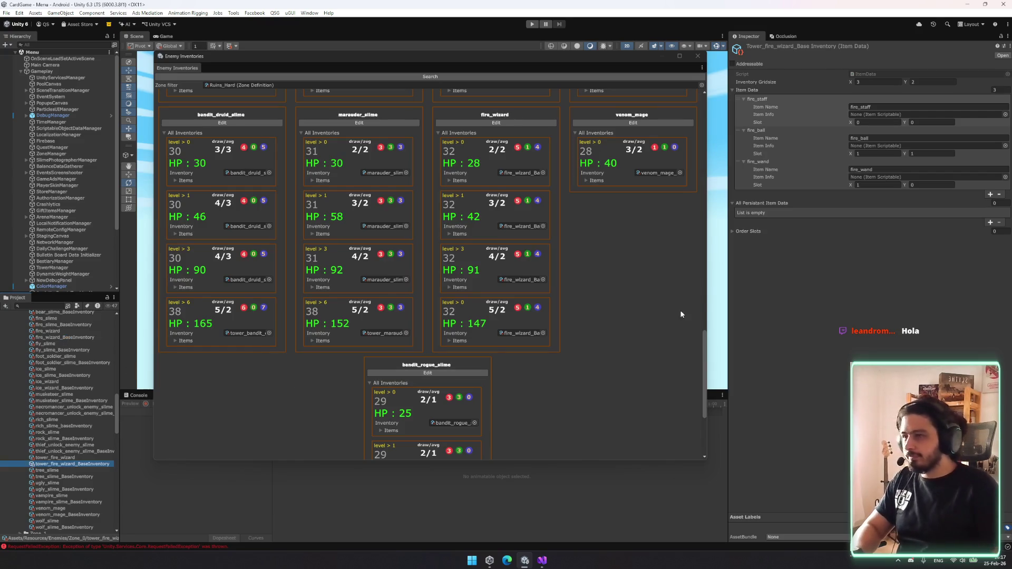
- Swap the inventory items to FireStaff+, FireBall+ and the upgraded fire wand
{"action": "left_click", "coordinate": [1004, 115]}
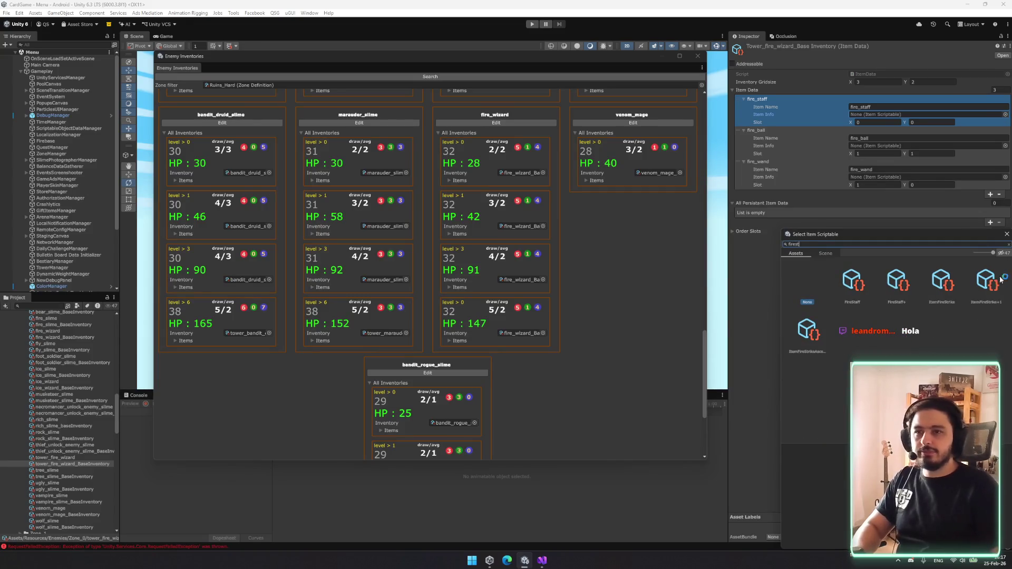
{"action": "double_click", "coordinate": [909, 298]}
{"action": "left_click", "coordinate": [1004, 146]}
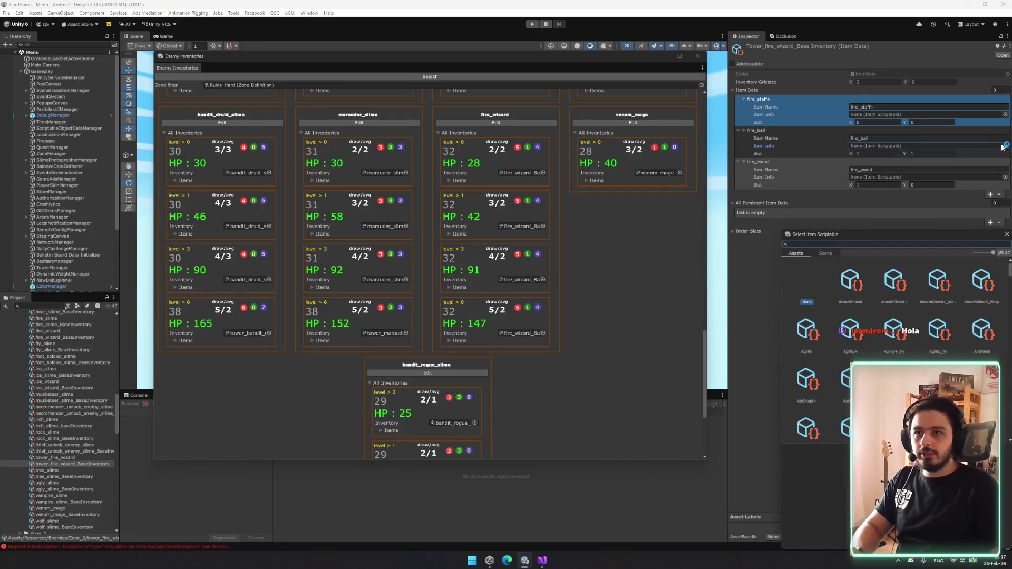
{"action": "type", "text": "fireball"}
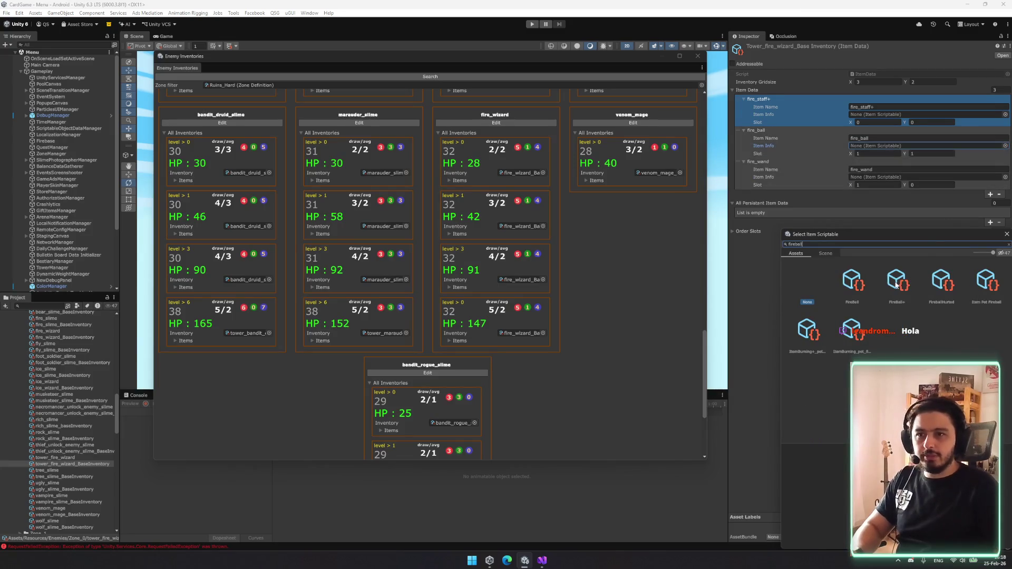
{"action": "key", "text": "Return"}
{"action": "left_click", "coordinate": [1004, 178]}
{"action": "type", "text": "fire"}
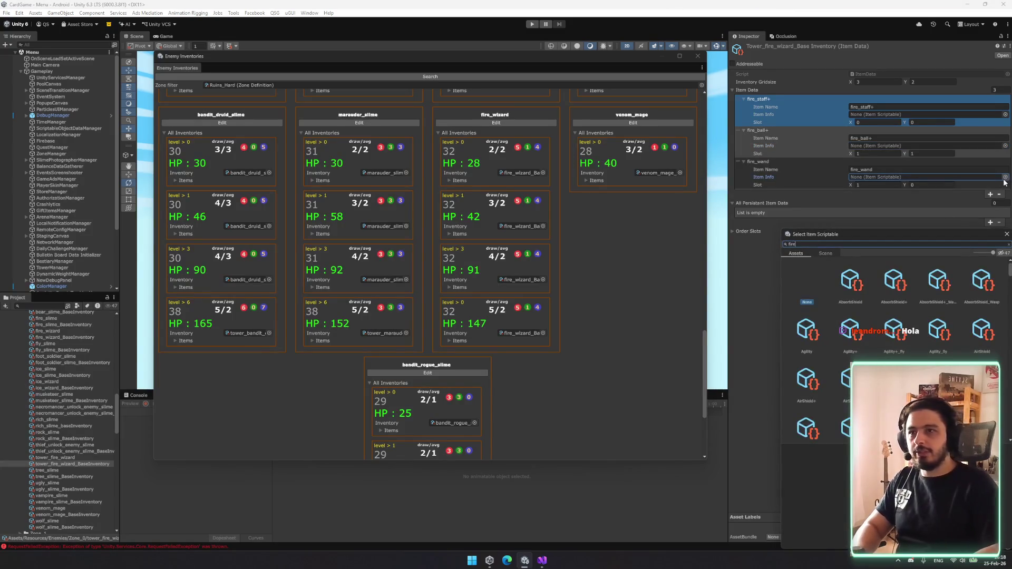
{"action": "key", "text": "BackSpace"}
{"action": "key", "text": "BackSpace"}
{"action": "key", "text": "BackSpace"}
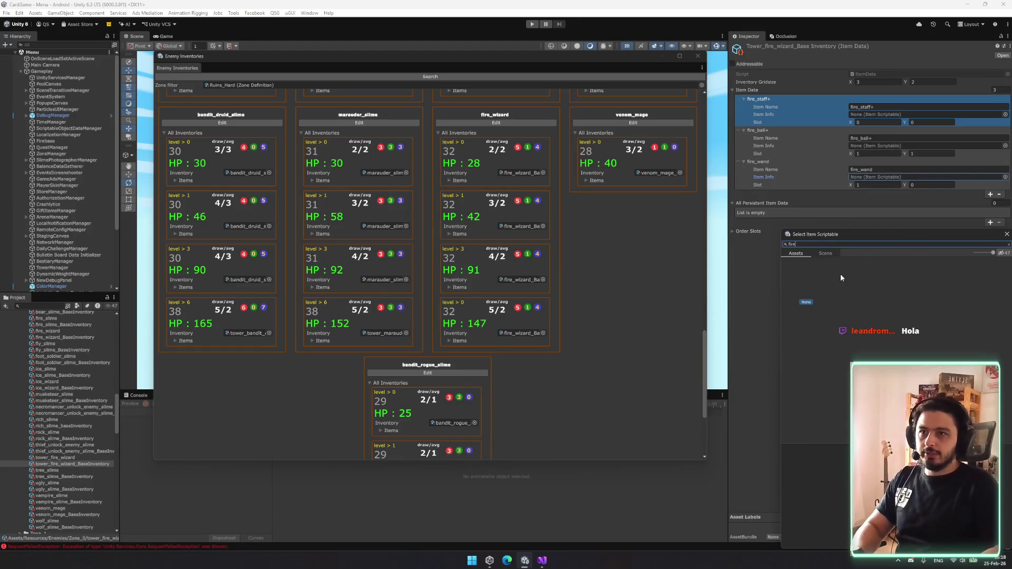
{"action": "type", "text": "d"}
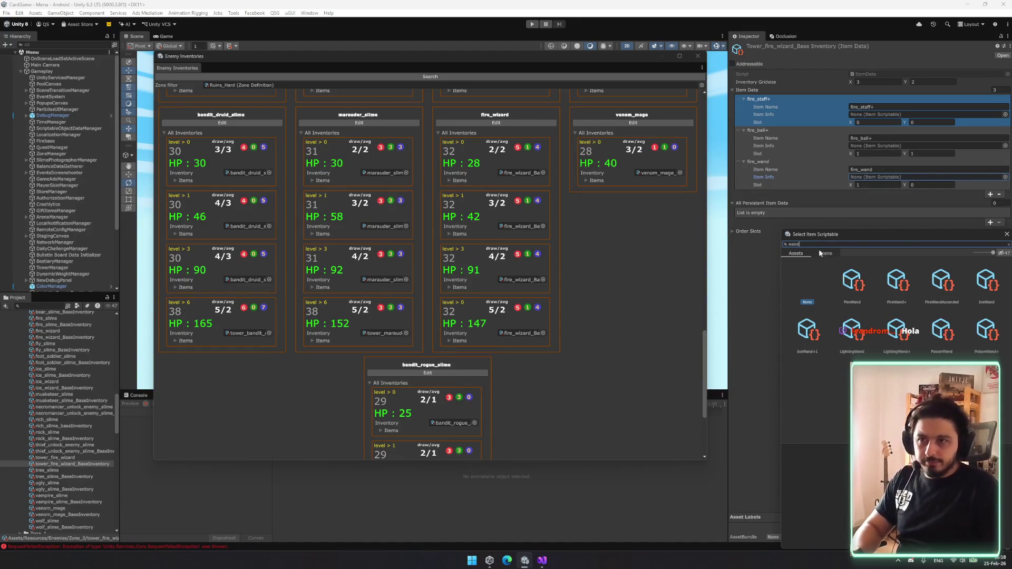
{"action": "double_click", "coordinate": [901, 285]}
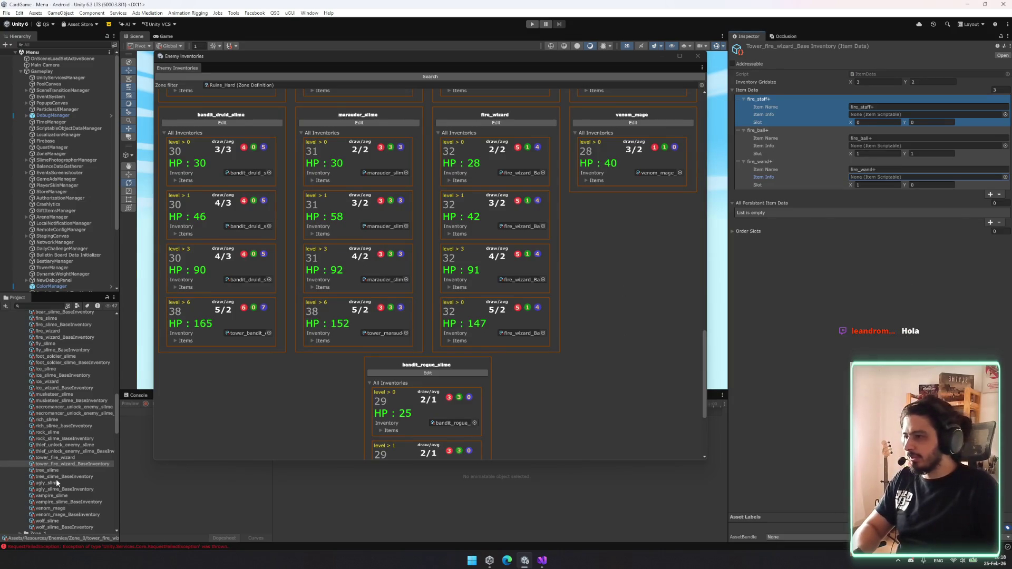
- Inspect tower_fire_wizard and its base inventory among the tower enemies
{"action": "left_click", "coordinate": [61, 458]}
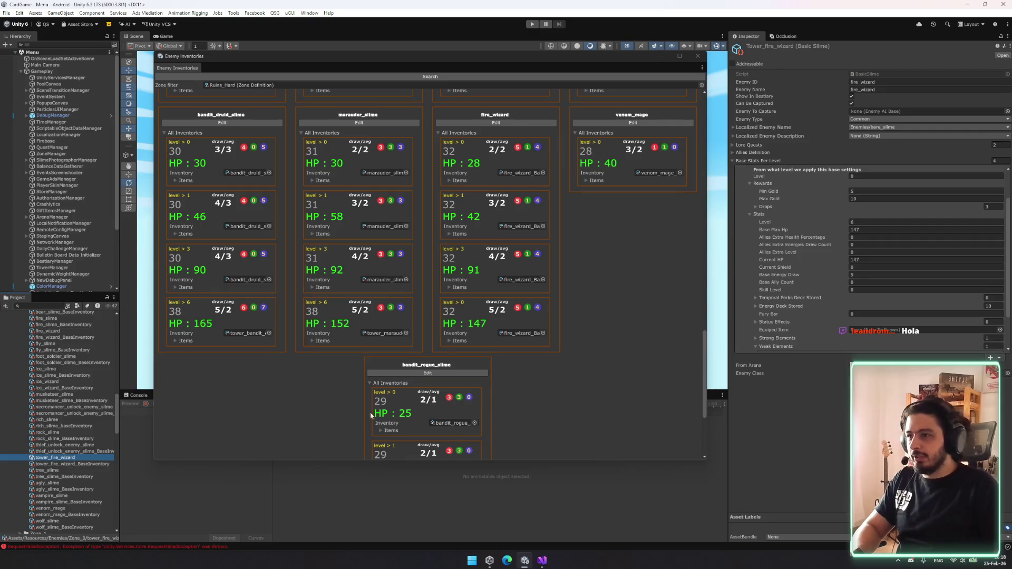
{"action": "left_click", "coordinate": [67, 462], "text": "ctrl"}
{"action": "scroll", "coordinate": [61, 360], "scroll_direction": "up", "scroll_amount": 5}
{"action": "mouse_move", "coordinate": [49, 375]}
{"action": "left_mouse_down"}
{"action": "mouse_move", "coordinate": [61, 310]}
{"action": "mouse_move", "coordinate": [46, 375]}
{"action": "left_mouse_up"}
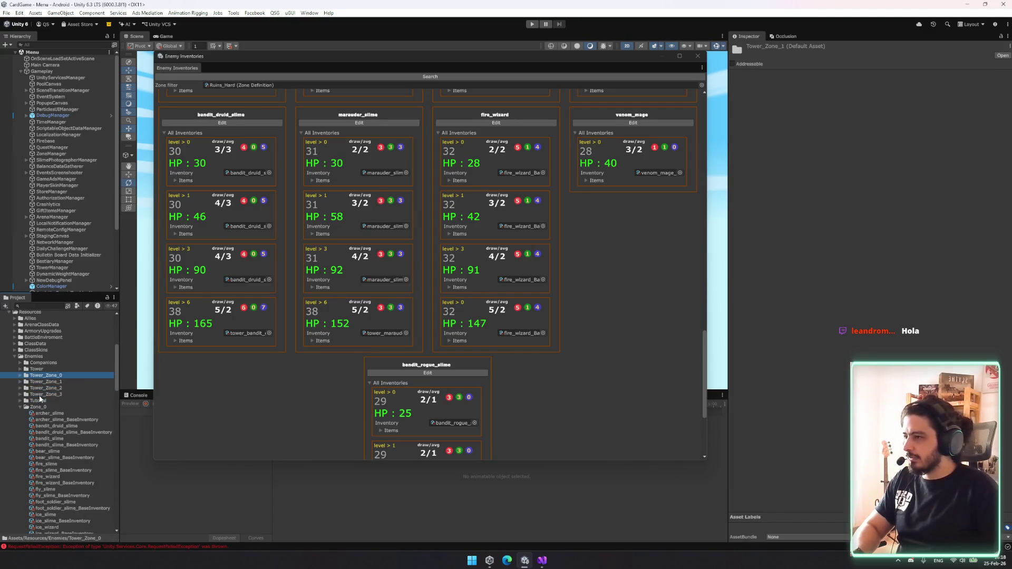
{"action": "scroll", "coordinate": [42, 411], "scroll_direction": "down", "scroll_amount": 5}
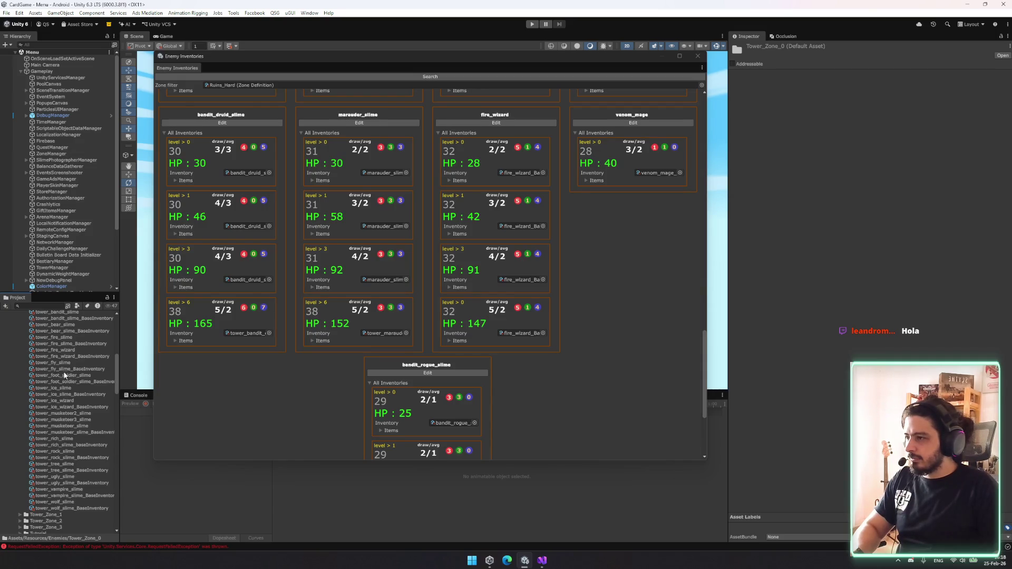
{"action": "left_click", "coordinate": [67, 357]}
{"action": "left_click", "coordinate": [63, 351]}
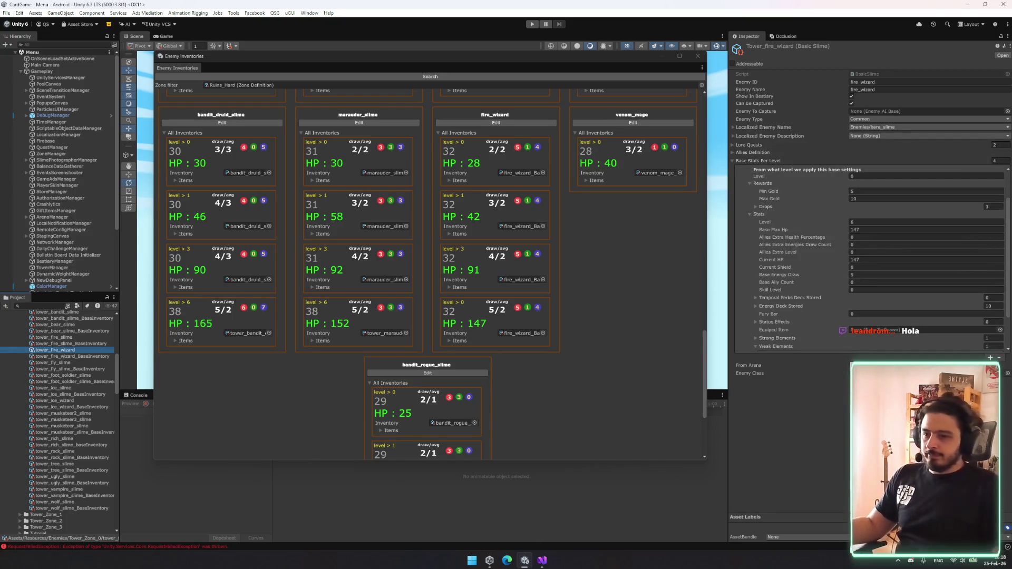
- Reopen the original fire_wizard, undo a stray inventory assignment, and scroll to level 6
{"action": "left_click", "coordinate": [605, 314]}
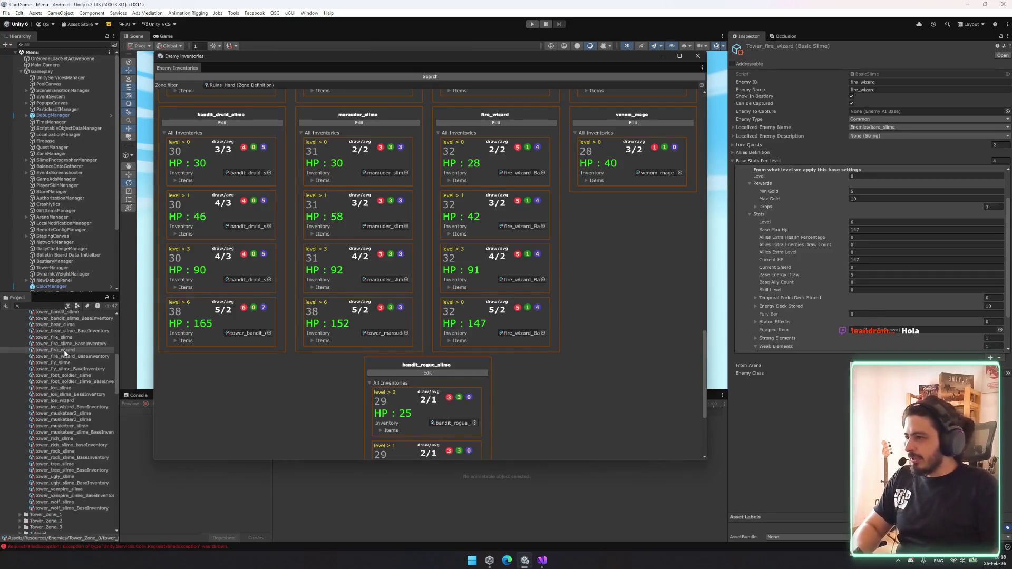
{"action": "left_click", "coordinate": [521, 333]}
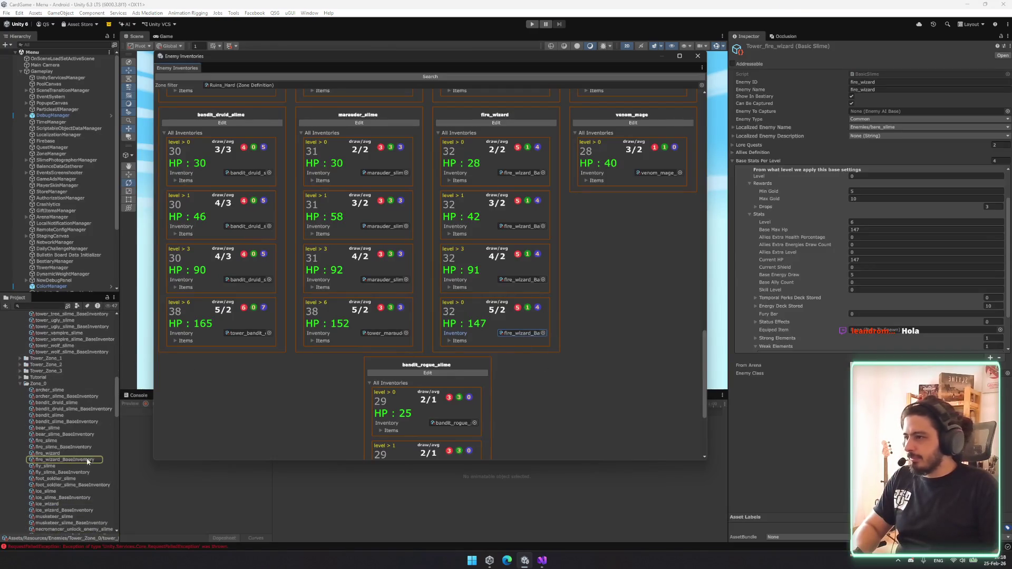
{"action": "left_click", "coordinate": [57, 454]}
{"action": "scroll", "coordinate": [816, 287], "scroll_direction": "down", "scroll_amount": 2}
{"action": "scroll", "coordinate": [61, 382], "scroll_direction": "up", "scroll_amount": 8}
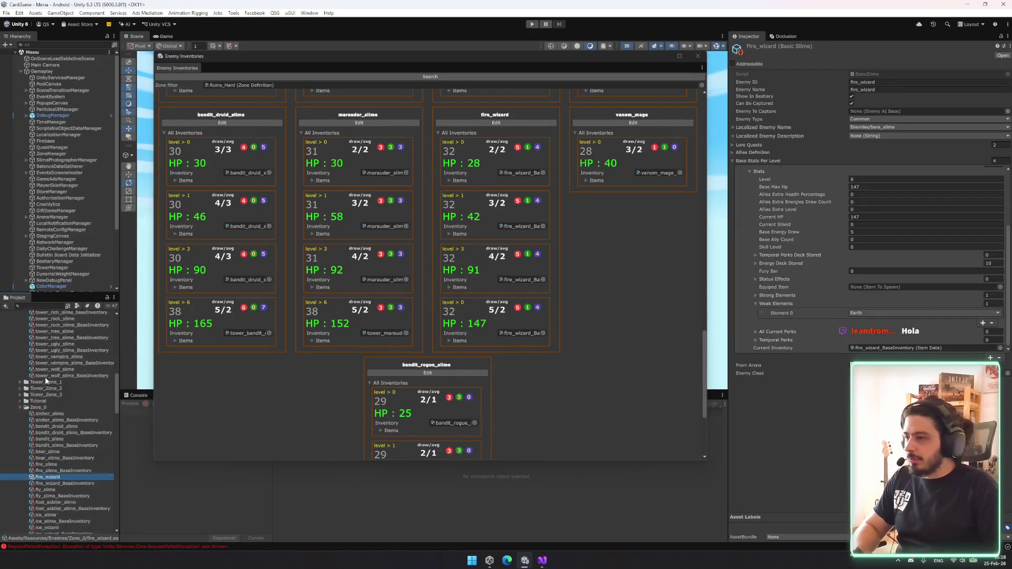
{"action": "left_click_drag", "start_coordinate": [63, 366], "coordinate": [906, 349]}
{"action": "key", "text": "ctrl+z"}
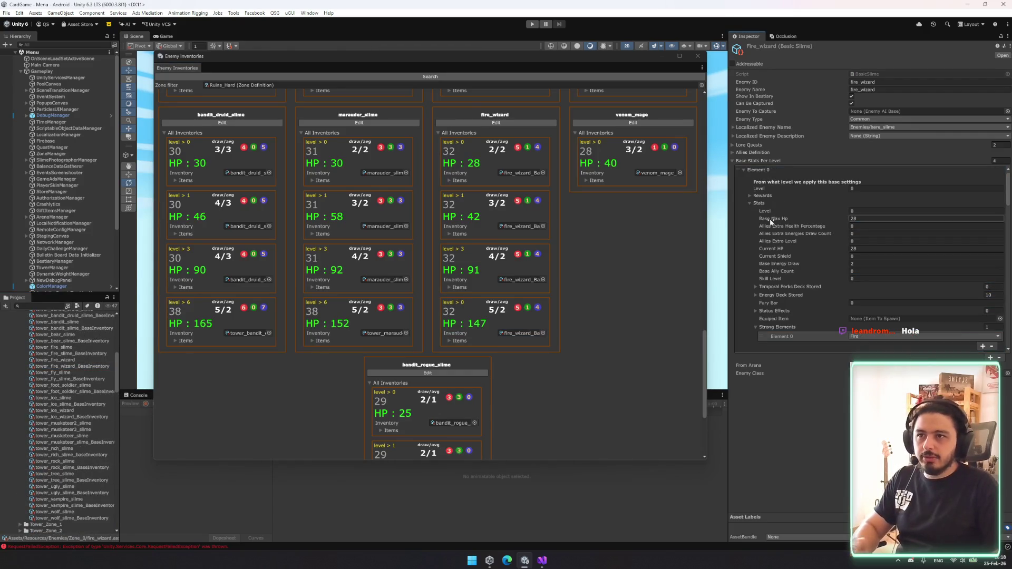
{"action": "scroll", "coordinate": [839, 260], "scroll_direction": "down", "scroll_amount": 3}
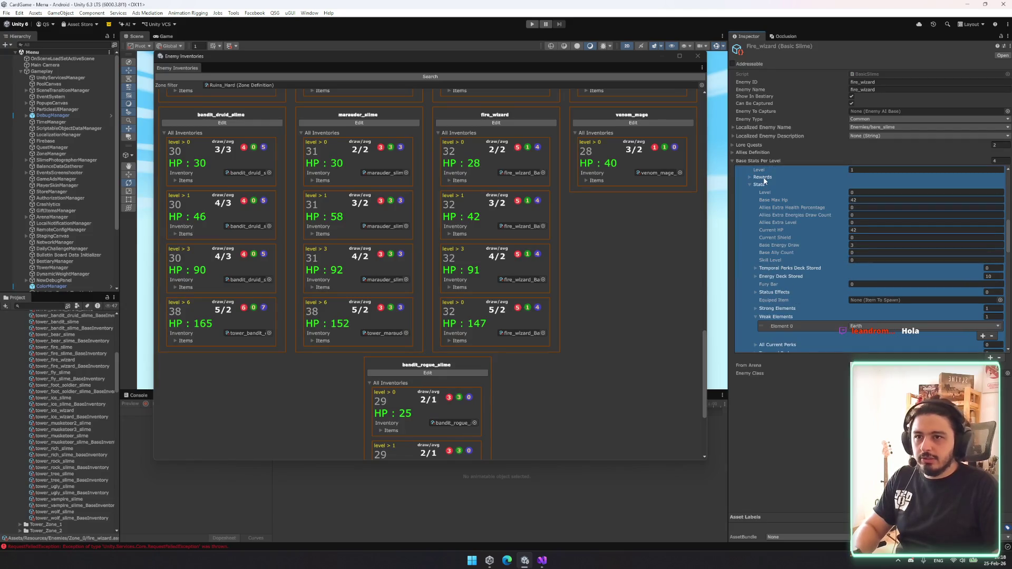
{"action": "scroll", "coordinate": [844, 269], "scroll_direction": "down", "scroll_amount": 6}
{"action": "scroll", "coordinate": [865, 292], "scroll_direction": "down", "scroll_amount": 8}
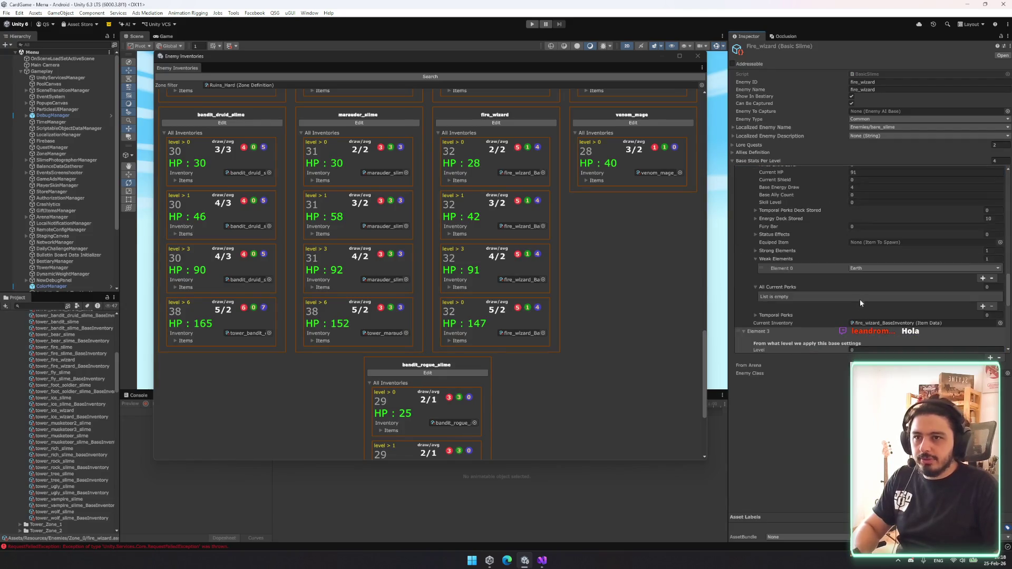
{"action": "scroll", "coordinate": [862, 296], "scroll_direction": "down", "scroll_amount": 3}
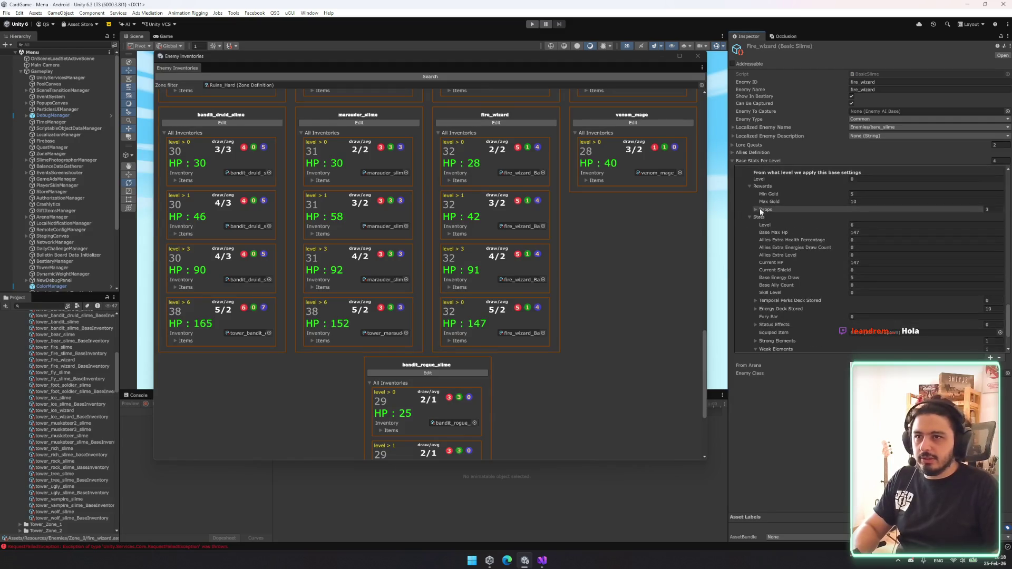
- Expand the level-6 drop entries and pick a new item for one drop
{"action": "left_click", "coordinate": [843, 209]}
{"action": "left_click", "coordinate": [844, 233]}
{"action": "left_click", "coordinate": [782, 226]}
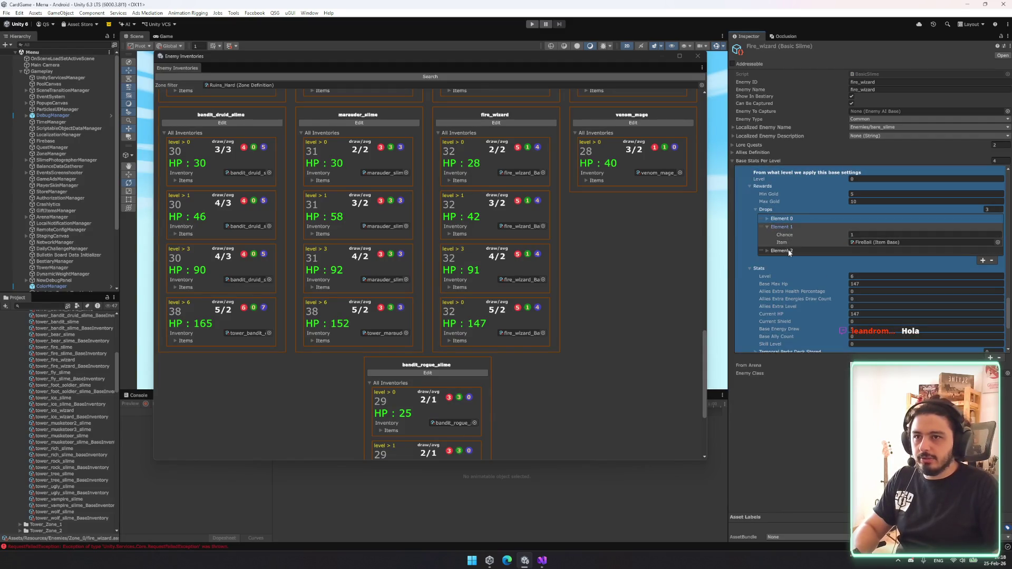
{"action": "left_click", "coordinate": [781, 251]}
{"action": "left_click", "coordinate": [796, 220]}
{"action": "left_click", "coordinate": [998, 234]}
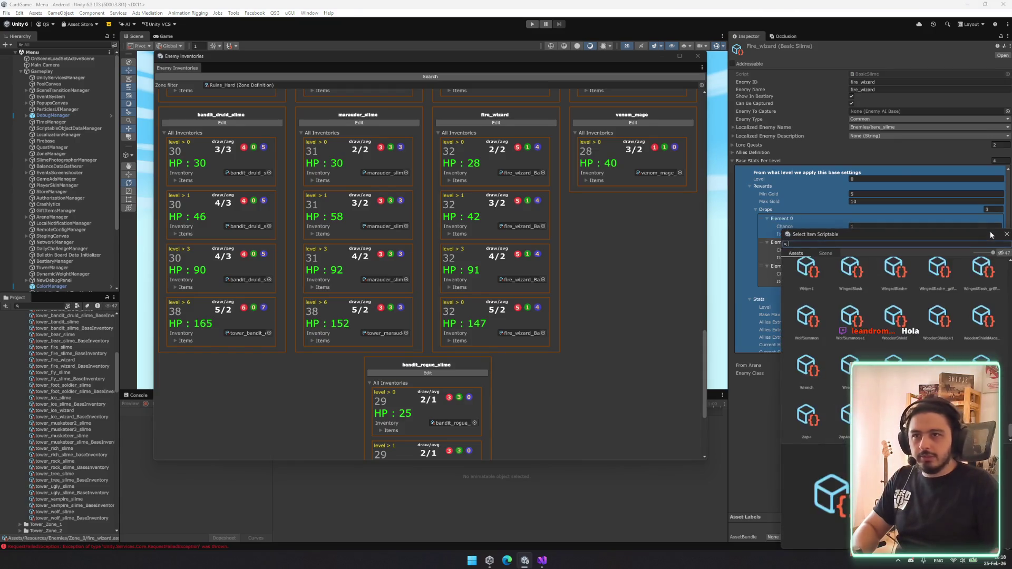
{"action": "type", "text": "fires"}
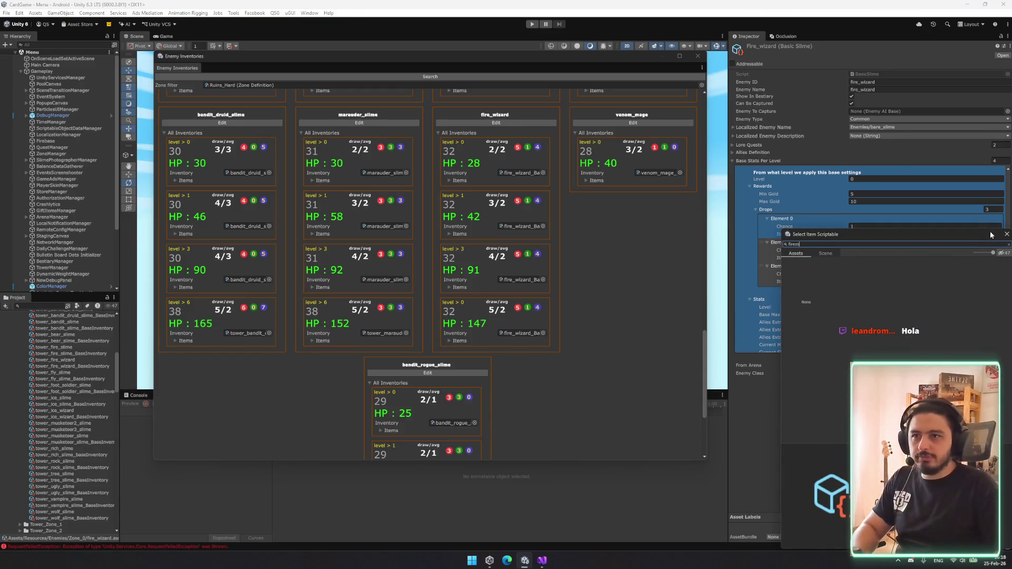
{"action": "key", "text": "BackSpace"}
{"action": "double_click", "coordinate": [1000, 285]}
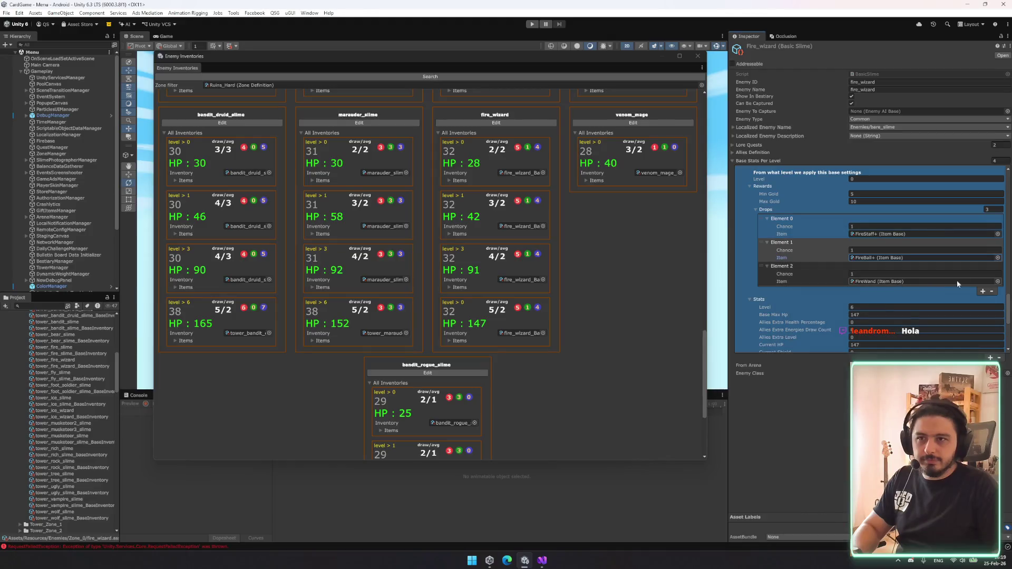
- Set the third level-6 drop to FireWand+
{"action": "left_click", "coordinate": [998, 282]}
{"action": "type", "text": "firewa"}
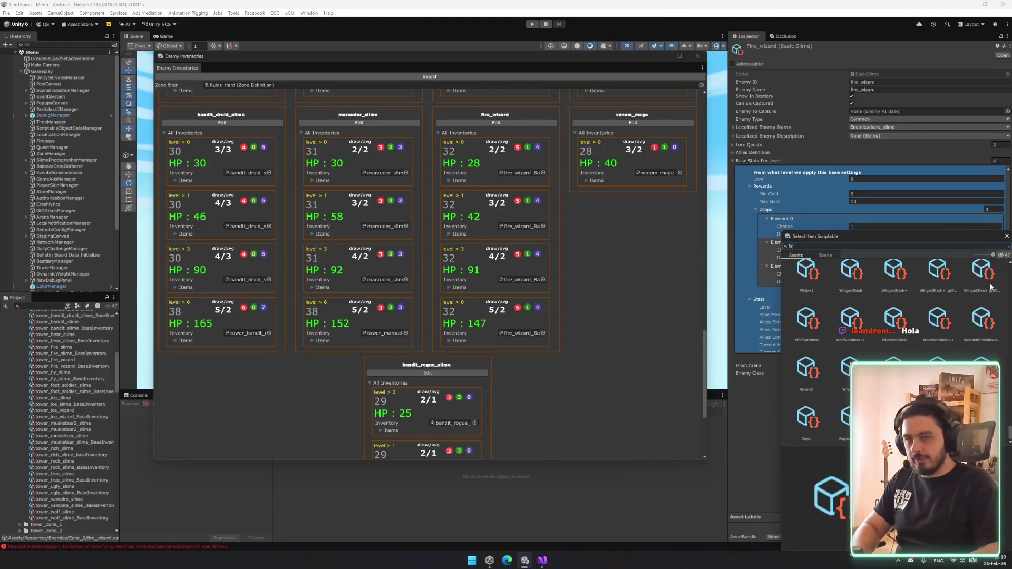
{"action": "double_click", "coordinate": [897, 280]}
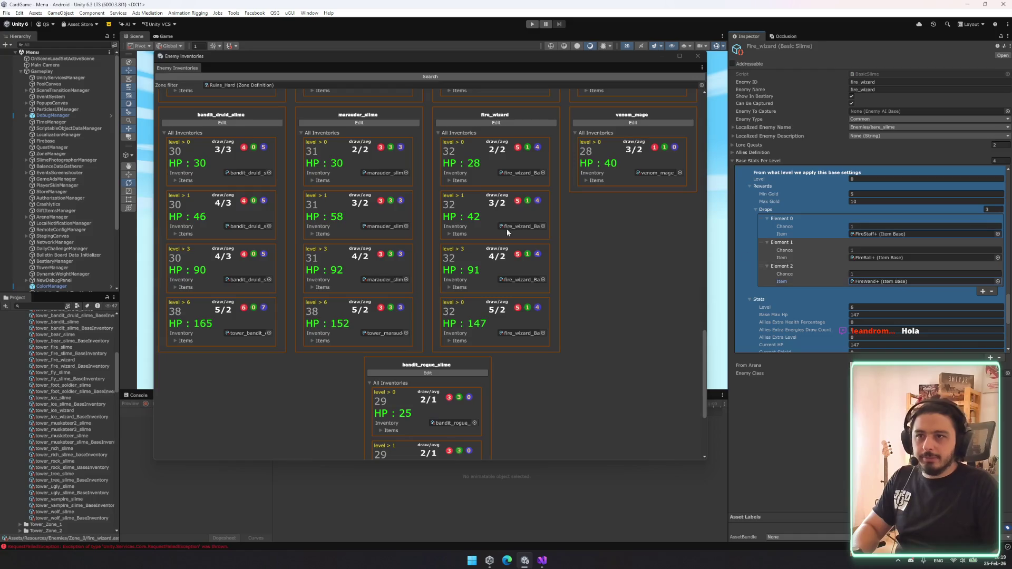
{"action": "right_click", "coordinate": [765, 212]}
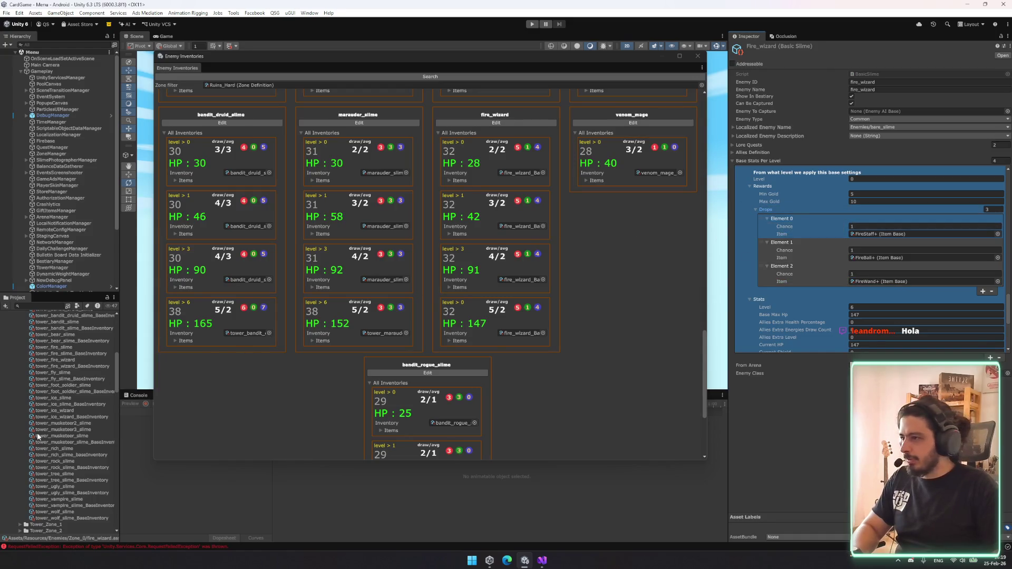
{"action": "scroll", "coordinate": [93, 408], "scroll_direction": "up", "scroll_amount": 5}
{"action": "scroll", "coordinate": [92, 404], "scroll_direction": "down", "scroll_amount": 4}
- Reduce tower_fire_wizard's Base Stats Per Level to a single level-0 entry and check its drops
{"action": "left_click", "coordinate": [65, 408]}
{"action": "scroll", "coordinate": [870, 253], "scroll_direction": "up", "scroll_amount": 5}
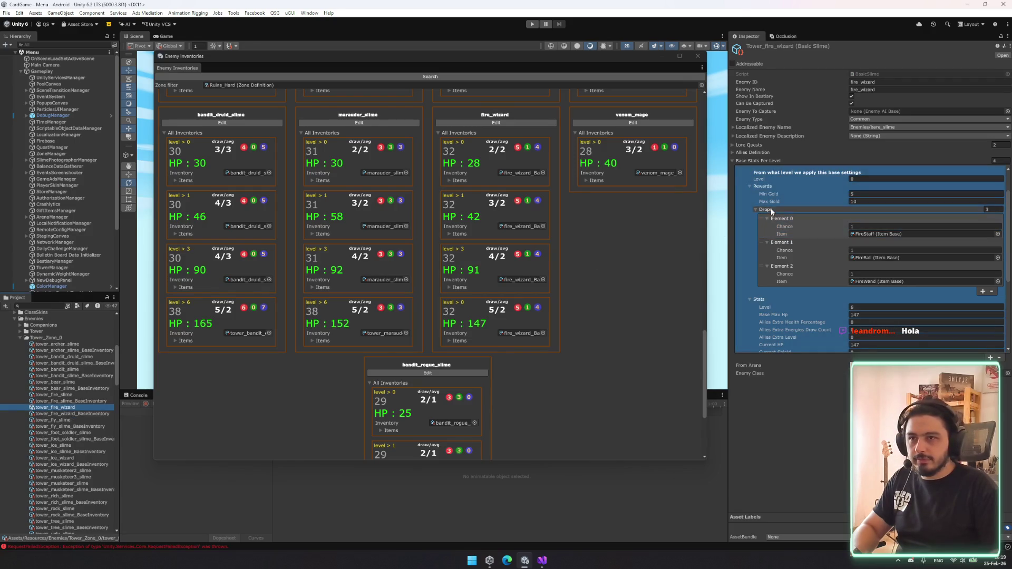
{"action": "left_click", "coordinate": [1003, 160]}
{"action": "type", "text": "1"}
{"action": "key", "text": "Return"}
{"action": "left_click", "coordinate": [759, 203]}
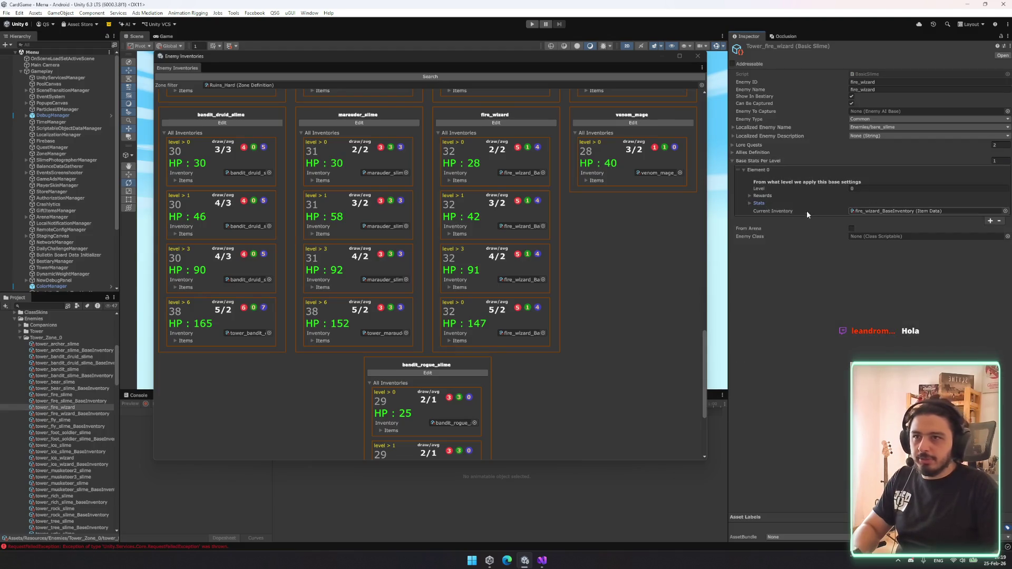
{"action": "left_click", "coordinate": [807, 210]}
{"action": "left_click", "coordinate": [751, 196]}
{"action": "left_click", "coordinate": [765, 219]}
{"action": "right_click", "coordinate": [773, 217]}
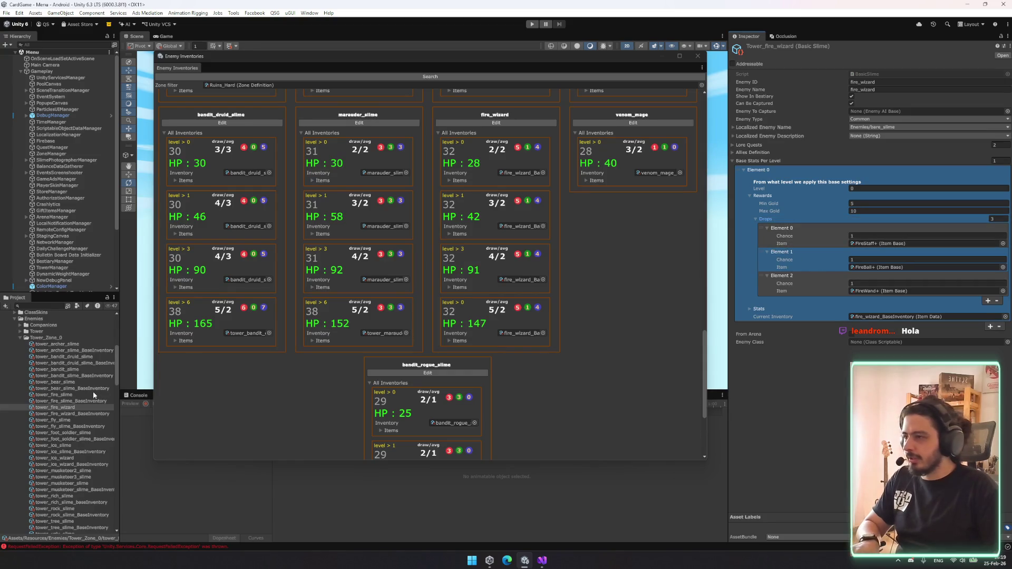
{"action": "double_click", "coordinate": [44, 337]}
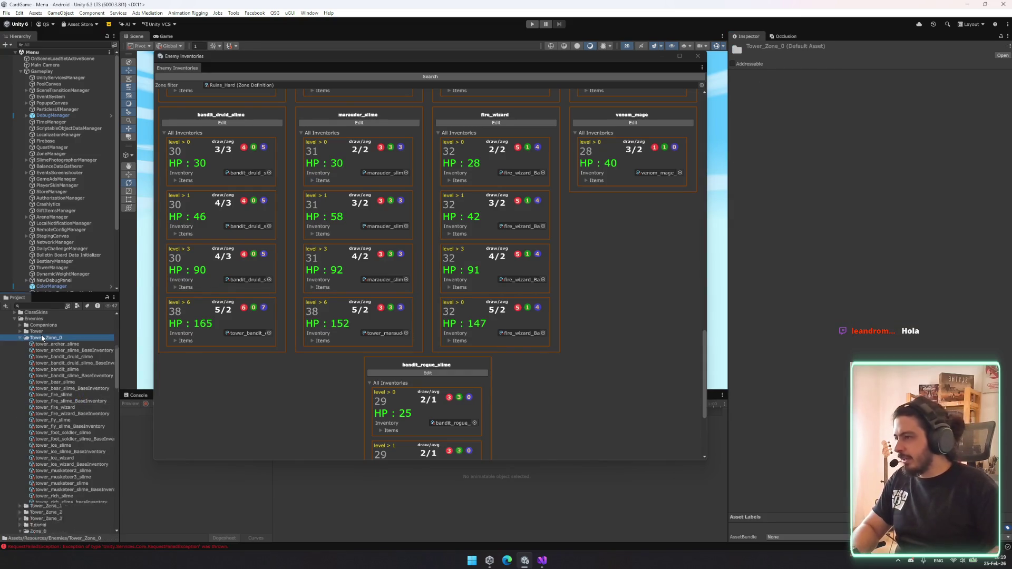
- Browse the slime base inventories, opening the automata_slime one
{"action": "scroll", "coordinate": [60, 385], "scroll_direction": "down", "scroll_amount": 10}
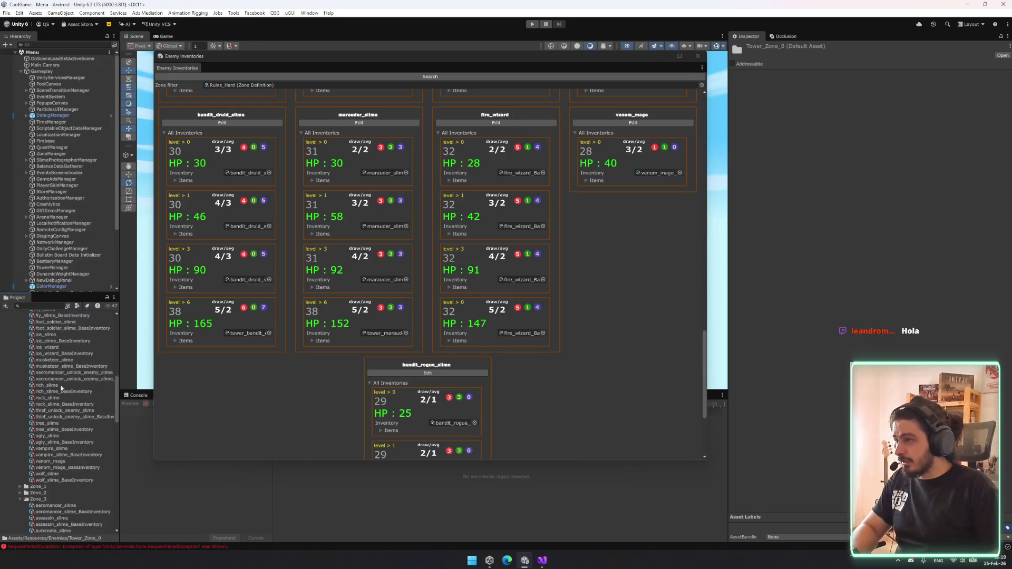
{"action": "left_click", "coordinate": [71, 442]}
{"action": "scroll", "coordinate": [103, 434], "scroll_direction": "up", "scroll_amount": 5}
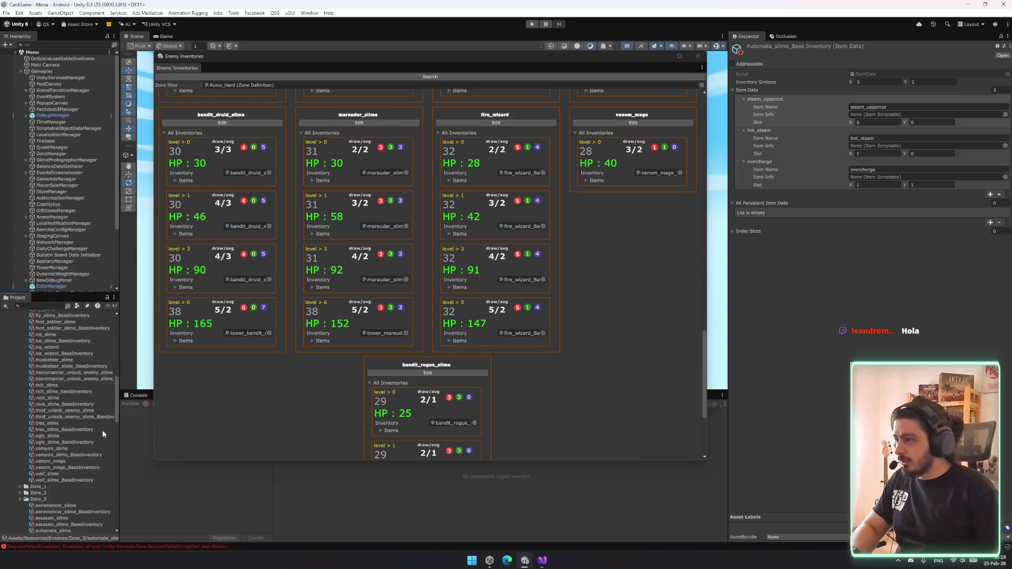
{"action": "scroll", "coordinate": [482, 337], "scroll_direction": "down", "scroll_amount": 5}
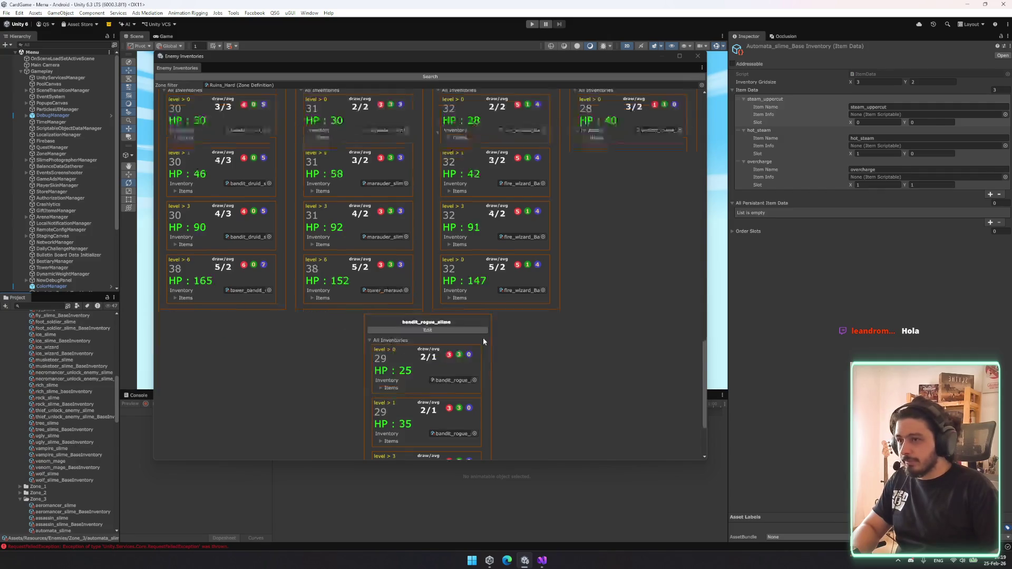
- Refresh the inventory search and confirm the tower_fire_wizard card holds FireStaff+, FireBall+ and FireWand+
{"action": "left_click", "coordinate": [570, 77]}
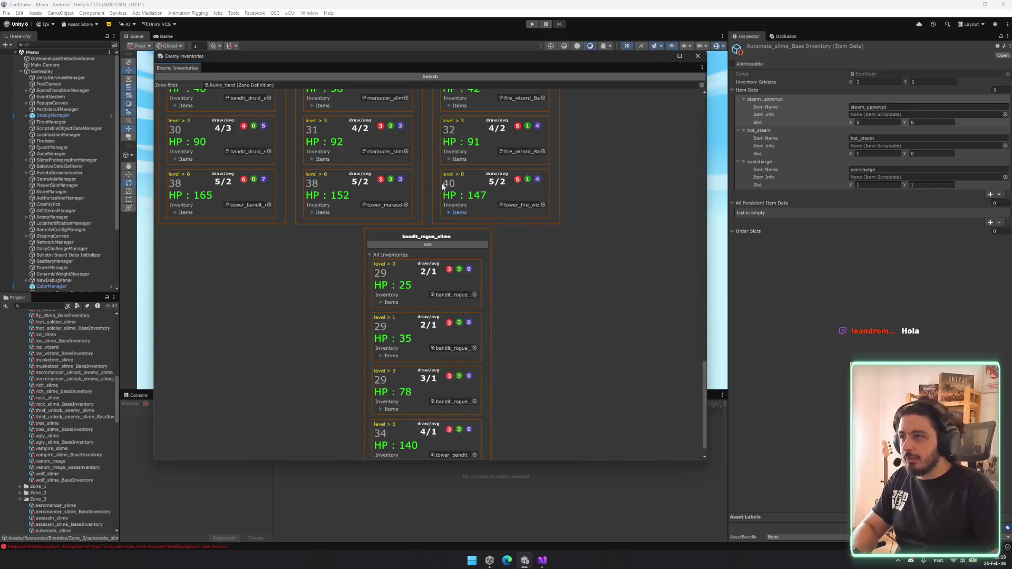
{"action": "scroll", "coordinate": [446, 214], "scroll_direction": "up", "scroll_amount": 2}
{"action": "scroll", "coordinate": [464, 264], "scroll_direction": "up", "scroll_amount": 1}
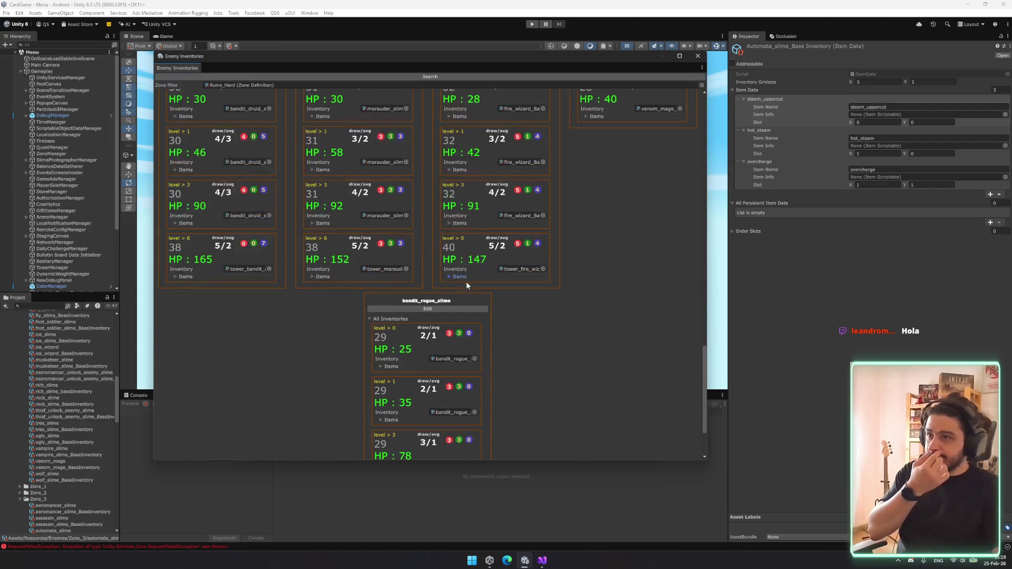
{"action": "left_click", "coordinate": [460, 277]}
{"action": "left_click", "coordinate": [459, 276]}
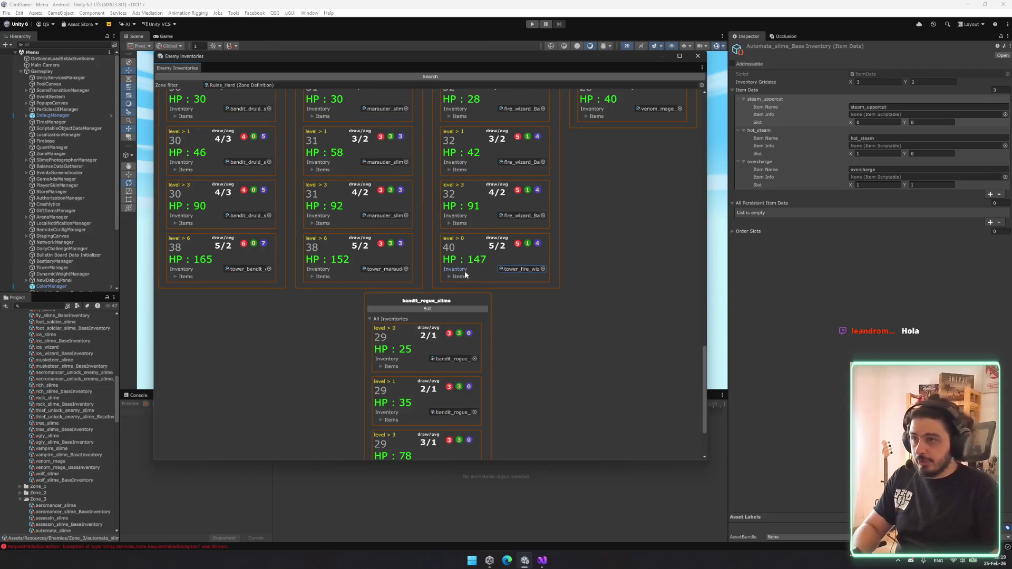
{"action": "left_click", "coordinate": [464, 274]}
{"action": "scroll", "coordinate": [465, 278], "scroll_direction": "down", "scroll_amount": 3}
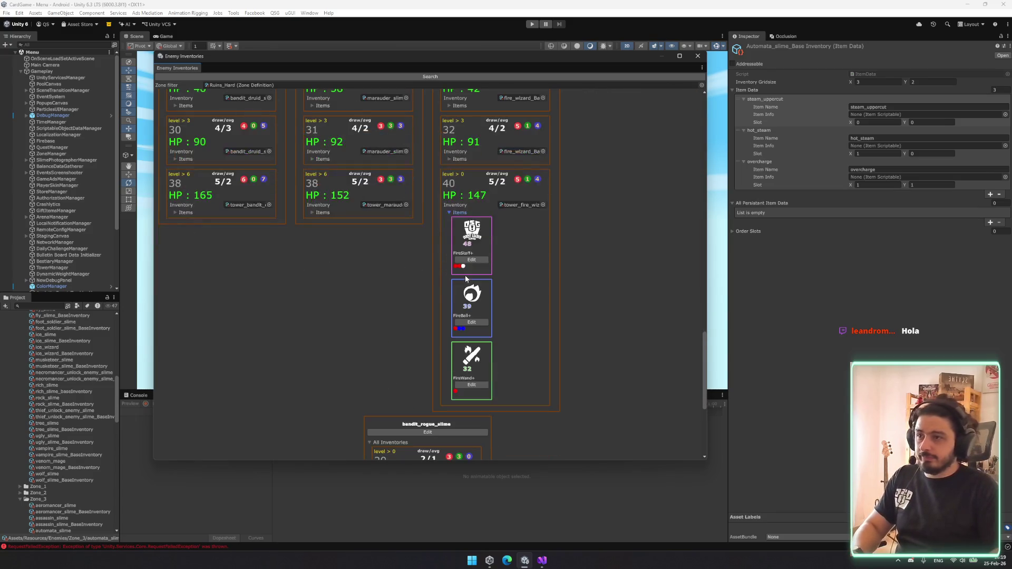
{"action": "scroll", "coordinate": [448, 331], "scroll_direction": "up", "scroll_amount": 5}
{"action": "left_click", "coordinate": [457, 319]}
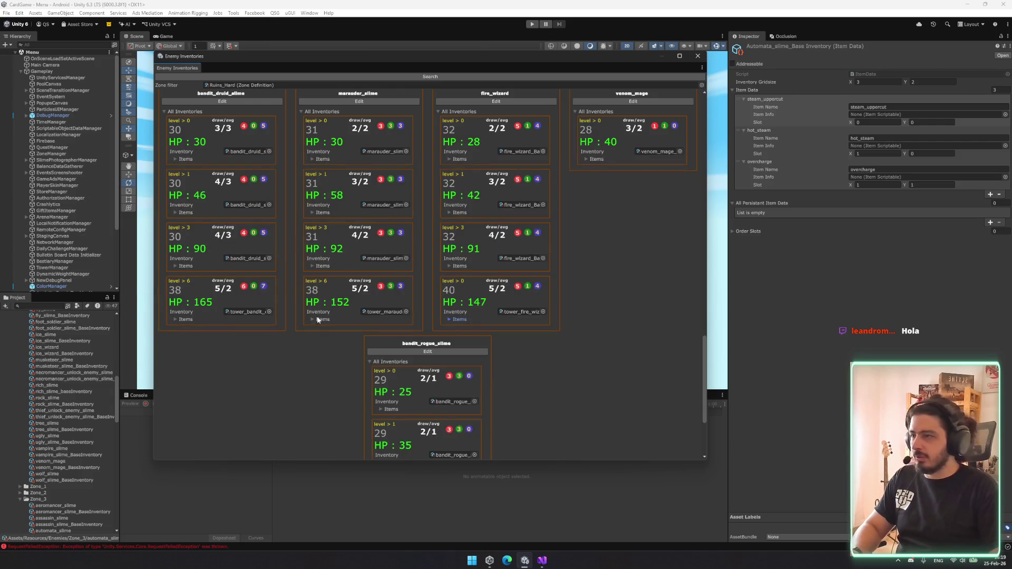
- Open the bandit_slime base inventory
{"action": "scroll", "coordinate": [61, 319], "scroll_direction": "down", "scroll_amount": 5}
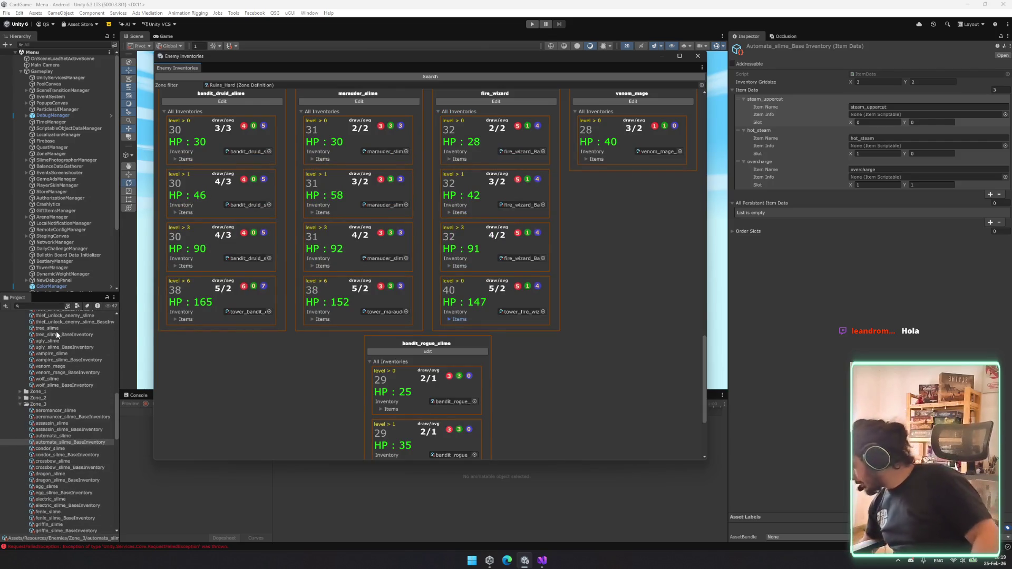
{"action": "scroll", "coordinate": [58, 416], "scroll_direction": "up", "scroll_amount": 3}
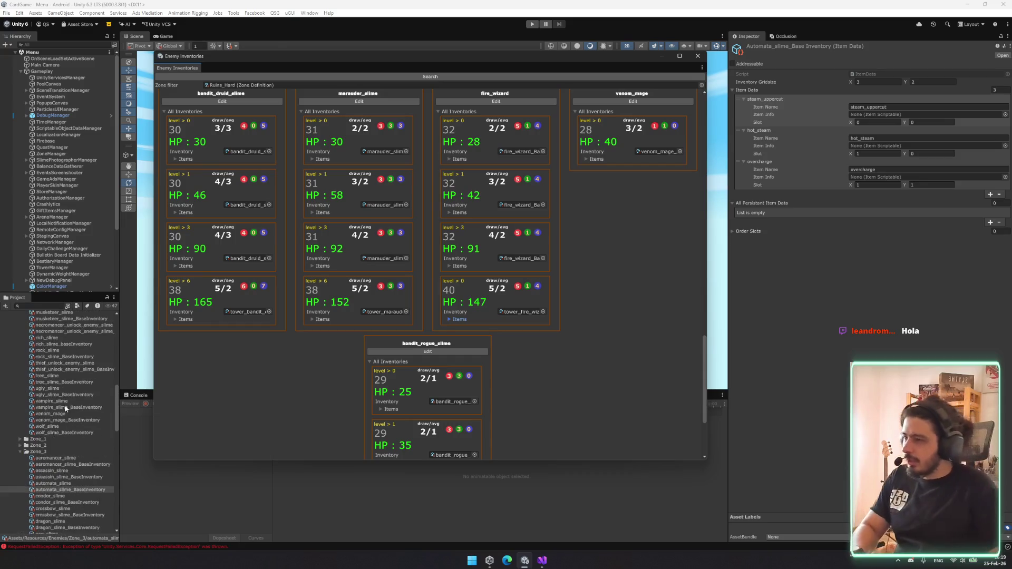
{"action": "scroll", "coordinate": [56, 409], "scroll_direction": "up", "scroll_amount": 10}
{"action": "left_click", "coordinate": [63, 359]}
- Collapse the Zone_0 folder and select the reaper_slime enemy data
{"action": "key", "text": "Up"}
{"action": "key", "text": "Left"}
{"action": "key", "text": "Left"}
{"action": "scroll", "coordinate": [58, 362], "scroll_direction": "down", "scroll_amount": 5}
{"action": "left_click", "coordinate": [62, 425]}
{"action": "left_click", "coordinate": [76, 400]}
{"action": "left_click", "coordinate": [53, 406]}
- Set reaper_slime's level-8 drops to Scythe+ and Dagger+1 as the first two items
{"action": "scroll", "coordinate": [892, 264], "scroll_direction": "down", "scroll_amount": 1}
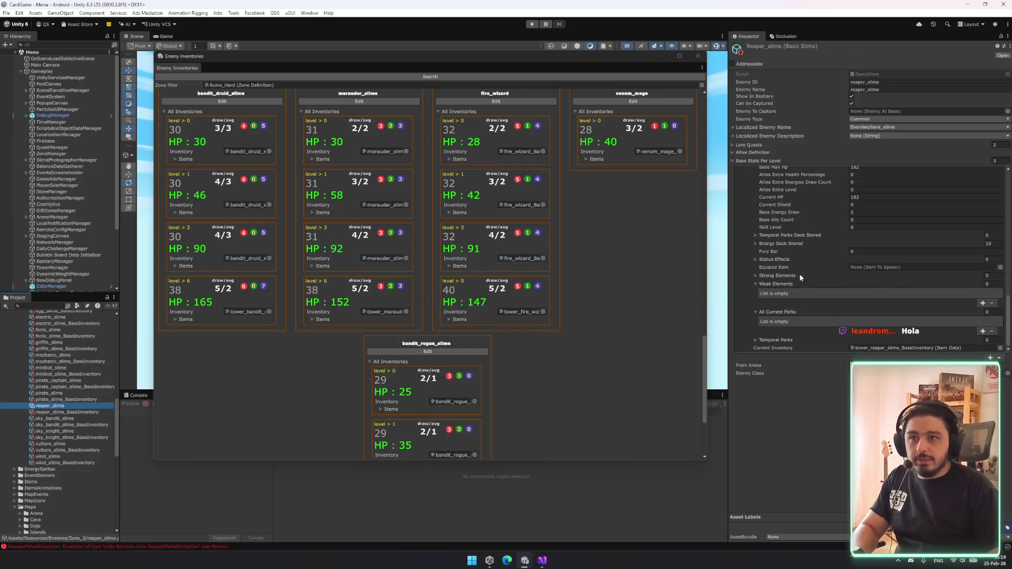
{"action": "scroll", "coordinate": [789, 245], "scroll_direction": "up", "scroll_amount": 1}
{"action": "left_click", "coordinate": [767, 228]}
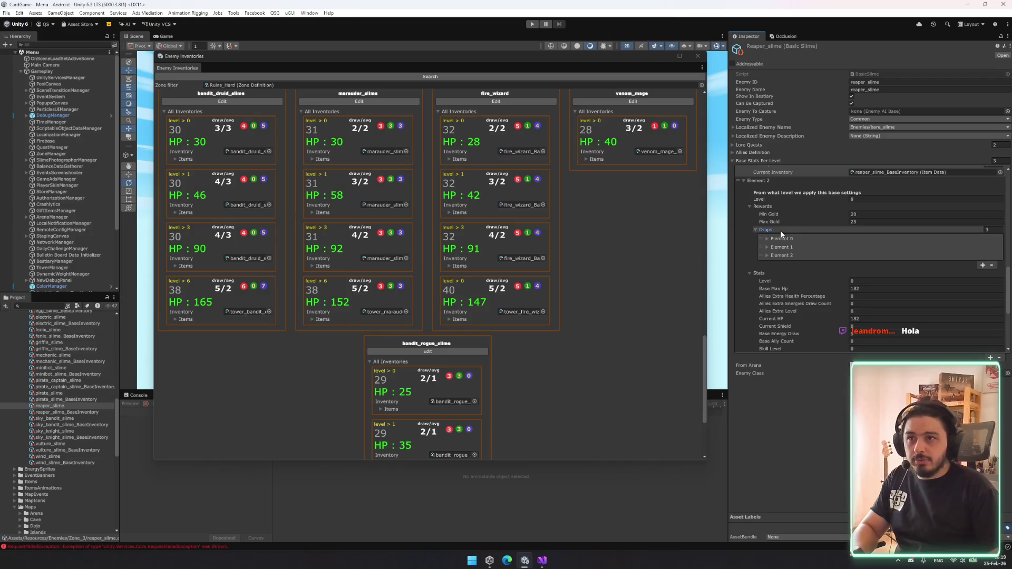
{"action": "left_click", "coordinate": [997, 255]}
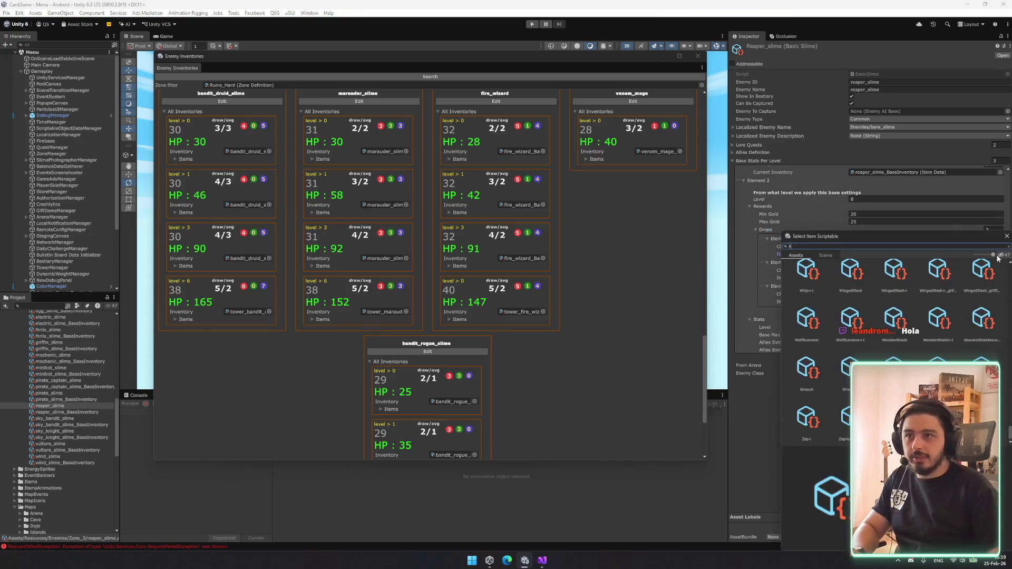
{"action": "type", "text": "scy"}
{"action": "key", "text": "BackSpace"}
{"action": "key", "text": "BackSpace"}
{"action": "key", "text": "BackSpace"}
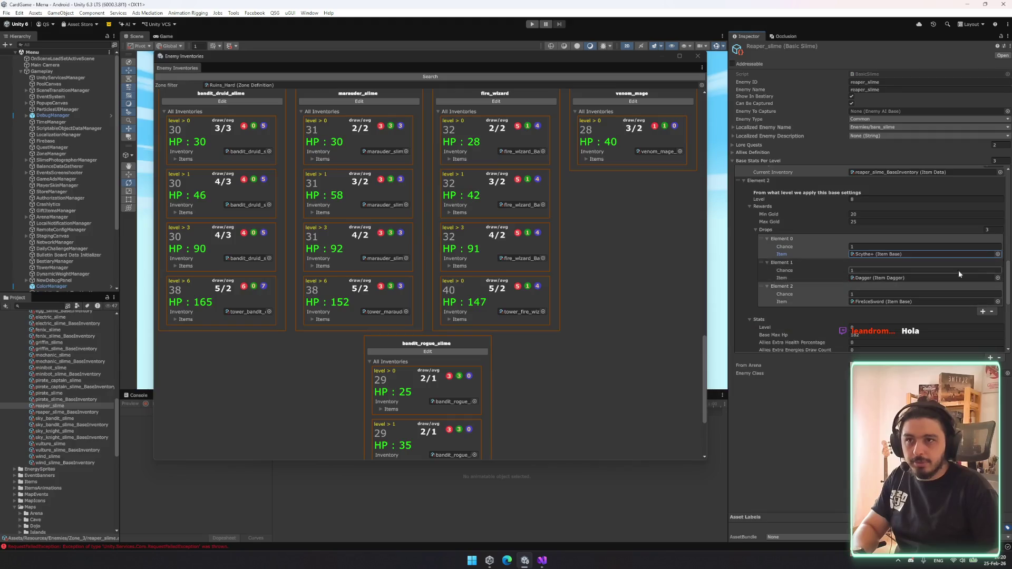
{"action": "type", "text": "darrger"}
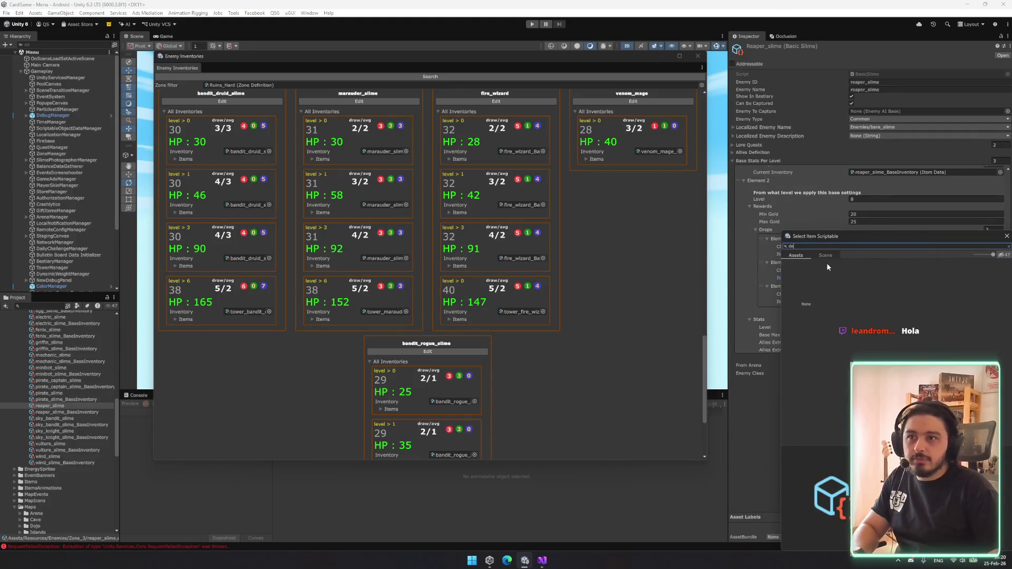
{"action": "type", "text": "gger"}
{"action": "double_click", "coordinate": [944, 283]}
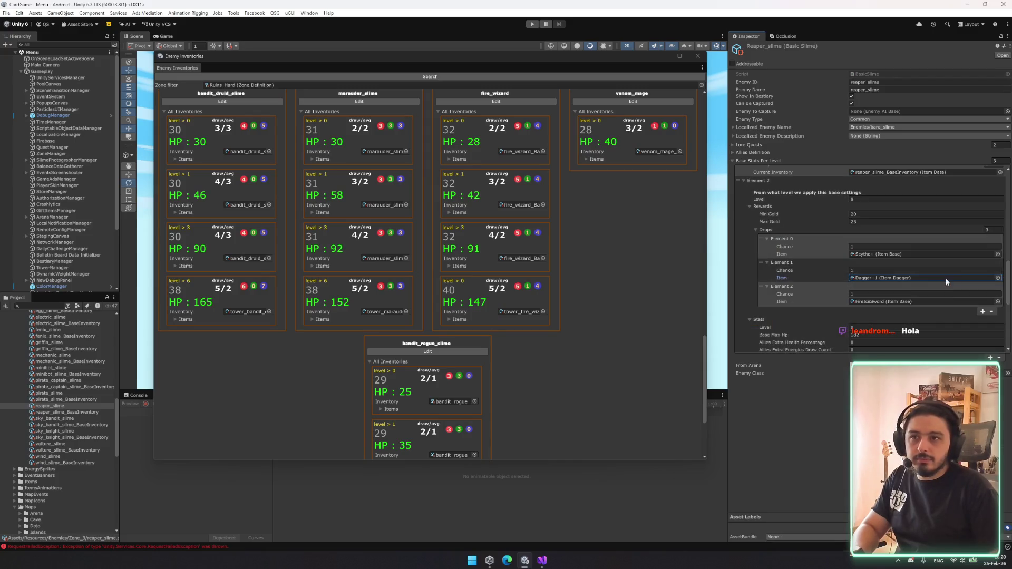
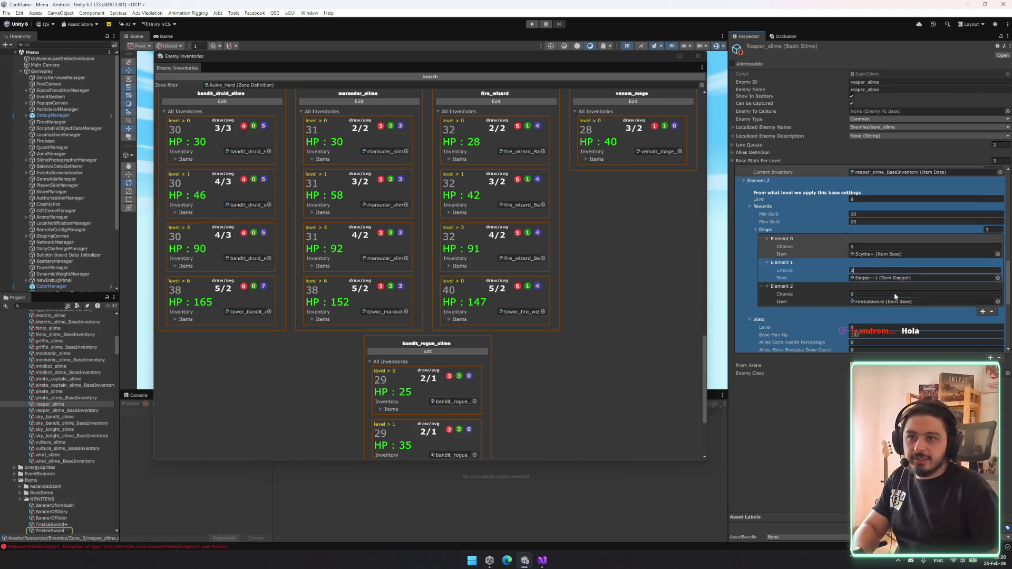
- Set reaper_slime's third level-6 drop to FireIceSword+, undoing a mistaken FireWand+ pick
{"action": "left_click", "coordinate": [998, 301]}
{"action": "type", "text": "fire"}
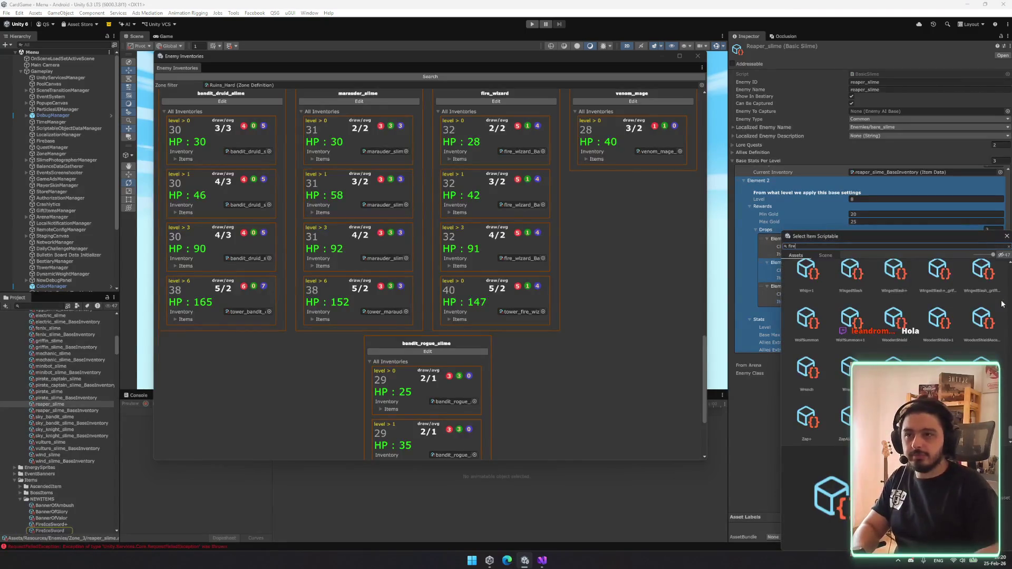
{"action": "type", "text": "w"}
{"action": "double_click", "coordinate": [891, 288]}
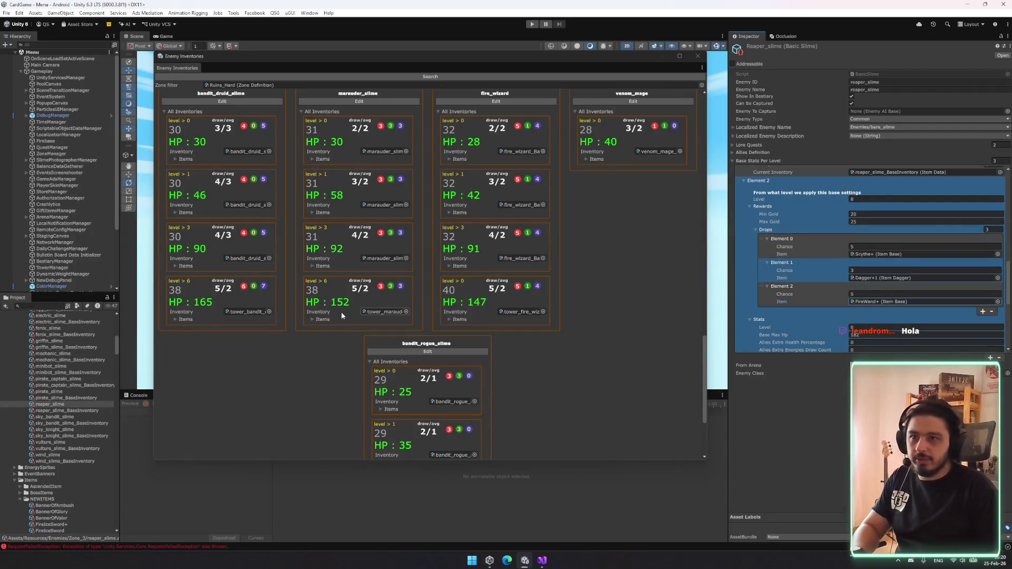
{"action": "key", "text": "ctrl+z"}
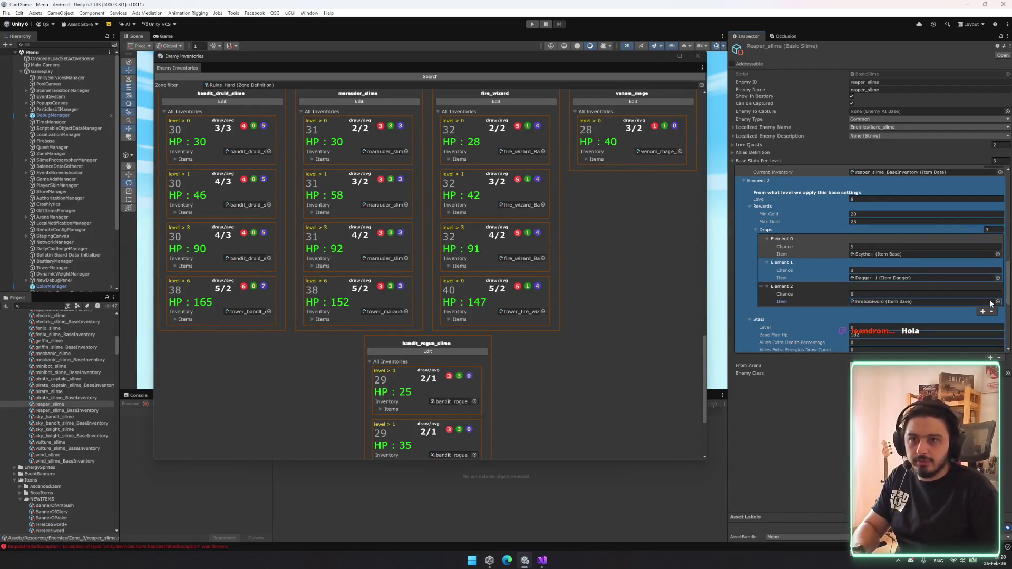
{"action": "left_click", "coordinate": [997, 302]}
{"action": "type", "text": "ic"}
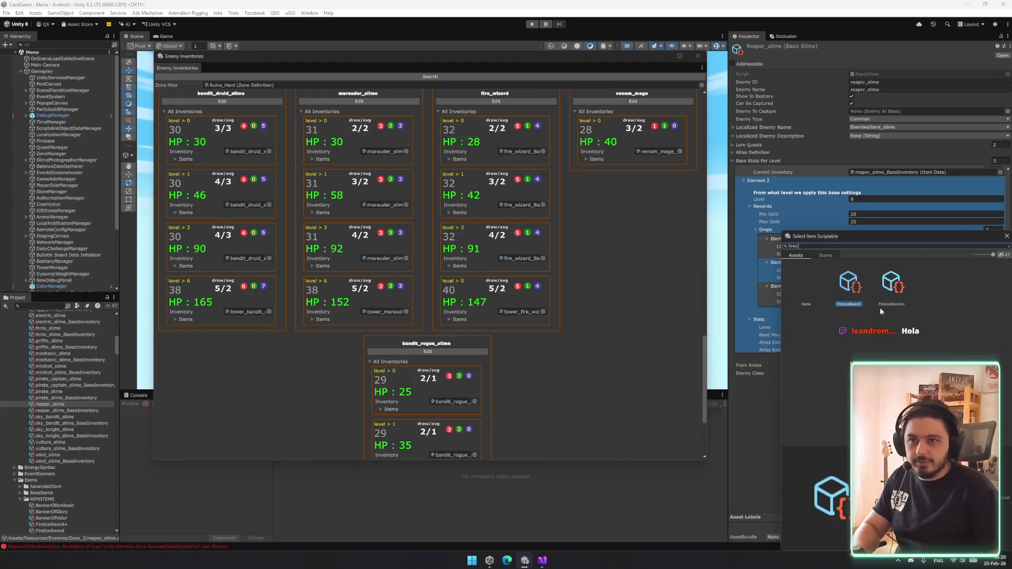
{"action": "double_click", "coordinate": [888, 299]}
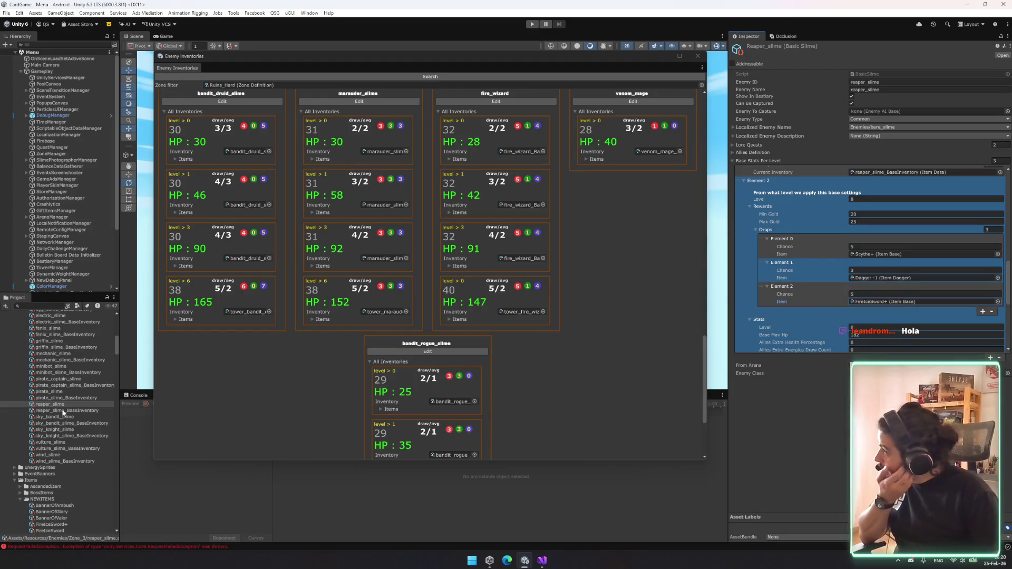
- Expand the next enemy zone folder in the Project panel
{"action": "scroll", "coordinate": [65, 368], "scroll_direction": "up", "scroll_amount": 7}
{"action": "key", "text": "Left"}
{"action": "key", "text": "Left"}
{"action": "key", "text": "Up"}
{"action": "key", "text": "Right"}
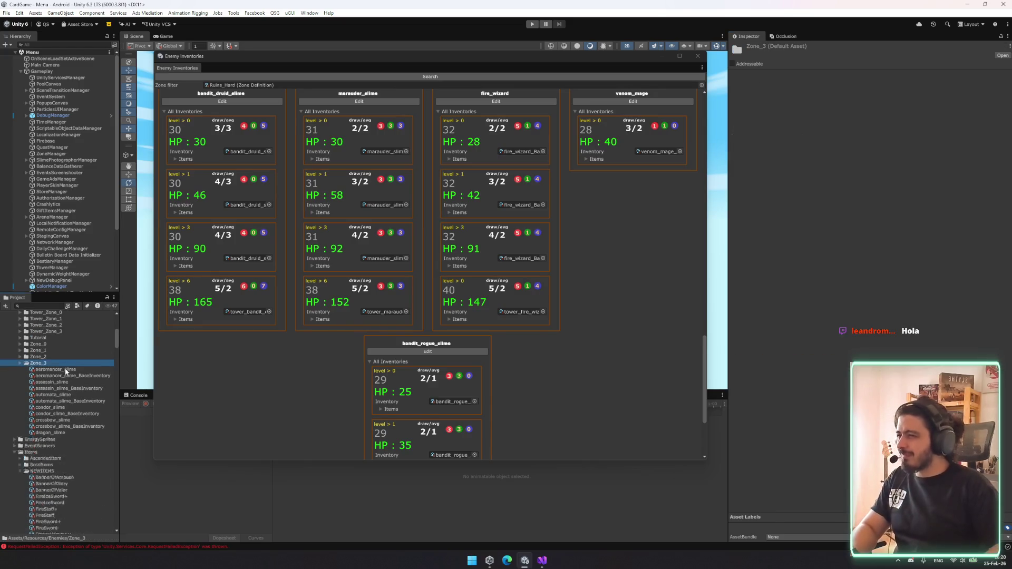
- Browse the Zone_2 slimes, then open inferno_duelist_slime from the Zone_1 folder
{"action": "scroll", "coordinate": [69, 441], "scroll_direction": "down", "scroll_amount": 1}
{"action": "scroll", "coordinate": [69, 442], "scroll_direction": "down", "scroll_amount": 2}
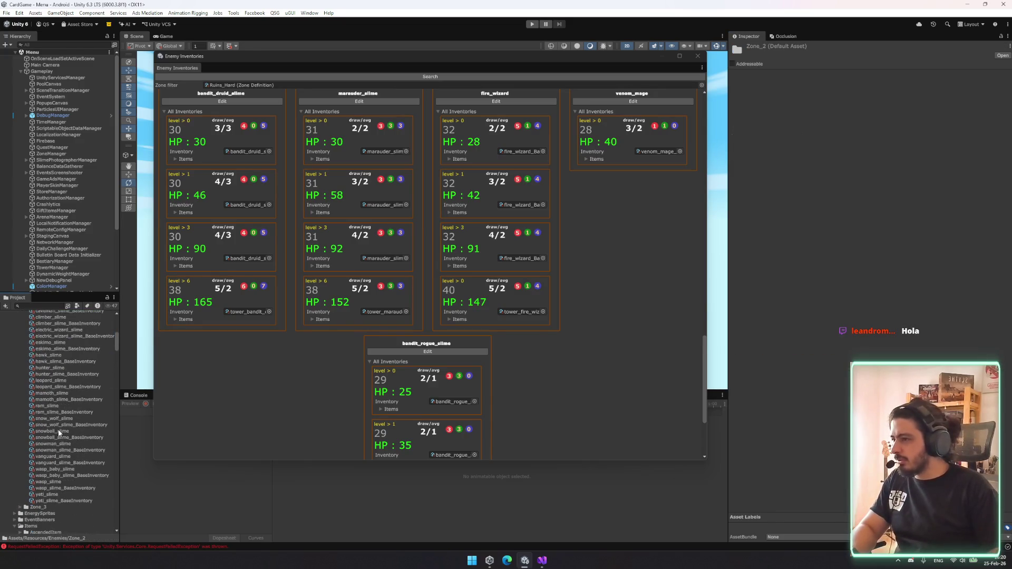
{"action": "left_click", "coordinate": [62, 457]}
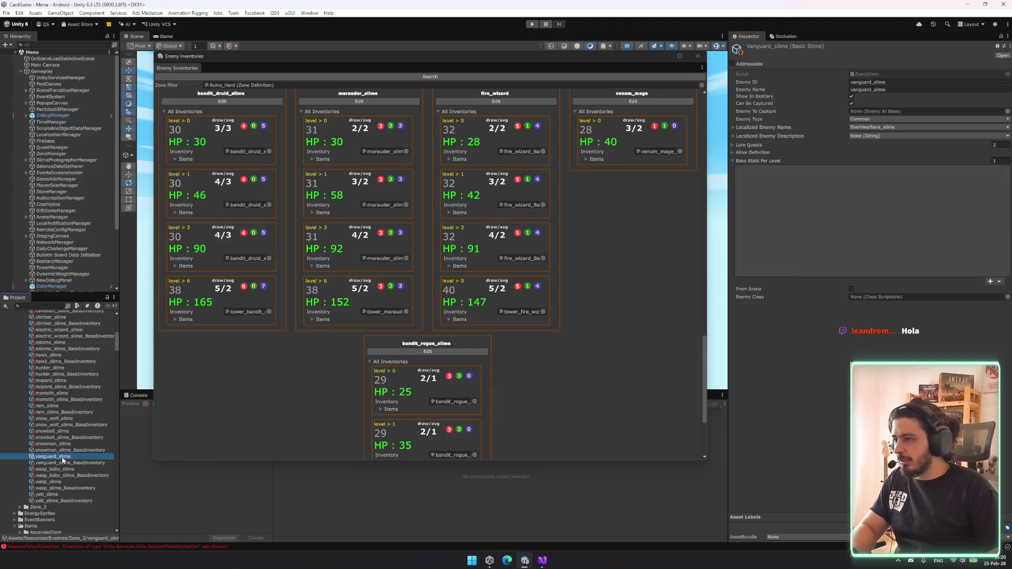
{"action": "left_click", "coordinate": [74, 411]}
{"action": "key", "text": "Left"}
{"action": "key", "text": "Left"}
{"action": "key", "text": "Up"}
{"action": "key", "text": "Right"}
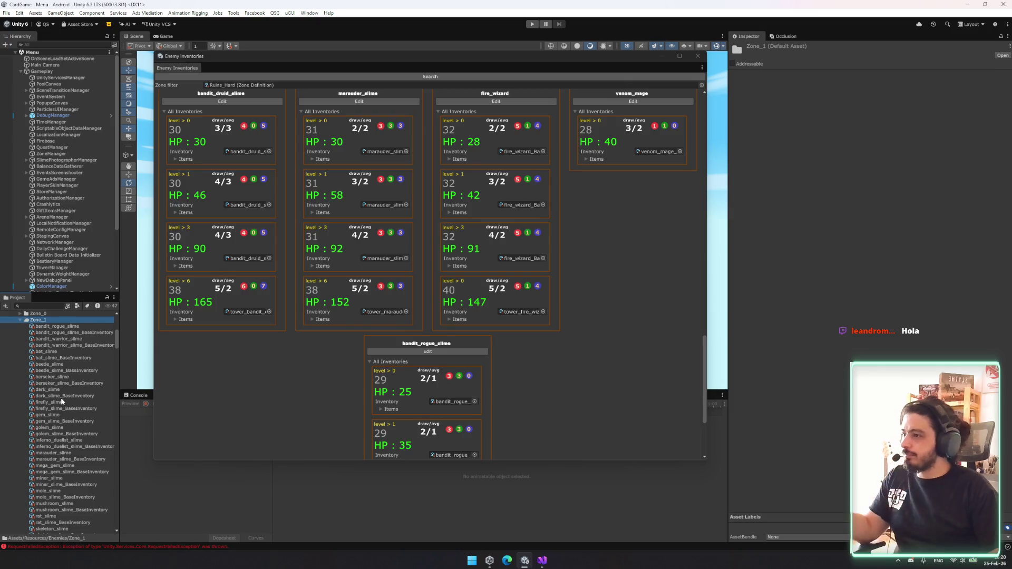
{"action": "scroll", "coordinate": [61, 402], "scroll_direction": "down", "scroll_amount": 2}
{"action": "left_click", "coordinate": [68, 417]}
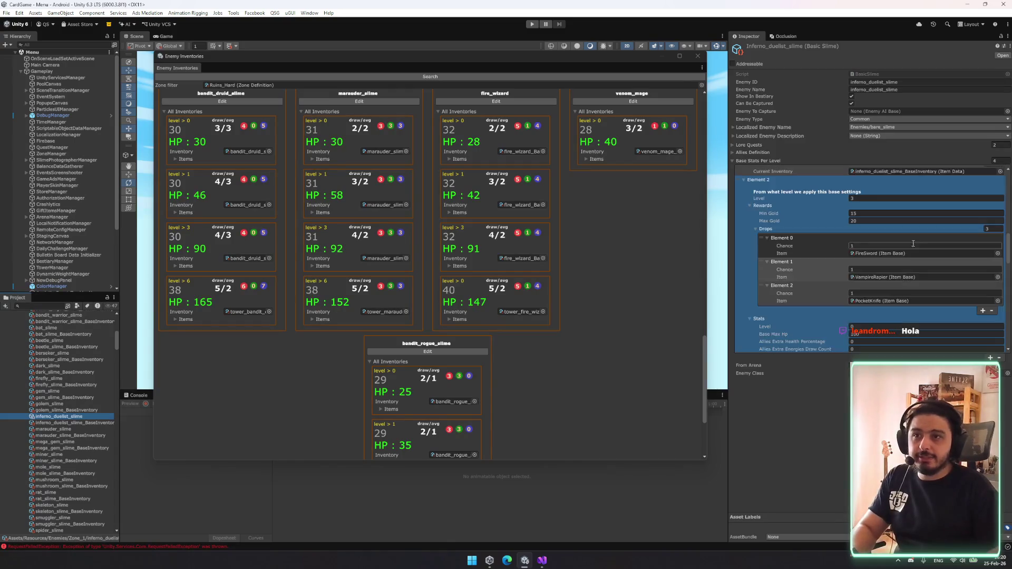
- Set inferno_duelist_slime's first level-6 drop to FireSword+
{"action": "scroll", "coordinate": [878, 287], "scroll_direction": "down", "scroll_amount": 2}
{"action": "scroll", "coordinate": [878, 287], "scroll_direction": "down", "scroll_amount": 3}
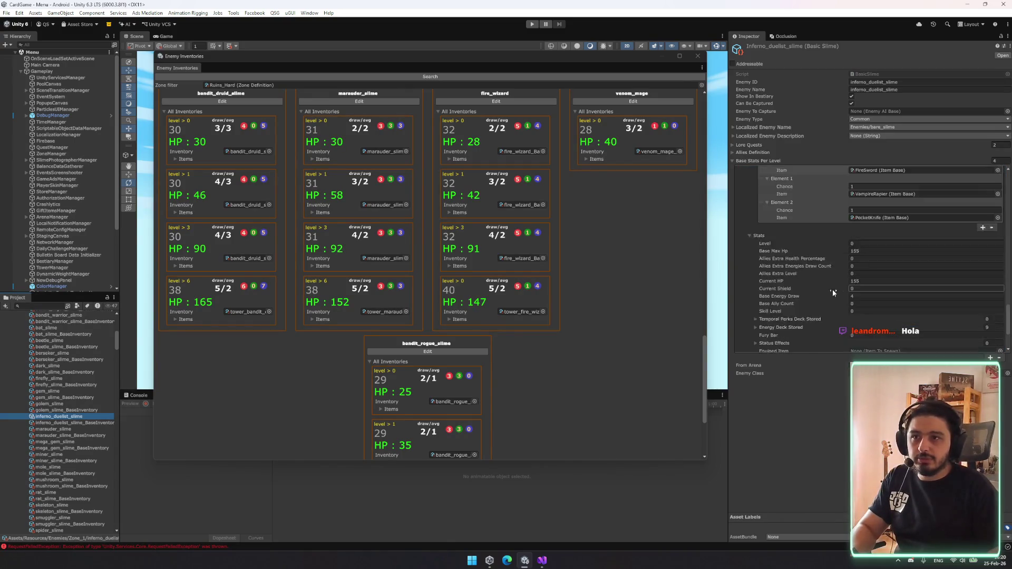
{"action": "scroll", "coordinate": [849, 258], "scroll_direction": "up", "scroll_amount": 3}
{"action": "left_click", "coordinate": [923, 233]}
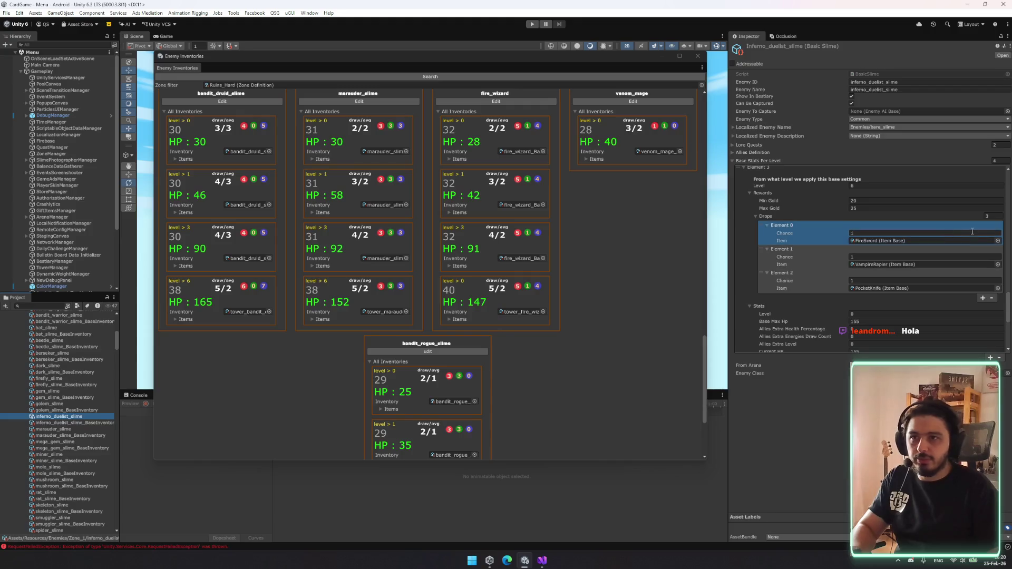
{"action": "left_click", "coordinate": [998, 241]}
{"action": "type", "text": "fire"}
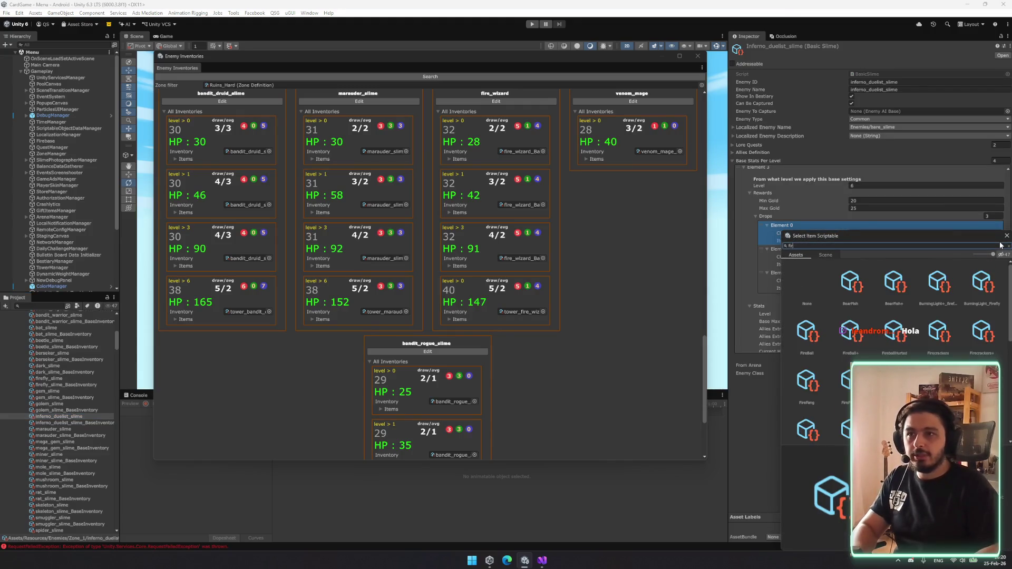
{"action": "type", "text": "sw"}
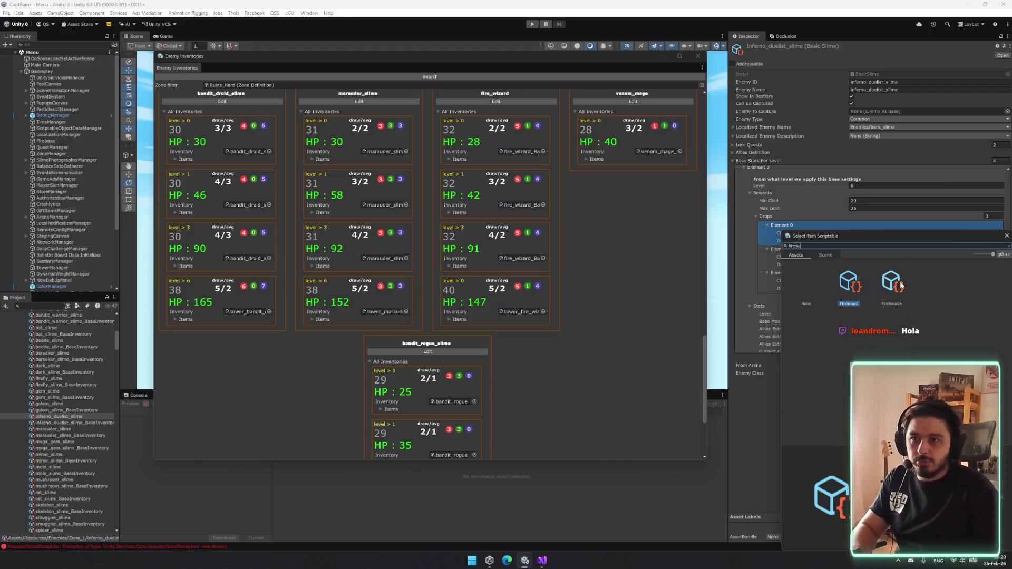
{"action": "double_click", "coordinate": [895, 285]}
- Set the second and third level-6 drops to VampireRapier+ and PocketKnife+
{"action": "left_click", "coordinate": [998, 265]}
{"action": "type", "text": "va,p"}
{"action": "key", "text": "BackSpace"}
{"action": "key", "text": "BackSpace"}
{"action": "type", "text": "mp"}
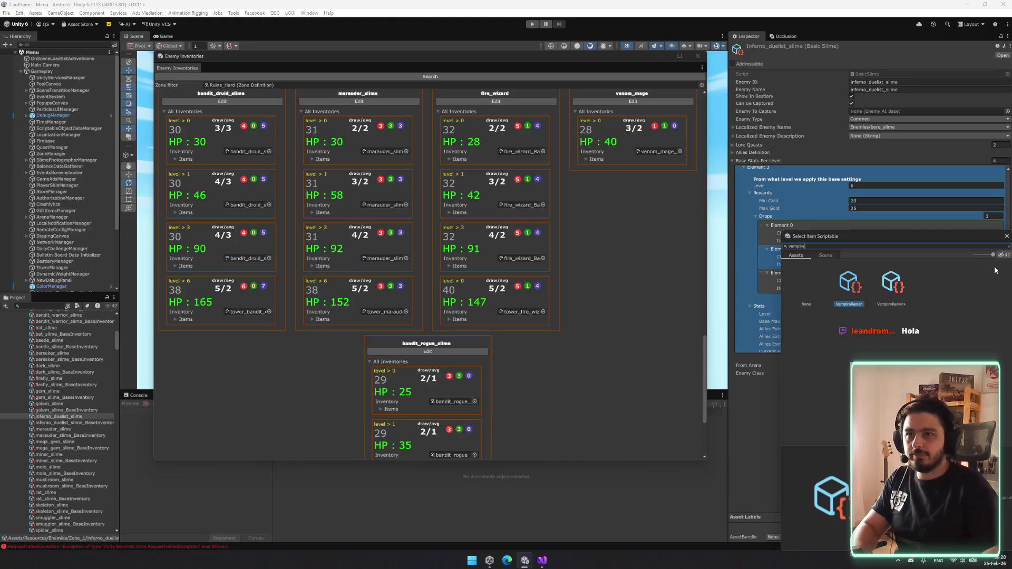
{"action": "key", "text": "BackSpace"}
{"action": "key", "text": "BackSpace"}
{"action": "key", "text": "BackSpace"}
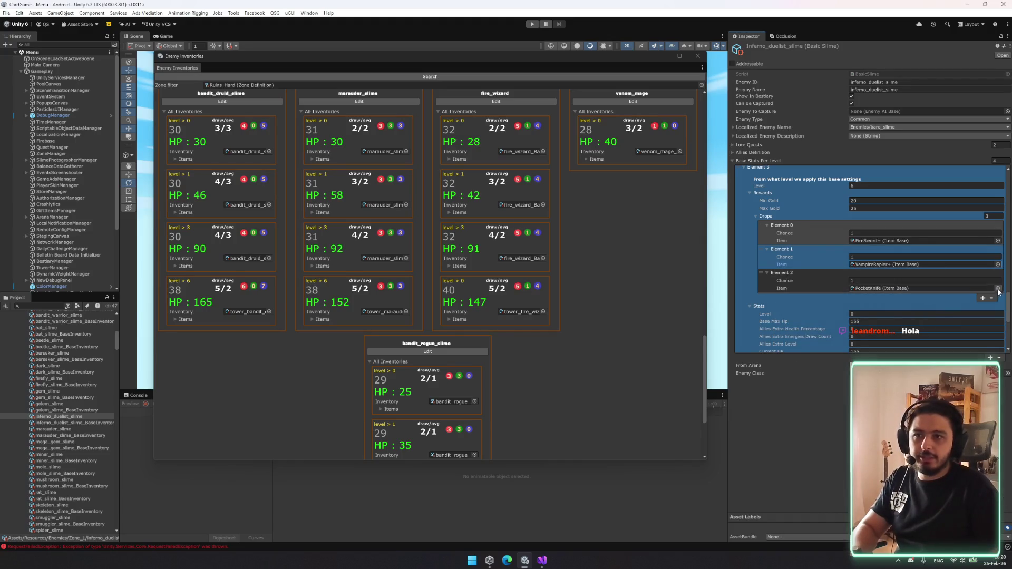
{"action": "scroll", "coordinate": [996, 293], "scroll_direction": "down", "scroll_amount": 5}
{"action": "type", "text": "pocket"}
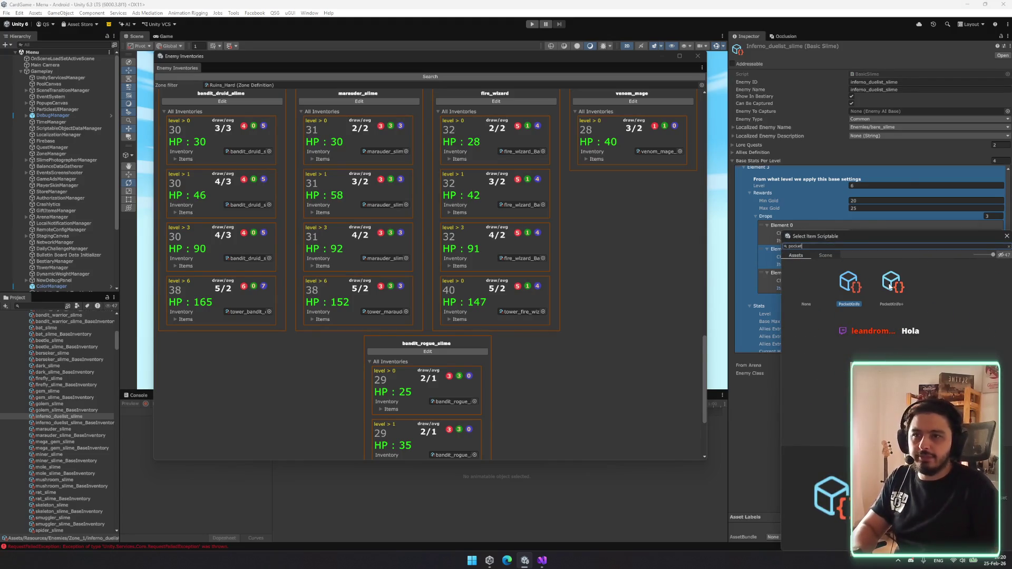
{"action": "double_click", "coordinate": [891, 287]}
{"action": "left_click", "coordinate": [66, 418]}
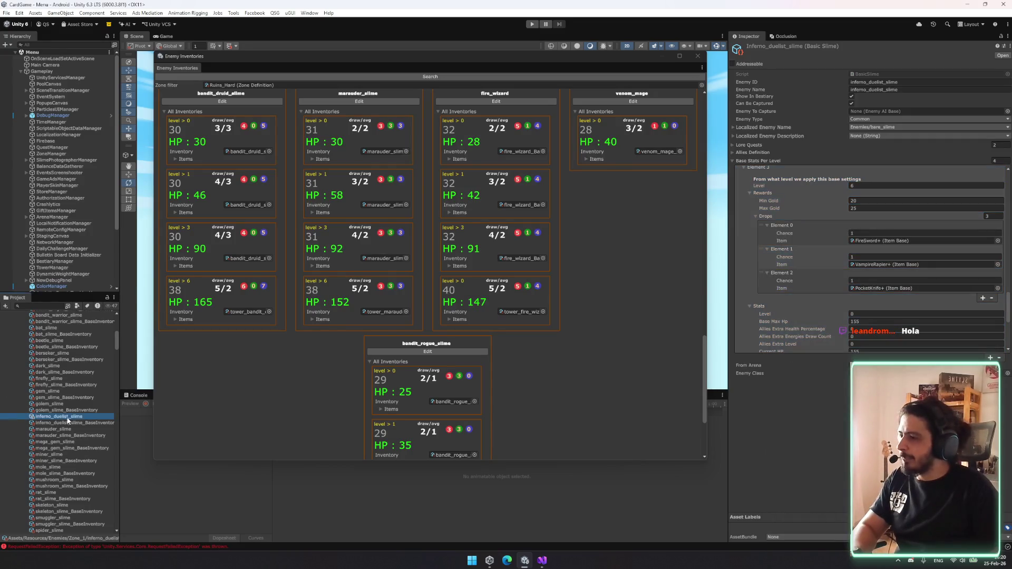
{"action": "scroll", "coordinate": [59, 410], "scroll_direction": "up", "scroll_amount": 1}
- Open dark_slime's later level entry and set its second drop to SpikedSword+
{"action": "left_click", "coordinate": [48, 390]}
{"action": "left_click", "coordinate": [919, 254]}
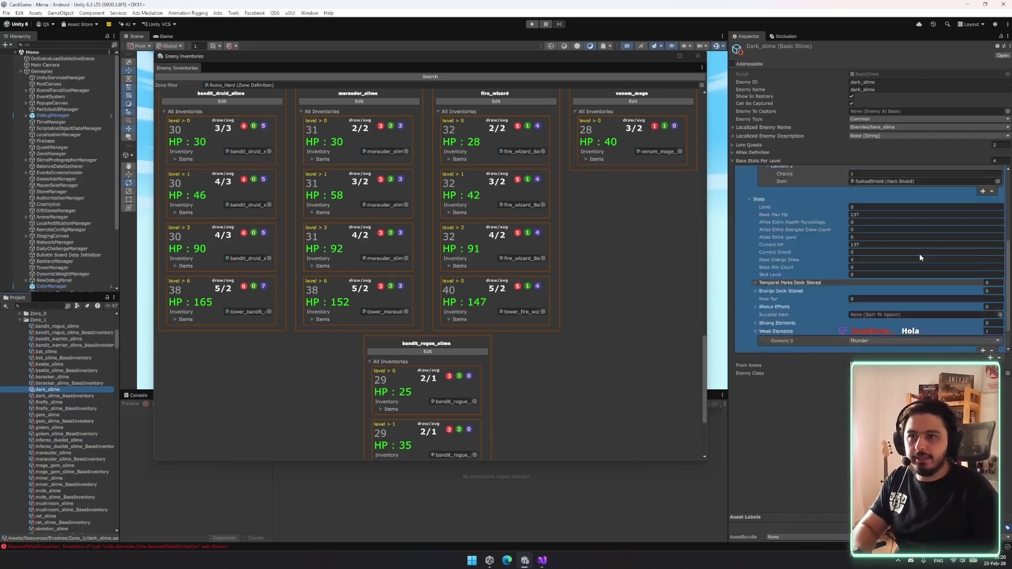
{"action": "scroll", "coordinate": [946, 236], "scroll_direction": "down", "scroll_amount": 5}
{"action": "scroll", "coordinate": [973, 251], "scroll_direction": "down", "scroll_amount": 10}
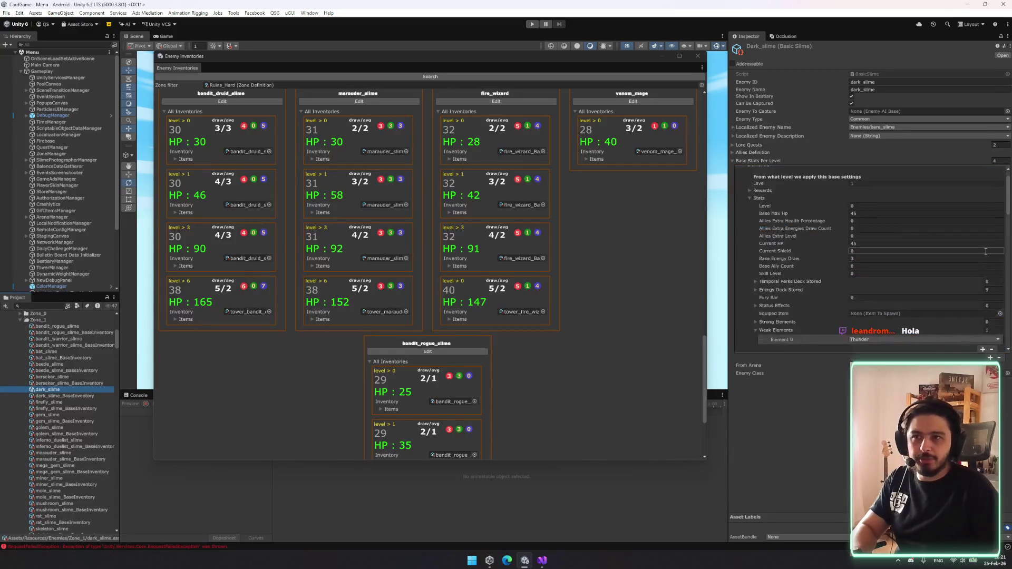
{"action": "left_click", "coordinate": [950, 276]}
{"action": "scroll", "coordinate": [957, 280], "scroll_direction": "down", "scroll_amount": 5}
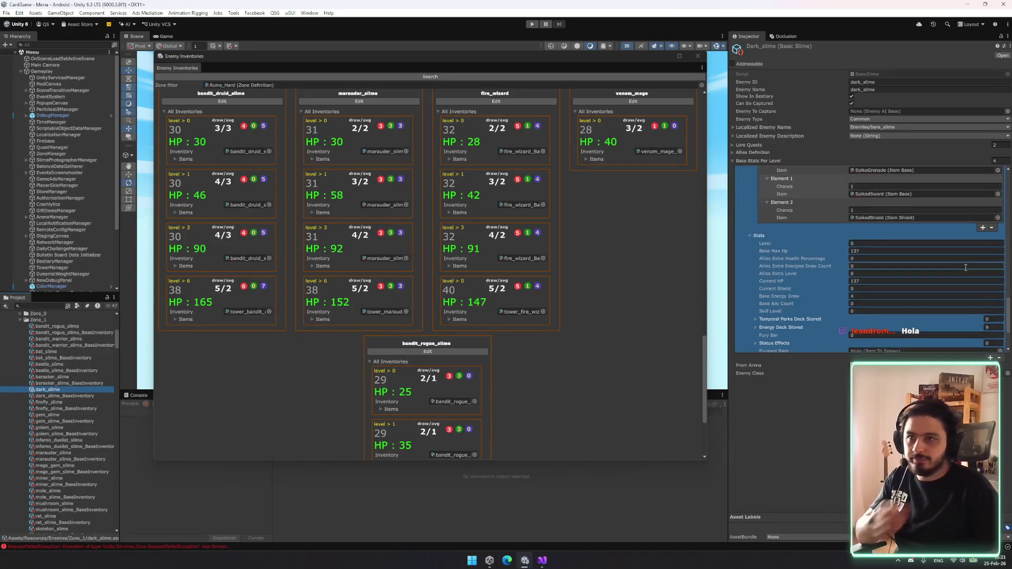
{"action": "left_click", "coordinate": [998, 238]}
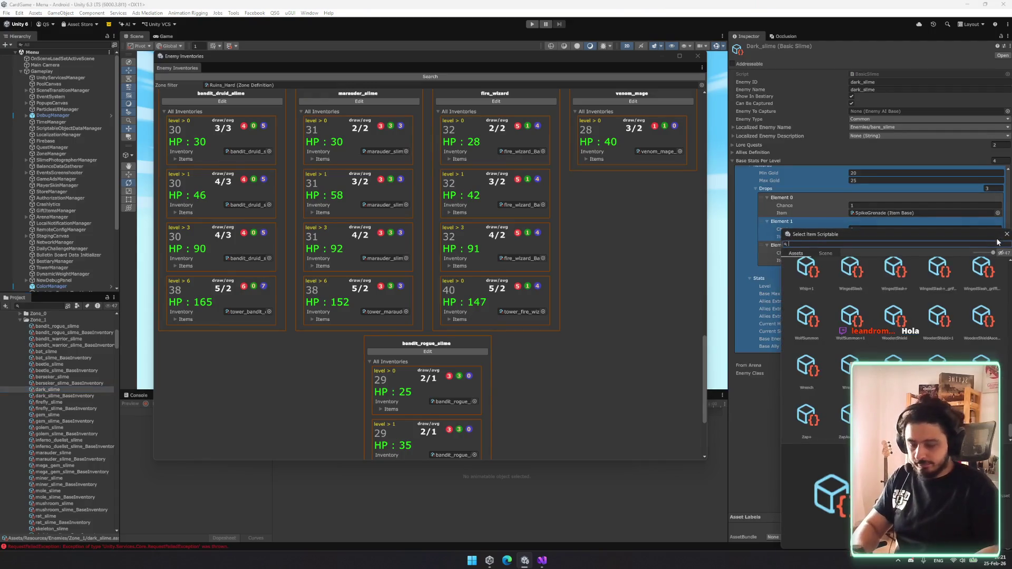
{"action": "type", "text": "spike"}
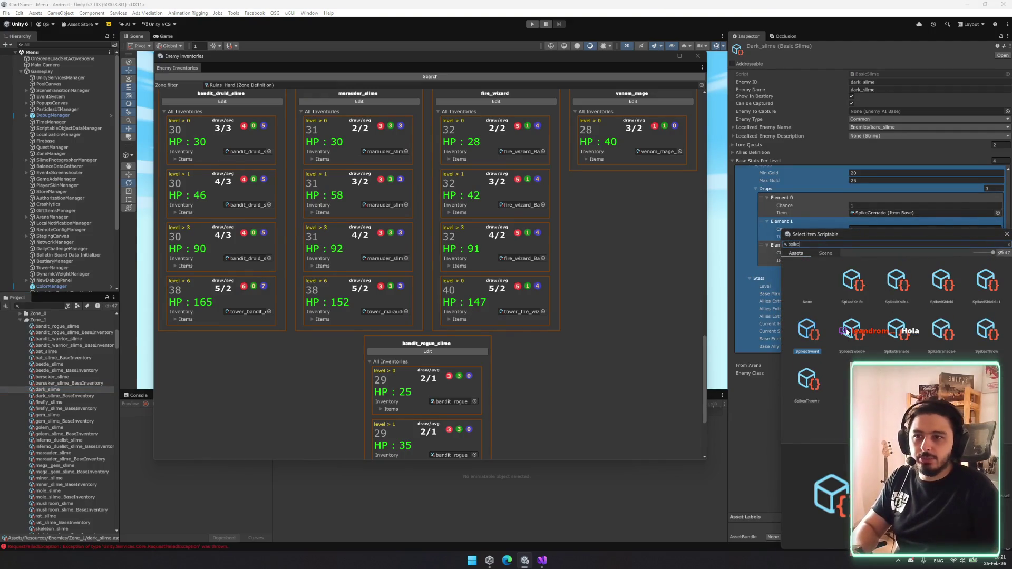
{"action": "double_click", "coordinate": [847, 331]}
- Set dark_slime's first drop to SpikeGrenade+
{"action": "left_click", "coordinate": [996, 214]}
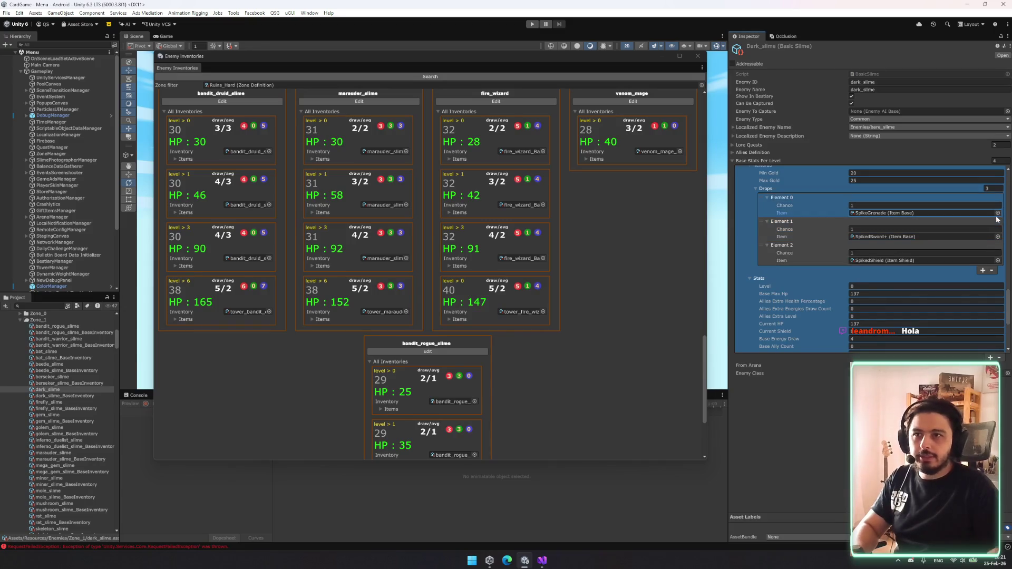
{"action": "scroll", "coordinate": [992, 221], "scroll_direction": "up", "scroll_amount": 5}
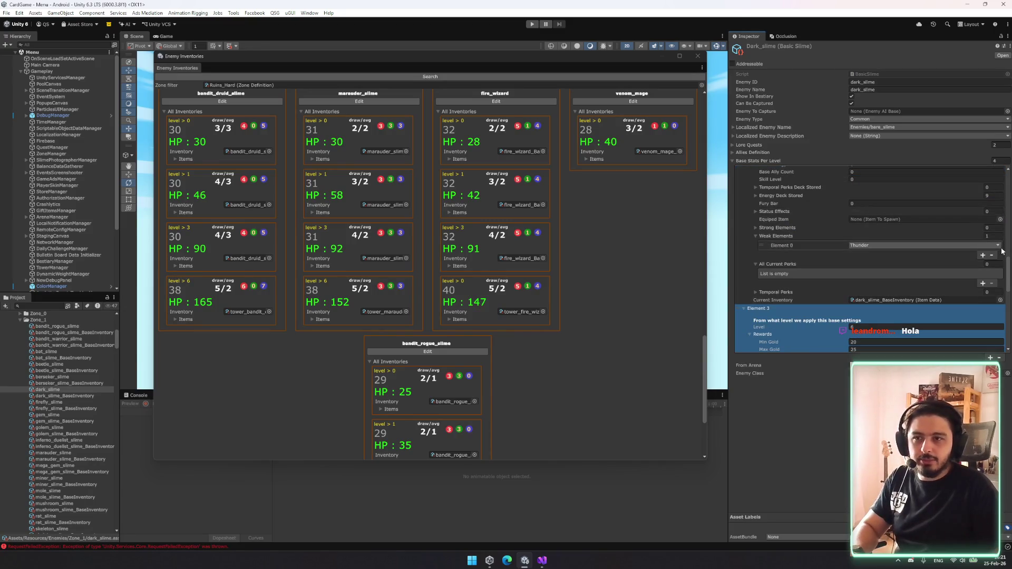
{"action": "scroll", "coordinate": [982, 294], "scroll_direction": "down", "scroll_amount": 3}
{"action": "scroll", "coordinate": [983, 294], "scroll_direction": "down", "scroll_amount": 3}
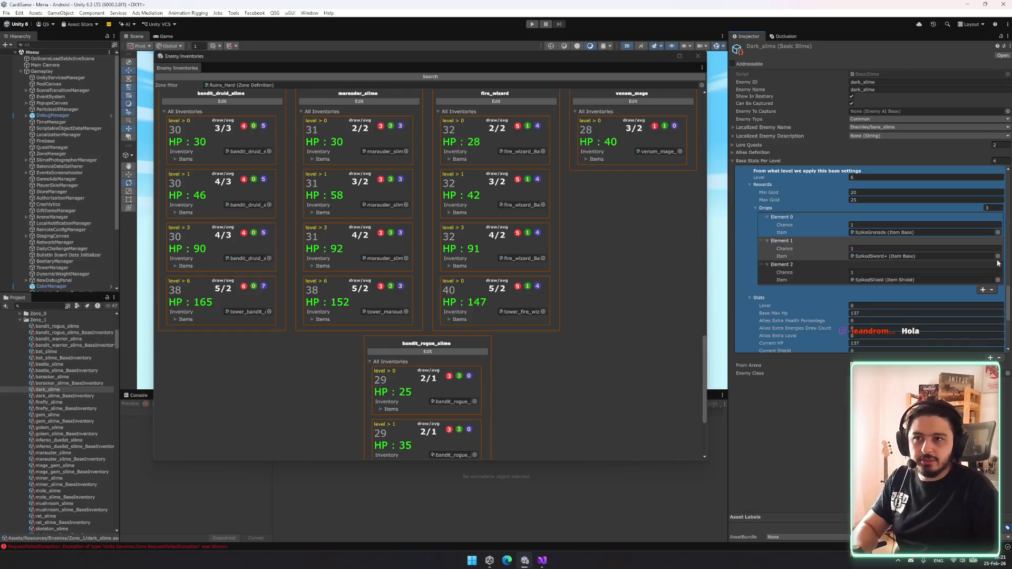
{"action": "left_click", "coordinate": [997, 232]}
{"action": "type", "text": "spike"}
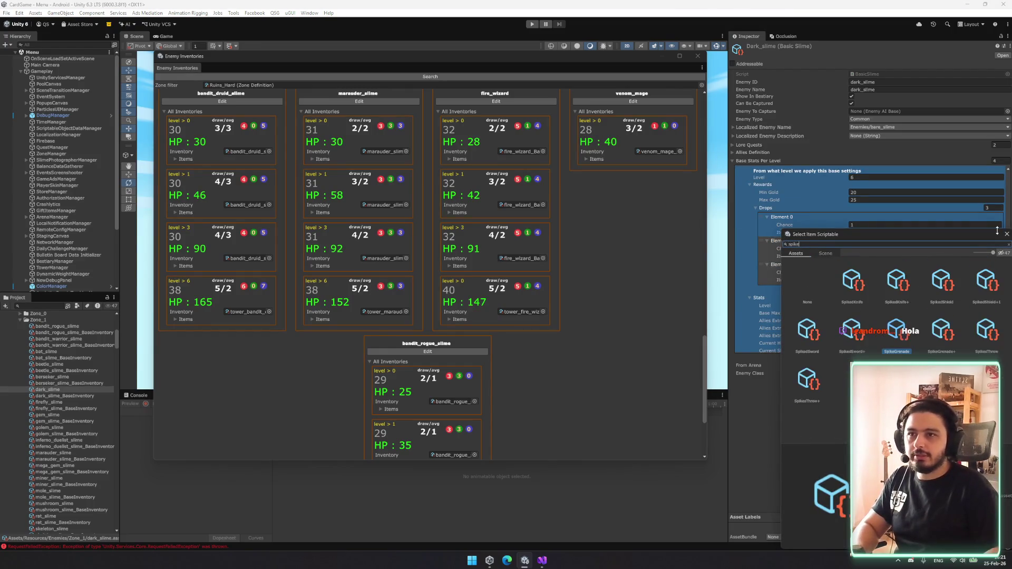
{"action": "type", "text": "gr"}
{"action": "double_click", "coordinate": [896, 280]}
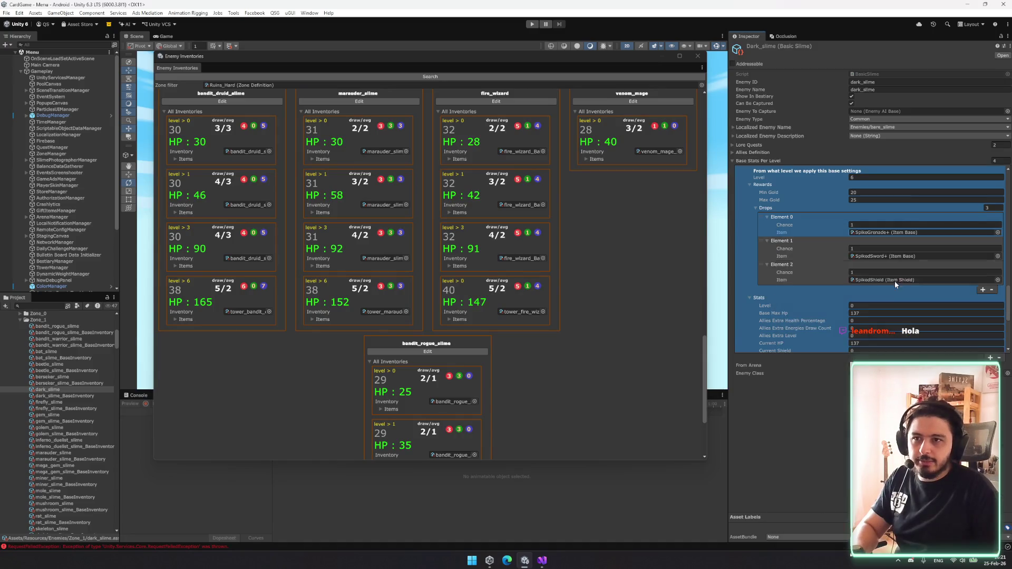
- Set the third drop to SpikedShield+1 after trying SpikesThrow+ and SpikesThrow
{"action": "left_click", "coordinate": [998, 280]}
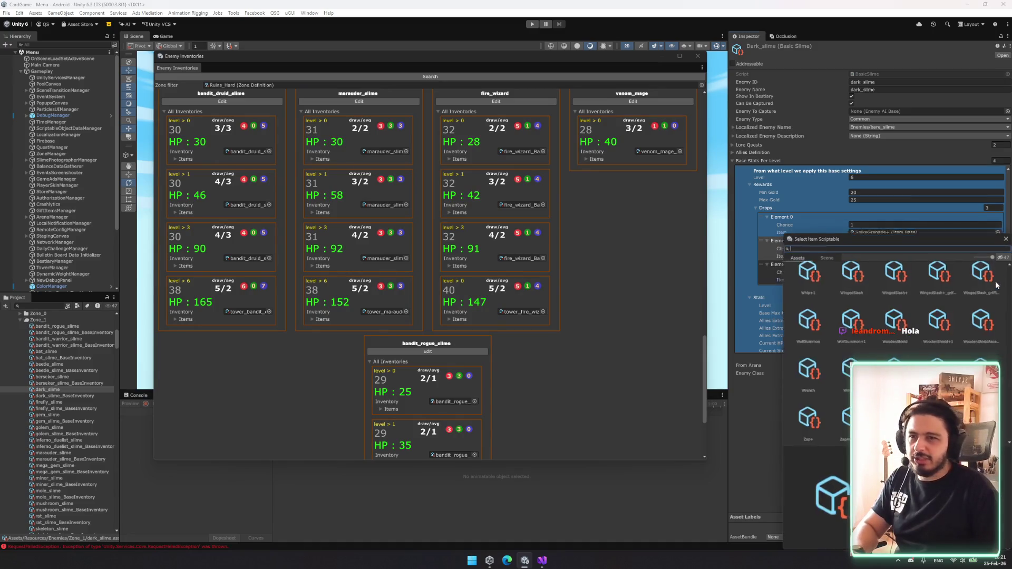
{"action": "type", "text": "spikes"}
{"action": "left_click", "coordinate": [892, 284]}
{"action": "left_click", "coordinate": [848, 284]}
{"action": "left_click", "coordinate": [848, 246]}
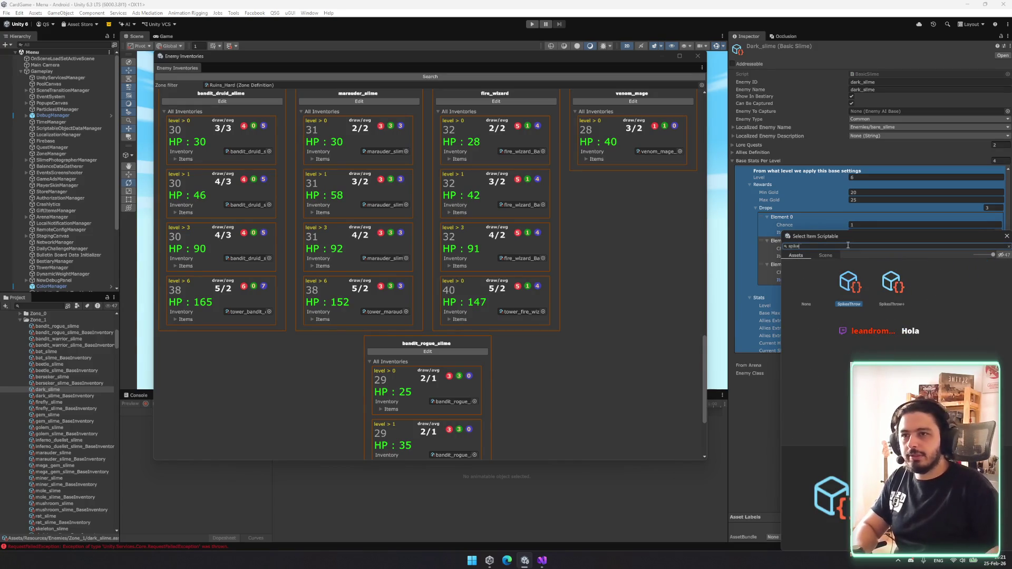
{"action": "type", "text": "ds"}
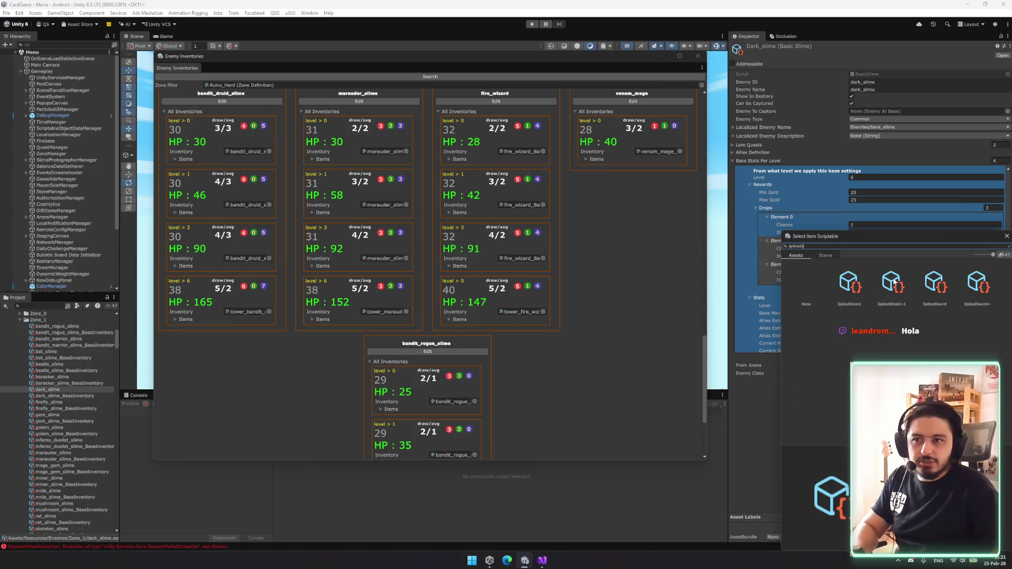
{"action": "double_click", "coordinate": [894, 283]}
- Open tower_dark_slime_BaseInventory to view its spiked_grenade+, spiked_sword+, spiked_knife+ items
{"action": "scroll", "coordinate": [874, 290], "scroll_direction": "down", "scroll_amount": 4}
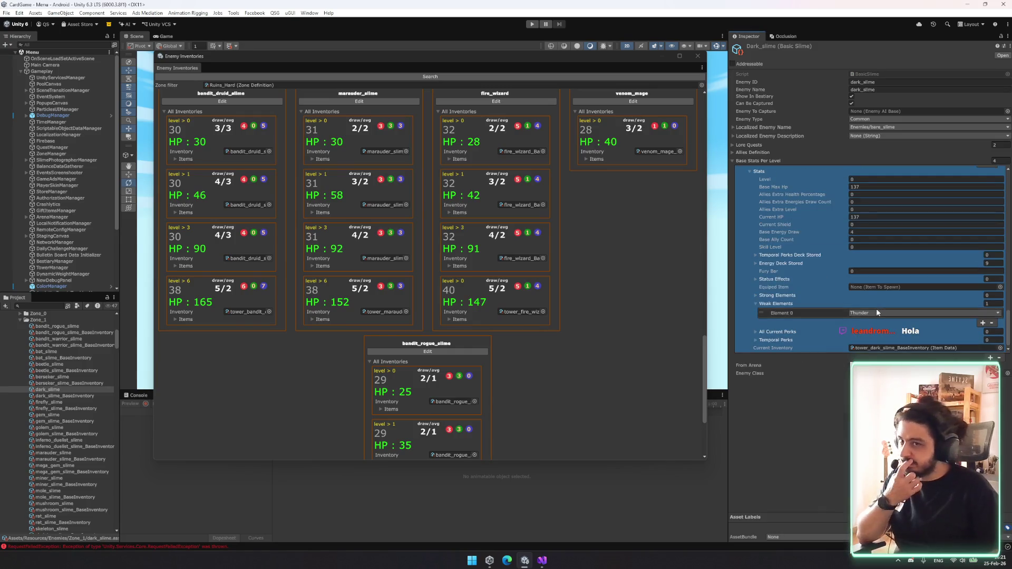
{"action": "left_click", "coordinate": [899, 347]}
{"action": "left_click", "coordinate": [76, 364]}
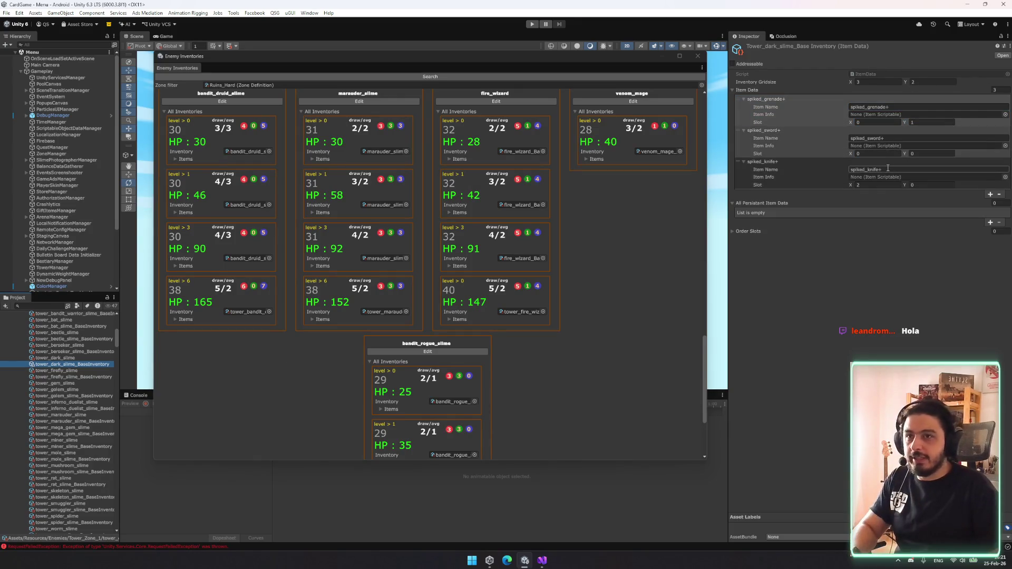
- Return to tower_dark_slime and reassign its third drop to a spiked item
{"action": "left_click", "coordinate": [84, 359]}
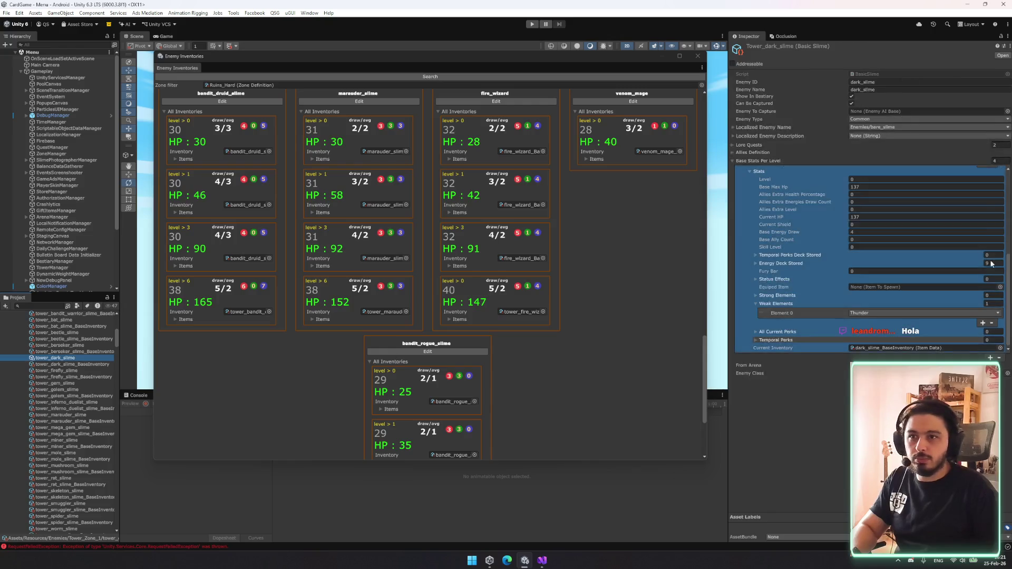
{"action": "scroll", "coordinate": [991, 263], "scroll_direction": "up", "scroll_amount": 5}
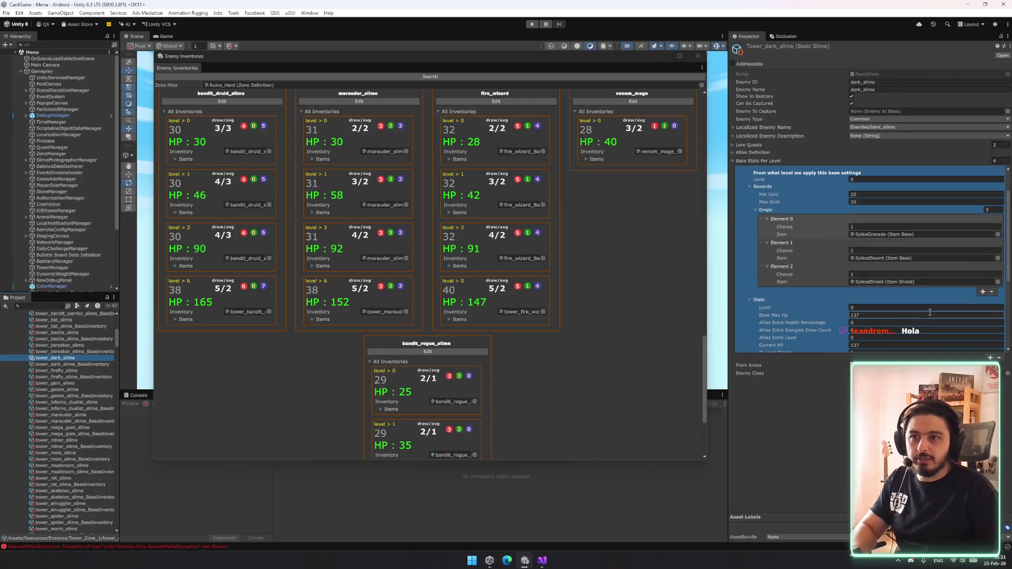
{"action": "left_click", "coordinate": [998, 282]}
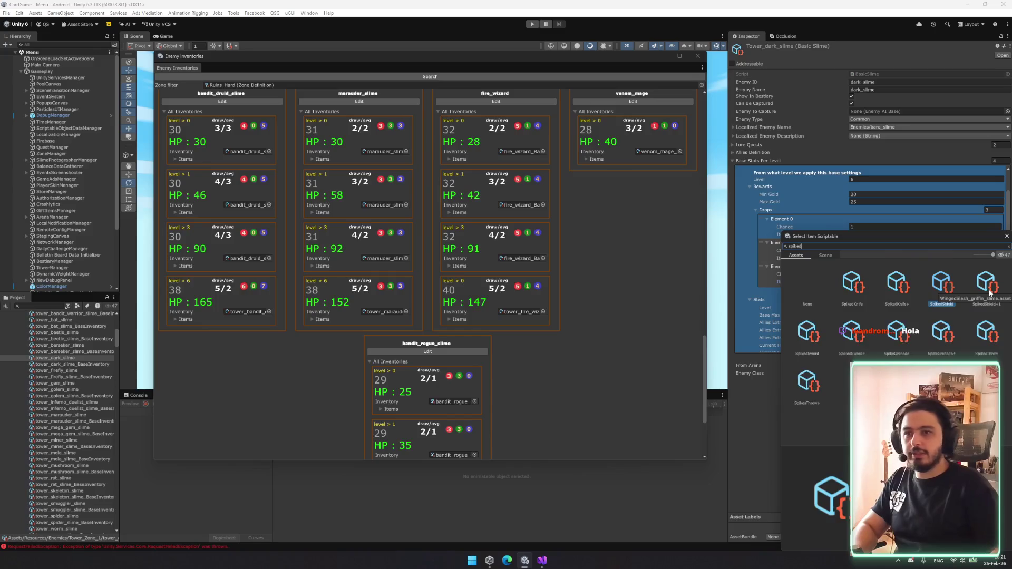
{"action": "double_click", "coordinate": [886, 289]}
- Expand Base Stats Per Level down to level 0's third drop entry
{"action": "scroll", "coordinate": [900, 283], "scroll_direction": "down", "scroll_amount": 8}
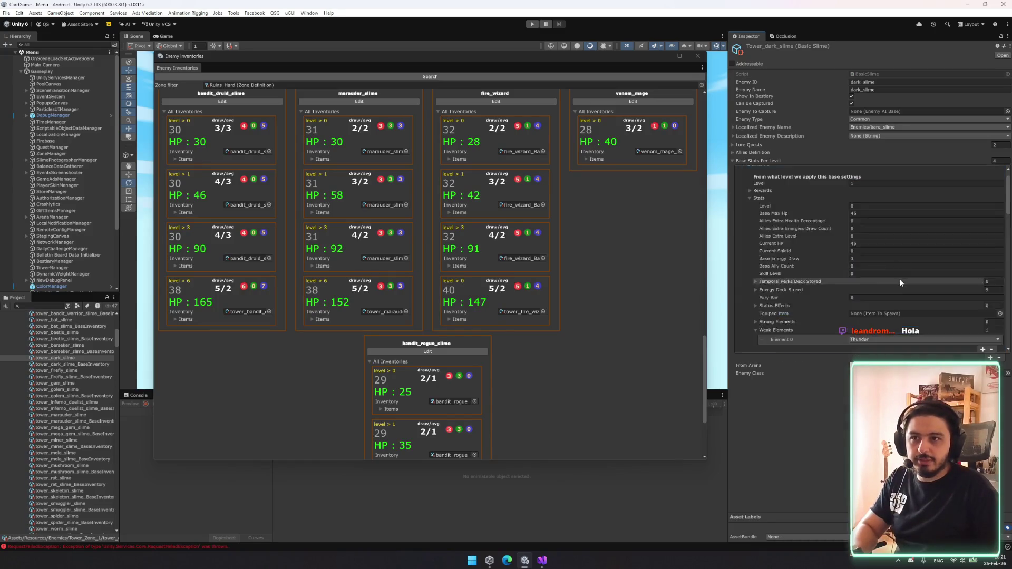
{"action": "scroll", "coordinate": [896, 287], "scroll_direction": "up", "scroll_amount": 5}
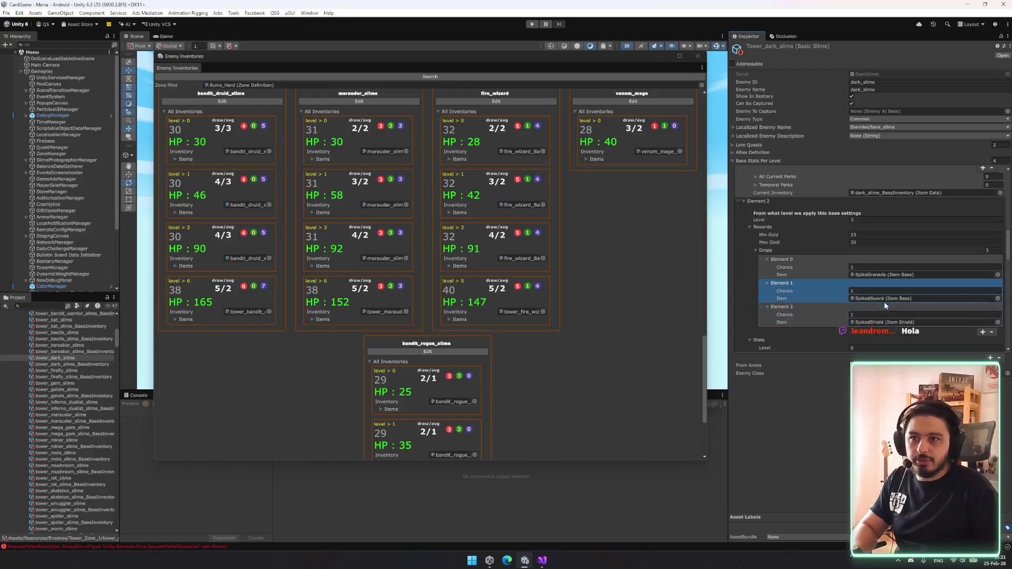
{"action": "scroll", "coordinate": [818, 227], "scroll_direction": "up", "scroll_amount": 5}
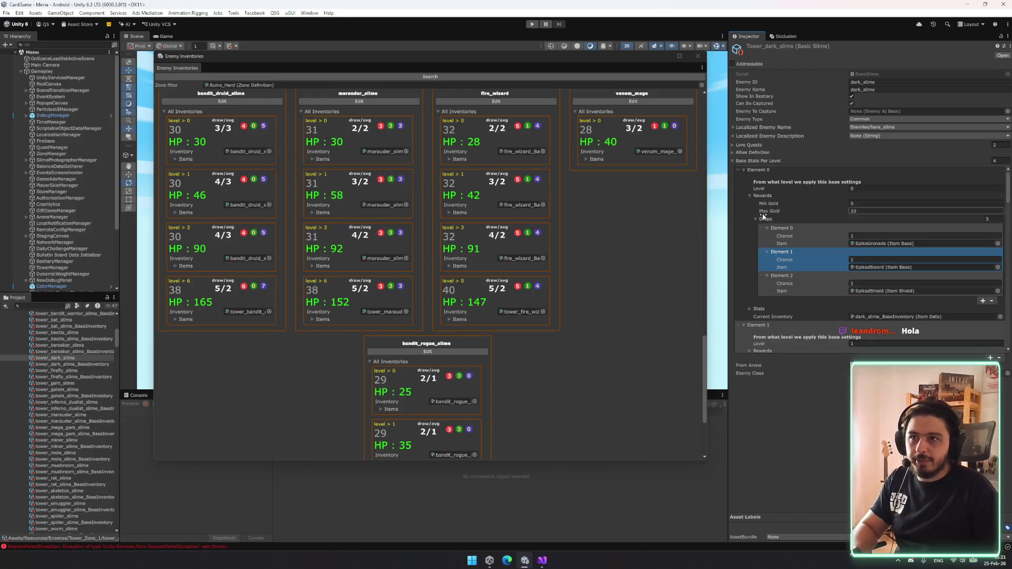
{"action": "left_click", "coordinate": [763, 161]}
{"action": "left_click", "coordinate": [763, 161]}
{"action": "left_click", "coordinate": [765, 168]}
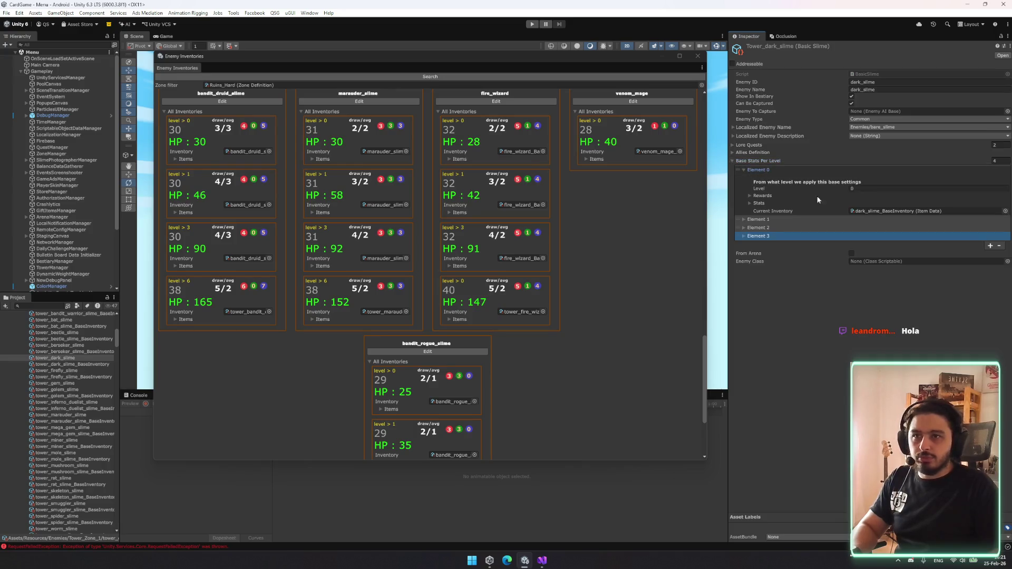
{"action": "left_click", "coordinate": [763, 195]}
{"action": "left_click", "coordinate": [766, 219]}
{"action": "left_click", "coordinate": [766, 218]}
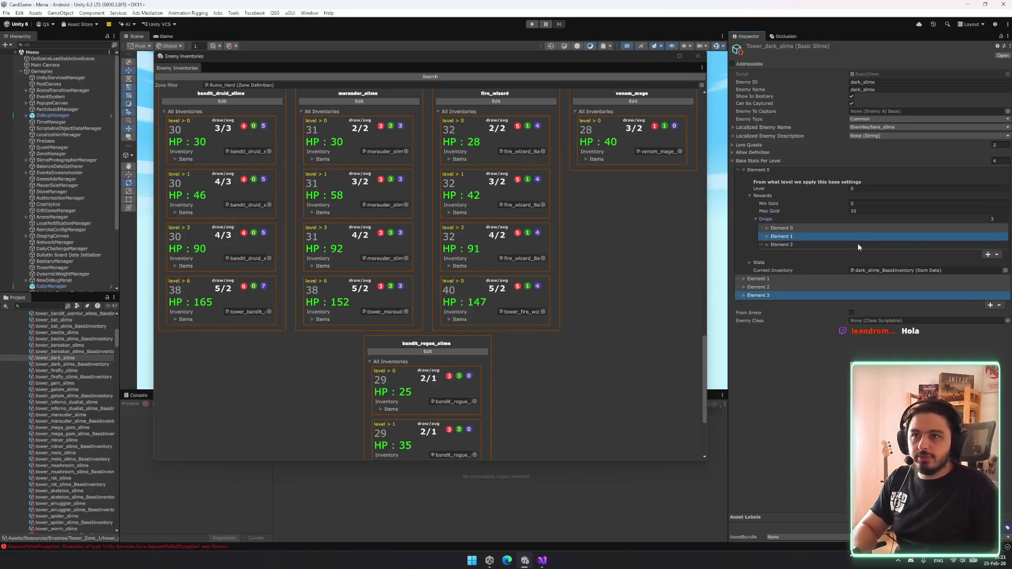
{"action": "left_click", "coordinate": [797, 244]}
- Set level 0's third drop to SpikedKnife and collapse the drop entries
{"action": "left_click", "coordinate": [1002, 260]}
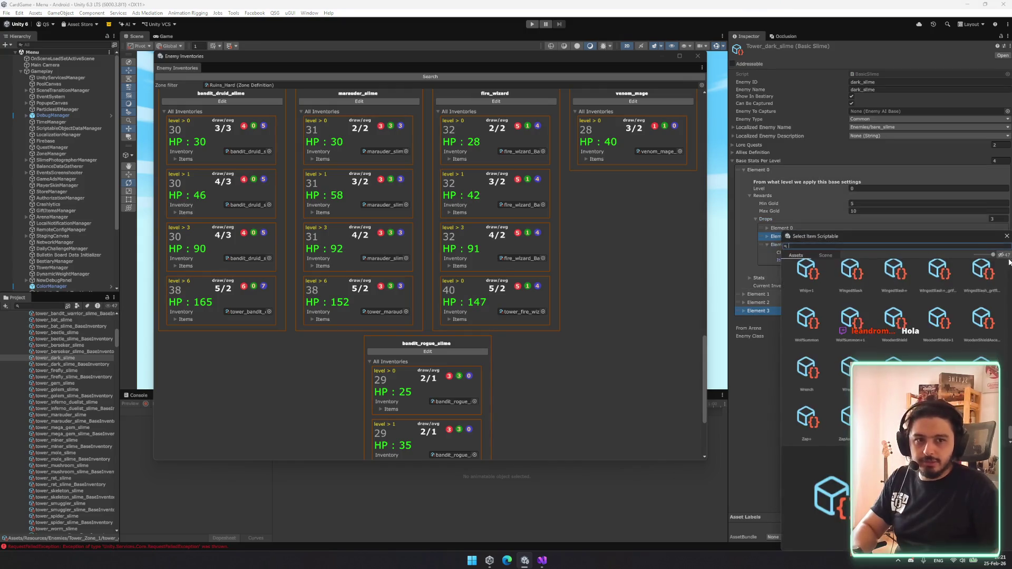
{"action": "type", "text": "spiked"}
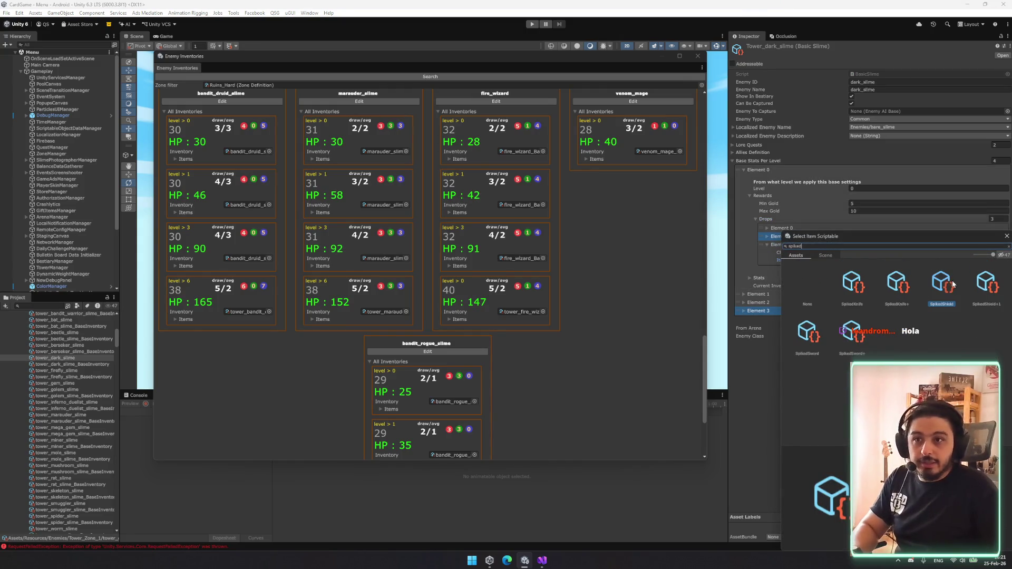
{"action": "double_click", "coordinate": [849, 287]}
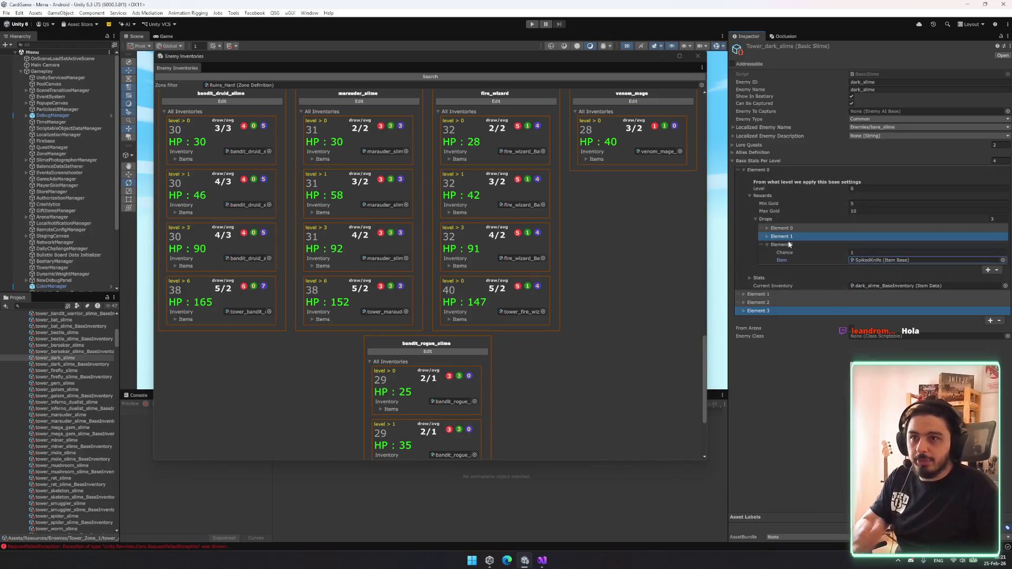
{"action": "left_click", "coordinate": [789, 236]}
{"action": "left_click", "coordinate": [787, 236]}
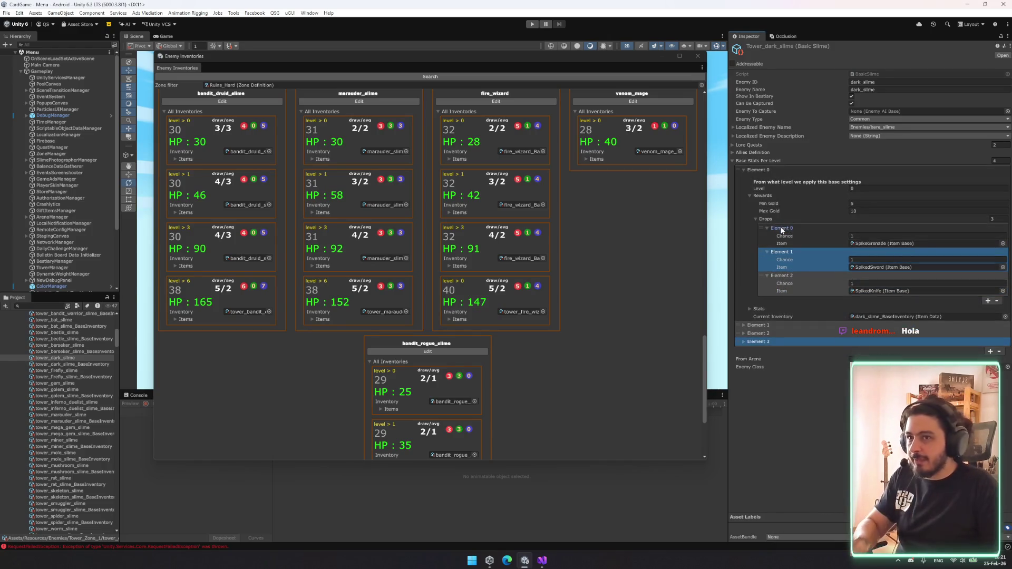
{"action": "left_click", "coordinate": [784, 237]}
{"action": "left_click", "coordinate": [784, 237]}
{"action": "left_click", "coordinate": [782, 244]}
{"action": "right_click", "coordinate": [771, 222]}
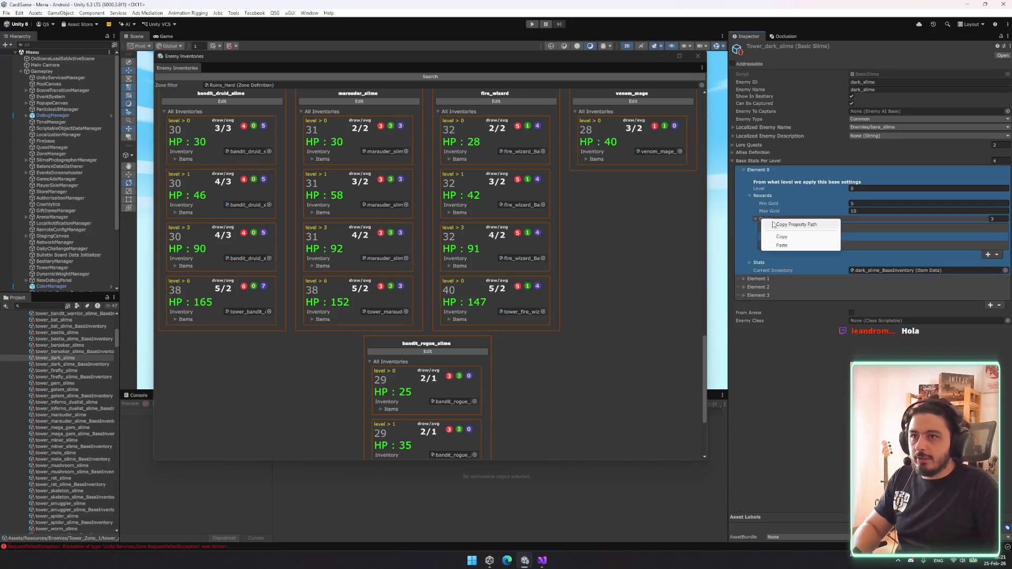
- Copy level 0's drops and expand level 1's three drop entries
{"action": "left_click", "coordinate": [782, 237]}
{"action": "left_click", "coordinate": [758, 279]}
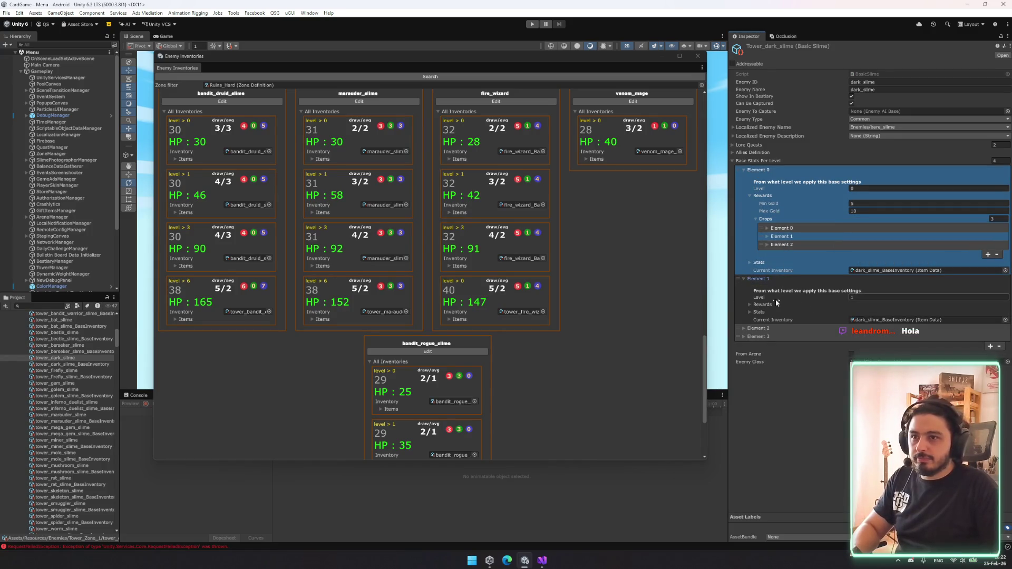
{"action": "right_click", "coordinate": [765, 327]}
{"action": "left_click", "coordinate": [793, 353]}
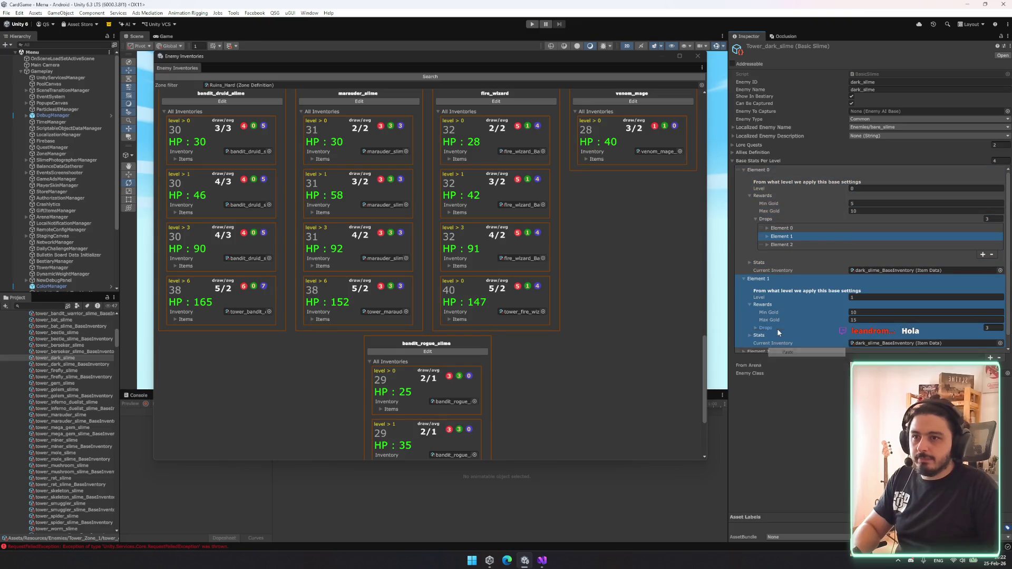
{"action": "left_click", "coordinate": [778, 328]}
{"action": "left_click", "coordinate": [767, 336]}
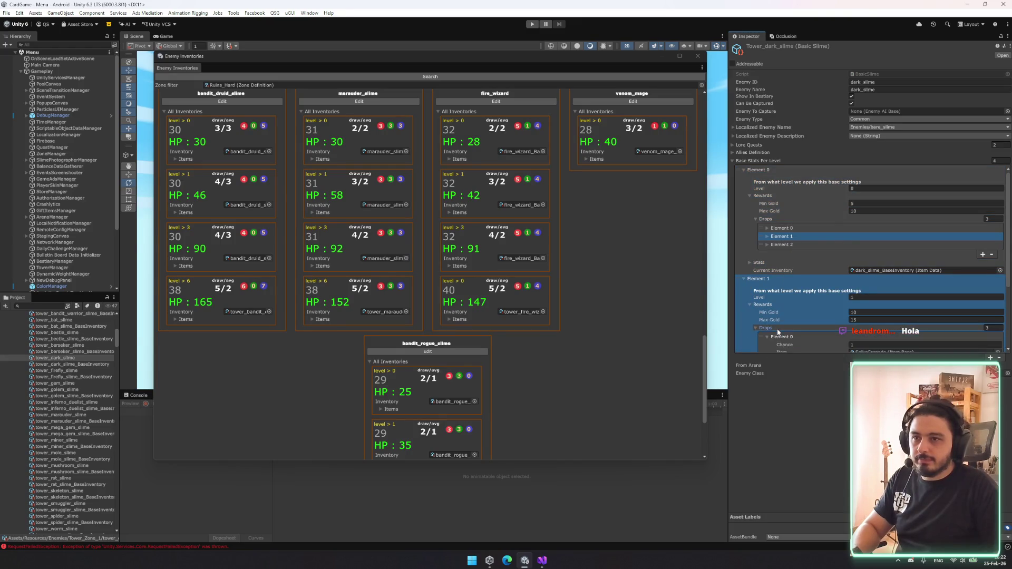
{"action": "scroll", "coordinate": [775, 317], "scroll_direction": "down", "scroll_amount": 2}
{"action": "left_click", "coordinate": [768, 266]}
{"action": "left_click", "coordinate": [771, 289]}
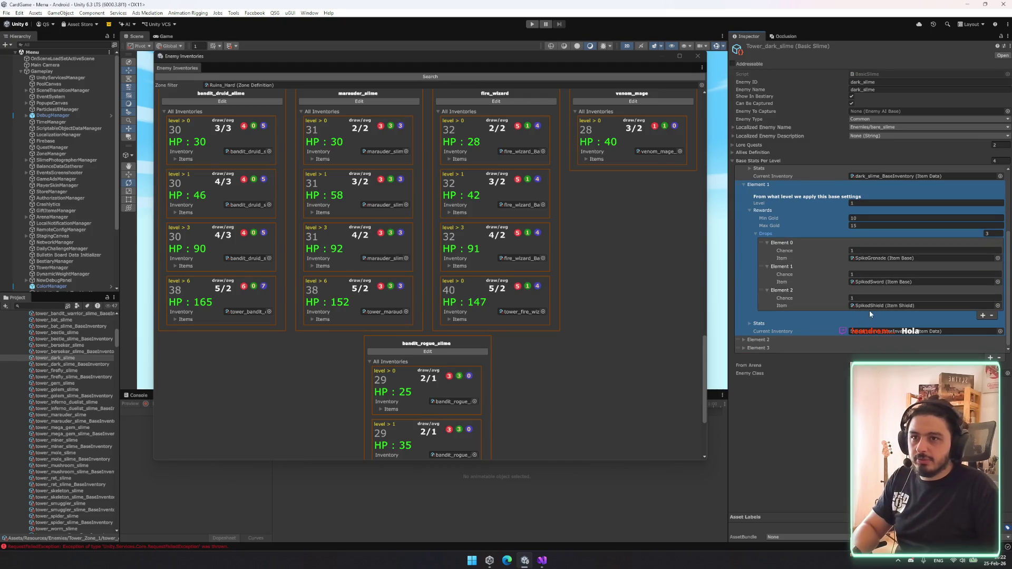
{"action": "scroll", "coordinate": [825, 262], "scroll_direction": "up", "scroll_amount": 2}
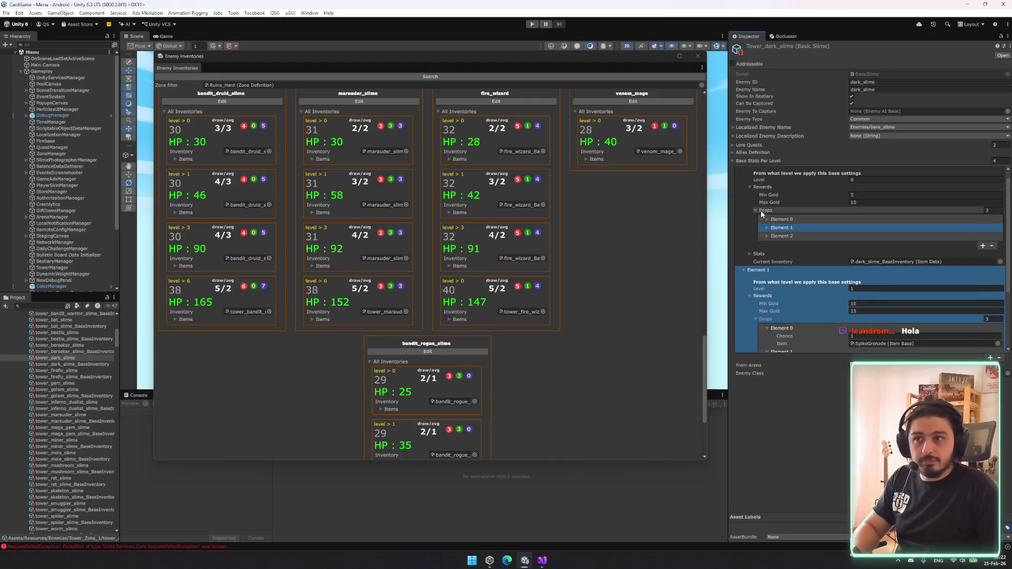
{"action": "scroll", "coordinate": [824, 333], "scroll_direction": "down", "scroll_amount": 2}
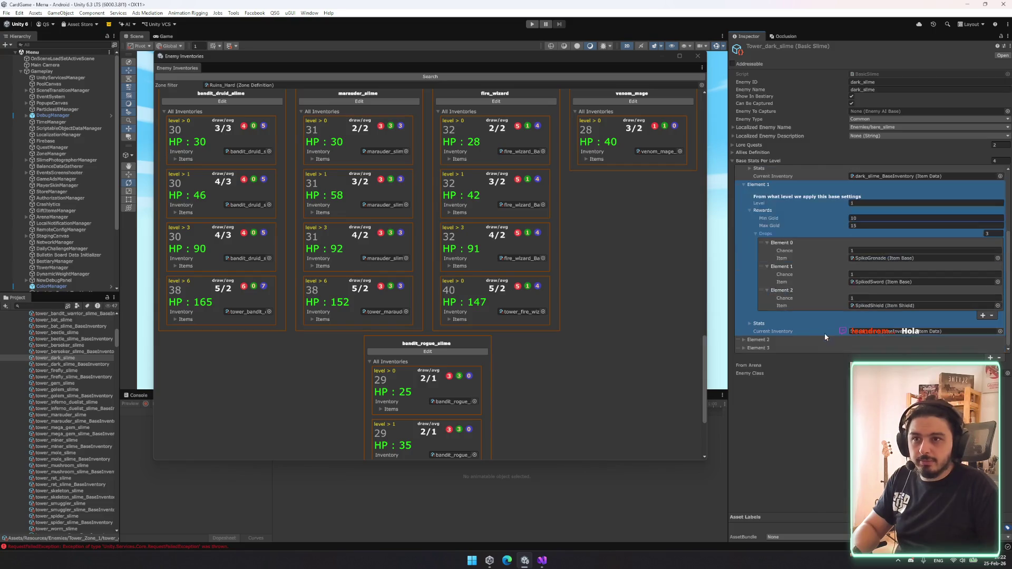
{"action": "scroll", "coordinate": [802, 256], "scroll_direction": "up", "scroll_amount": 2}
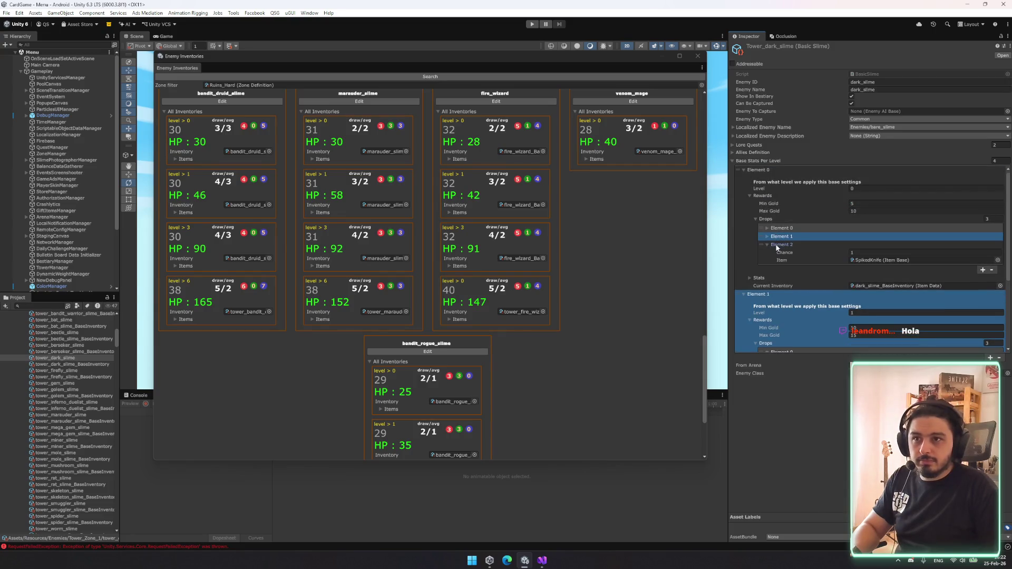
- Copy level 0's Drops list and paste it onto level 1's Drops
{"action": "right_click", "coordinate": [764, 218]}
{"action": "left_click", "coordinate": [783, 237]}
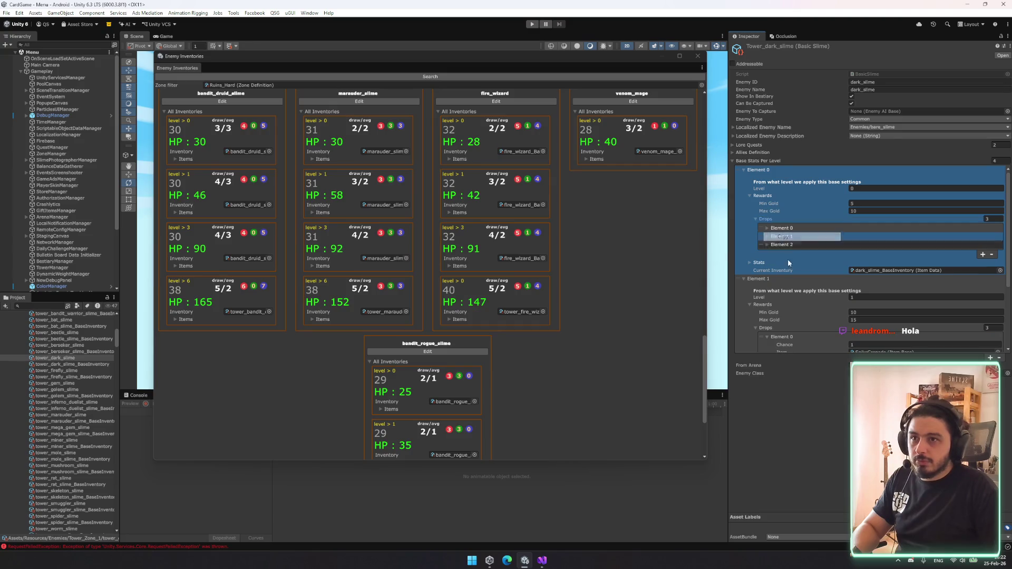
{"action": "scroll", "coordinate": [787, 258], "scroll_direction": "down", "scroll_amount": 2}
{"action": "right_click", "coordinate": [773, 244]}
{"action": "left_click", "coordinate": [791, 271]}
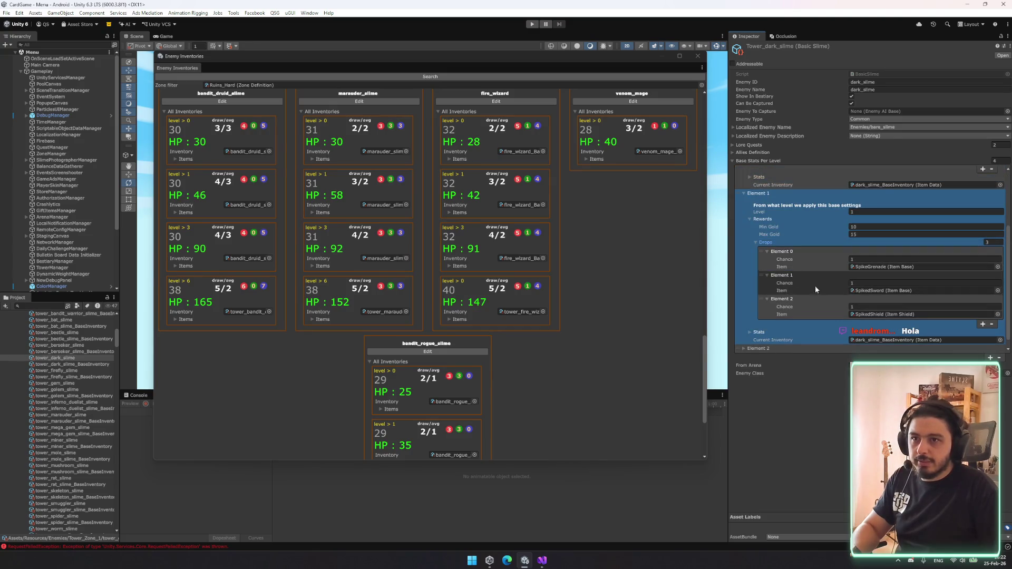
{"action": "scroll", "coordinate": [887, 267], "scroll_direction": "up", "scroll_amount": 2}
{"action": "scroll", "coordinate": [887, 268], "scroll_direction": "down", "scroll_amount": 2}
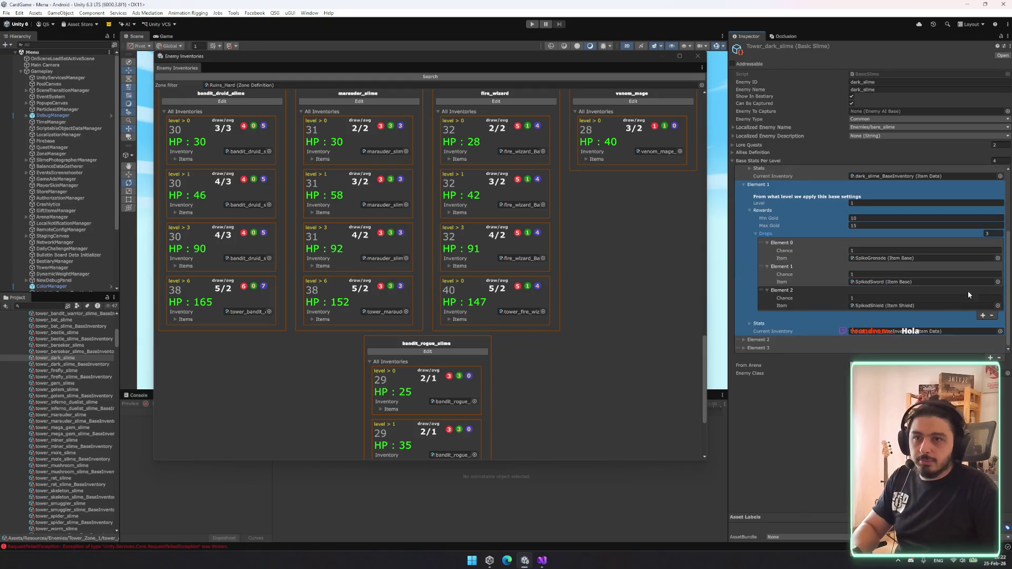
- Set level 1's third drop to SpikedKnife
{"action": "left_click", "coordinate": [999, 306]}
{"action": "type", "text": "sp"}
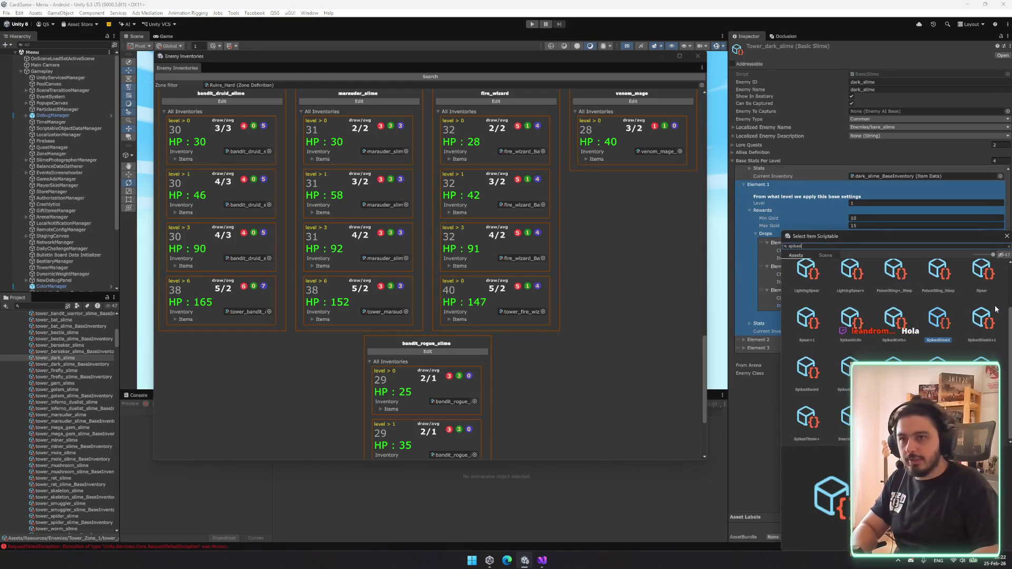
{"action": "type", "text": "iked"}
{"action": "left_click", "coordinate": [929, 290]}
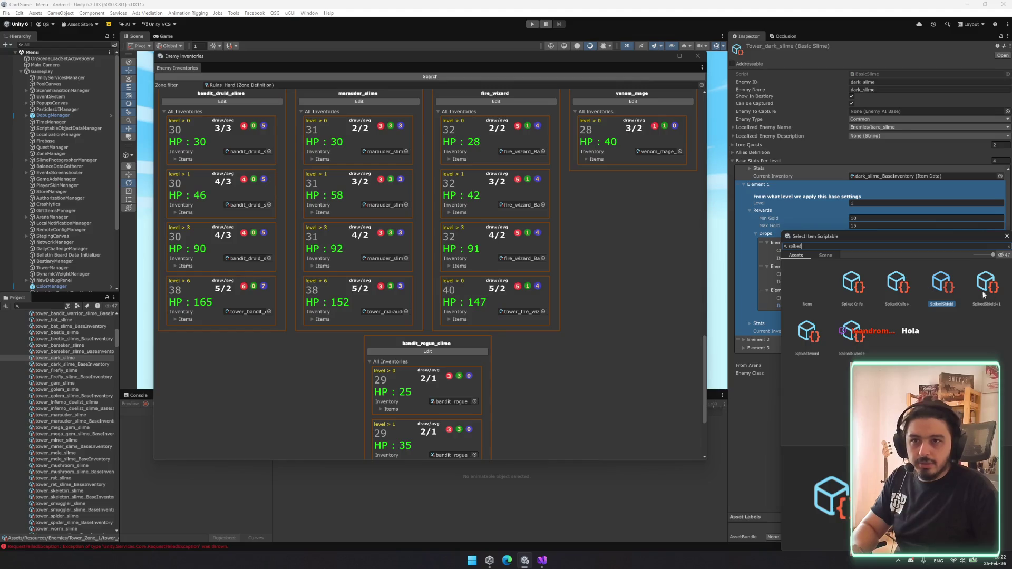
{"action": "double_click", "coordinate": [850, 287]}
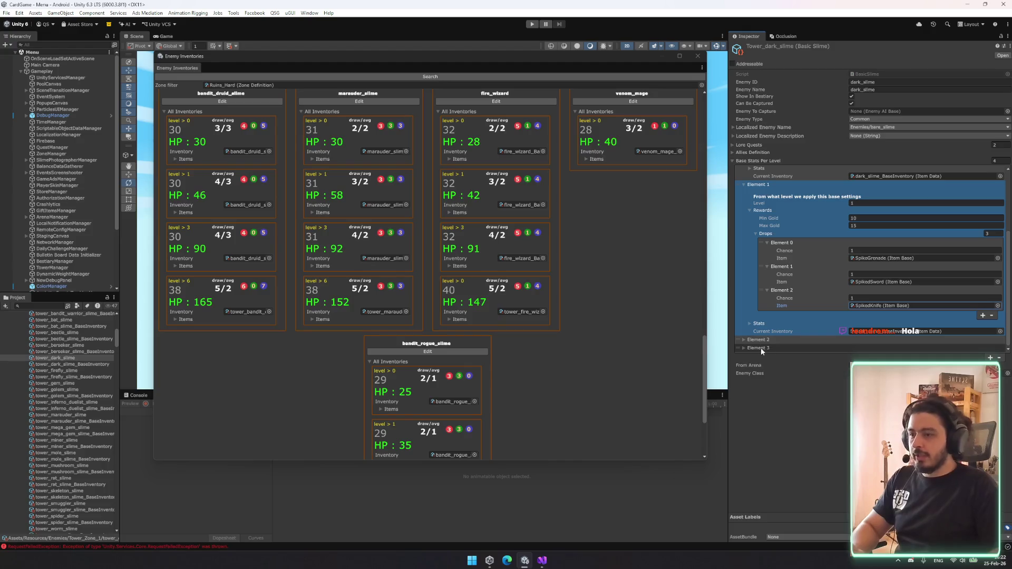
{"action": "left_click", "coordinate": [812, 340]}
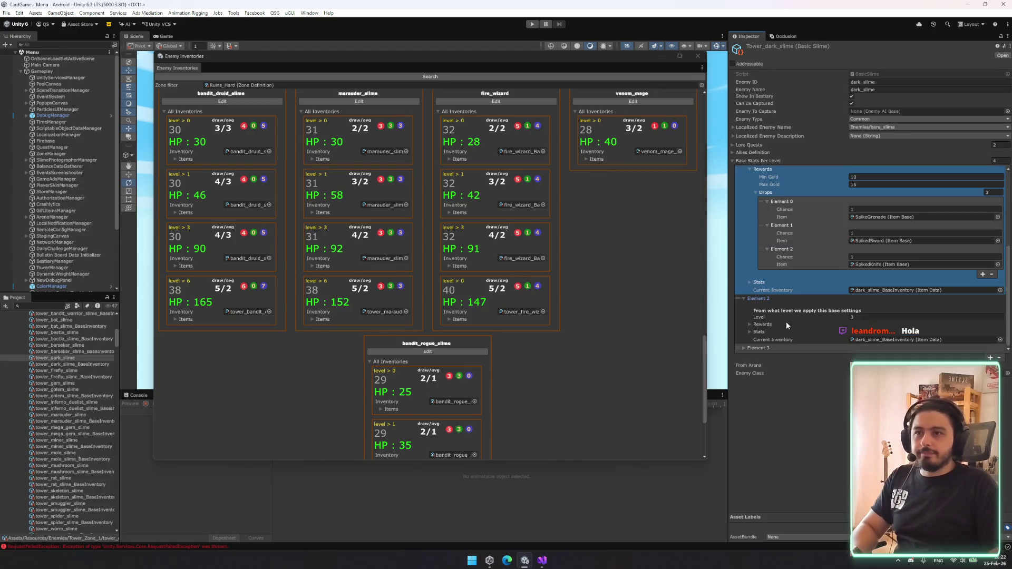
- Expand level 3's rewards and drops down to the third drop entry
{"action": "left_click", "coordinate": [762, 331]}
{"action": "scroll", "coordinate": [774, 322], "scroll_direction": "down", "scroll_amount": 3}
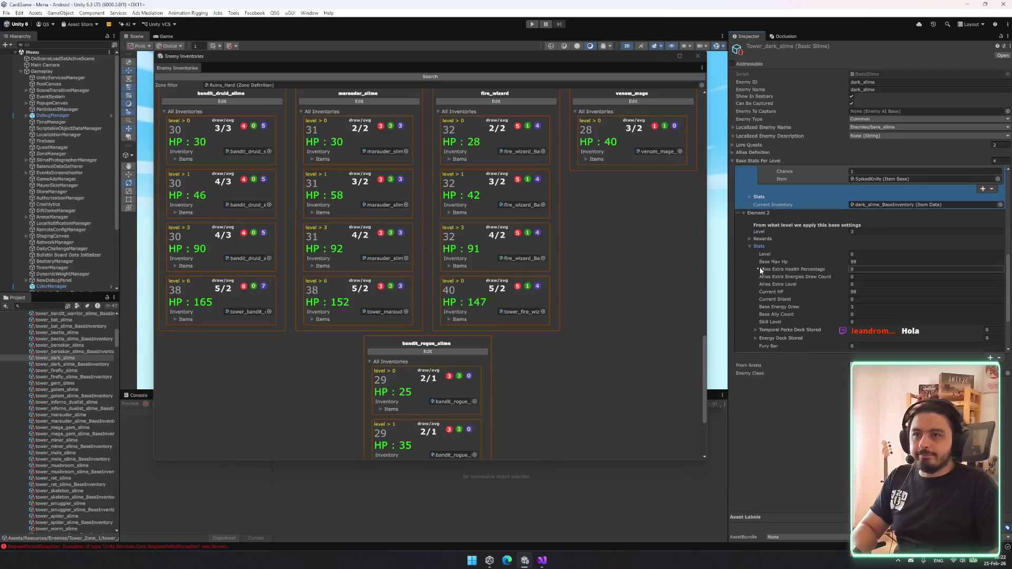
{"action": "left_click", "coordinate": [762, 246]}
{"action": "left_click", "coordinate": [763, 324]}
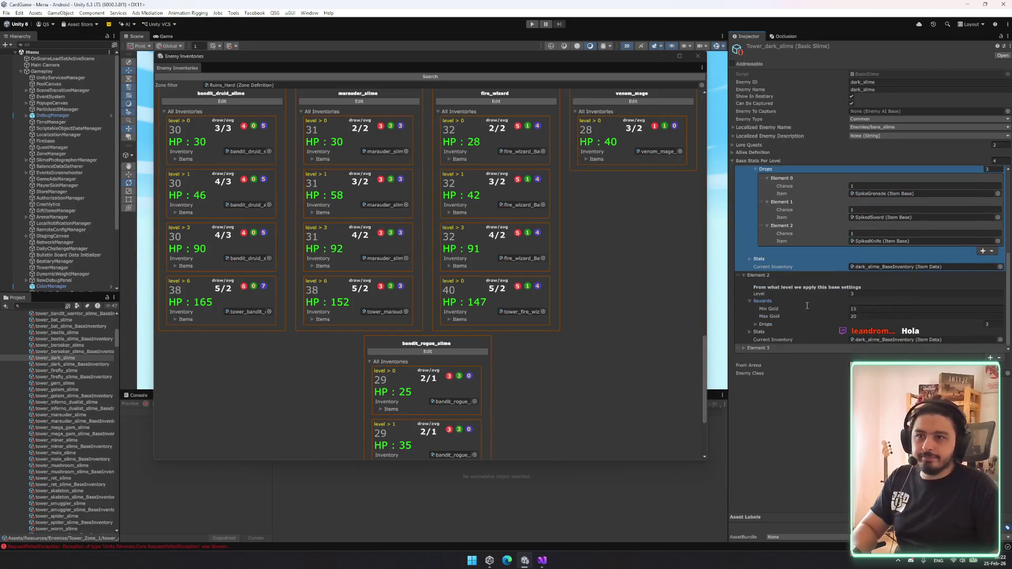
{"action": "left_click", "coordinate": [763, 324]}
{"action": "scroll", "coordinate": [791, 316], "scroll_direction": "down", "scroll_amount": 1}
{"action": "left_click", "coordinate": [797, 298]}
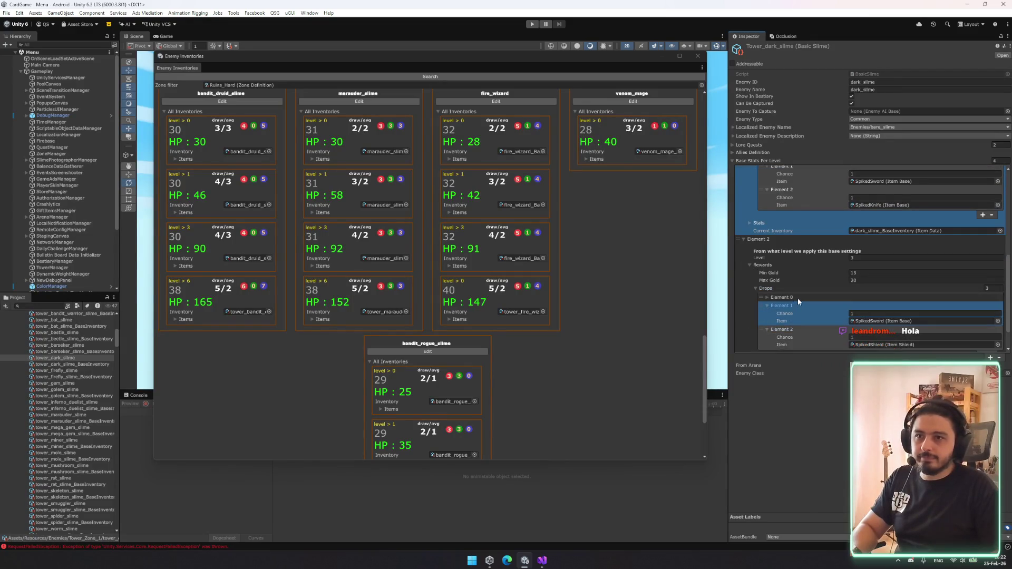
{"action": "scroll", "coordinate": [799, 298], "scroll_direction": "down", "scroll_amount": 1}
{"action": "left_click", "coordinate": [768, 251]}
- Search 'spiked' and assign SpikedKnife as level 3's third drop
{"action": "left_click", "coordinate": [998, 314]}
{"action": "type", "text": "w"}
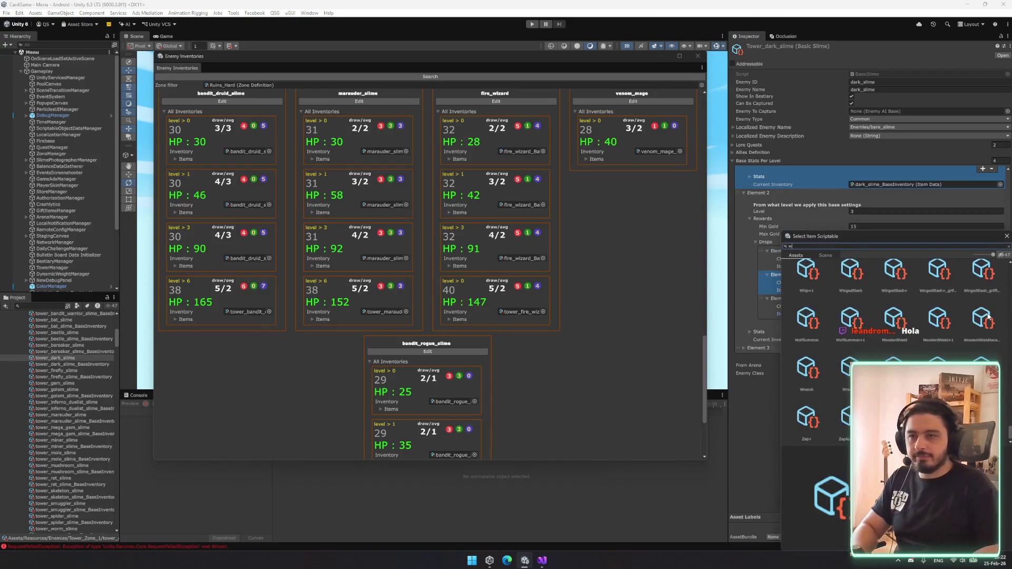
{"action": "key", "text": "BackSpace"}
{"action": "type", "text": "spiked"}
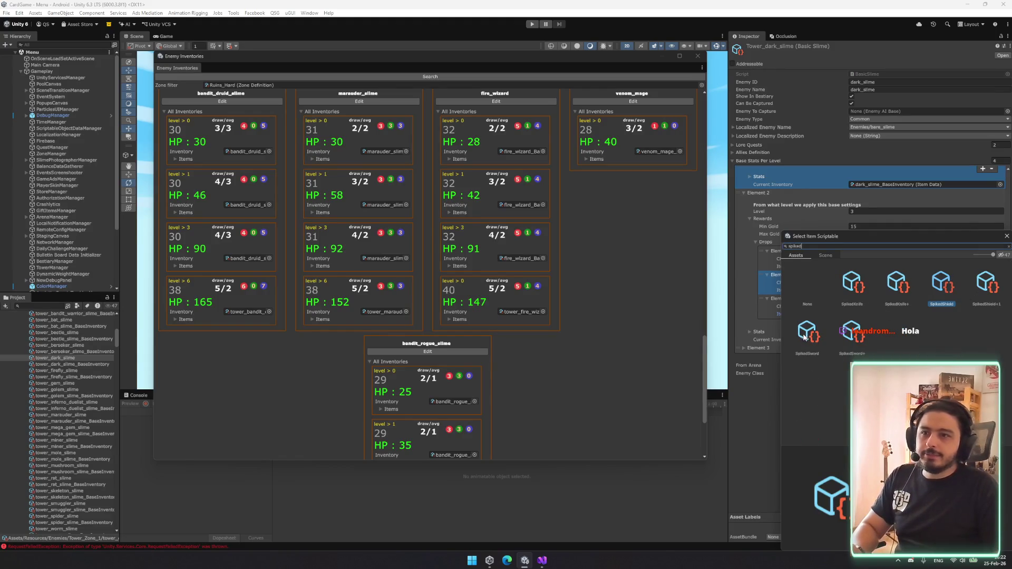
{"action": "double_click", "coordinate": [850, 292]}
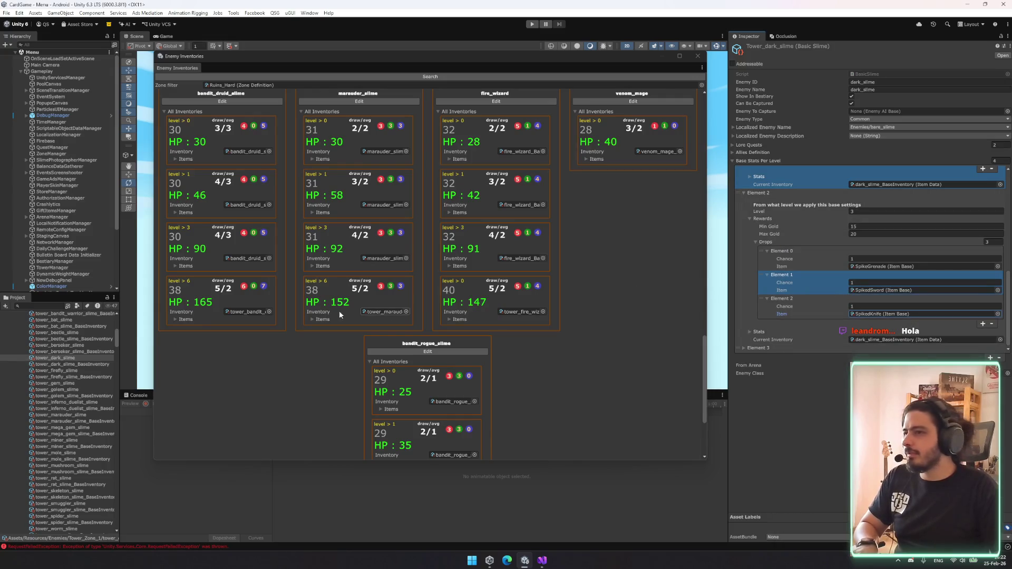
{"action": "left_click", "coordinate": [73, 325]}
- Browse the Tower_Zone_1 to Tower_Zone_3 folders, viewing the bandit rogue and reaper slime data
{"action": "left_click", "coordinate": [69, 389]}
{"action": "scroll", "coordinate": [77, 363], "scroll_direction": "down", "scroll_amount": 6}
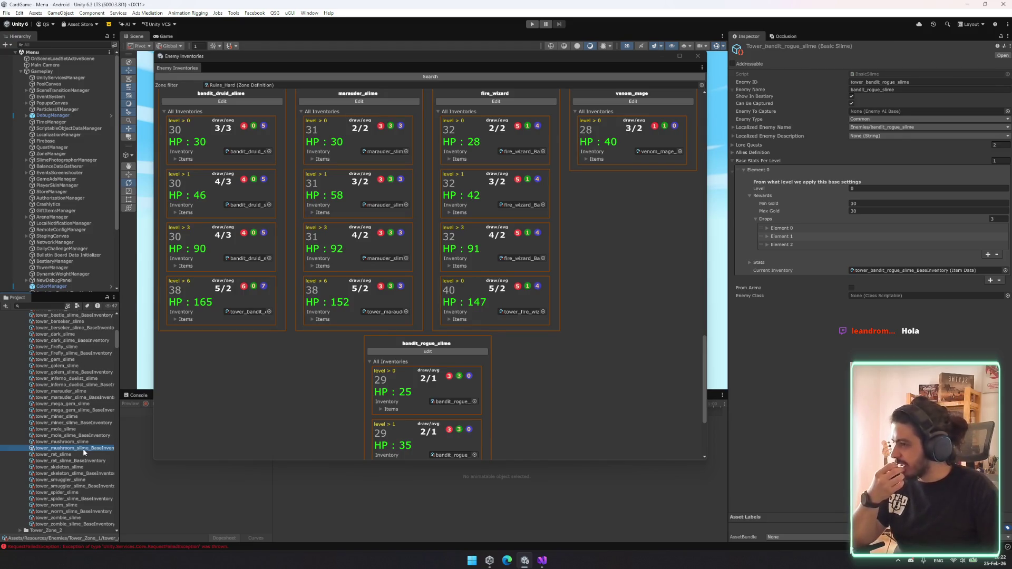
{"action": "key", "text": "Left"}
{"action": "key", "text": "Left"}
{"action": "key", "text": "Down"}
{"action": "key", "text": "Right"}
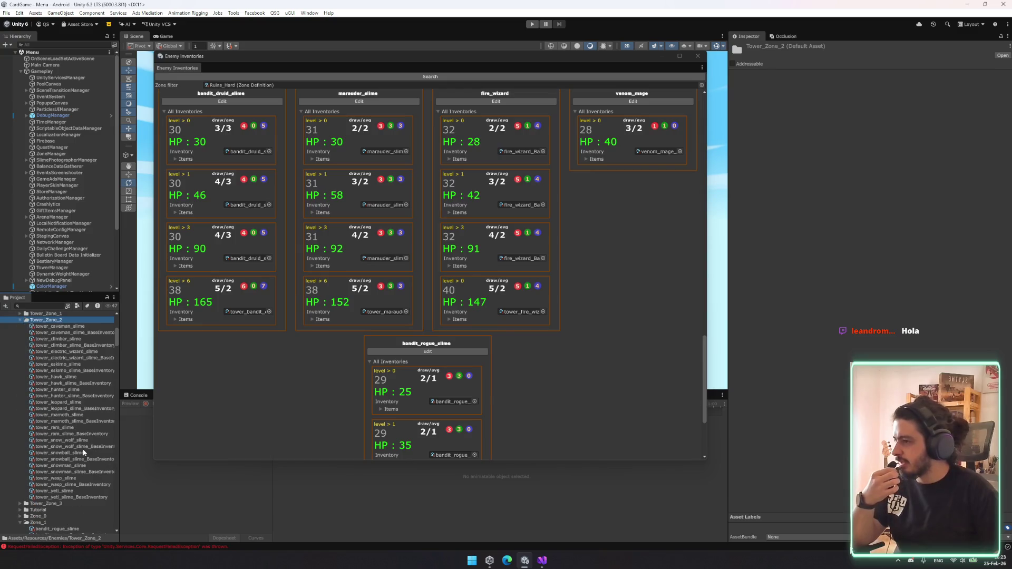
{"action": "key", "text": "Left"}
{"action": "key", "text": "Down"}
{"action": "key", "text": "Right"}
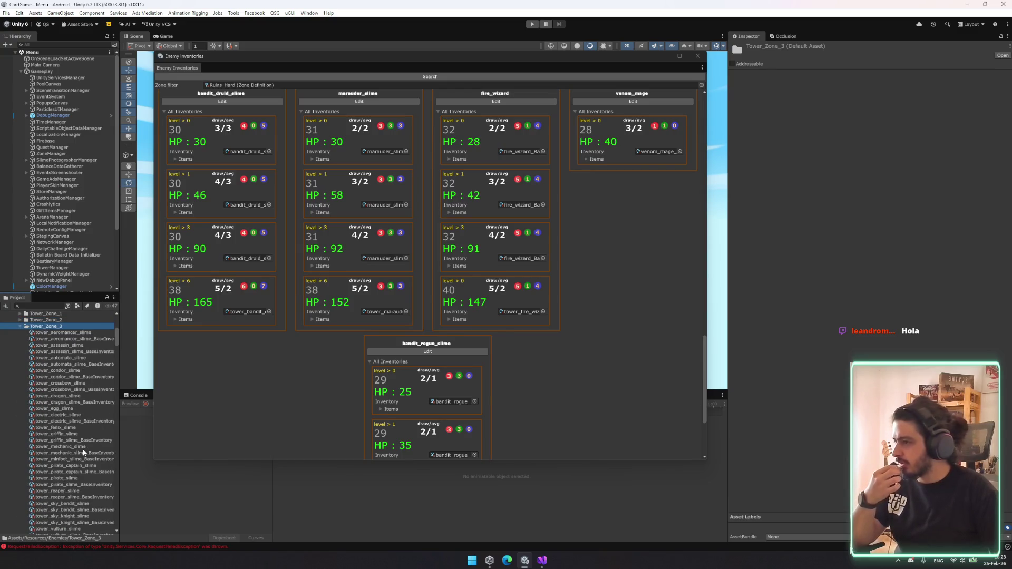
{"action": "scroll", "coordinate": [83, 452], "scroll_direction": "down", "scroll_amount": 3}
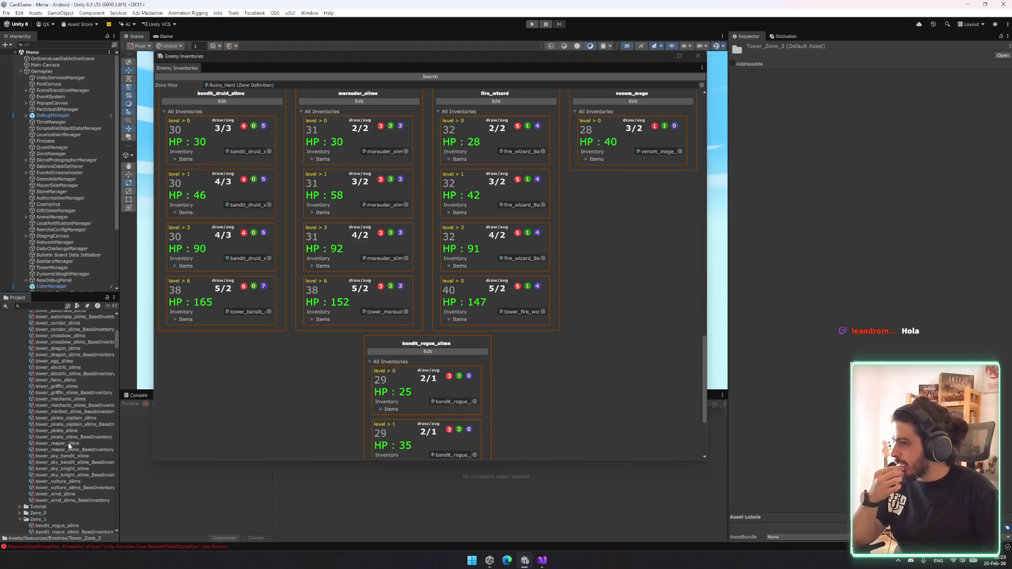
{"action": "left_click", "coordinate": [69, 444]}
- Check the Tutorial and Zone_1 folders and view skeleton_slime's data, then return to the enemy folders
{"action": "key", "text": "Left"}
{"action": "key", "text": "Left"}
{"action": "key", "text": "Down"}
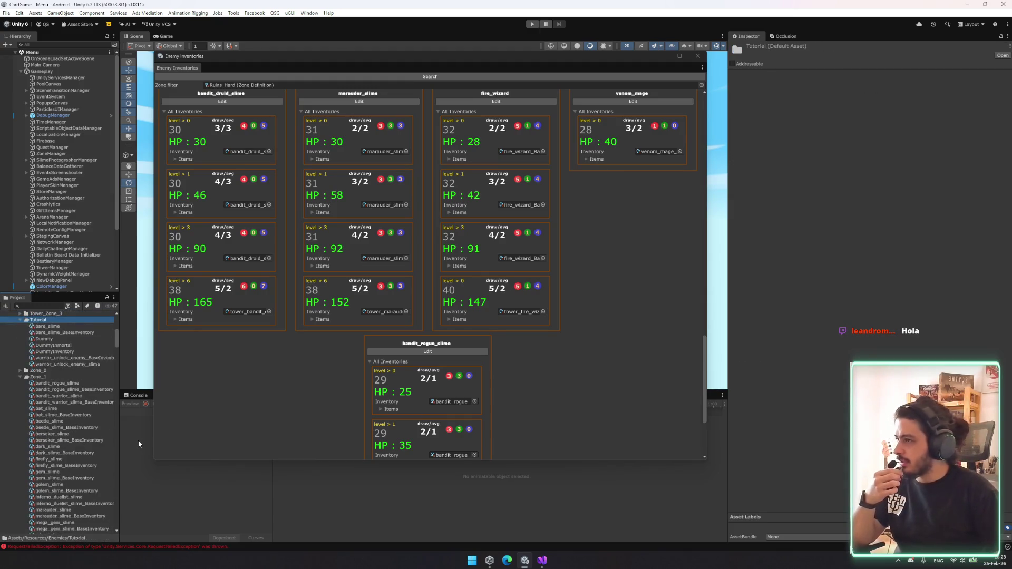
{"action": "scroll", "coordinate": [70, 397], "scroll_direction": "down", "scroll_amount": 6}
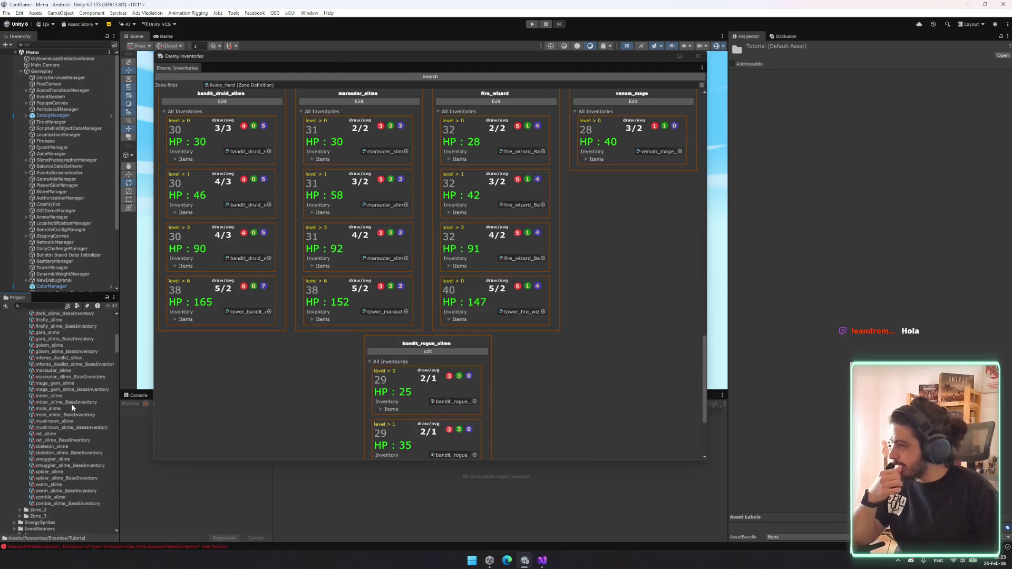
{"action": "left_click", "coordinate": [65, 447]}
{"action": "key", "text": "Left"}
{"action": "key", "text": "Left"}
{"action": "key", "text": "Down"}
{"action": "key", "text": "Down"}
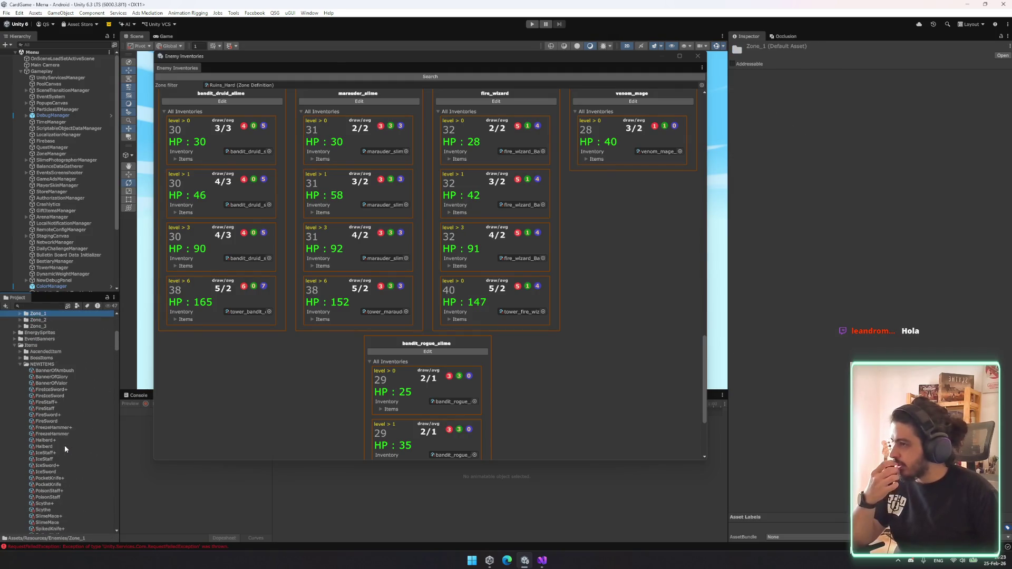
{"action": "left_click", "coordinate": [46, 359]}
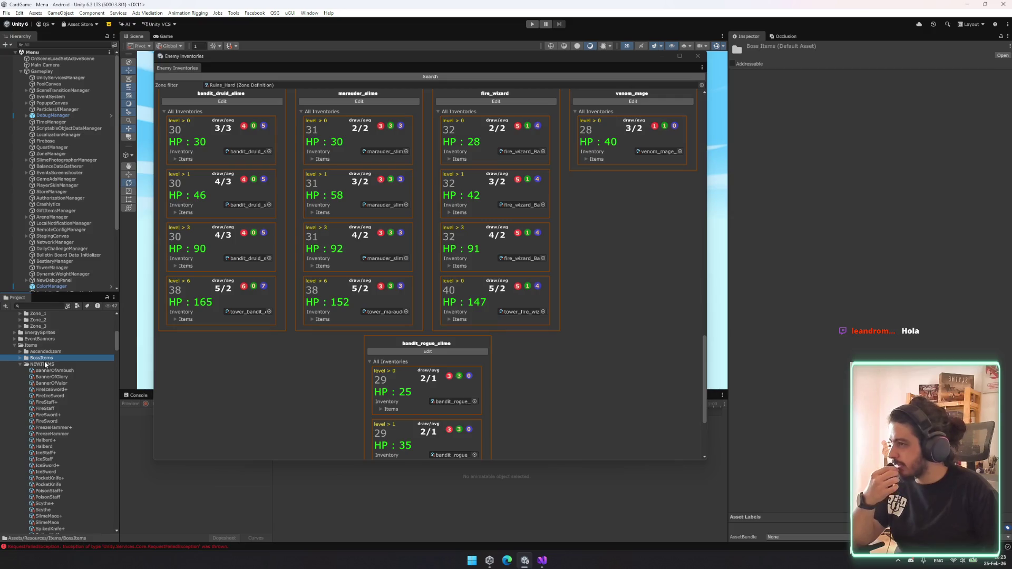
{"action": "scroll", "coordinate": [45, 364], "scroll_direction": "up", "scroll_amount": 5}
{"action": "left_click", "coordinate": [59, 360]}
- Expand the Zone_0 folder and ping venom_mage_BaseInventory from venom_mage's inventory field
{"action": "key", "text": "Down"}
{"action": "key", "text": "Down"}
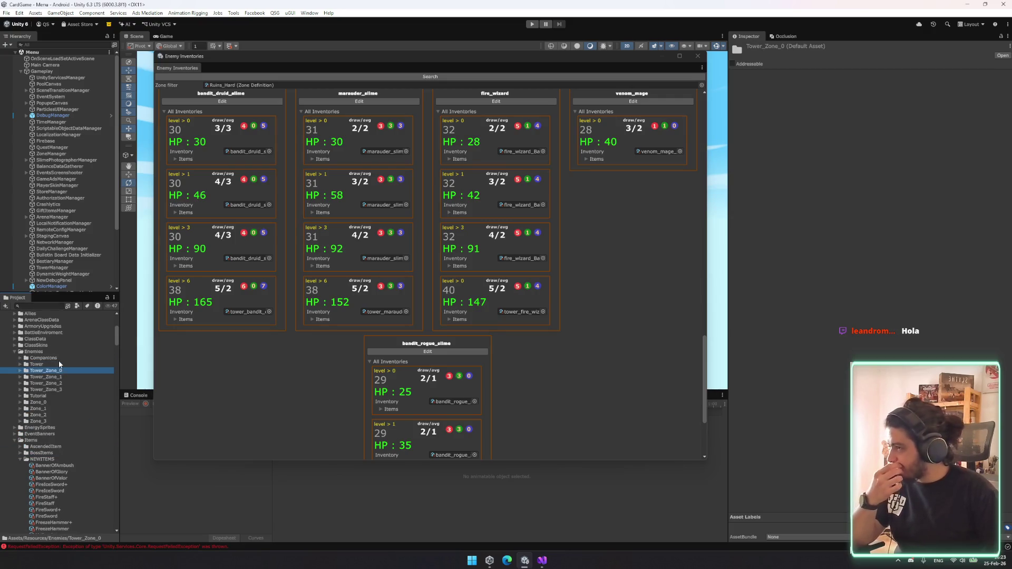
{"action": "key", "text": "Down"}
{"action": "key", "text": "Down"}
{"action": "key", "text": "Down"}
{"action": "key", "text": "Right"}
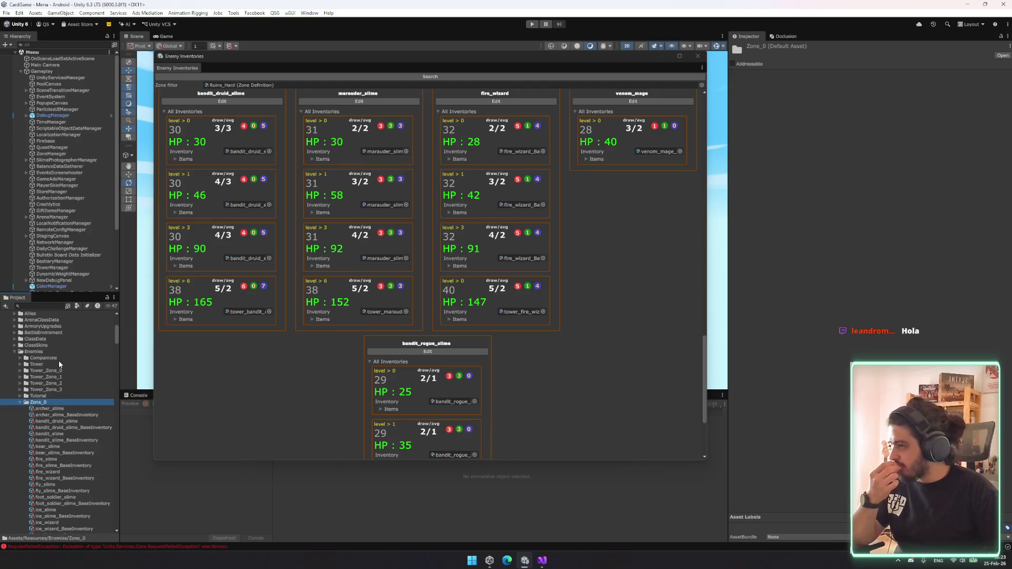
{"action": "scroll", "coordinate": [55, 423], "scroll_direction": "down", "scroll_amount": 6}
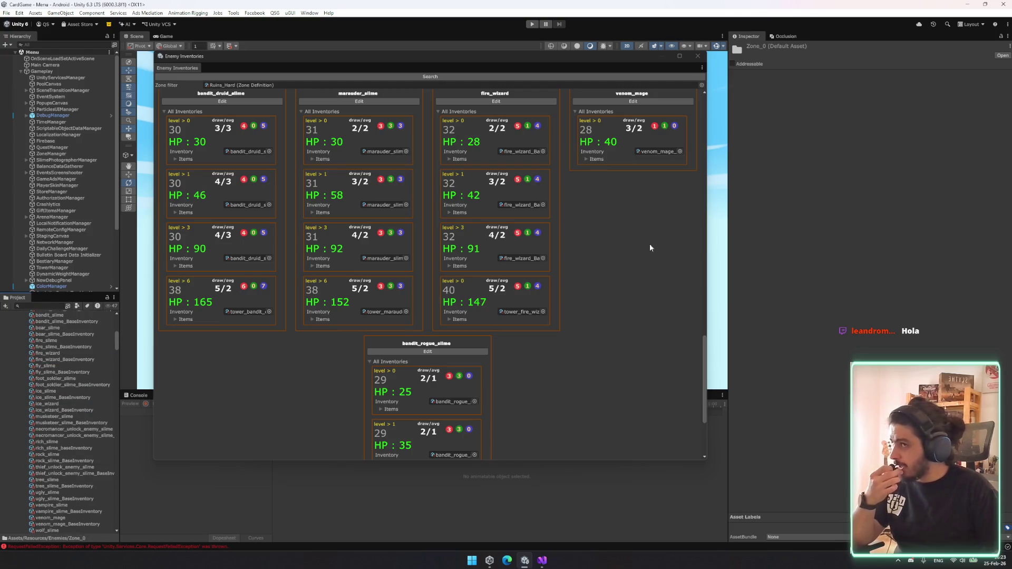
{"action": "left_click", "coordinate": [659, 151]}
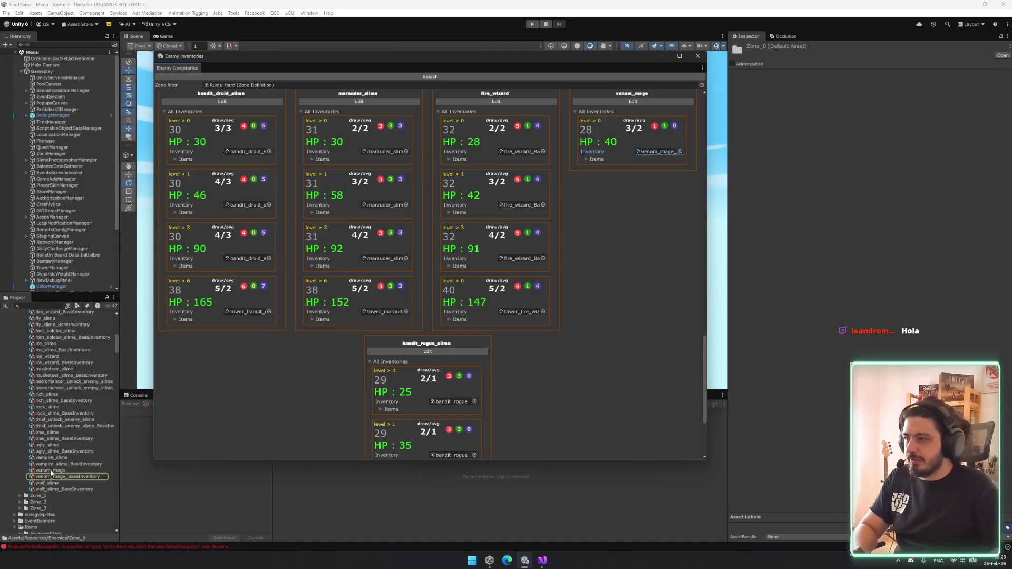
- Select venom_mage and expand its items PoisonStaff, ItemAbsorb and PoisonWand, then select its level-0 entry
{"action": "left_click", "coordinate": [50, 469]}
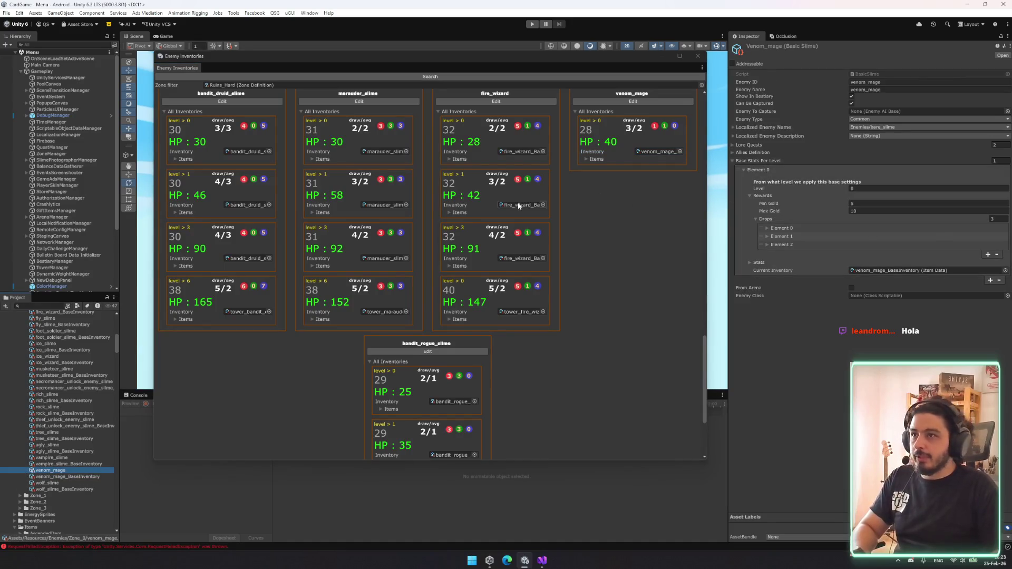
{"action": "scroll", "coordinate": [599, 184], "scroll_direction": "up", "scroll_amount": 1}
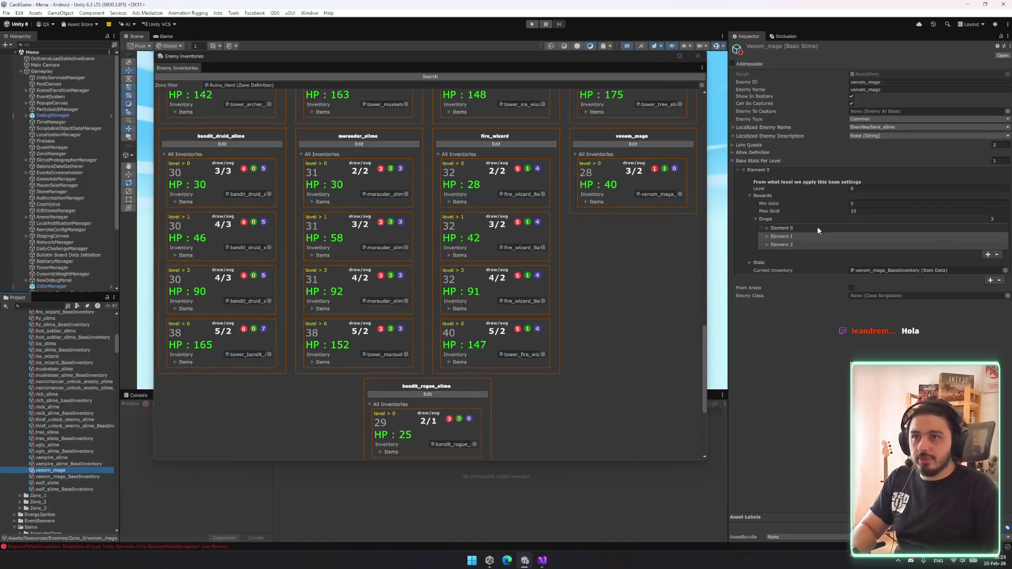
{"action": "left_click", "coordinate": [597, 202]}
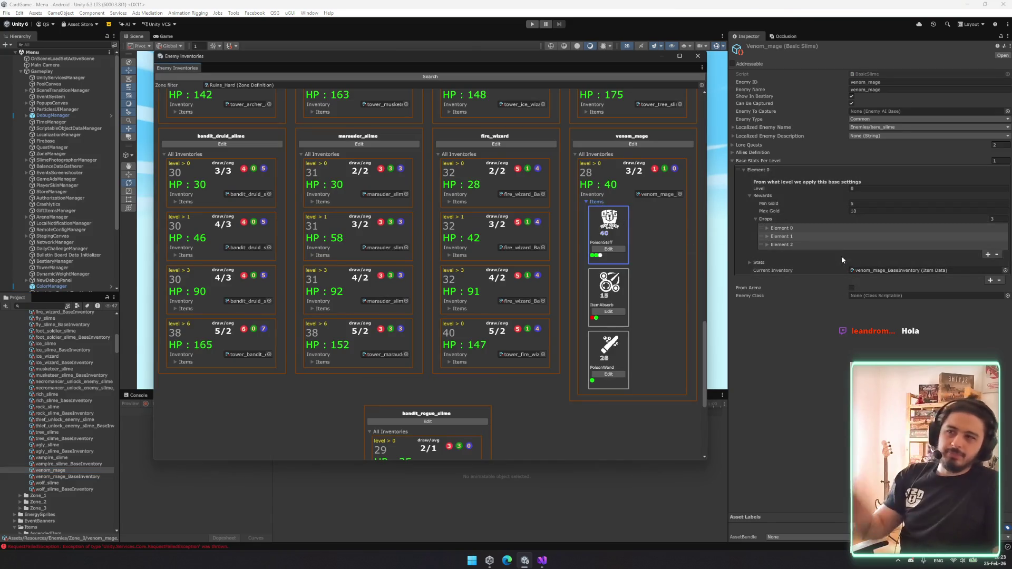
{"action": "left_click", "coordinate": [770, 219]}
{"action": "left_click", "coordinate": [772, 220]}
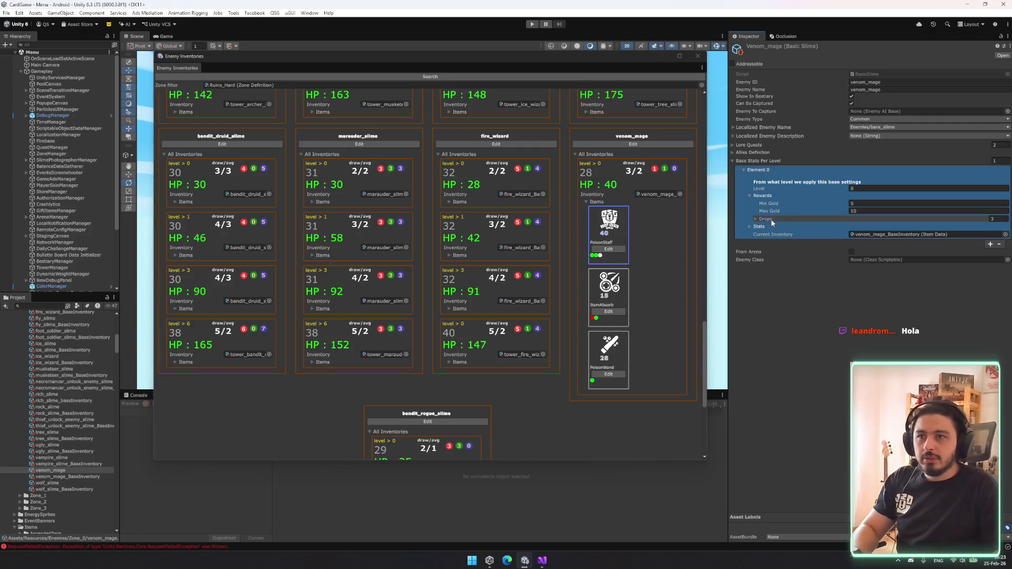
- Replace SlimeMace with ItemAbsorb as venom_mage's first level-0 drop using the item picker search
{"action": "left_click", "coordinate": [771, 220]}
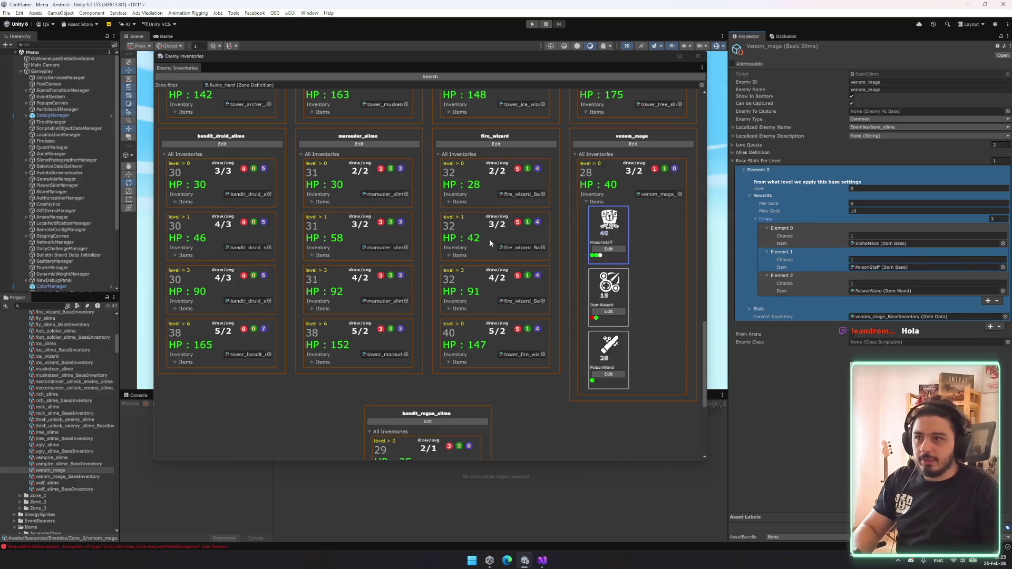
{"action": "left_click", "coordinate": [1003, 267]}
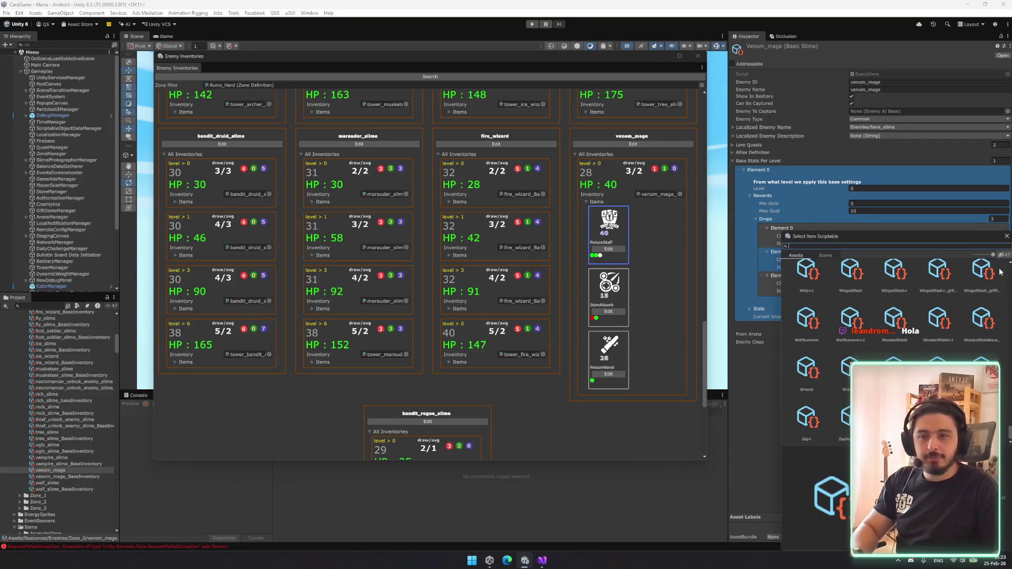
{"action": "type", "text": "aw"}
{"action": "type", "text": "so"}
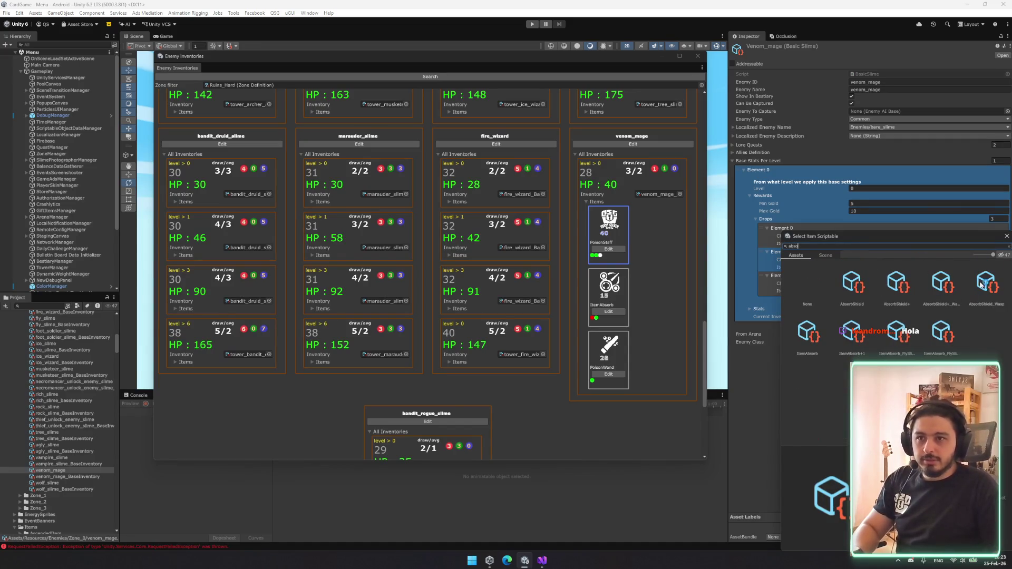
{"action": "double_click", "coordinate": [818, 330]}
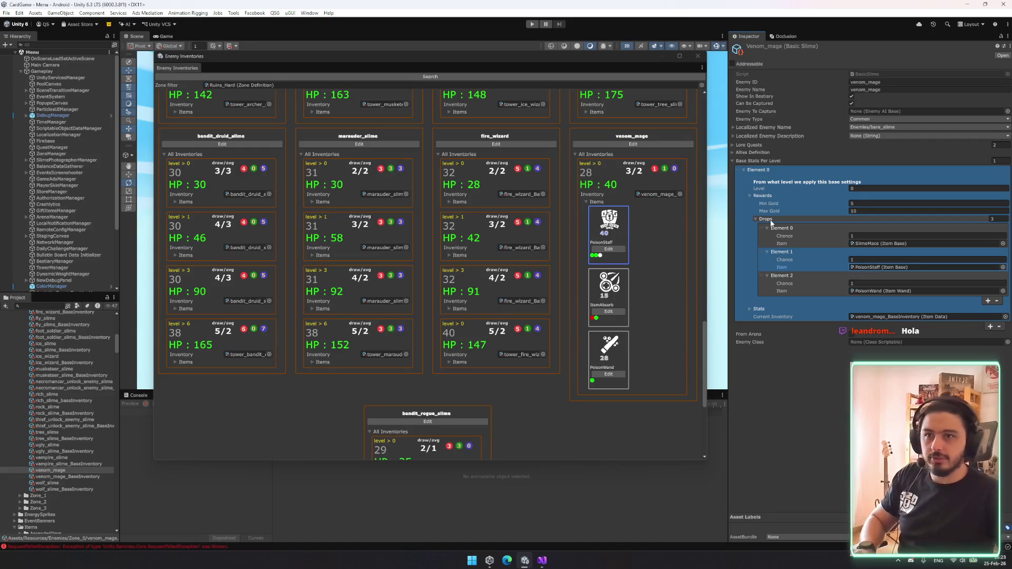
{"action": "left_click", "coordinate": [1003, 243]}
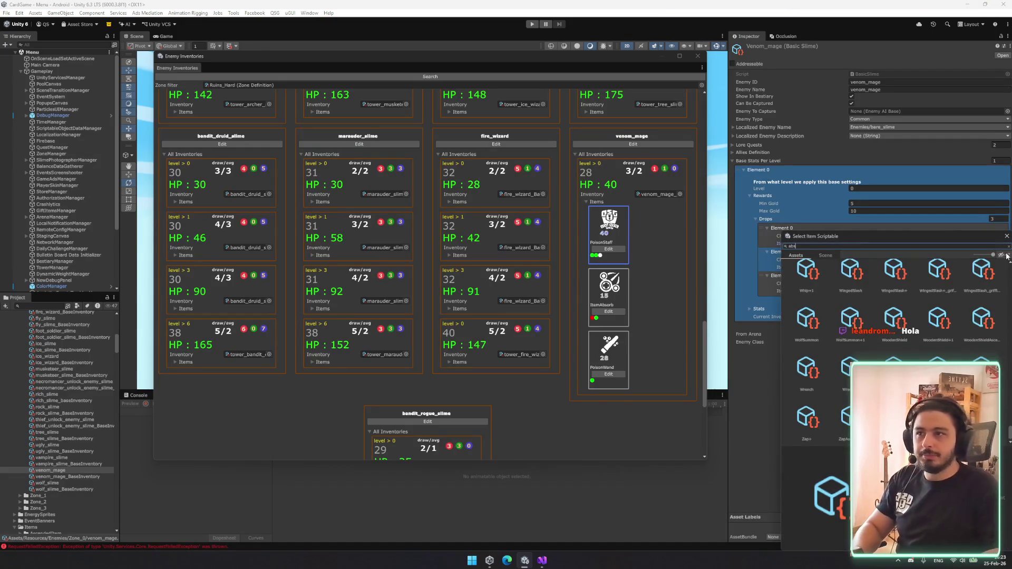
{"action": "type", "text": "o"}
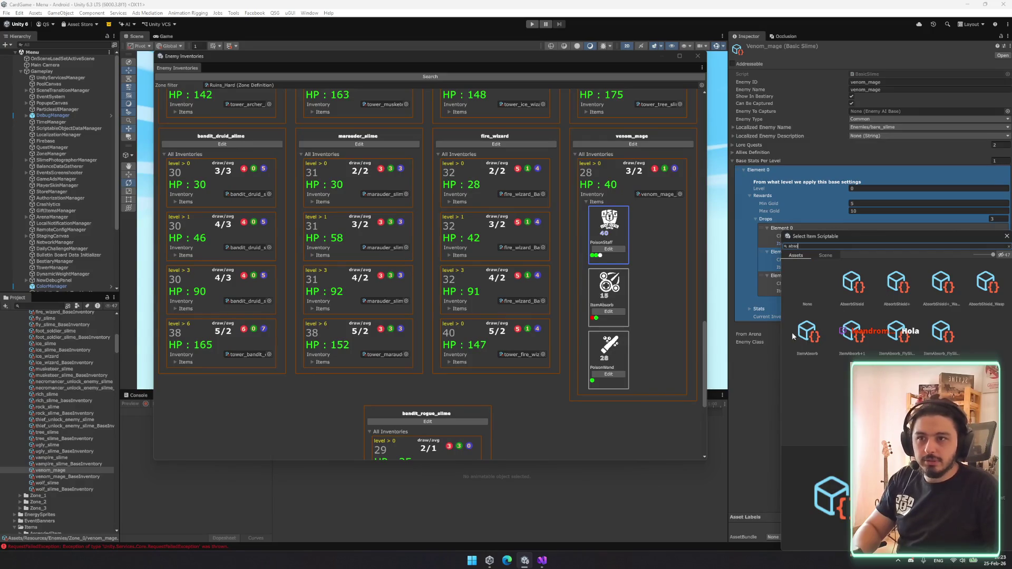
{"action": "left_click", "coordinate": [807, 331]}
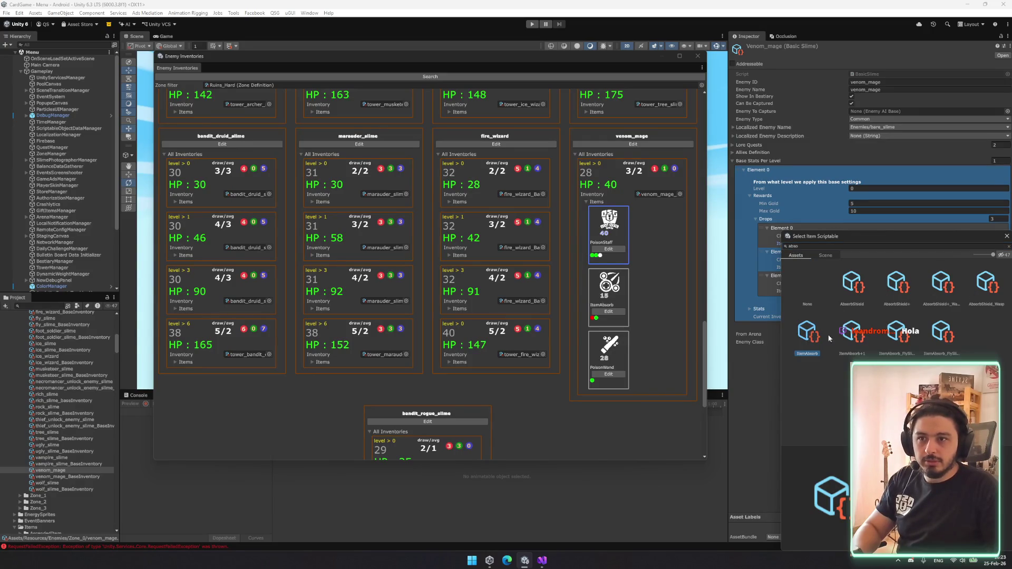
{"action": "double_click", "coordinate": [810, 338]}
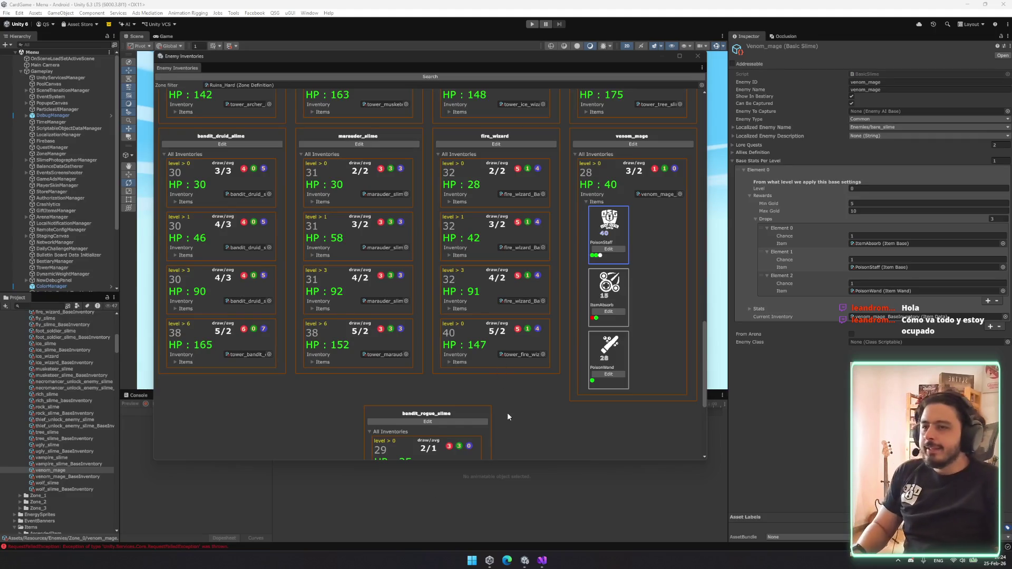
{"action": "left_click", "coordinate": [592, 202]}
{"action": "left_click", "coordinate": [757, 218]}
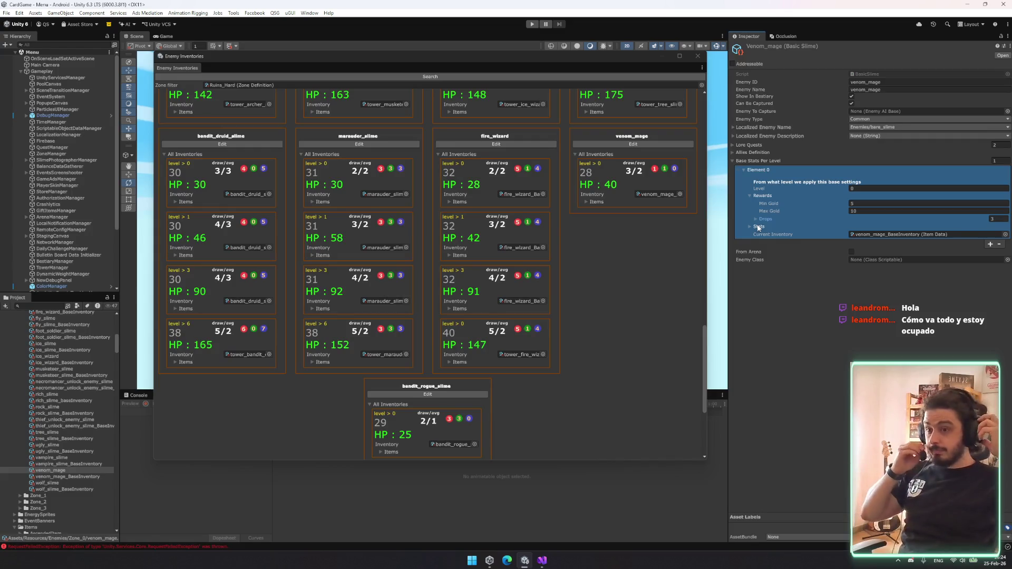
- Set venom_mage's level-0 base max HP and current HP to 36 and base energy draw to 2
{"action": "left_click", "coordinate": [797, 219]}
{"action": "left_click", "coordinate": [786, 217]}
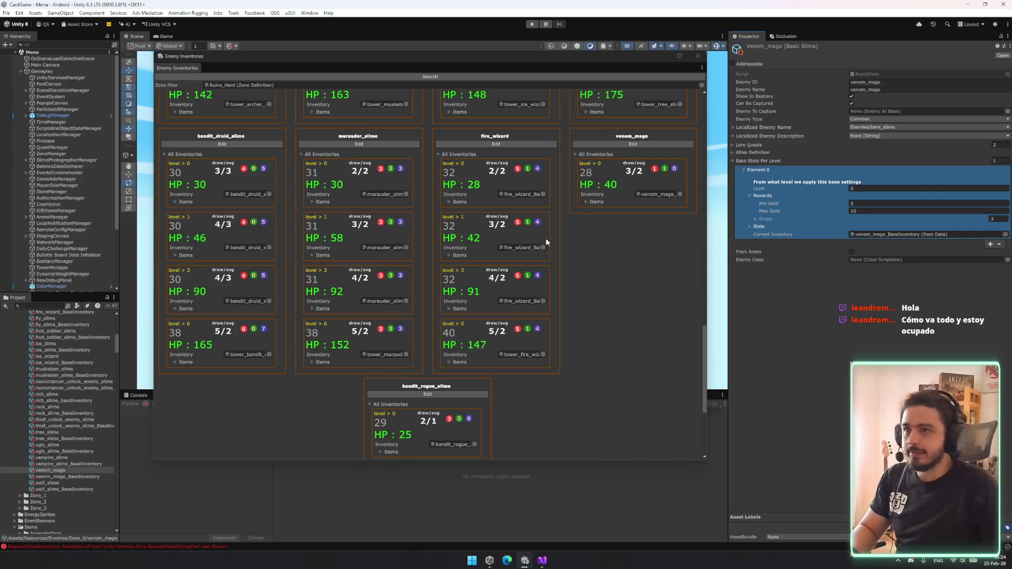
{"action": "left_click", "coordinate": [760, 227]}
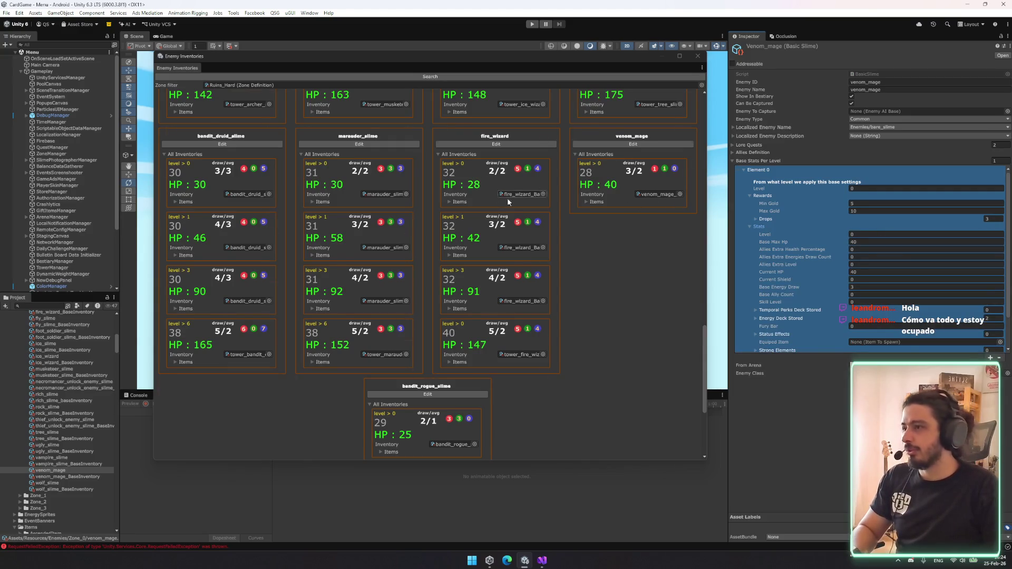
{"action": "scroll", "coordinate": [580, 208], "scroll_direction": "up", "scroll_amount": 10}
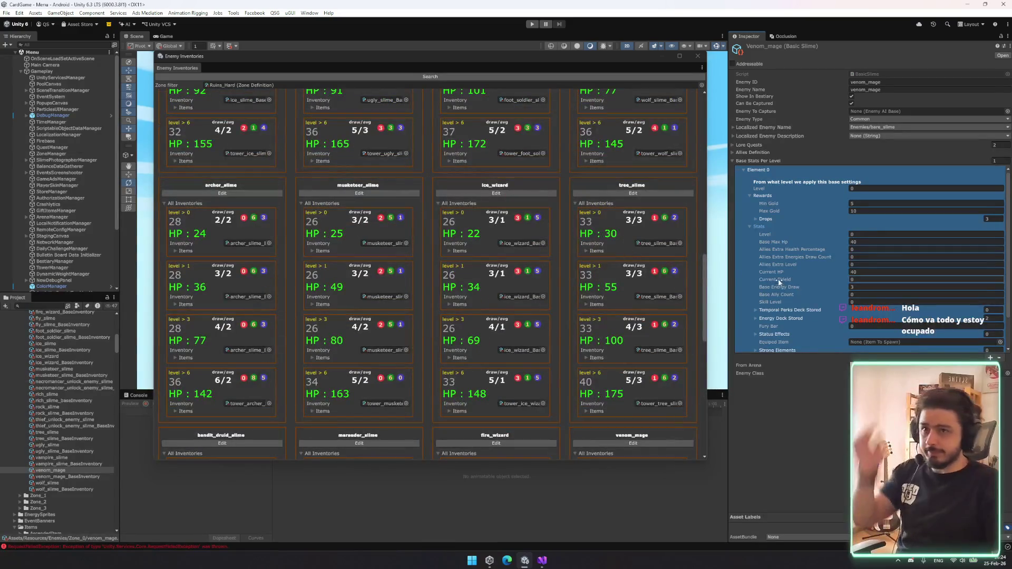
{"action": "left_click", "coordinate": [856, 241]}
{"action": "scroll", "coordinate": [533, 256], "scroll_direction": "down", "scroll_amount": 5}
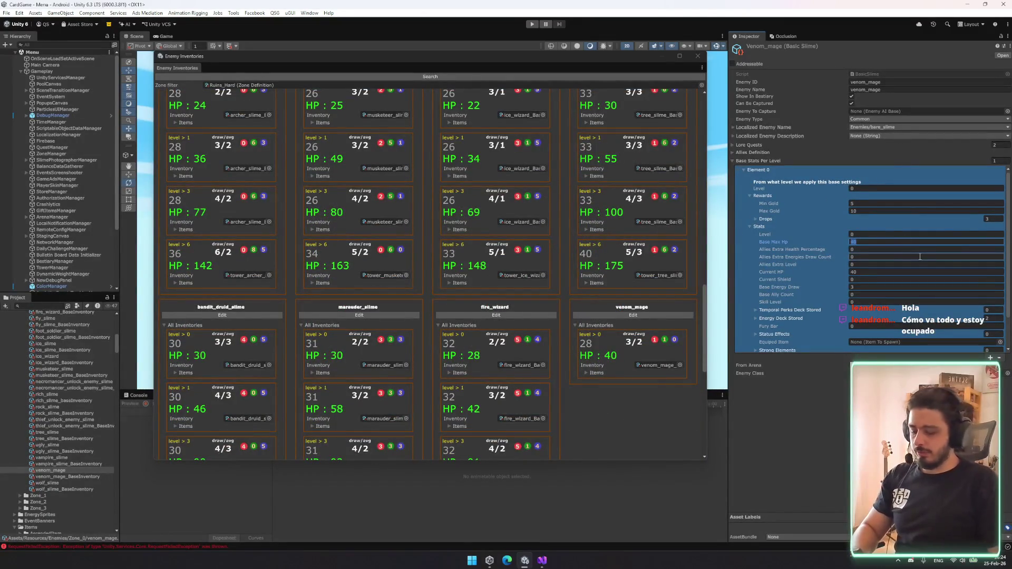
{"action": "left_click", "coordinate": [897, 272]}
{"action": "type", "text": "36"}
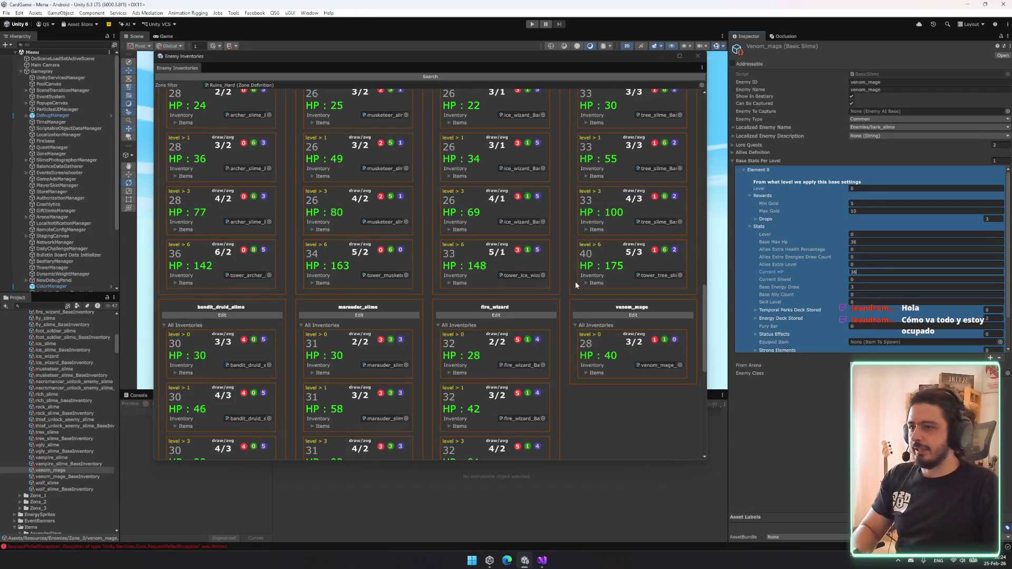
{"action": "left_click", "coordinate": [865, 286]}
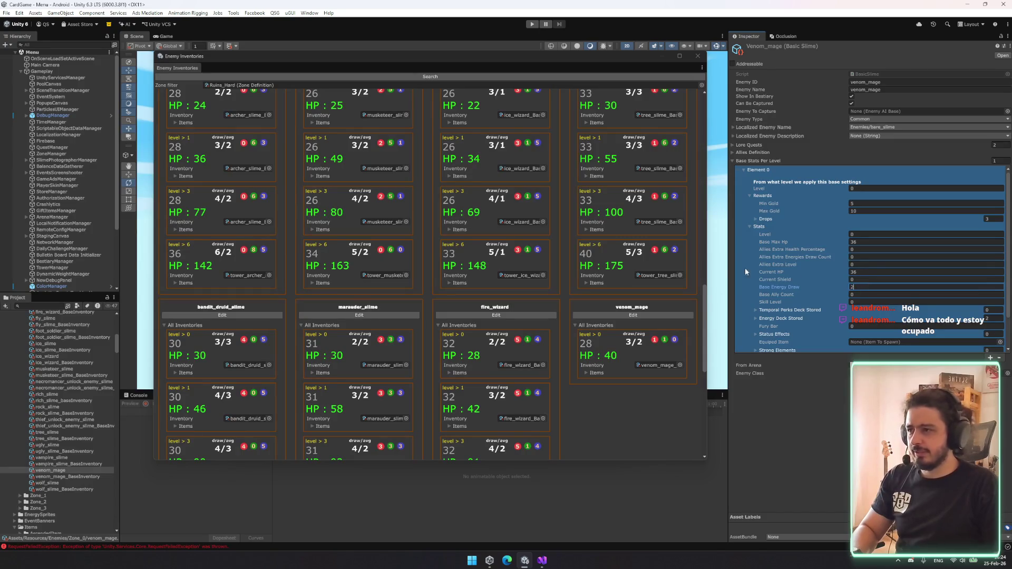
{"action": "left_click", "coordinate": [480, 76]}
- Resize the level-0 stored energy deck to 10 cards
{"action": "left_click", "coordinate": [808, 331]}
{"action": "scroll", "coordinate": [812, 289], "scroll_direction": "down", "scroll_amount": 2}
{"action": "left_click", "coordinate": [810, 285]}
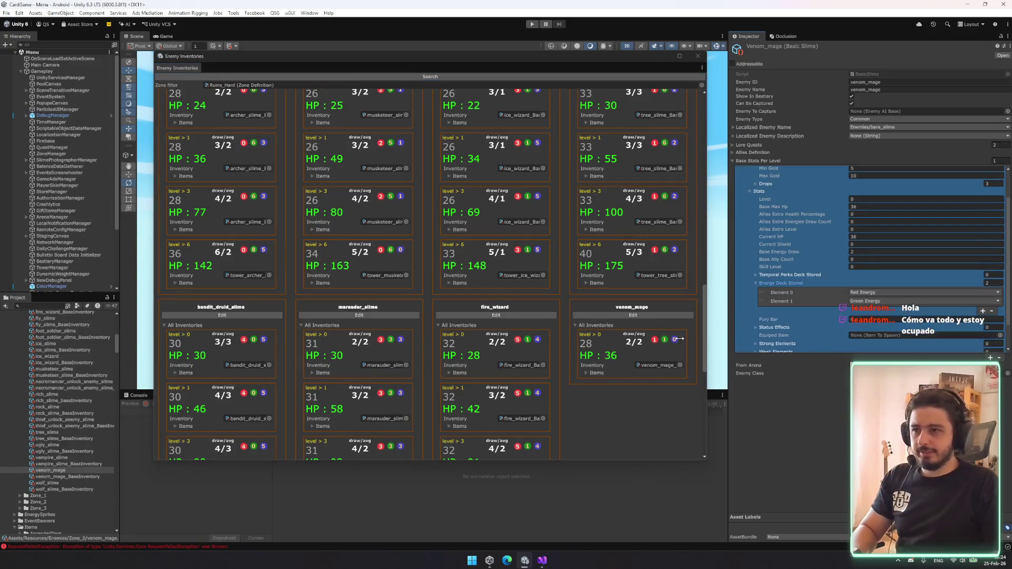
{"action": "left_click", "coordinate": [600, 372]}
{"action": "scroll", "coordinate": [620, 311], "scroll_direction": "down", "scroll_amount": 5}
{"action": "left_click", "coordinate": [987, 284]}
{"action": "type", "text": "10"}
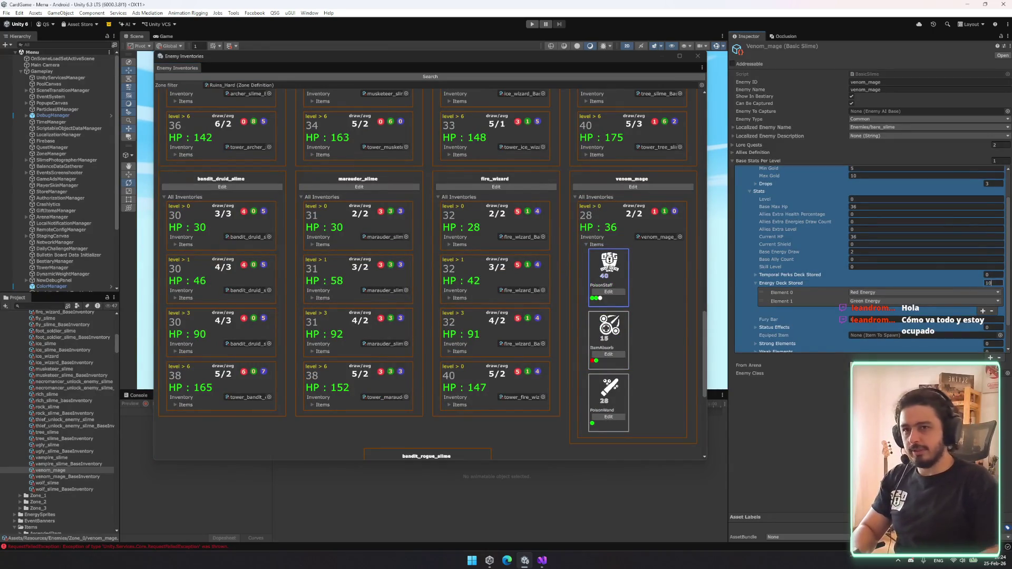
{"action": "key", "text": "Return"}
{"action": "scroll", "coordinate": [853, 268], "scroll_direction": "down", "scroll_amount": 3}
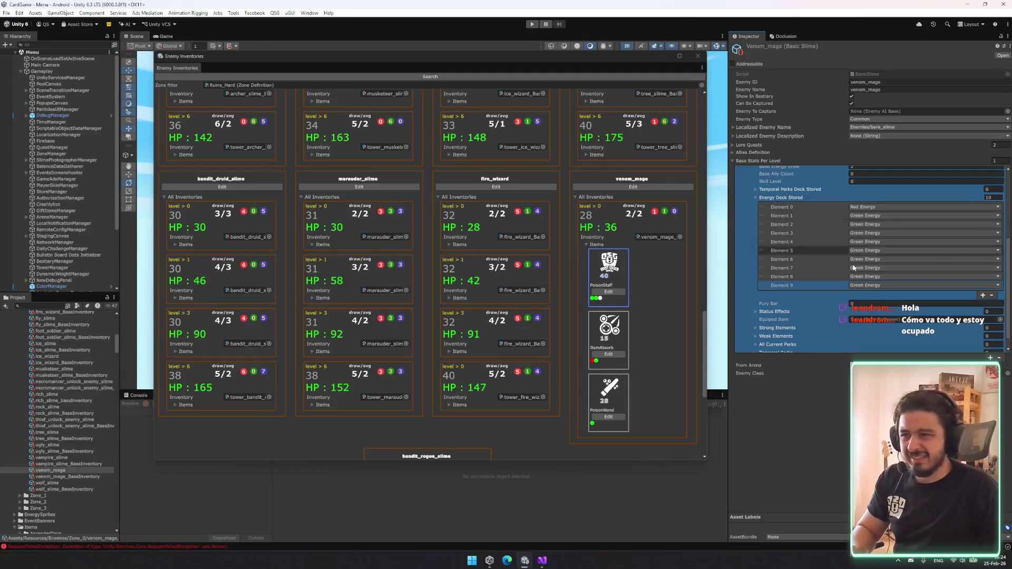
- Make energy deck element 8 Red Energy and shrink the deck to 9 cards
{"action": "left_click", "coordinate": [875, 276]}
{"action": "left_click", "coordinate": [870, 292]}
{"action": "left_click", "coordinate": [875, 285]}
{"action": "left_click", "coordinate": [870, 288]}
{"action": "left_click", "coordinate": [988, 198]}
{"action": "type", "text": "9"}
{"action": "key", "text": "Return"}
{"action": "left_click", "coordinate": [993, 197]}
- Drag element 0's Red Energy card below element 5 so six Green cards precede three Red
{"action": "left_click", "coordinate": [917, 268]}
{"action": "left_click", "coordinate": [890, 286]}
{"action": "left_click", "coordinate": [885, 259]}
{"action": "left_click_drag", "start_coordinate": [762, 207], "coordinate": [768, 261]}
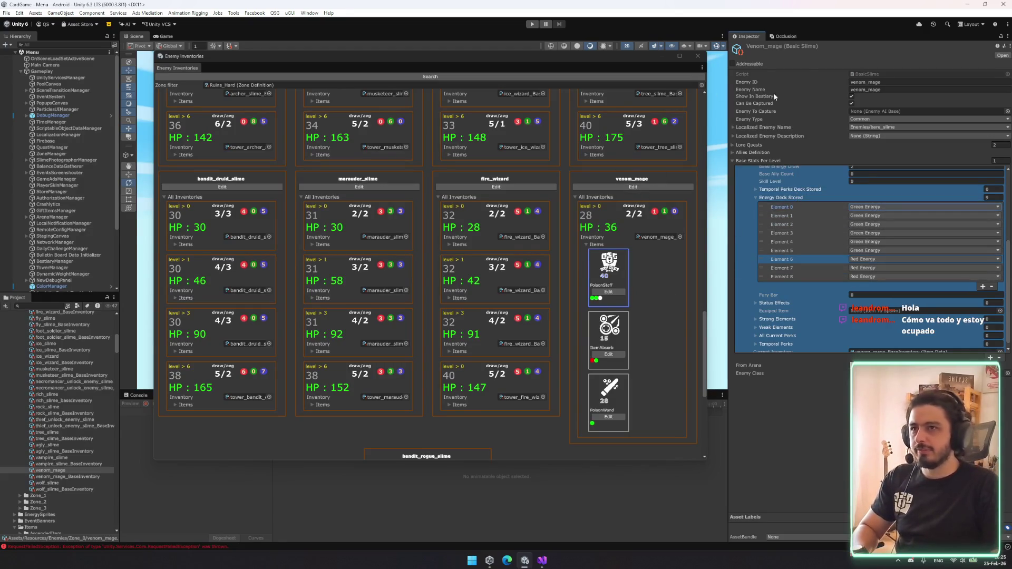
{"action": "left_click", "coordinate": [391, 77]}
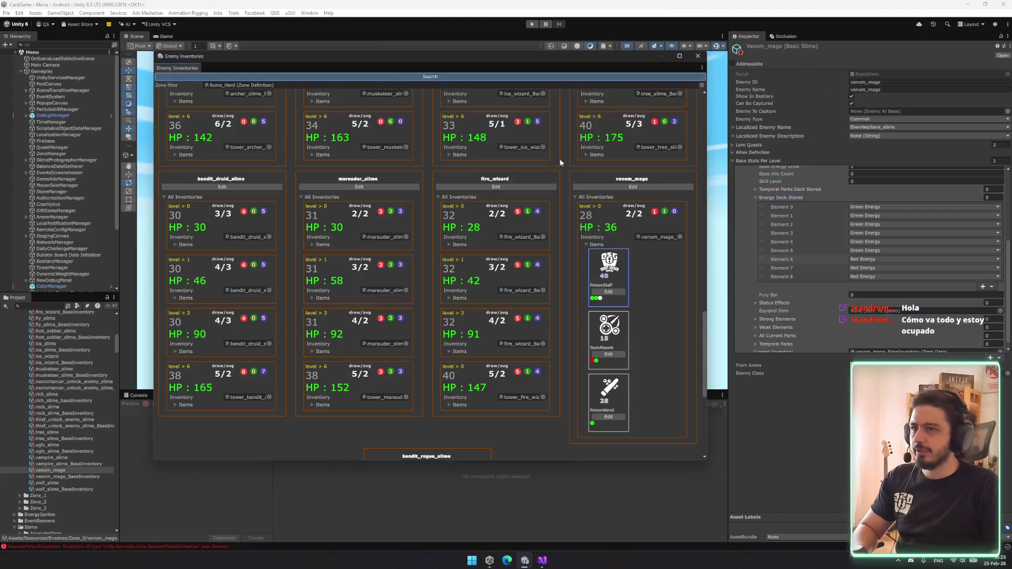
{"action": "left_click", "coordinate": [629, 242]}
{"action": "left_click", "coordinate": [597, 246]}
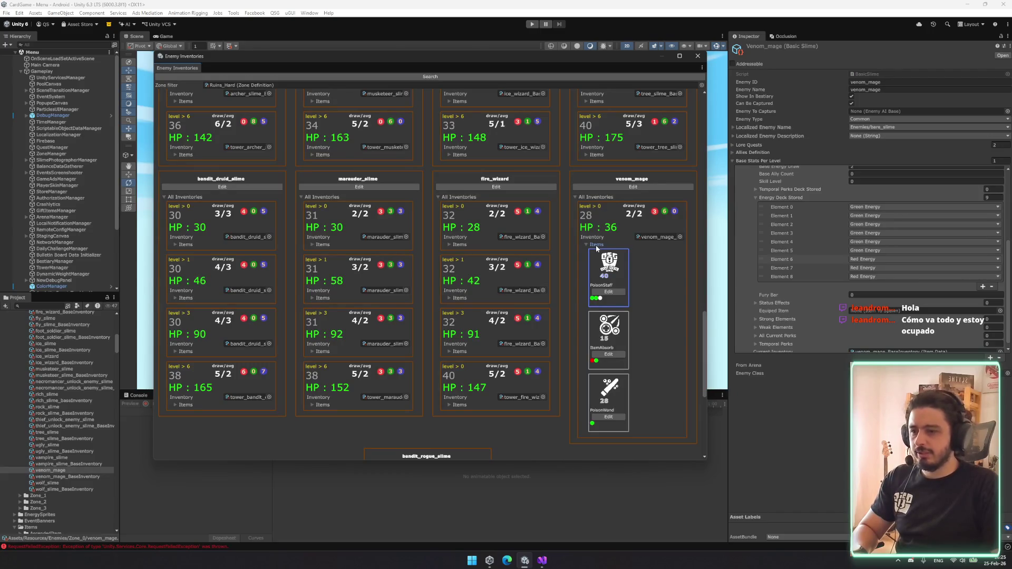
{"action": "left_click", "coordinate": [596, 246]}
{"action": "left_click", "coordinate": [763, 198]}
{"action": "left_click", "coordinate": [763, 198]}
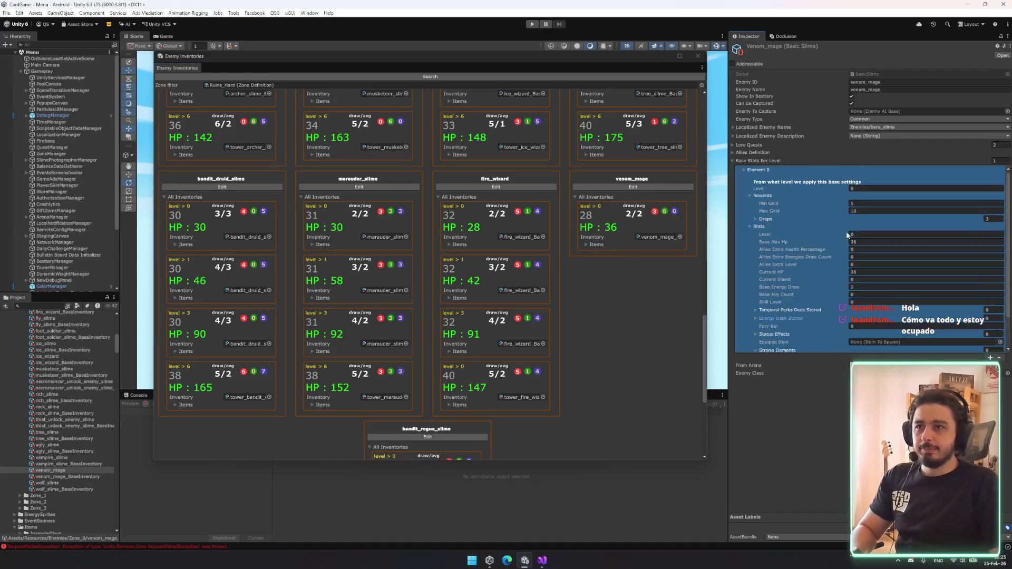
- Set Base Stats Per Level to 4 entries and give the second entry 10–15 gold
{"action": "left_click", "coordinate": [763, 227]}
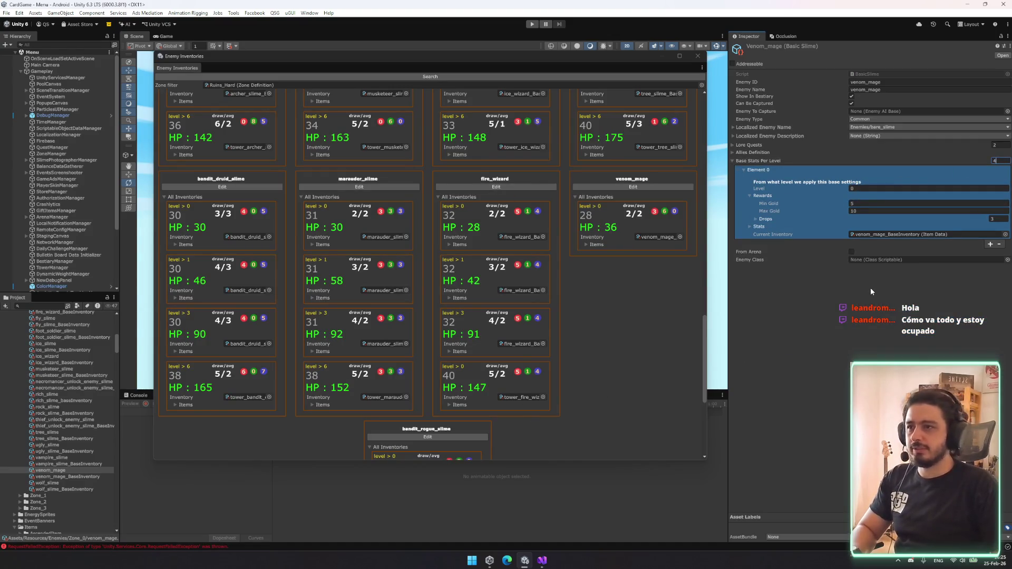
{"action": "key", "text": "Return"}
{"action": "scroll", "coordinate": [871, 287], "scroll_direction": "down", "scroll_amount": 2}
{"action": "scroll", "coordinate": [852, 247], "scroll_direction": "up", "scroll_amount": 2}
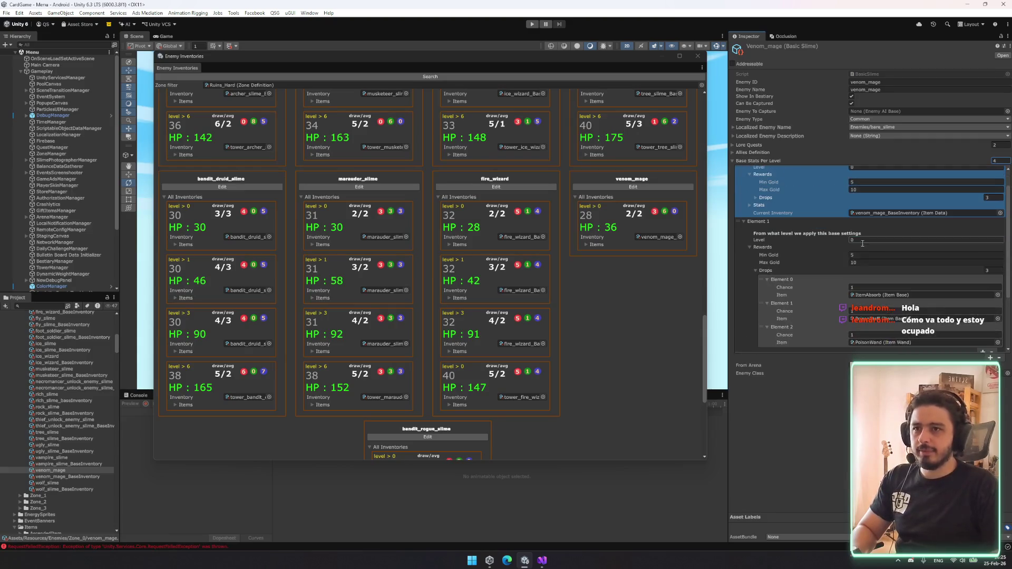
{"action": "type", "text": "150"}
{"action": "left_click", "coordinate": [902, 262]}
{"action": "type", "text": "15"}
{"action": "left_click", "coordinate": [810, 270]}
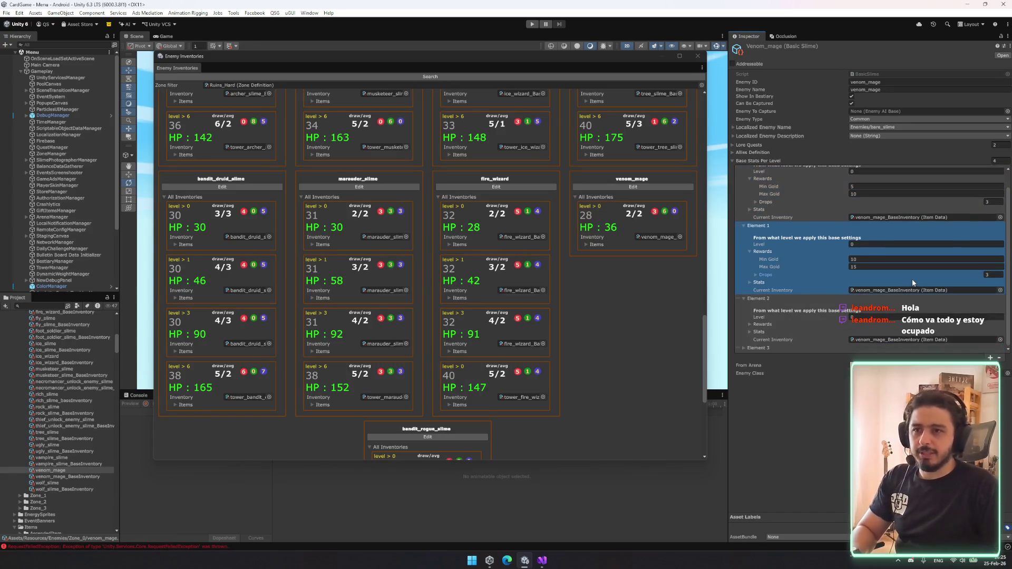
{"action": "scroll", "coordinate": [874, 210], "scroll_direction": "up", "scroll_amount": 1}
- Set the level-0 PoisonStaff and PoisonWand drop chances to 2, and edit a second-entry drop chance
{"action": "left_click", "coordinate": [806, 219]}
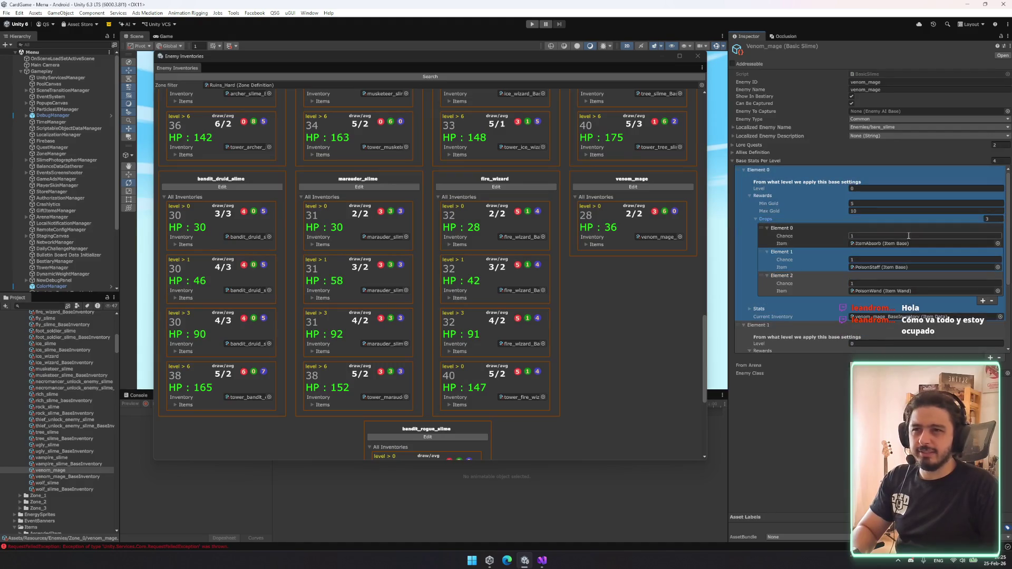
{"action": "left_click", "coordinate": [872, 278]}
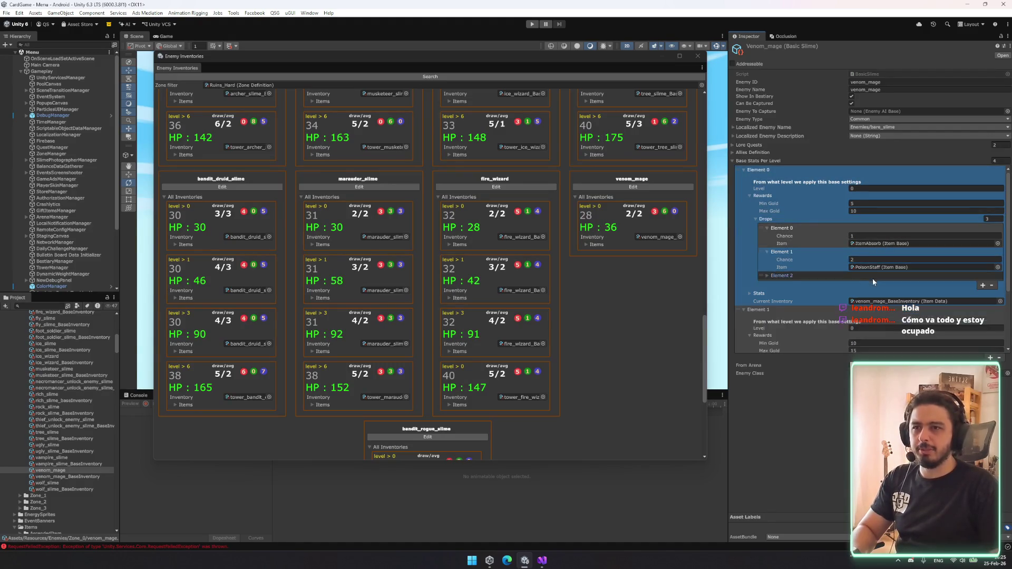
{"action": "left_click", "coordinate": [870, 285]}
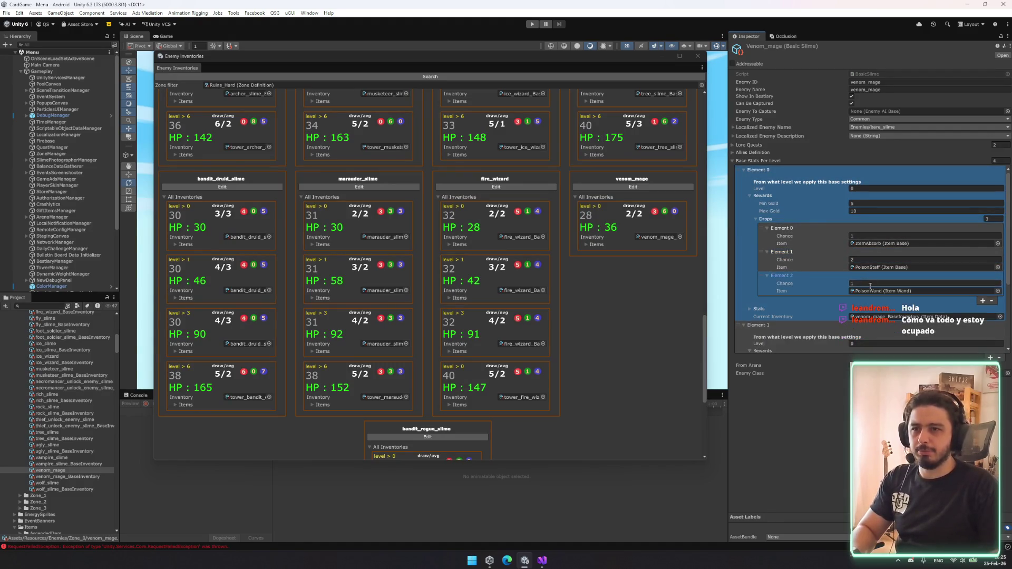
{"action": "left_click", "coordinate": [766, 220]}
{"action": "scroll", "coordinate": [839, 246], "scroll_direction": "down", "scroll_amount": 1}
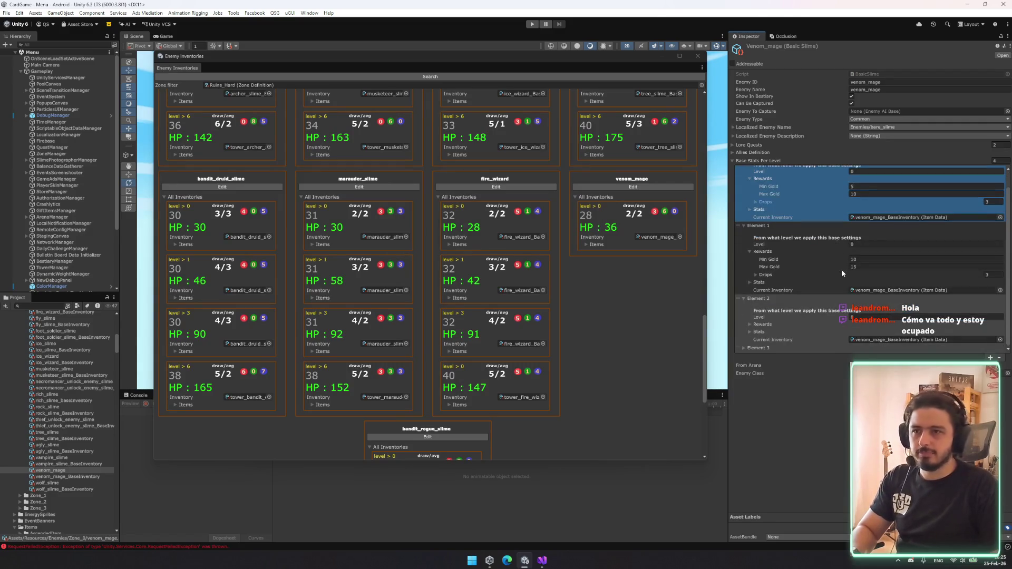
{"action": "left_click", "coordinate": [766, 275]}
{"action": "left_click", "coordinate": [883, 315]}
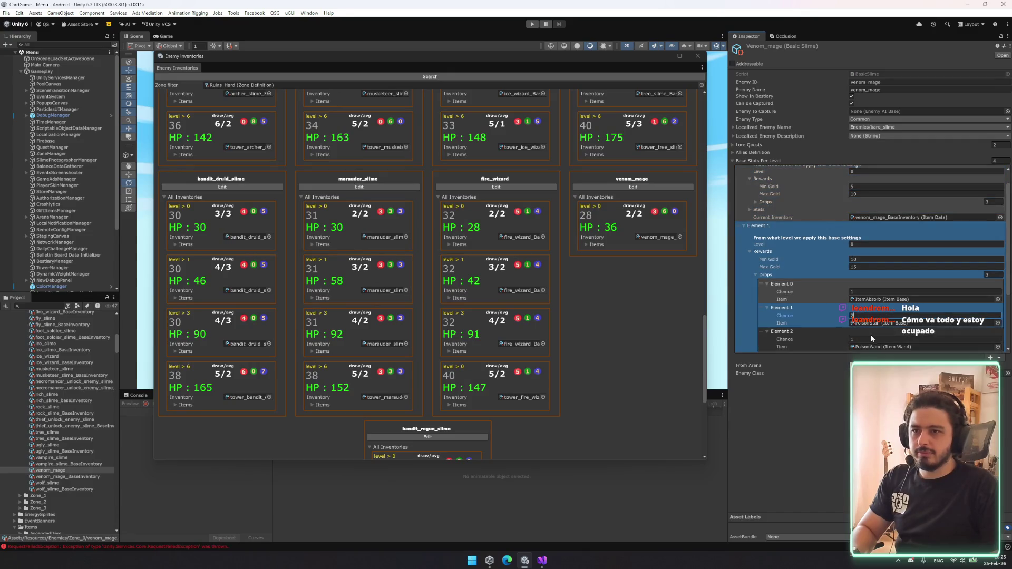
{"action": "left_click", "coordinate": [775, 275]}
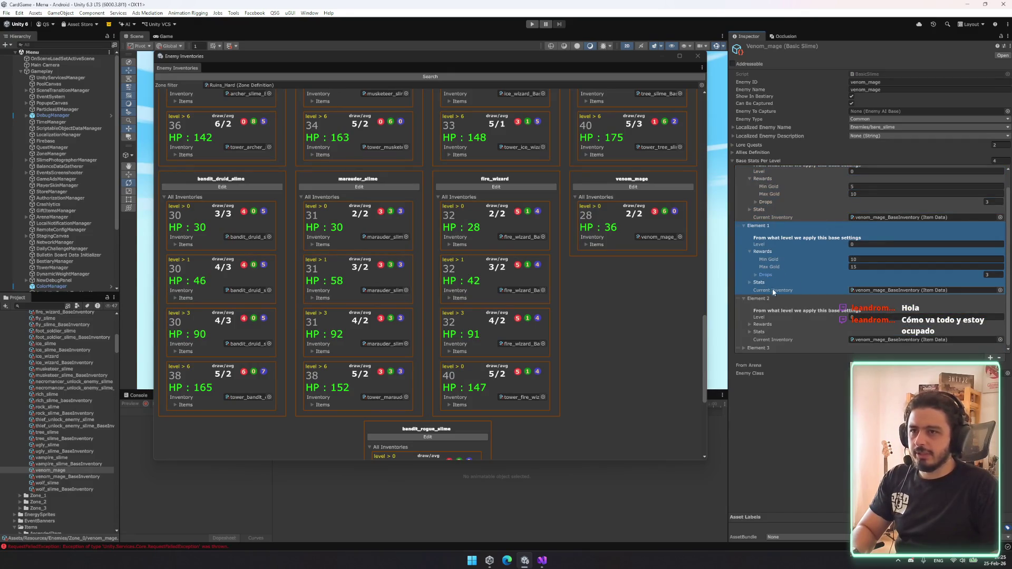
{"action": "left_click", "coordinate": [793, 280]}
{"action": "scroll", "coordinate": [822, 253], "scroll_direction": "down", "scroll_amount": 1}
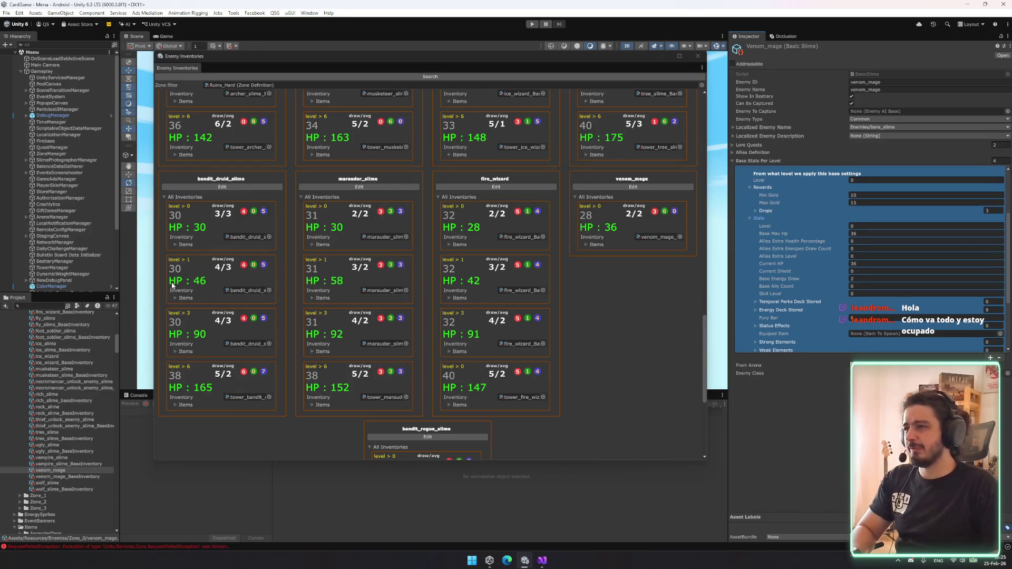
- Give venom_mage's second stats entry a base max HP of 52 and base energy draw of 3
{"action": "left_click", "coordinate": [884, 234]}
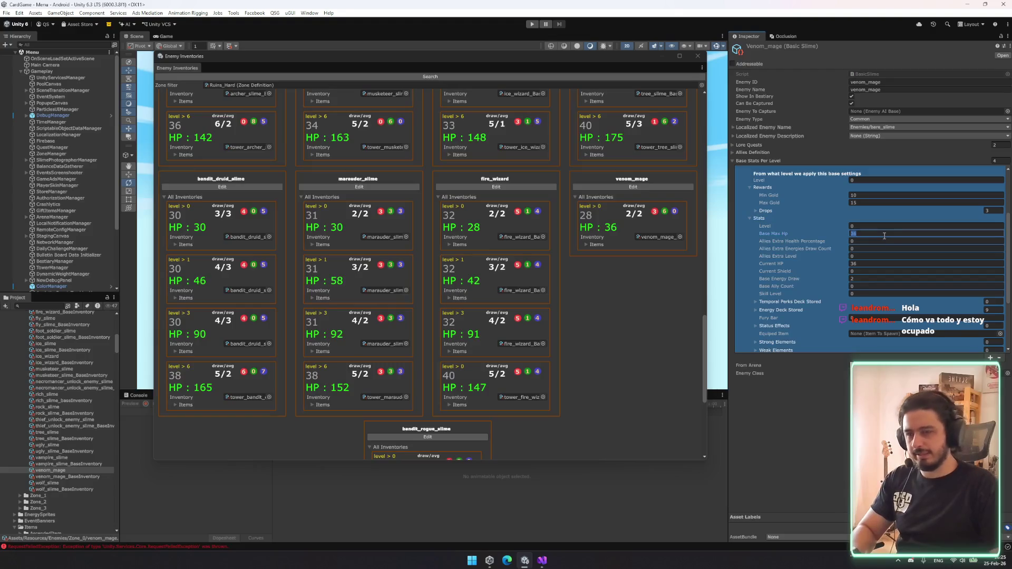
{"action": "type", "text": "2"}
{"action": "key", "text": "Return"}
{"action": "left_click", "coordinate": [870, 278]}
{"action": "type", "text": "3"}
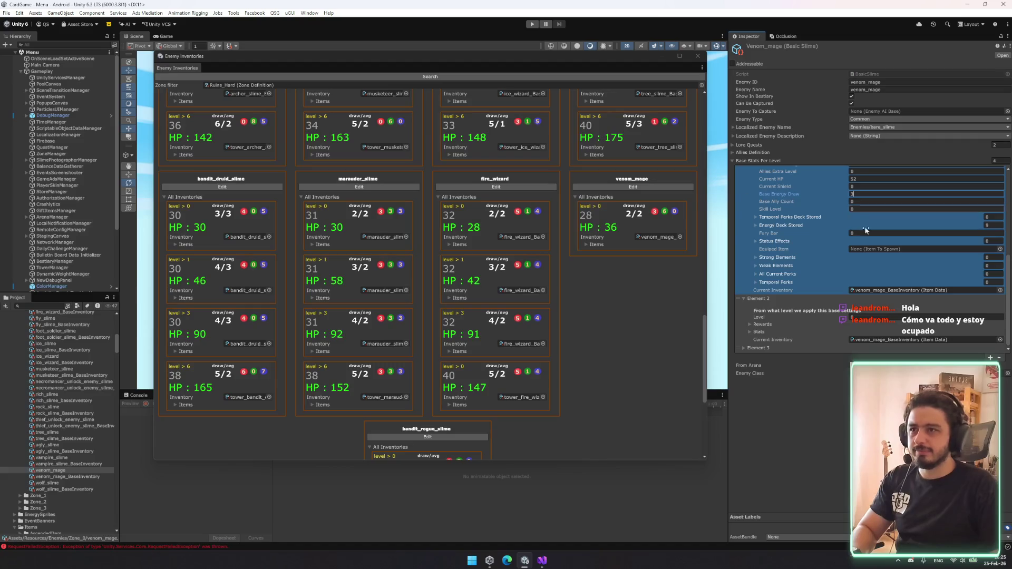
{"action": "scroll", "coordinate": [876, 264], "scroll_direction": "up", "scroll_amount": 2}
{"action": "scroll", "coordinate": [873, 258], "scroll_direction": "up", "scroll_amount": 6}
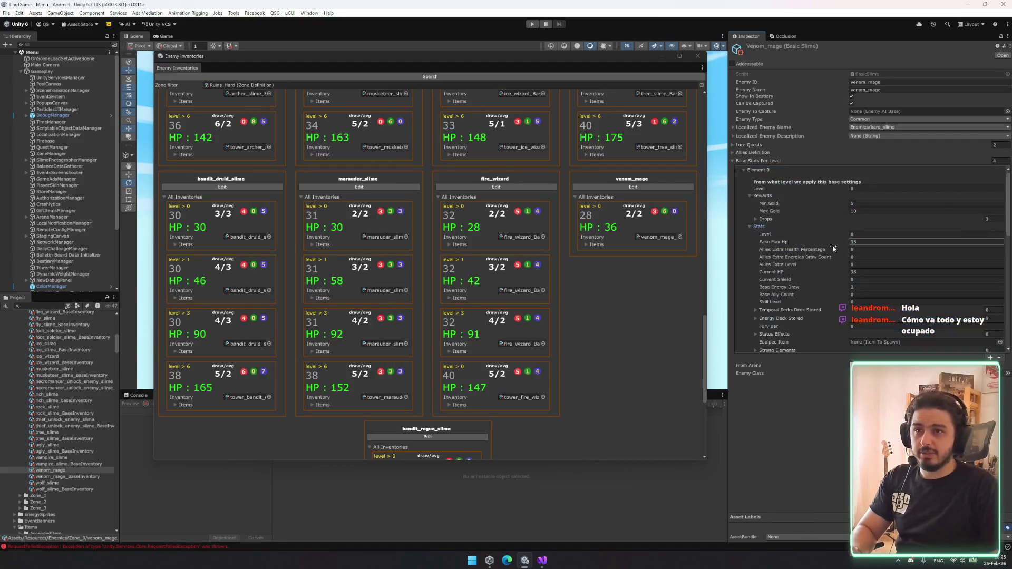
{"action": "scroll", "coordinate": [870, 273], "scroll_direction": "down", "scroll_amount": 3}
- Add Ice as a weak element and Earth as a strong element to that entry
{"action": "left_click", "coordinate": [776, 230]}
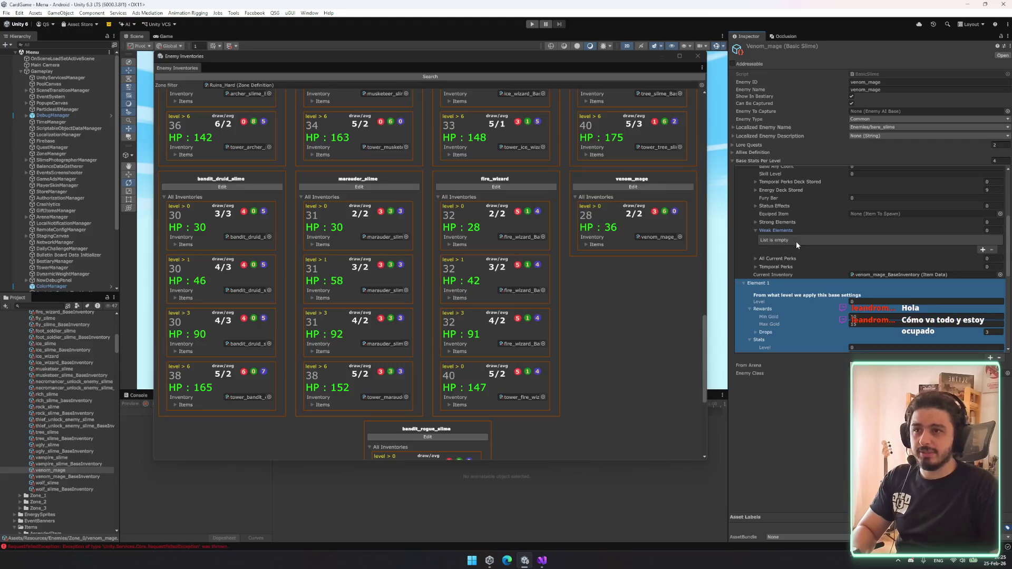
{"action": "left_click", "coordinate": [983, 250]}
{"action": "left_click", "coordinate": [932, 240]}
{"action": "left_click", "coordinate": [878, 270]}
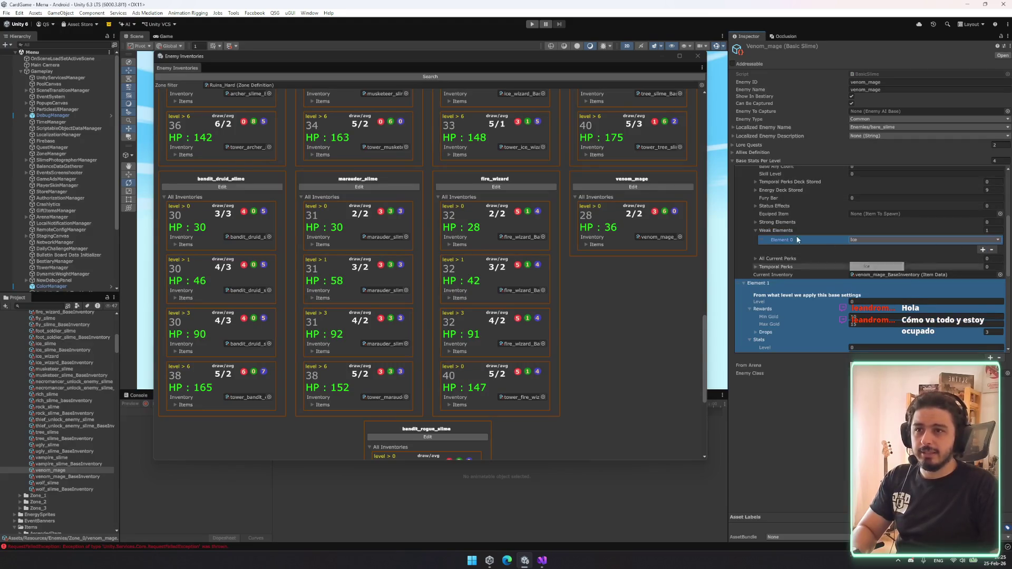
{"action": "left_click", "coordinate": [778, 223]}
{"action": "left_click", "coordinate": [983, 241]}
{"action": "left_click", "coordinate": [875, 231]}
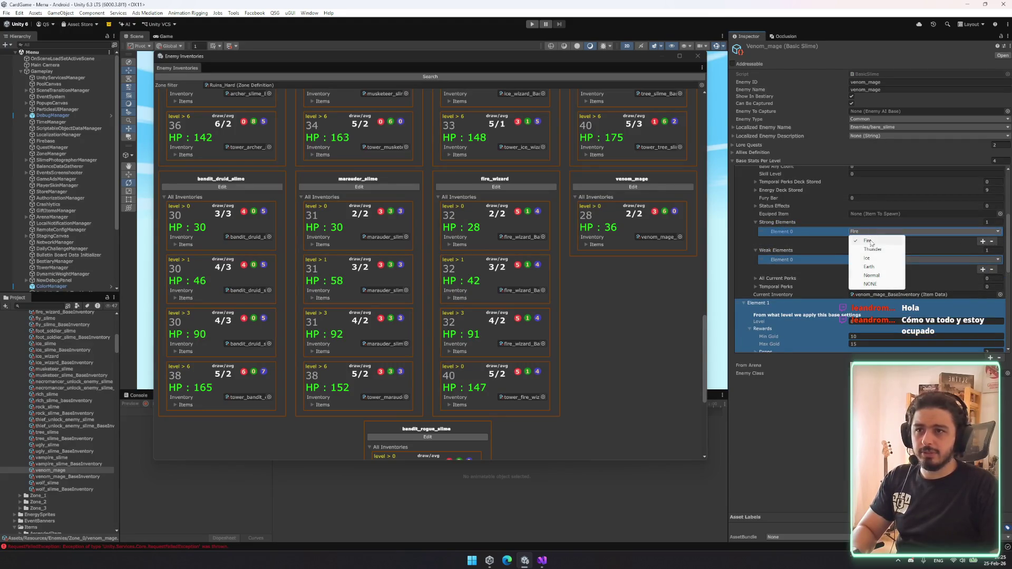
{"action": "left_click", "coordinate": [875, 267]}
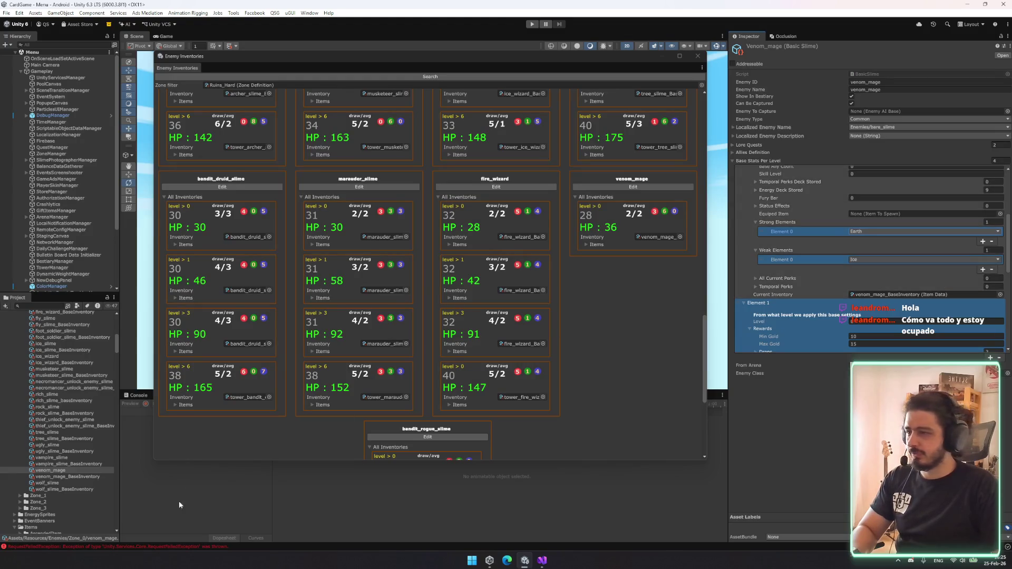
{"action": "scroll", "coordinate": [418, 208], "scroll_direction": "up", "scroll_amount": 15}
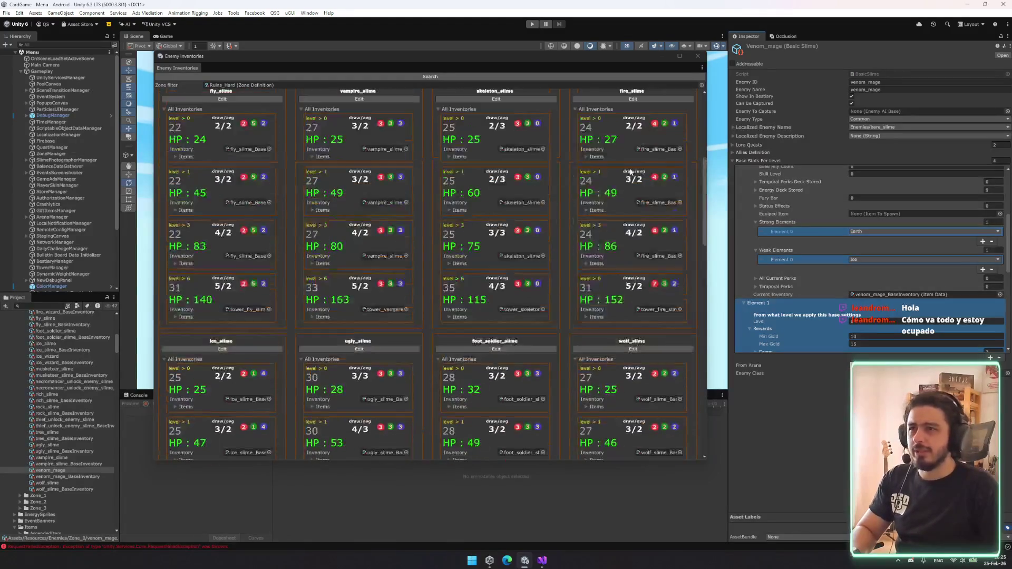
{"action": "scroll", "coordinate": [627, 173], "scroll_direction": "up", "scroll_amount": 3}
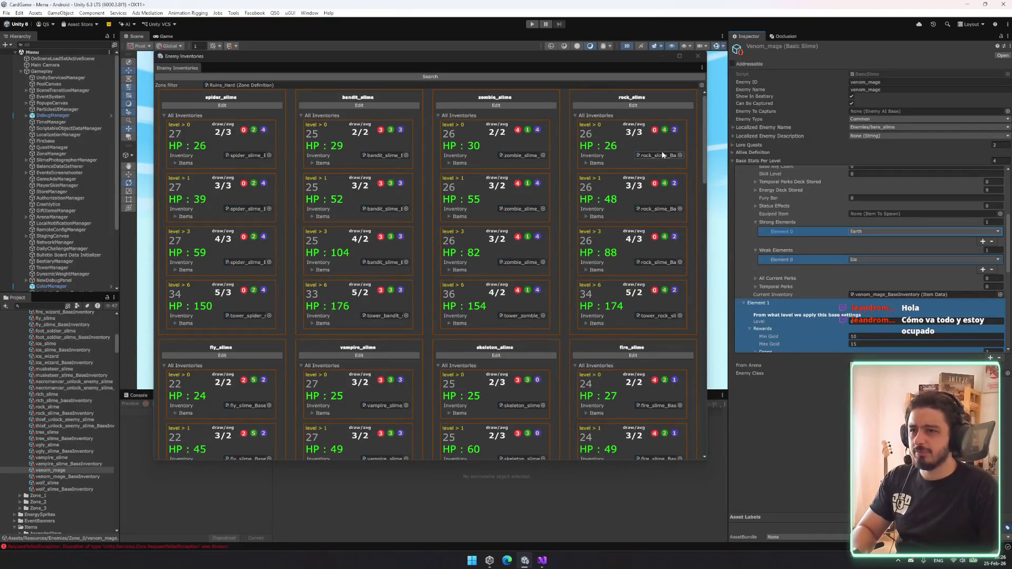
{"action": "scroll", "coordinate": [654, 195], "scroll_direction": "down", "scroll_amount": 3}
{"action": "scroll", "coordinate": [646, 236], "scroll_direction": "up", "scroll_amount": 3}
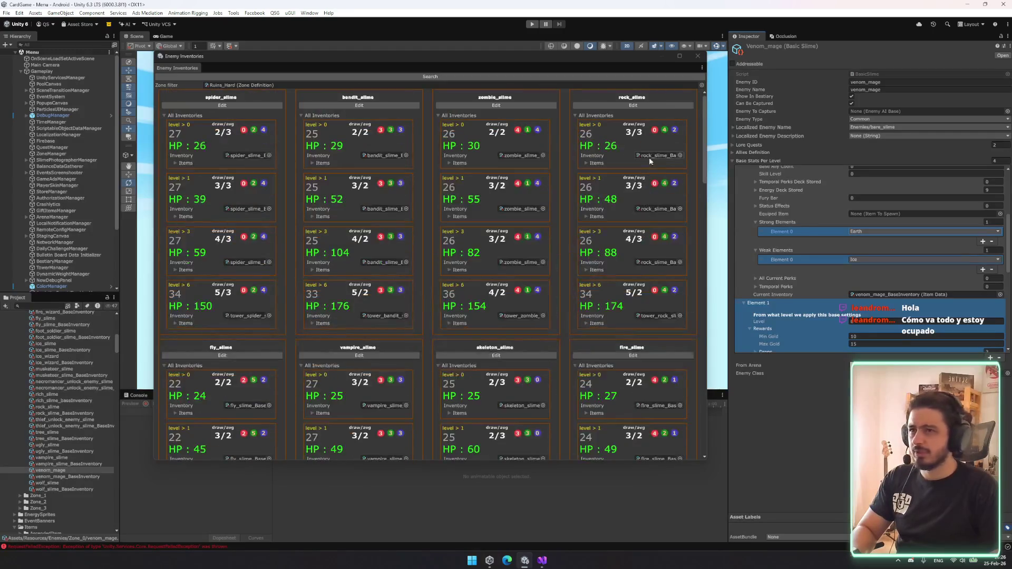
- Inspect rock_slime, venom_mage_BaseInventory and venom_mage, then refresh the enemy inventories overview
{"action": "left_click", "coordinate": [651, 156]}
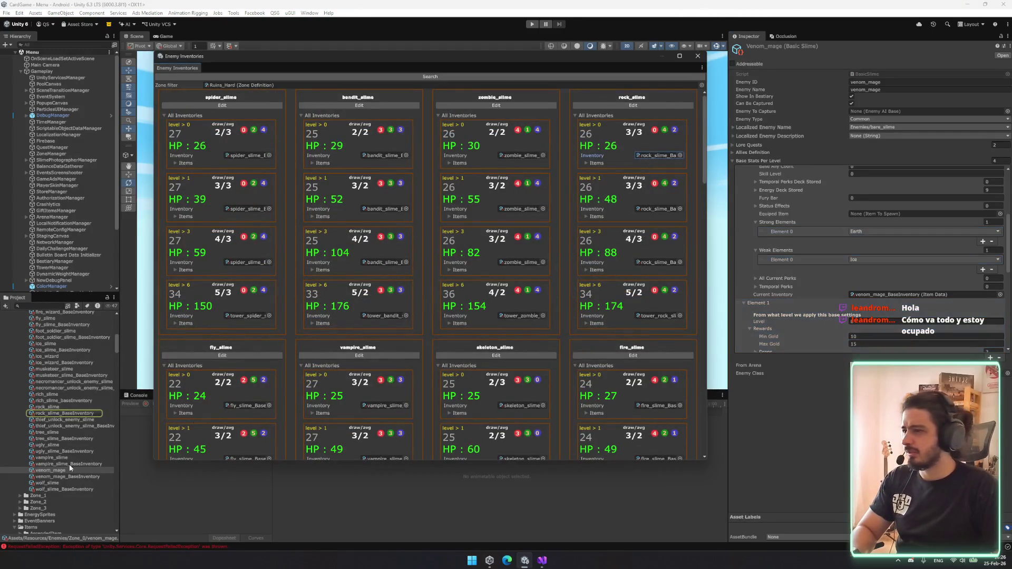
{"action": "left_click", "coordinate": [68, 413]}
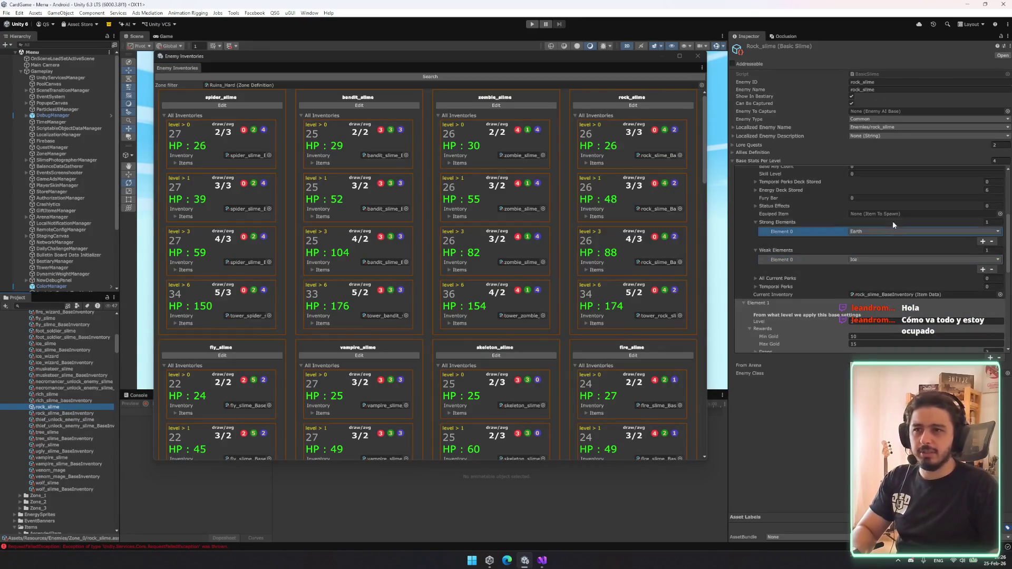
{"action": "scroll", "coordinate": [644, 416], "scroll_direction": "down", "scroll_amount": 20}
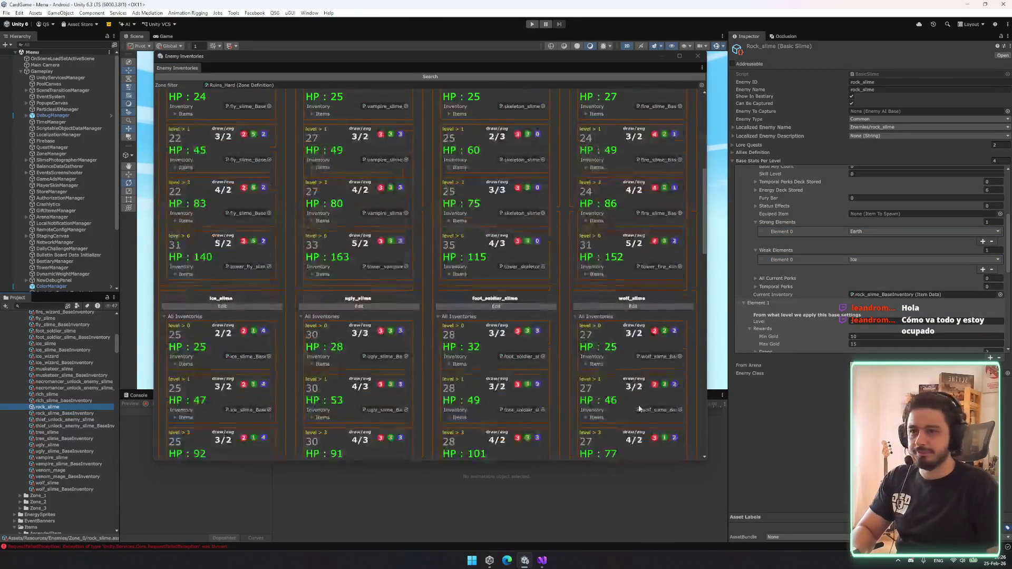
{"action": "scroll", "coordinate": [647, 411], "scroll_direction": "down", "scroll_amount": 5}
{"action": "left_click", "coordinate": [662, 171]}
{"action": "left_click", "coordinate": [64, 476]}
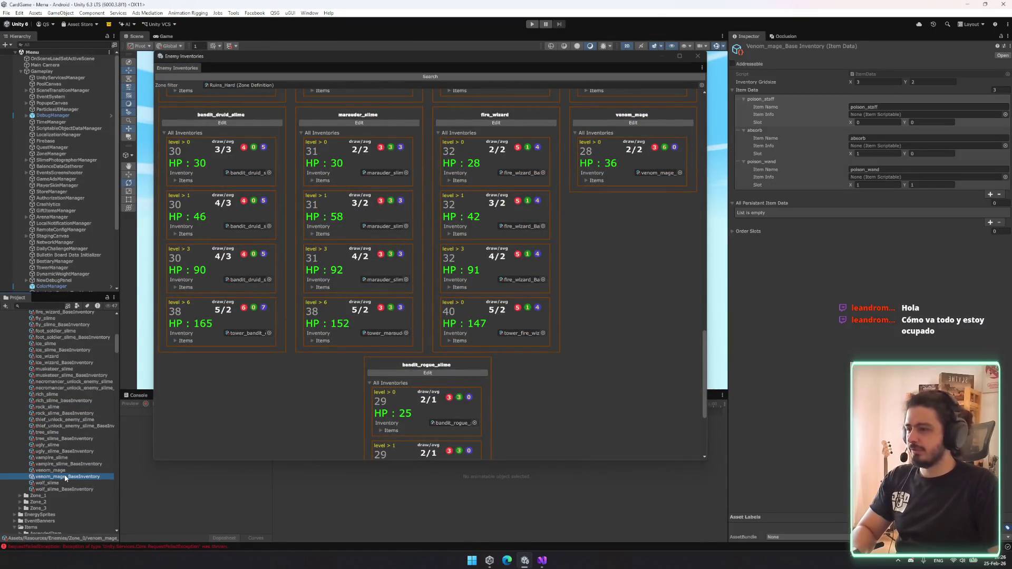
{"action": "left_click", "coordinate": [53, 470]}
{"action": "scroll", "coordinate": [881, 264], "scroll_direction": "down", "scroll_amount": 5}
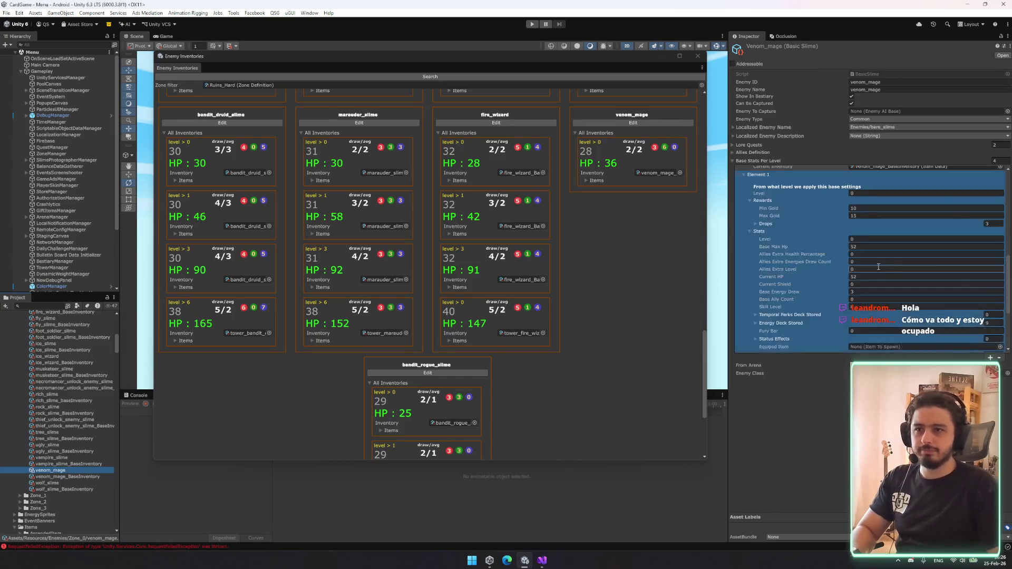
{"action": "scroll", "coordinate": [874, 197], "scroll_direction": "up", "scroll_amount": 3}
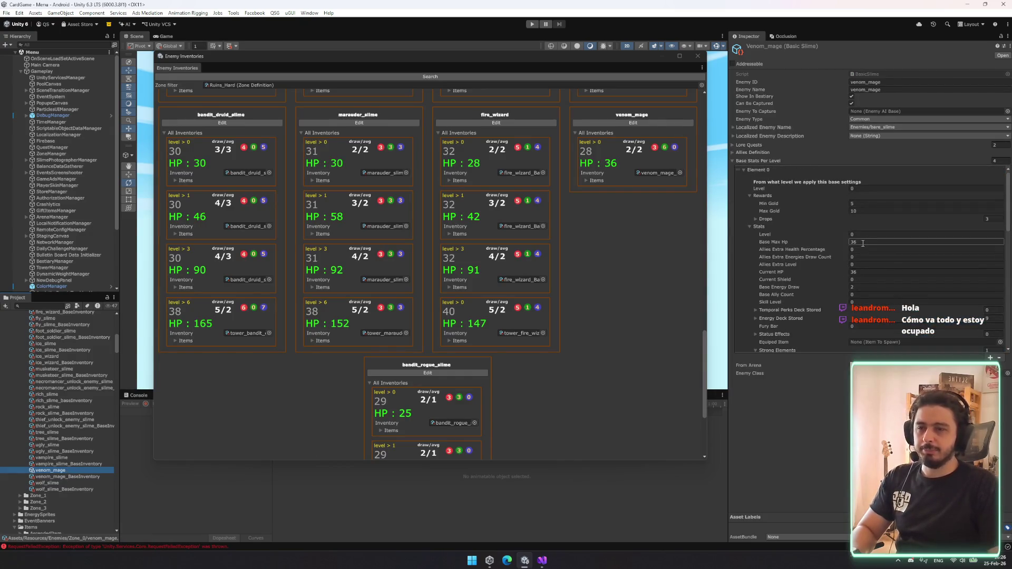
{"action": "left_click", "coordinate": [503, 77]}
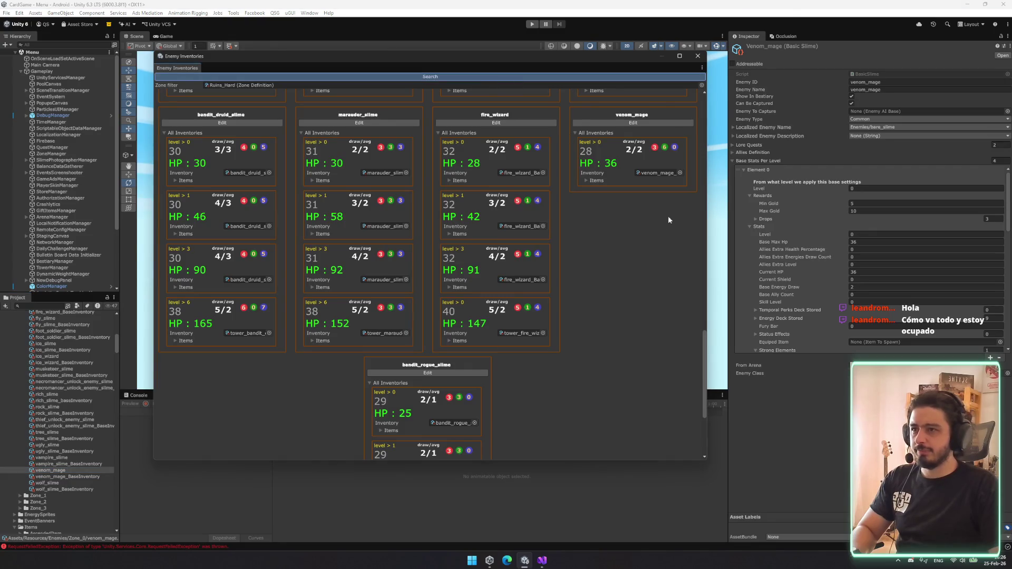
{"action": "scroll", "coordinate": [843, 237], "scroll_direction": "down", "scroll_amount": 3}
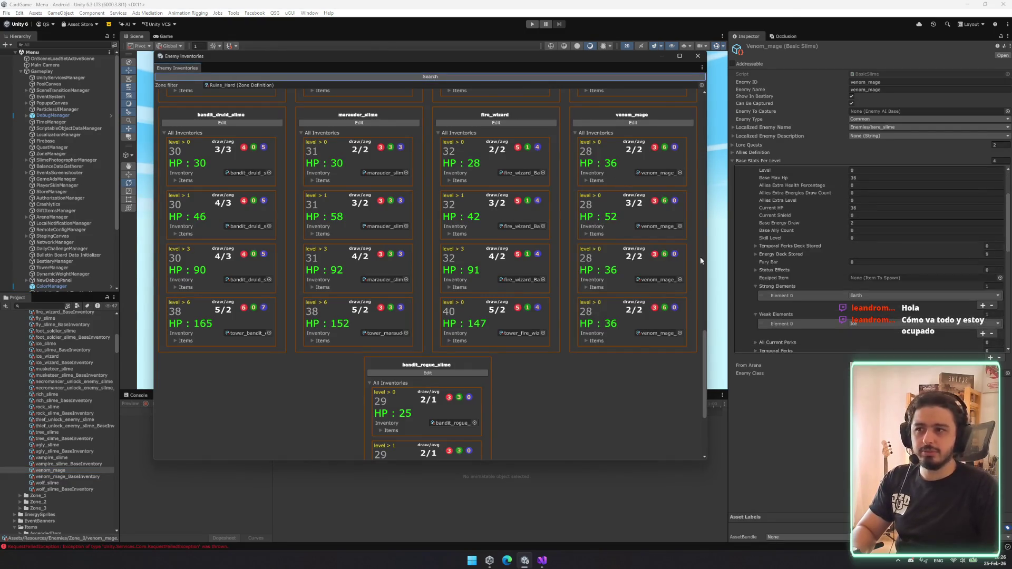
{"action": "scroll", "coordinate": [872, 275], "scroll_direction": "up", "scroll_amount": 3}
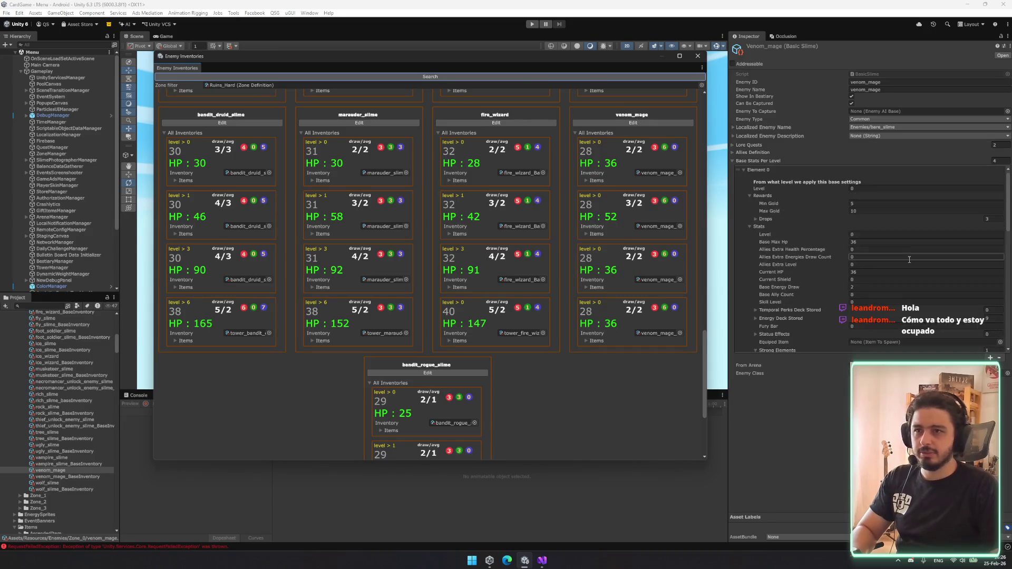
- Set the first per-level stats entry's strong element to Earth and weak element to Ice
{"action": "left_click", "coordinate": [766, 170]}
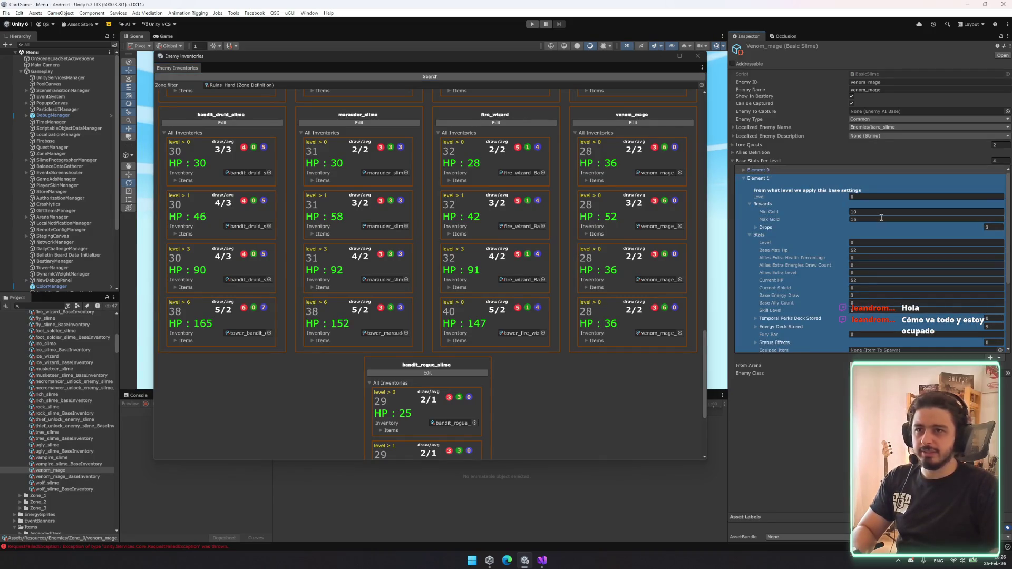
{"action": "scroll", "coordinate": [777, 275], "scroll_direction": "down", "scroll_amount": 3}
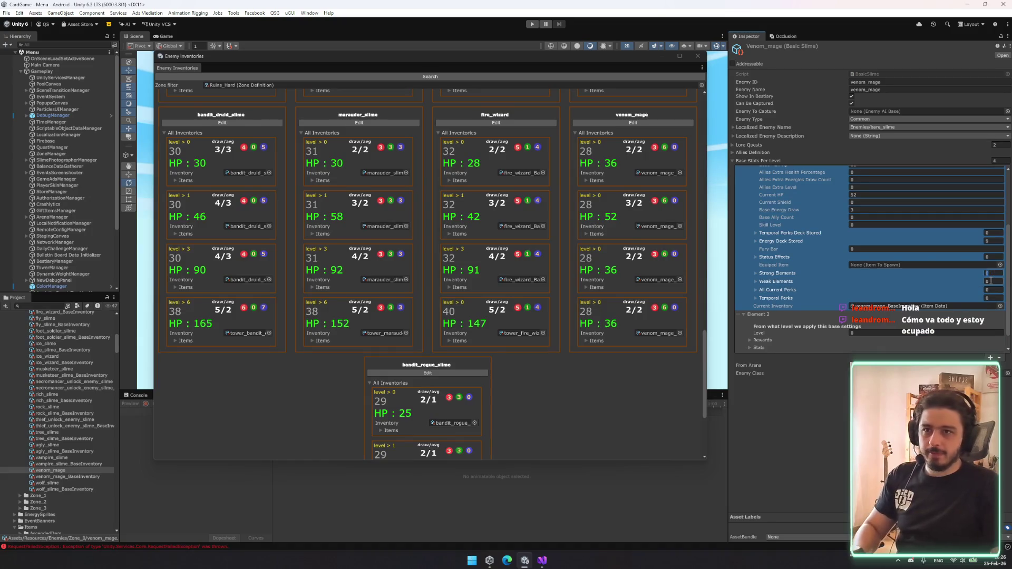
{"action": "left_click", "coordinate": [848, 271]}
{"action": "left_click", "coordinate": [861, 283]}
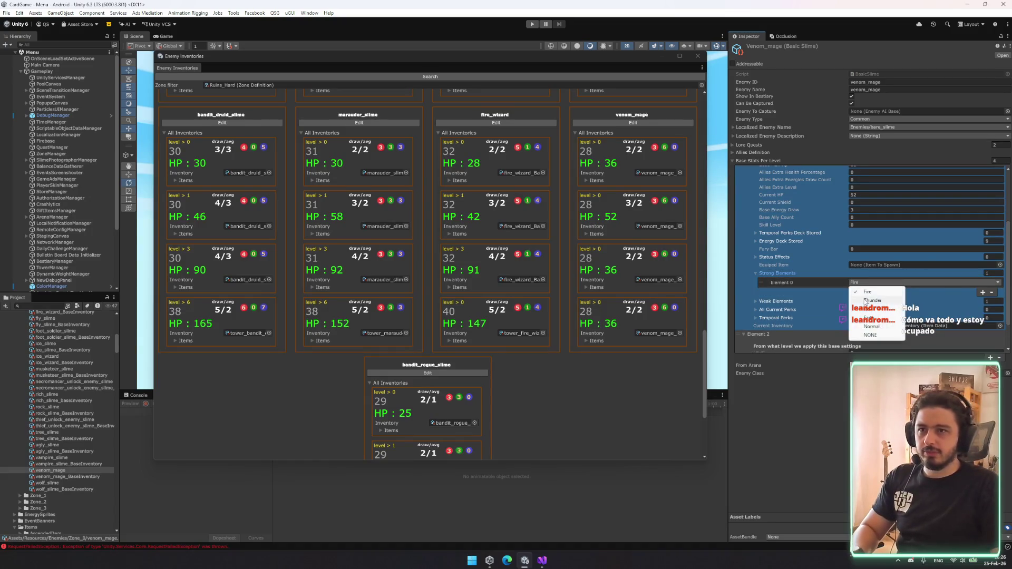
{"action": "left_click", "coordinate": [869, 318]}
{"action": "left_click", "coordinate": [776, 301]}
{"action": "left_click", "coordinate": [870, 311]}
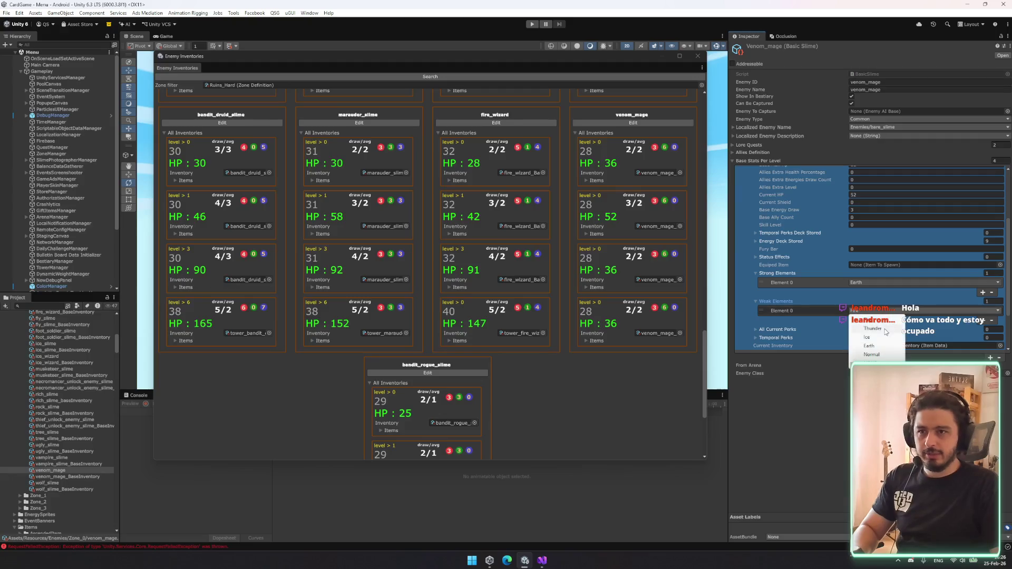
{"action": "left_click", "coordinate": [879, 338]}
{"action": "scroll", "coordinate": [875, 317], "scroll_direction": "up", "scroll_amount": 3}
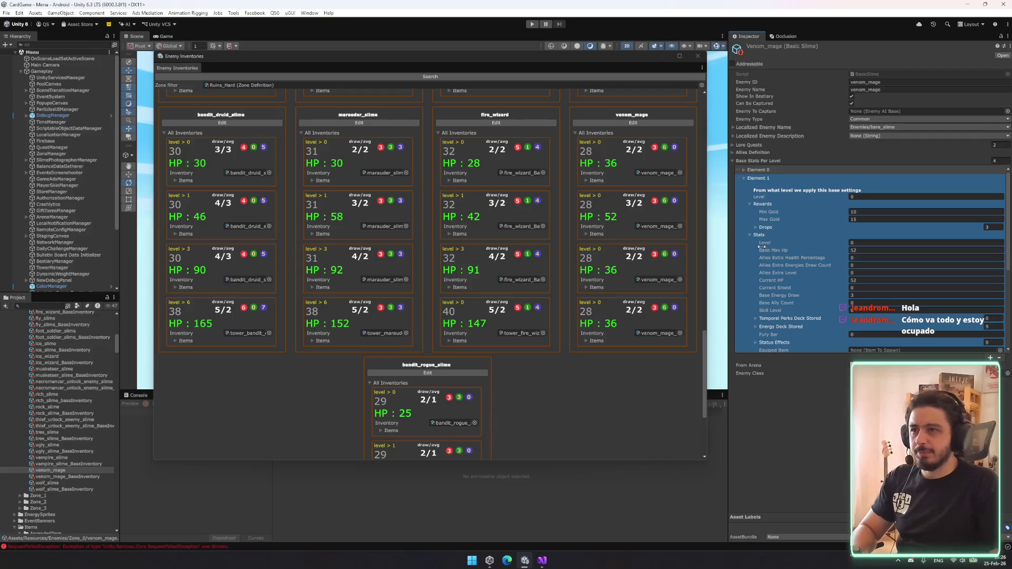
- Set Element 1's Level to 1, refresh inventories, and collapse the second entry's stats
{"action": "left_click", "coordinate": [874, 196]}
{"action": "type", "text": "1"}
{"action": "left_click", "coordinate": [530, 78]}
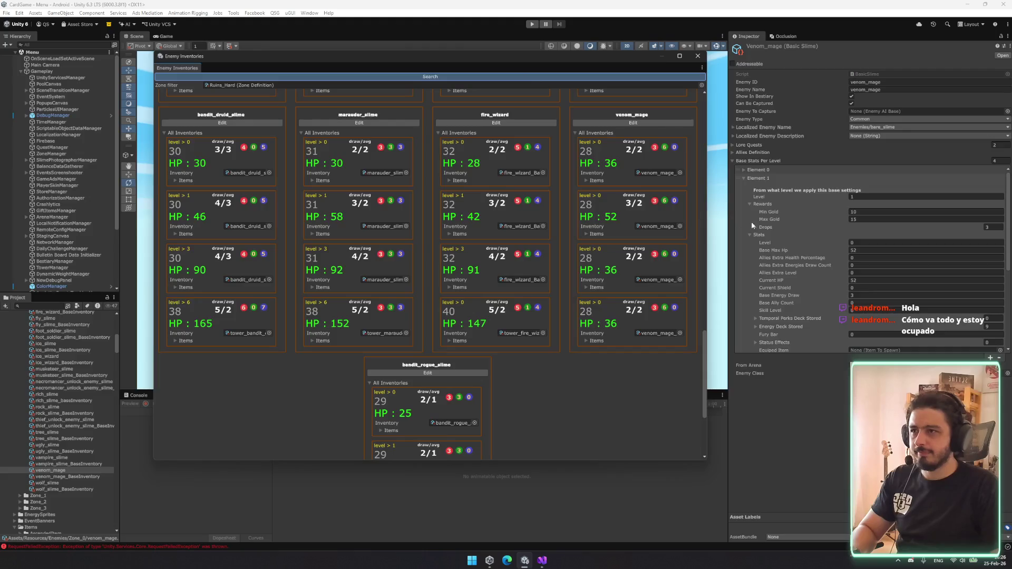
{"action": "scroll", "coordinate": [593, 235], "scroll_direction": "up", "scroll_amount": 8}
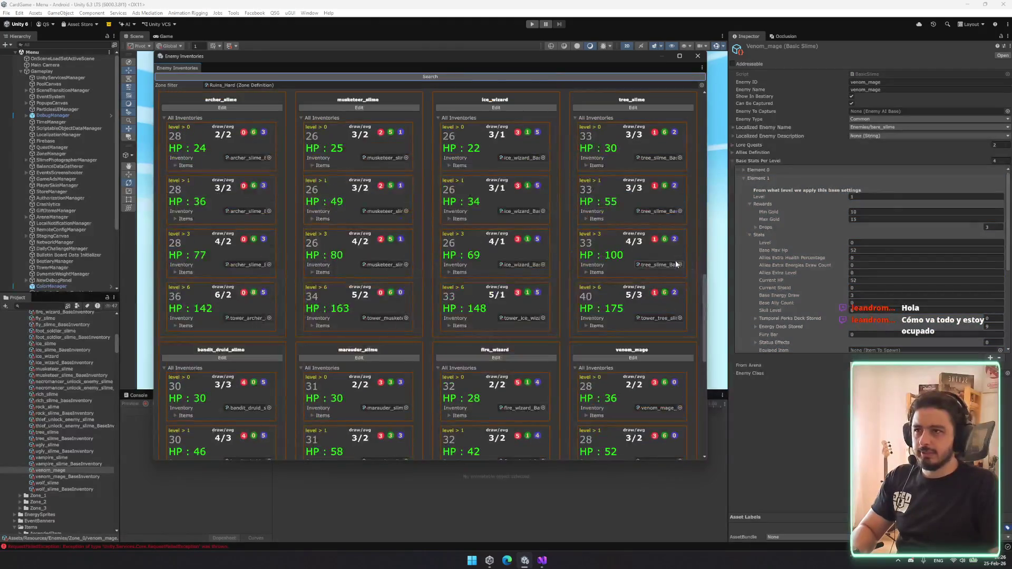
{"action": "scroll", "coordinate": [669, 263], "scroll_direction": "down", "scroll_amount": 5}
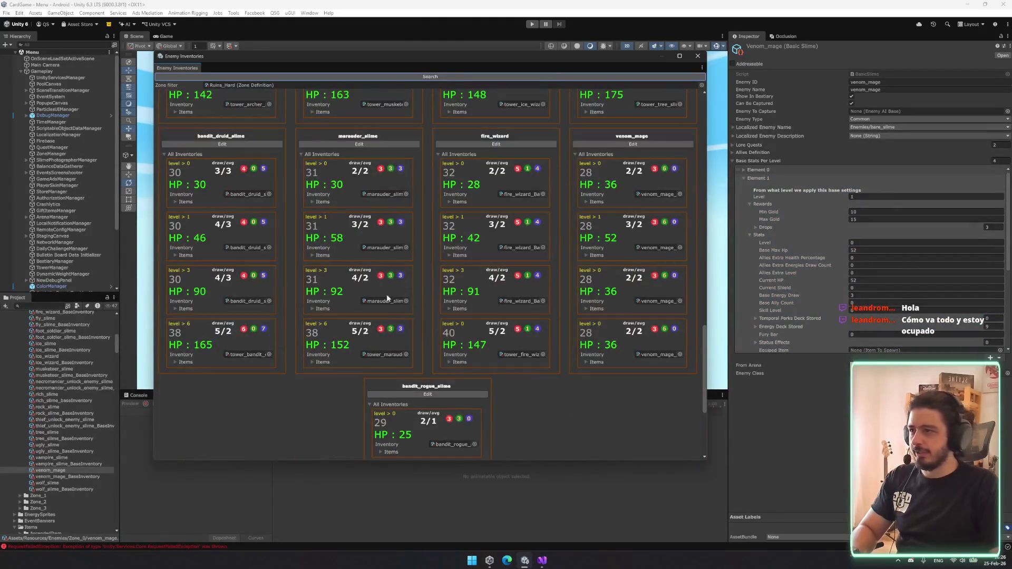
{"action": "scroll", "coordinate": [628, 288], "scroll_direction": "down", "scroll_amount": 1}
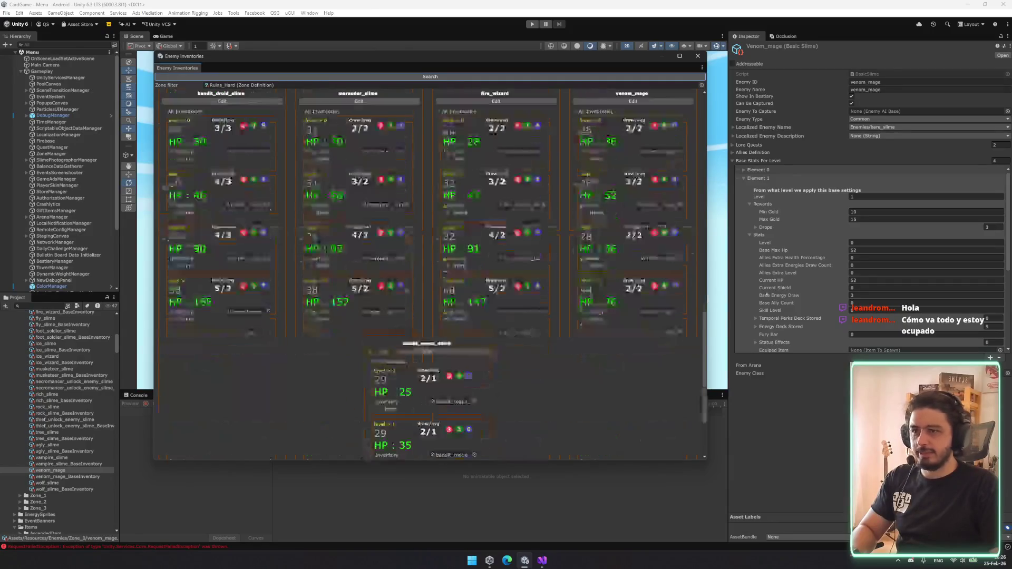
{"action": "left_click", "coordinate": [750, 235]}
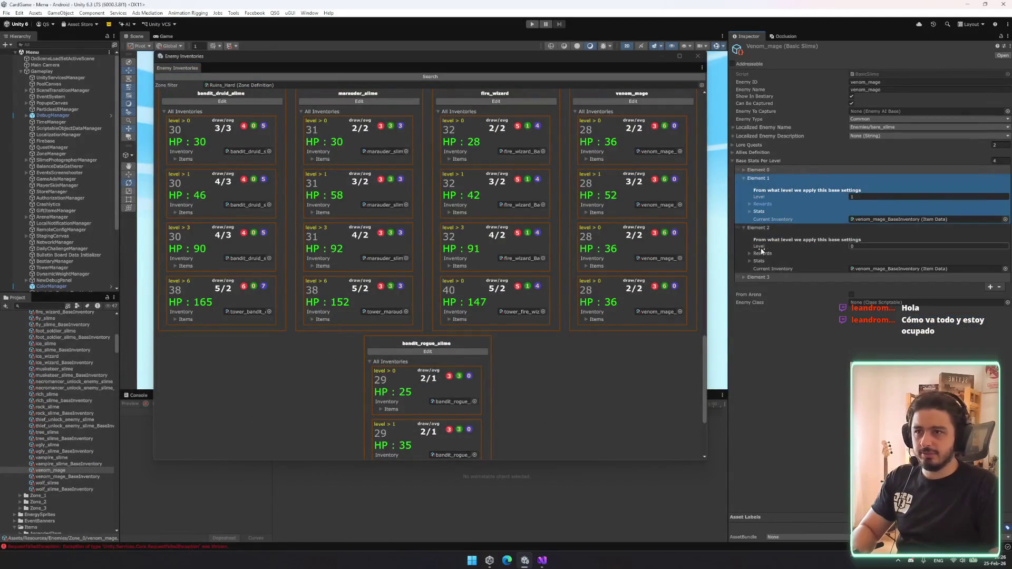
- Set Element 2's Min Gold to 15 and adjust its Max Gold and drop chances
{"action": "left_click", "coordinate": [750, 253]}
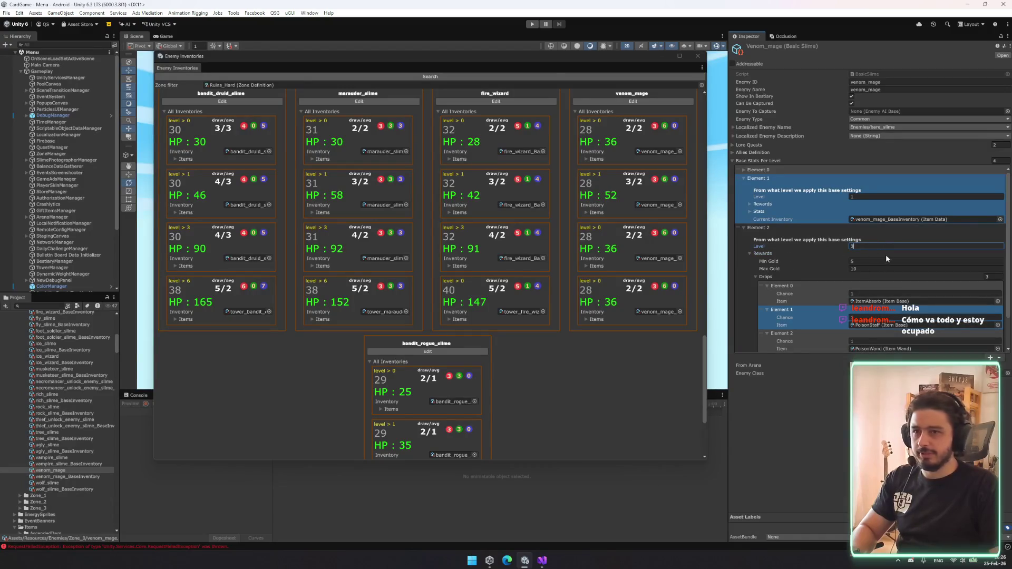
{"action": "left_click", "coordinate": [858, 261]}
{"action": "type", "text": "2"}
{"action": "type", "text": "5"}
{"action": "key", "text": "Tab"}
{"action": "type", "text": "20"}
{"action": "left_click", "coordinate": [858, 261]}
{"action": "type", "text": "15"}
{"action": "scroll", "coordinate": [897, 266], "scroll_direction": "down", "scroll_amount": 2}
{"action": "left_click", "coordinate": [875, 283]}
{"action": "type", "text": "2"}
{"action": "key", "text": "Tab"}
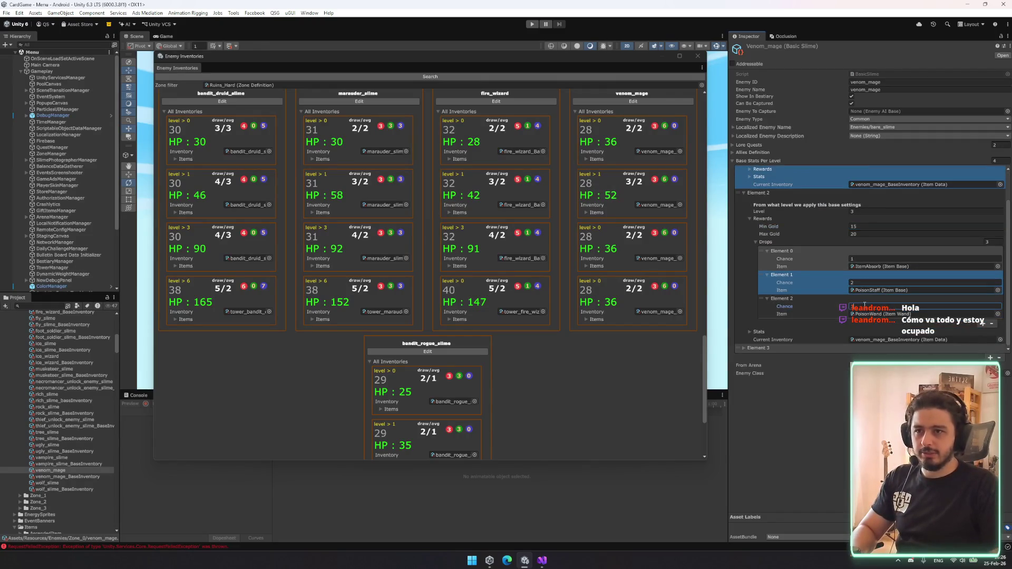
{"action": "type", "text": "2"}
- Give Element 2's stats a base max HP of 95, matching current HP, and energy draw 4
{"action": "left_click", "coordinate": [767, 332]}
{"action": "scroll", "coordinate": [766, 332], "scroll_direction": "down", "scroll_amount": 2}
{"action": "left_click", "coordinate": [872, 283]}
{"action": "type", "text": "95"}
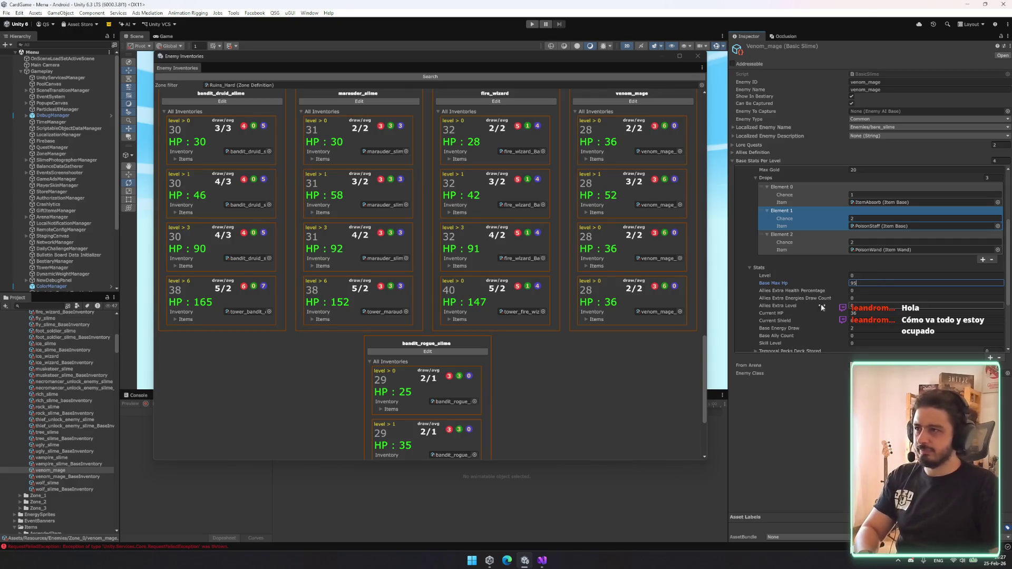
{"action": "left_click", "coordinate": [852, 329]}
{"action": "left_click", "coordinate": [861, 313]}
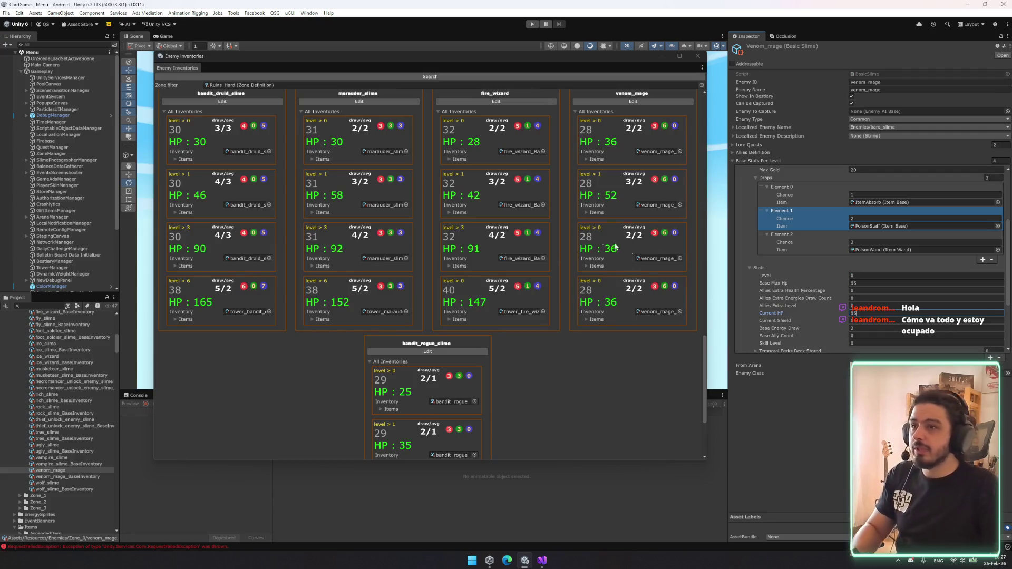
{"action": "key", "text": "Tab"}
{"action": "key", "text": "Tab"}
{"action": "type", "text": "4"}
- Refresh inventories, check venom_mage's level 3 item list, and collapse Element 2's rewards section
{"action": "left_click", "coordinate": [501, 77]}
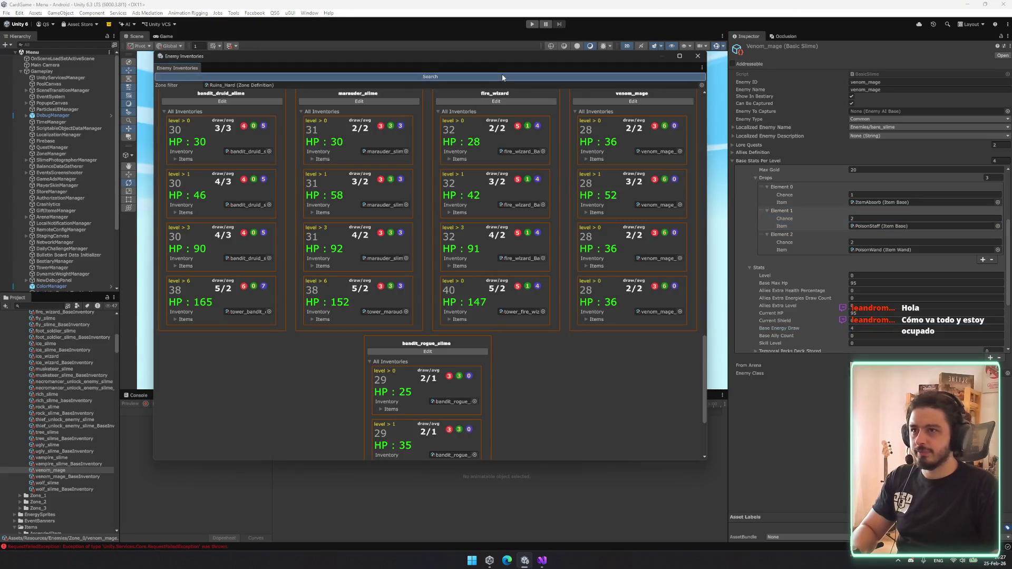
{"action": "left_click", "coordinate": [596, 266]}
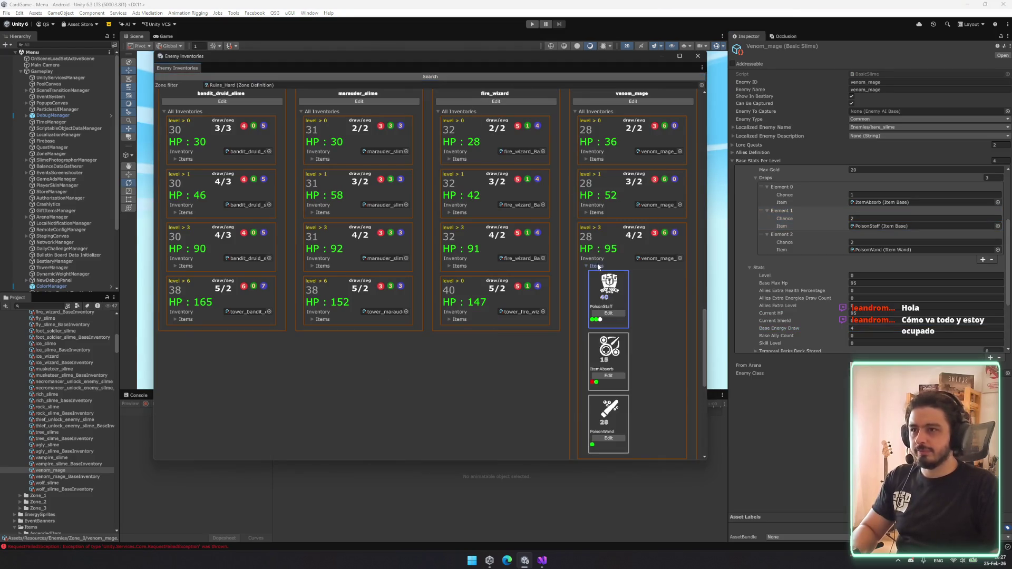
{"action": "left_click", "coordinate": [597, 266]}
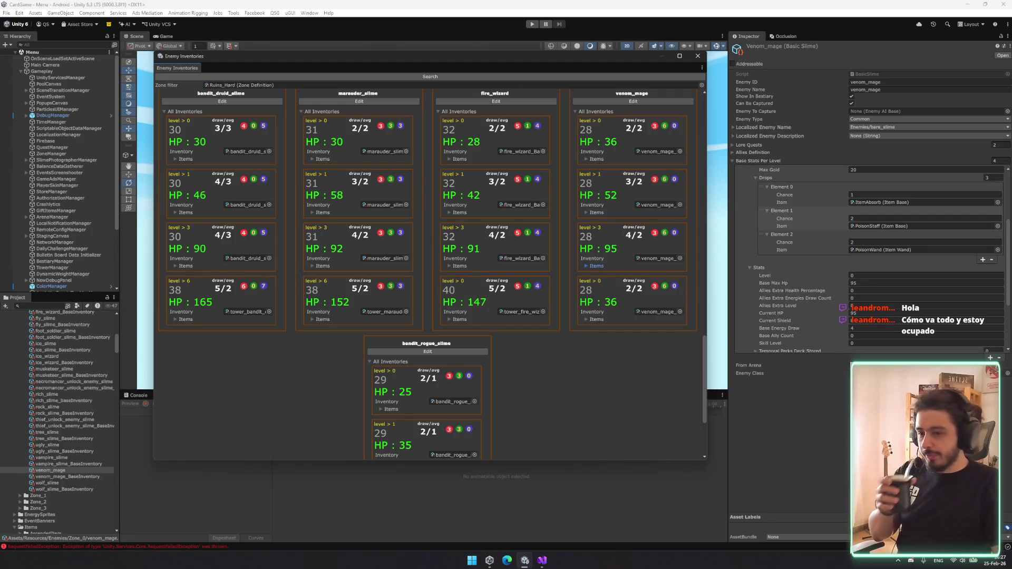
{"action": "scroll", "coordinate": [868, 261], "scroll_direction": "down", "scroll_amount": 2}
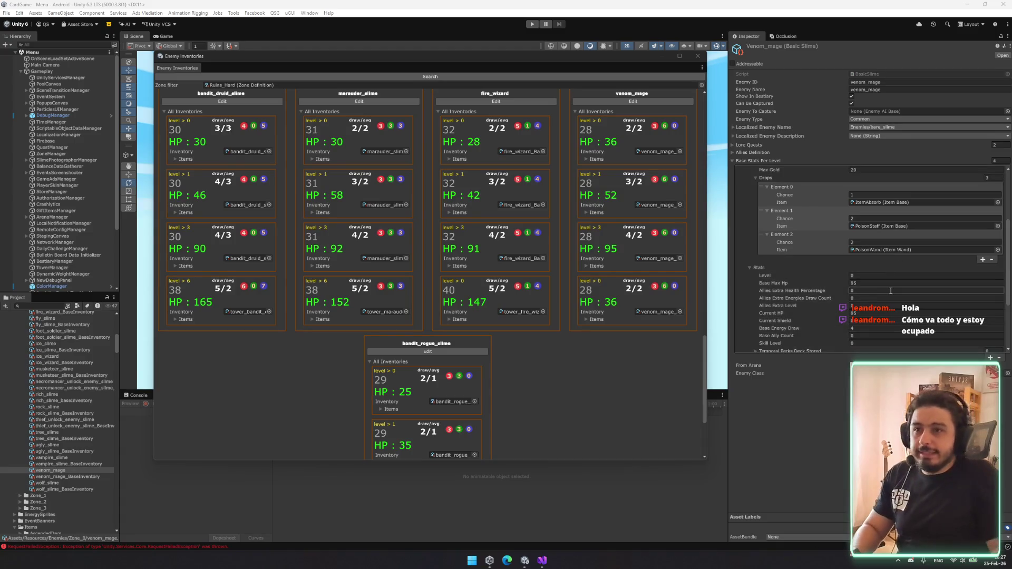
{"action": "scroll", "coordinate": [868, 261], "scroll_direction": "down", "scroll_amount": 2}
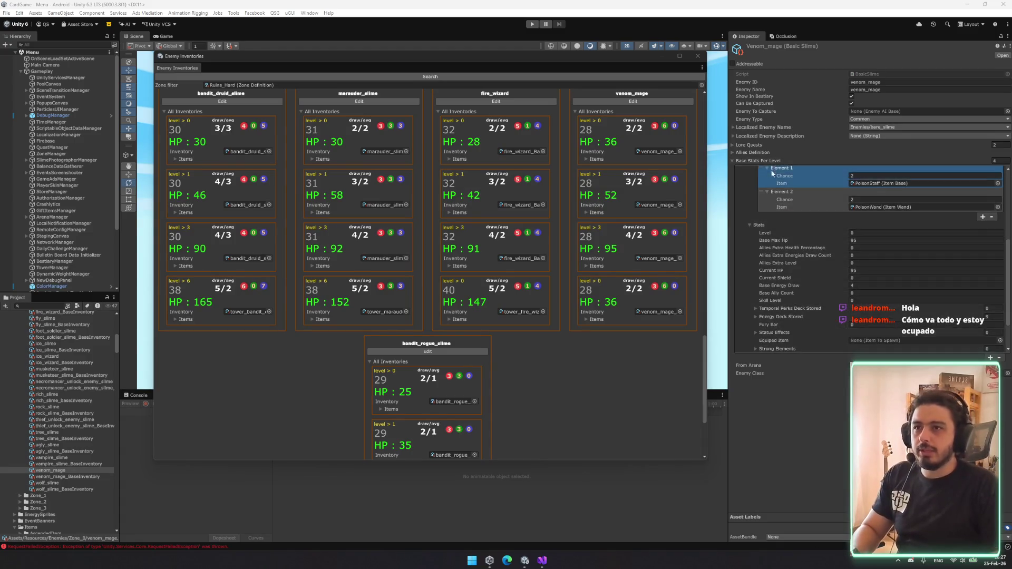
{"action": "scroll", "coordinate": [770, 226], "scroll_direction": "up", "scroll_amount": 4}
{"action": "left_click", "coordinate": [764, 197]}
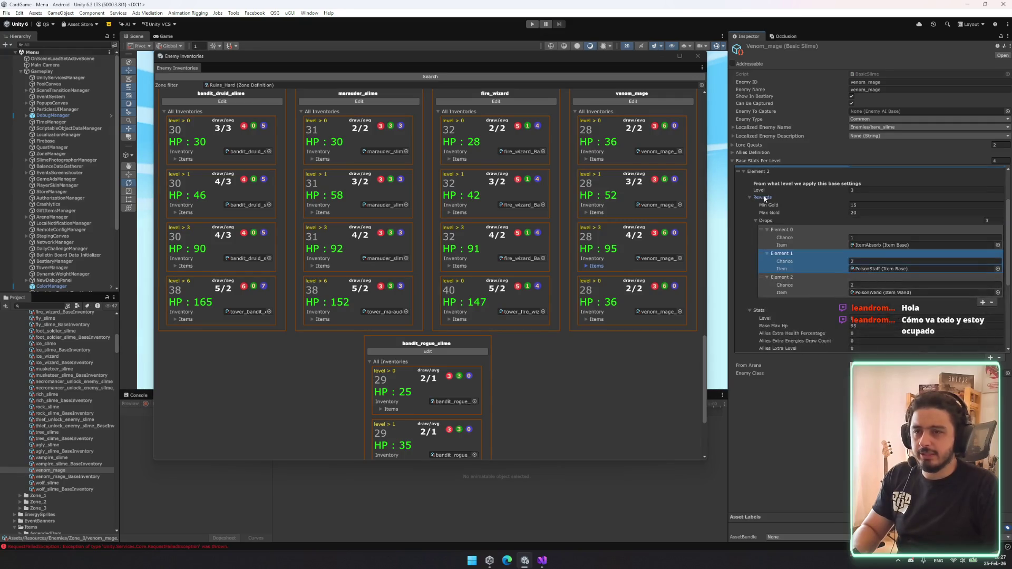
{"action": "scroll", "coordinate": [866, 322], "scroll_direction": "down", "scroll_amount": 2}
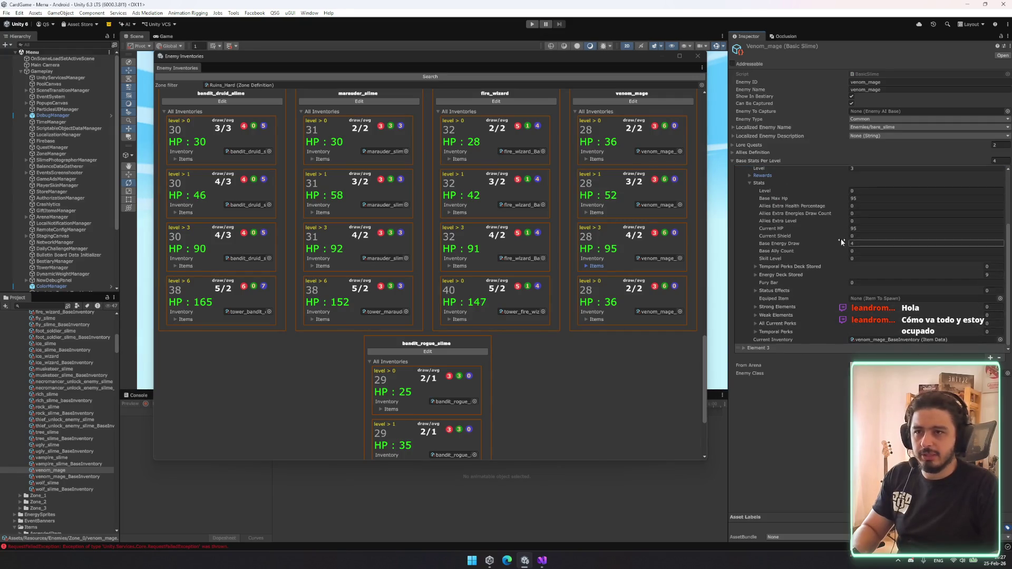
{"action": "left_click", "coordinate": [796, 274]}
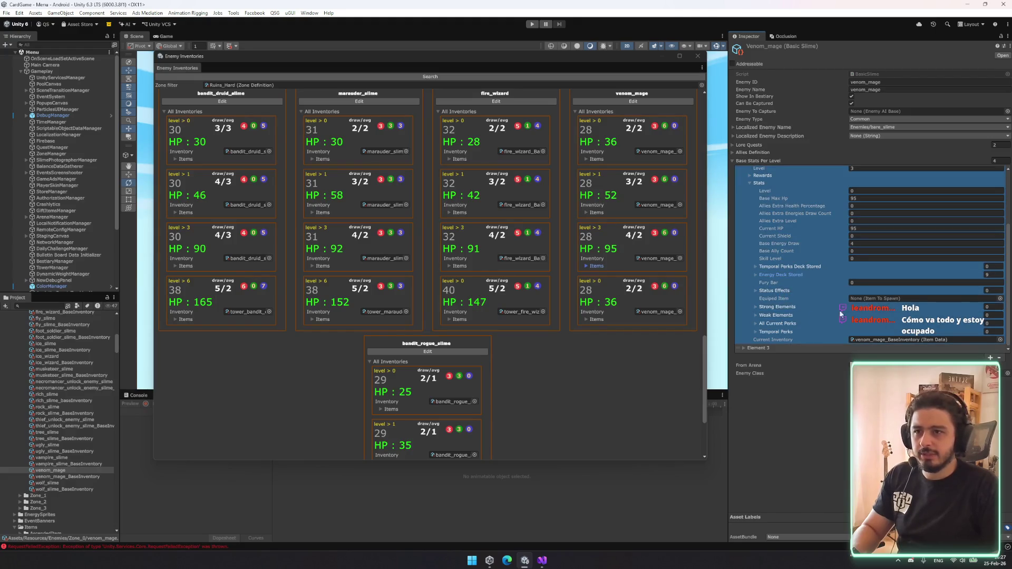
- Set Strong Elements size to 1 with Earth as the only strong element
{"action": "left_click", "coordinate": [987, 307]}
{"action": "type", "text": "1"}
{"action": "key", "text": "Return"}
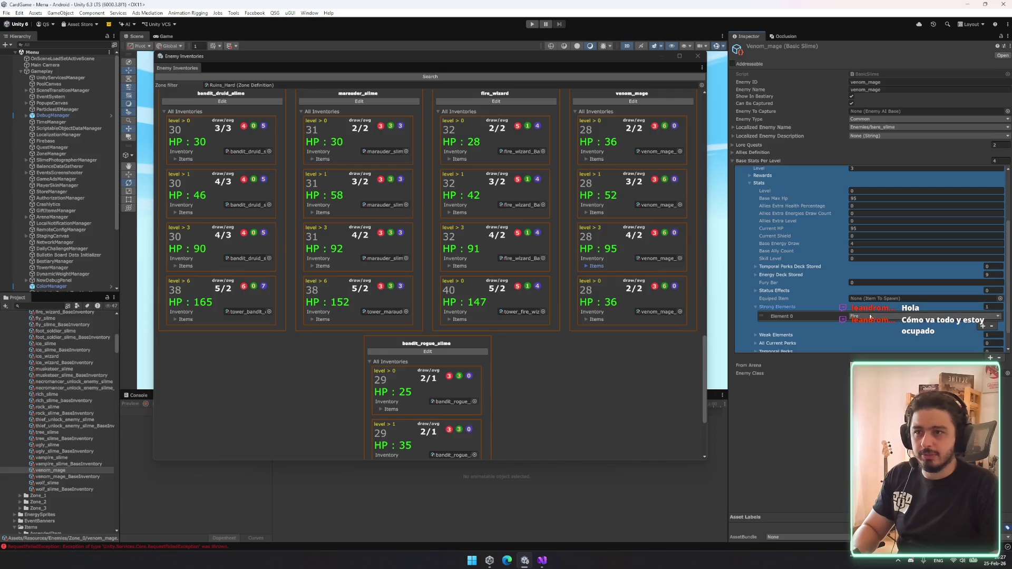
{"action": "left_click", "coordinate": [870, 317]}
{"action": "left_click", "coordinate": [869, 352]}
{"action": "left_click", "coordinate": [775, 335]}
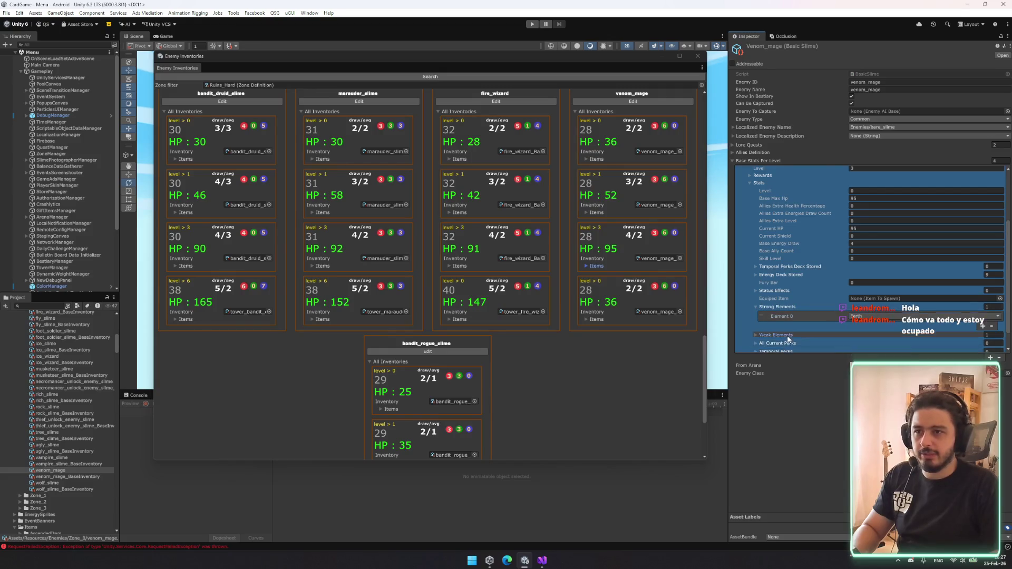
{"action": "scroll", "coordinate": [877, 310], "scroll_direction": "down", "scroll_amount": 2}
{"action": "left_click", "coordinate": [877, 306]}
{"action": "left_click", "coordinate": [876, 331]}
- Collapse the stats and Element 1, expand Element 3, and also select the base inventory
{"action": "left_click", "coordinate": [759, 212]}
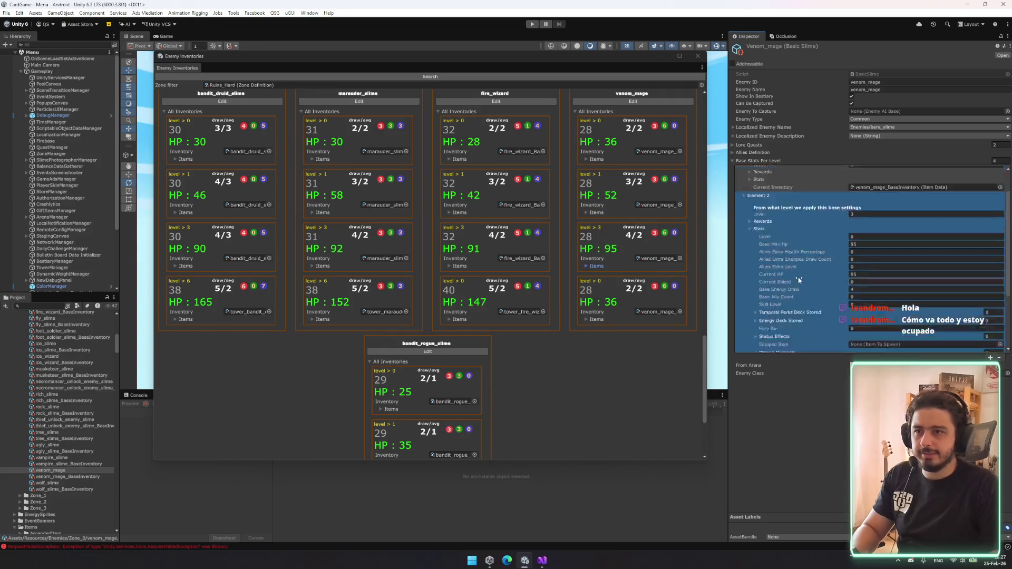
{"action": "left_click", "coordinate": [744, 178]}
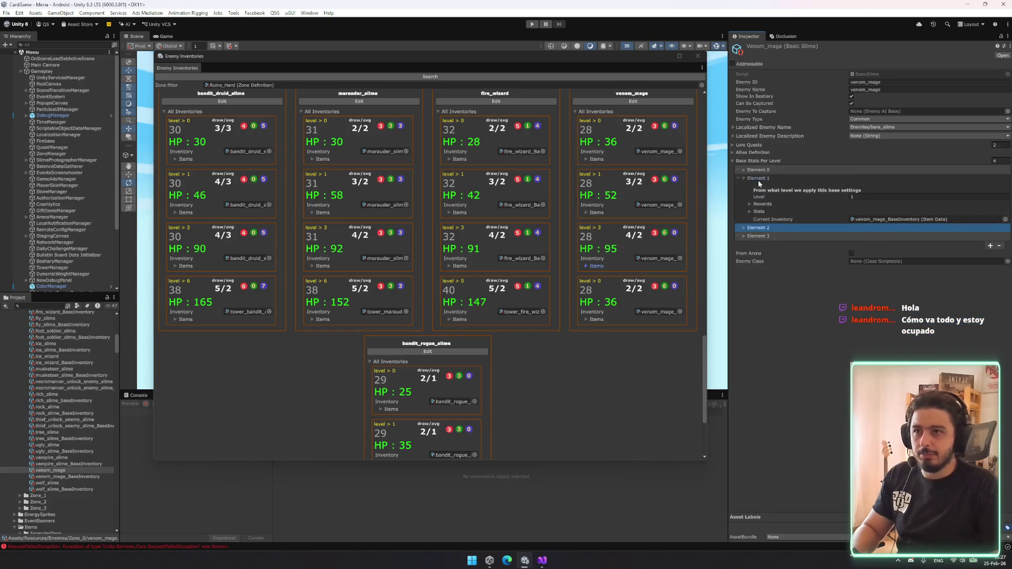
{"action": "left_click", "coordinate": [744, 195]}
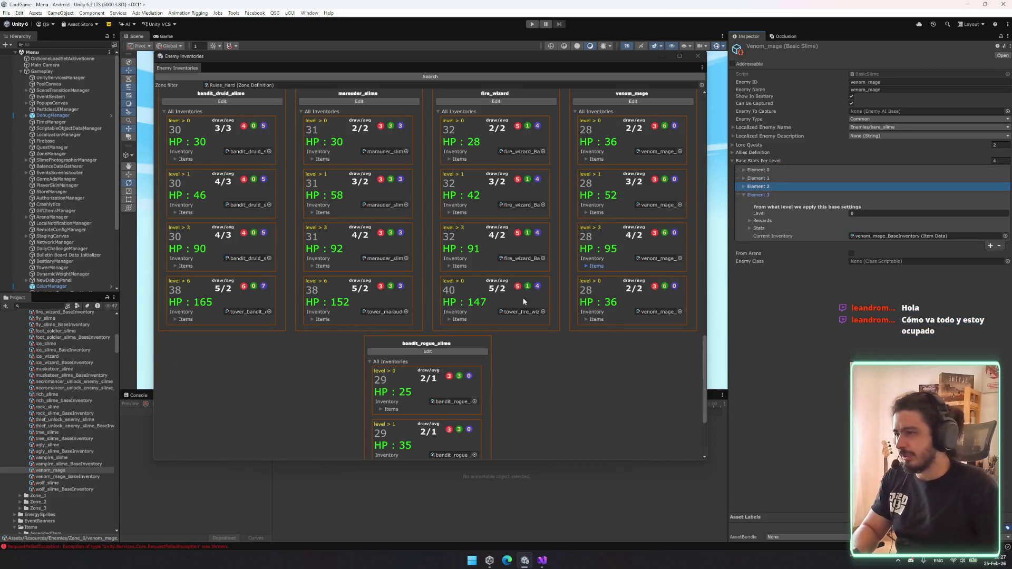
{"action": "left_click", "coordinate": [73, 476], "text": "ctrl"}
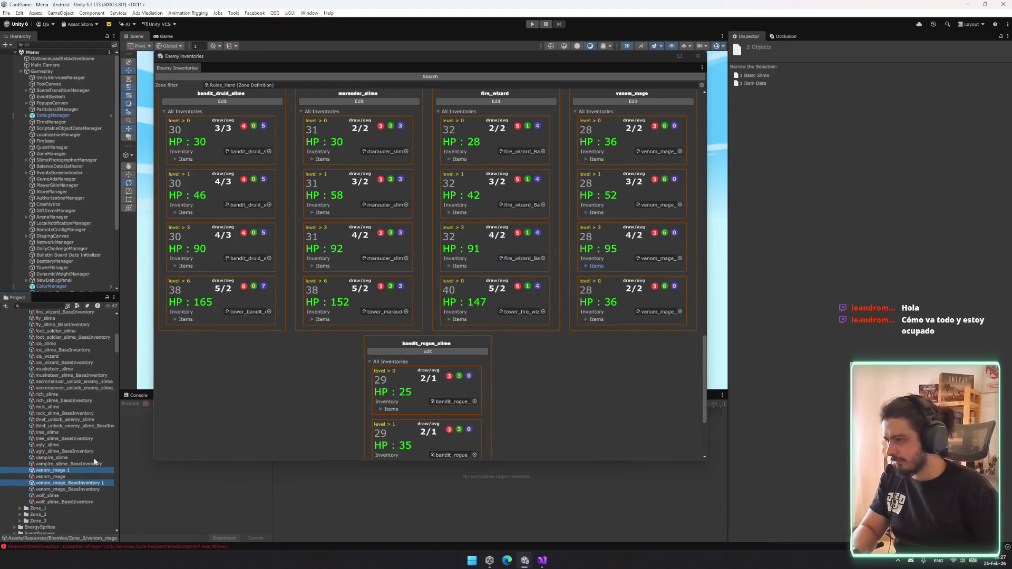
- Rename the duplicates to tower_venom_mage and tower_venom_mage_BaseInventory
{"action": "left_click", "coordinate": [92, 469]}
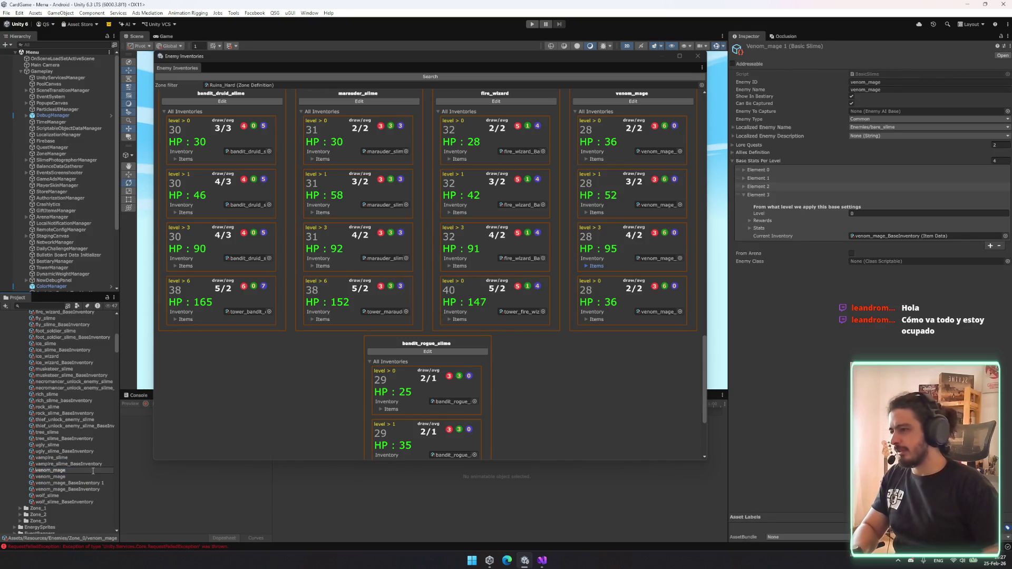
{"action": "type", "text": "btower_"}
{"action": "key", "text": "Return"}
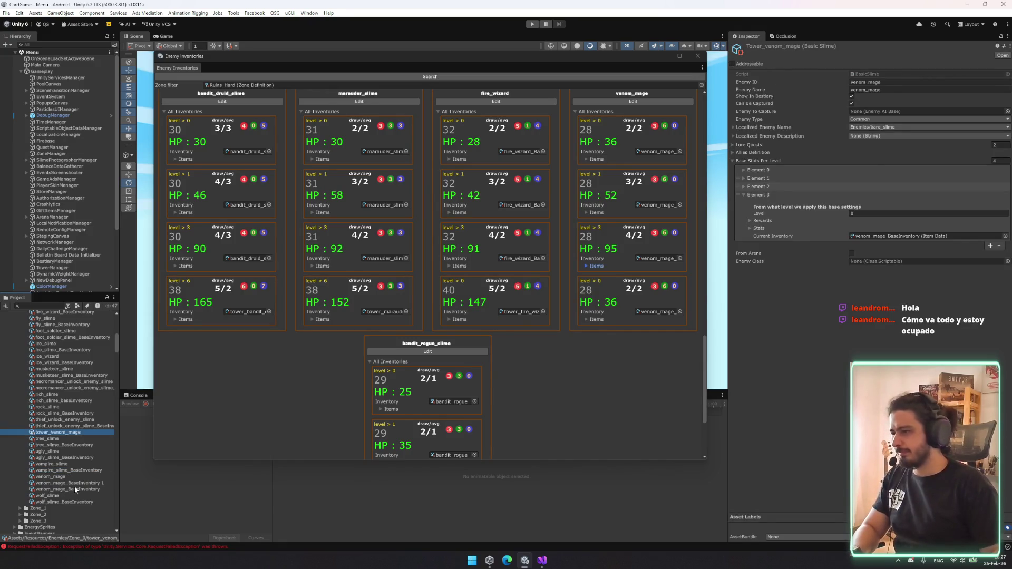
{"action": "left_click", "coordinate": [74, 486]}
{"action": "left_click", "coordinate": [76, 485]}
{"action": "key", "text": "BackSpace"}
{"action": "key", "text": "BackSpace"}
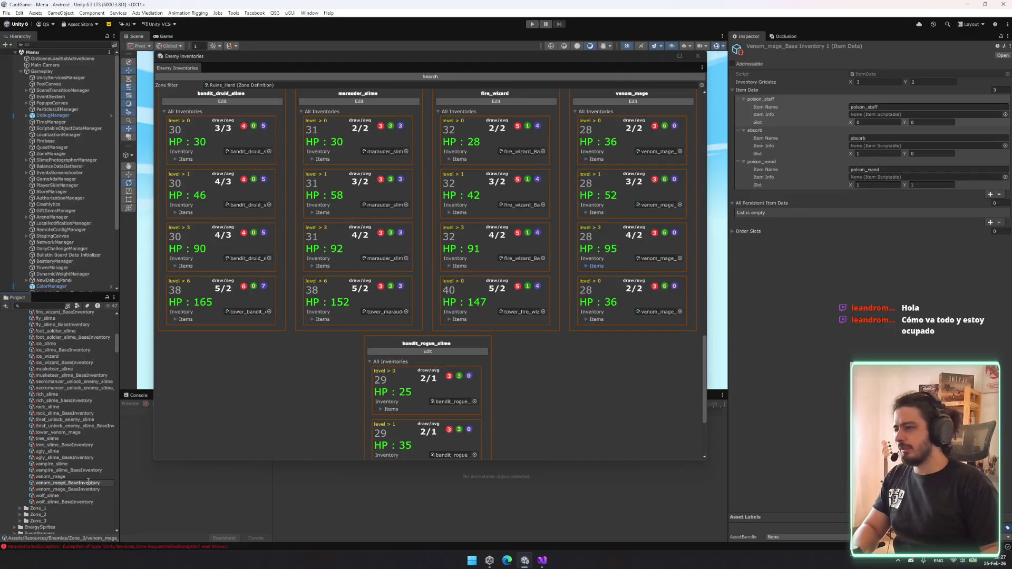
{"action": "type", "text": "tower_"}
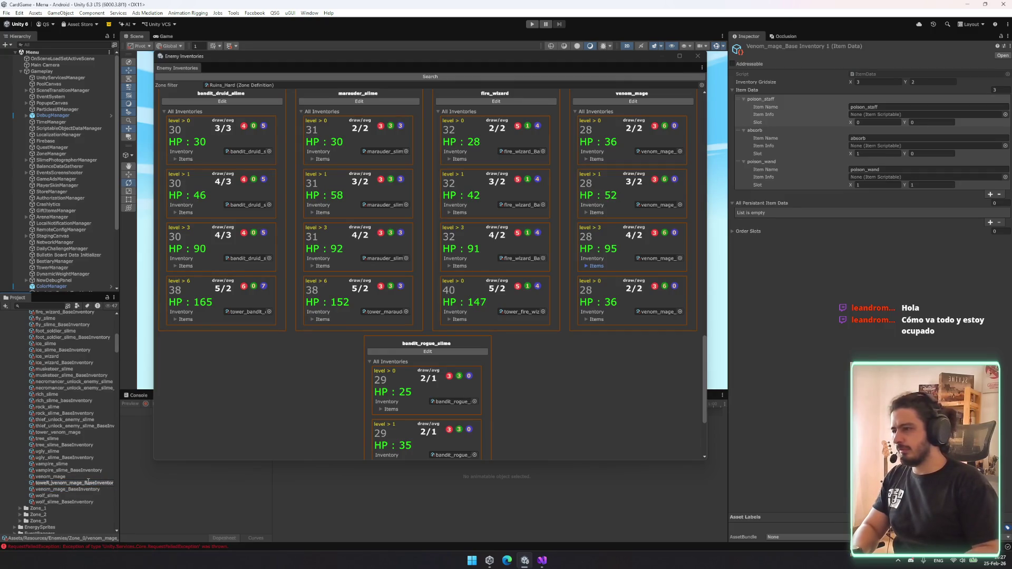
{"action": "key", "text": "Return"}
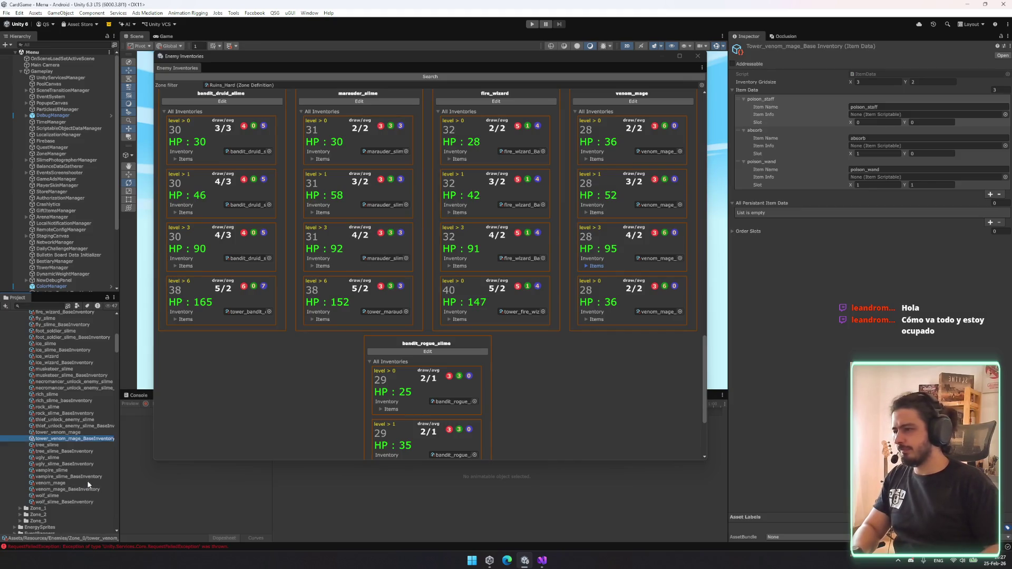
- Move both tower_ assets into the Tower_Zone_0 folder
{"action": "left_click", "coordinate": [66, 432], "text": "ctrl"}
{"action": "scroll", "coordinate": [63, 316], "scroll_direction": "up", "scroll_amount": 10}
{"action": "left_click_drag", "start_coordinate": [46, 348], "coordinate": [51, 373]}
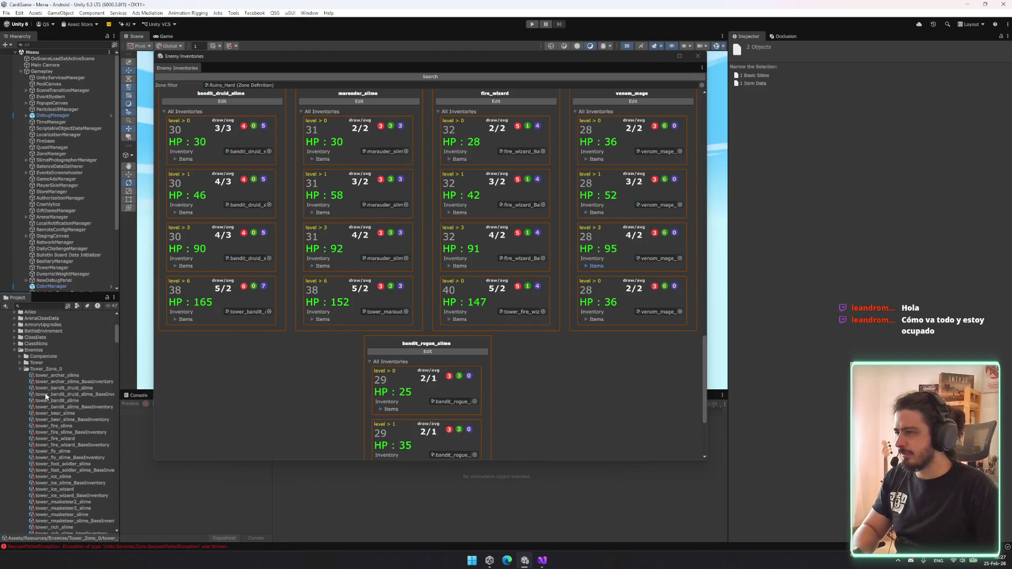
{"action": "left_click", "coordinate": [66, 443]}
- In tower_venom_mage_BaseInventory, replace the poison_staff item with poison_staff+
{"action": "left_click", "coordinate": [63, 448]}
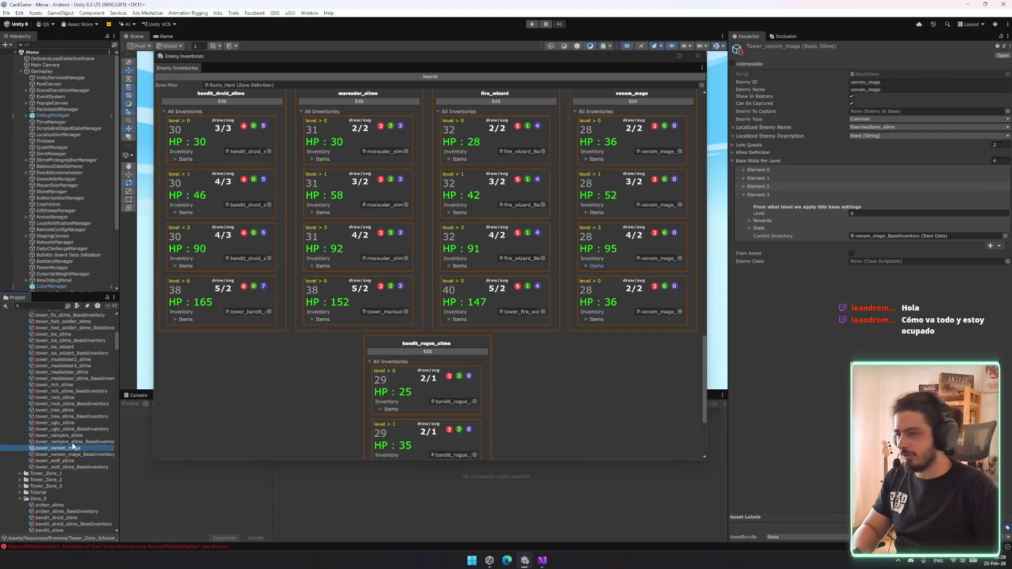
{"action": "left_click", "coordinate": [73, 454]}
{"action": "left_click", "coordinate": [1001, 125]}
{"action": "left_click", "coordinate": [1004, 114]}
{"action": "type", "text": "poisonsta"}
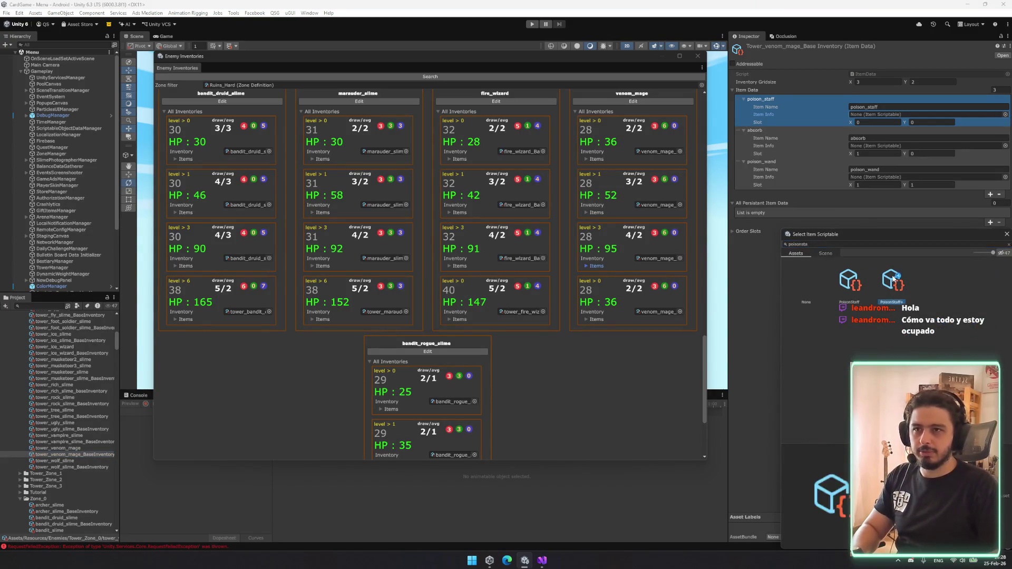
{"action": "double_click", "coordinate": [895, 282]}
- Replace the absorb and poison_wand items with absorb+ and poison_wand+
{"action": "left_click", "coordinate": [1005, 146]}
{"action": "type", "text": "abso"}
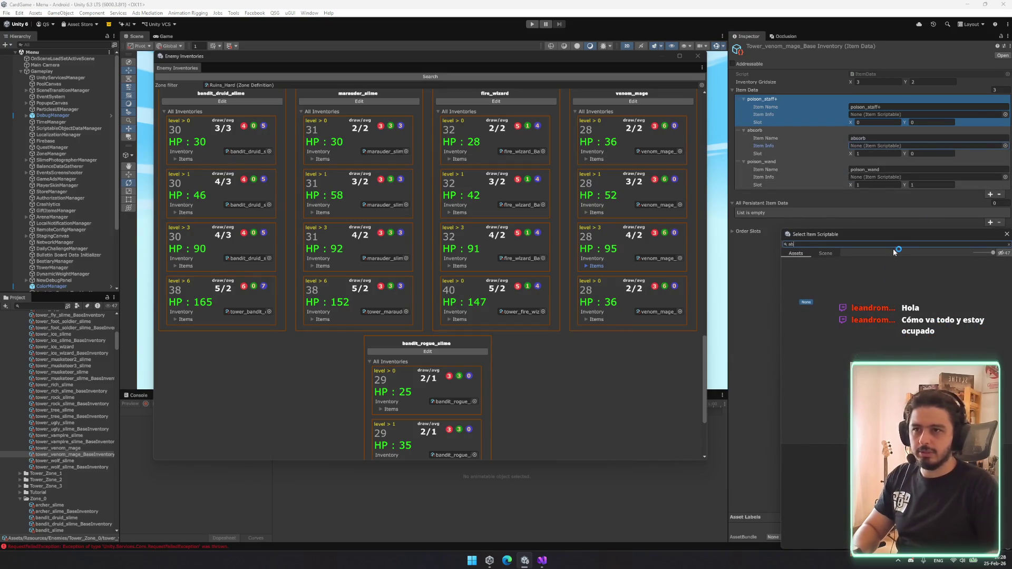
{"action": "type", "text": "rb"}
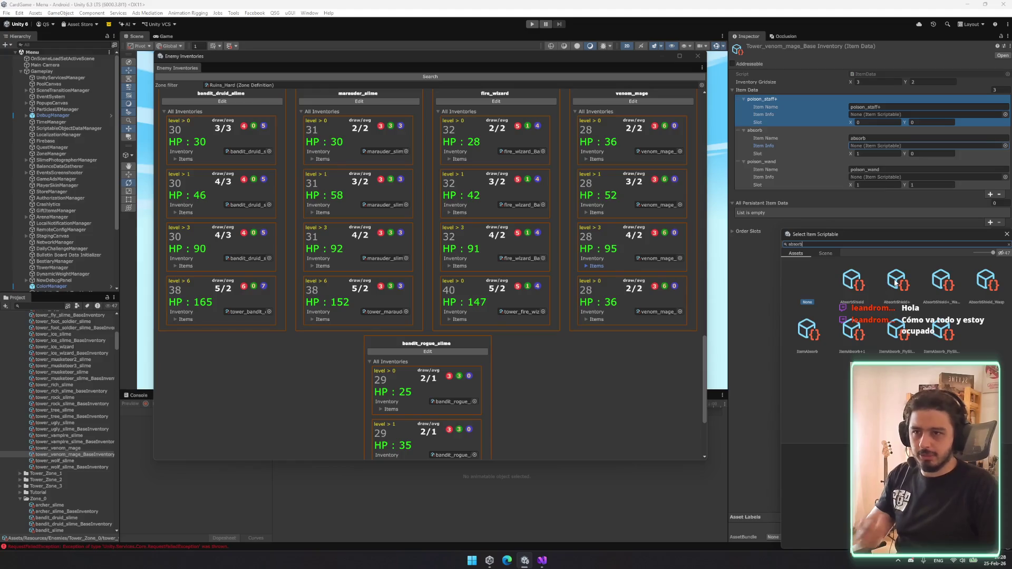
{"action": "double_click", "coordinate": [897, 288]}
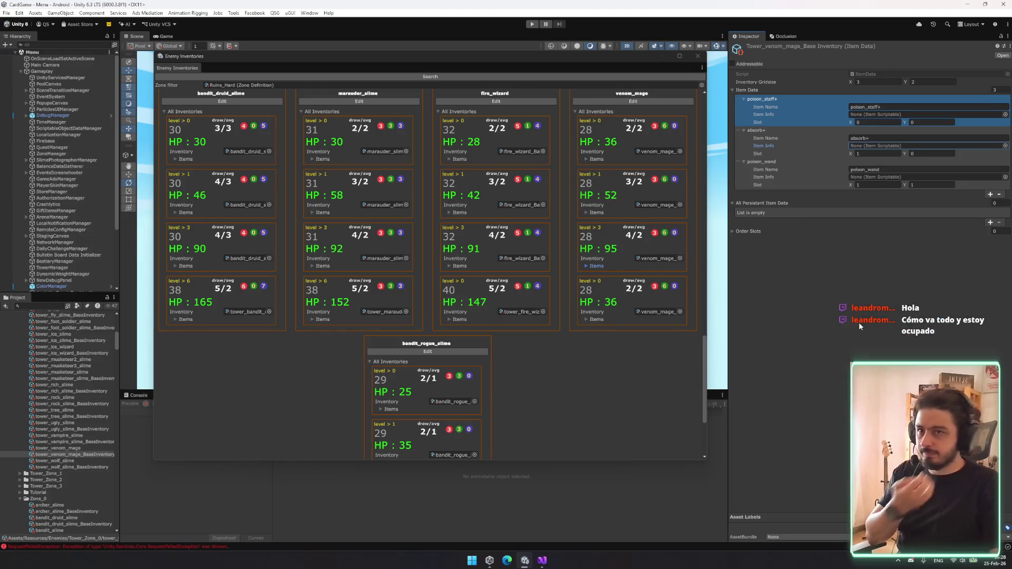
{"action": "left_click", "coordinate": [1005, 177]}
{"action": "type", "text": "po"}
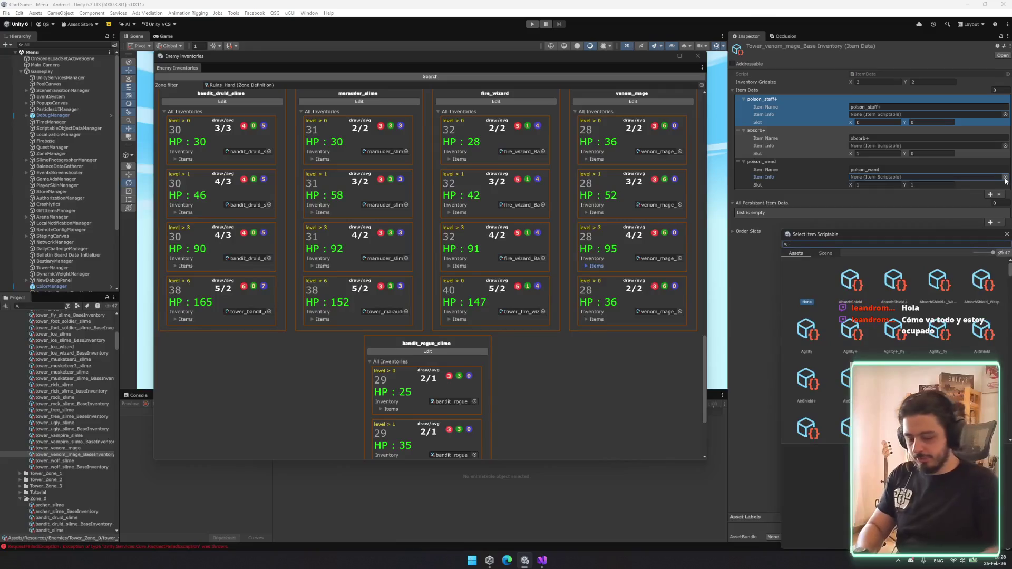
{"action": "type", "text": "isonw"}
{"action": "left_click", "coordinate": [852, 282]}
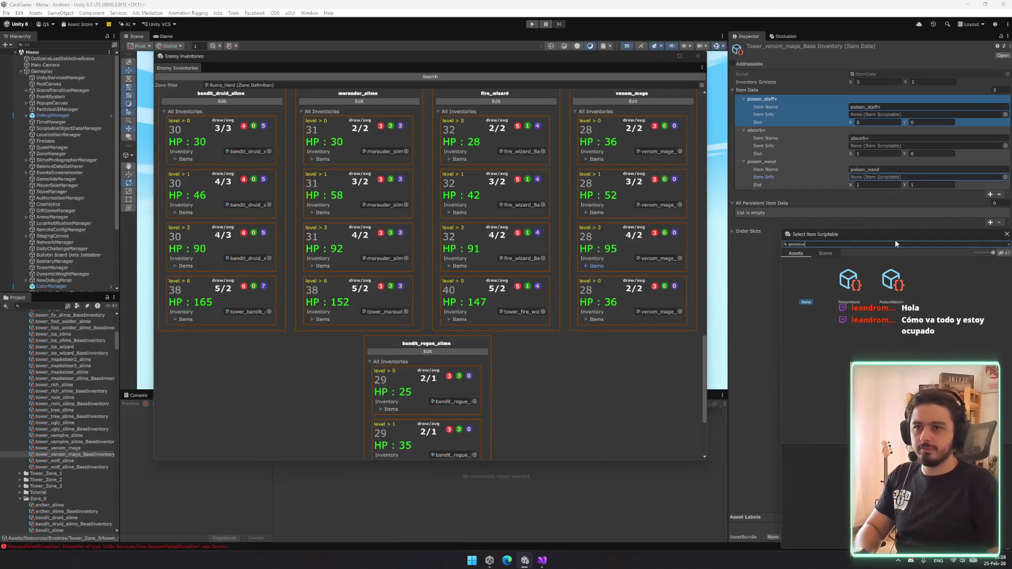
{"action": "double_click", "coordinate": [853, 285]}
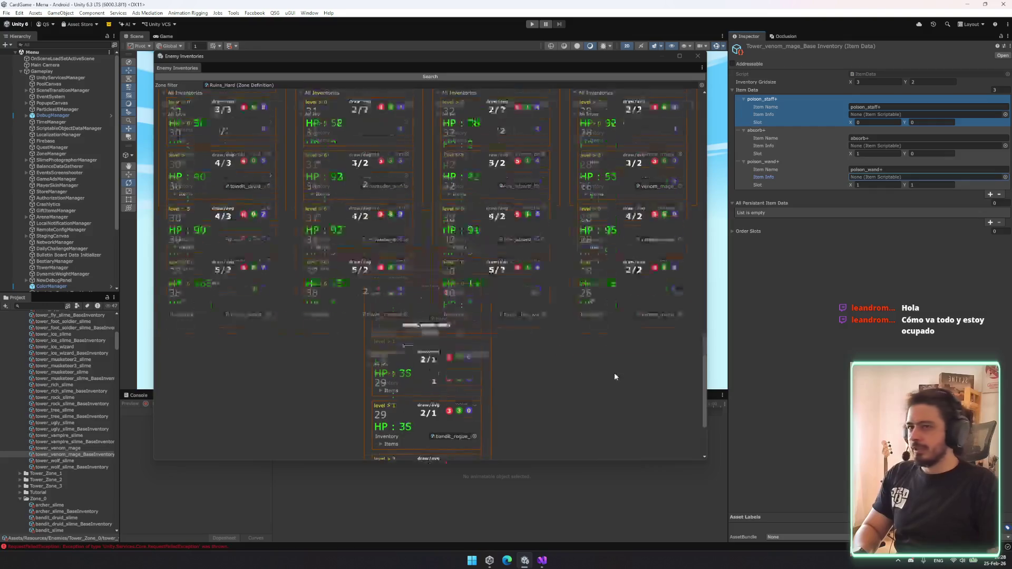
- Assign tower_venom_mage_BaseInventory to venom_mage's Element 3 inventory and show its PoisonStaff+ and ItemAbsorb+1 items
{"action": "scroll", "coordinate": [678, 258], "scroll_direction": "up", "scroll_amount": 2}
{"action": "scroll", "coordinate": [63, 422], "scroll_direction": "down", "scroll_amount": 10}
{"action": "left_click", "coordinate": [51, 477]}
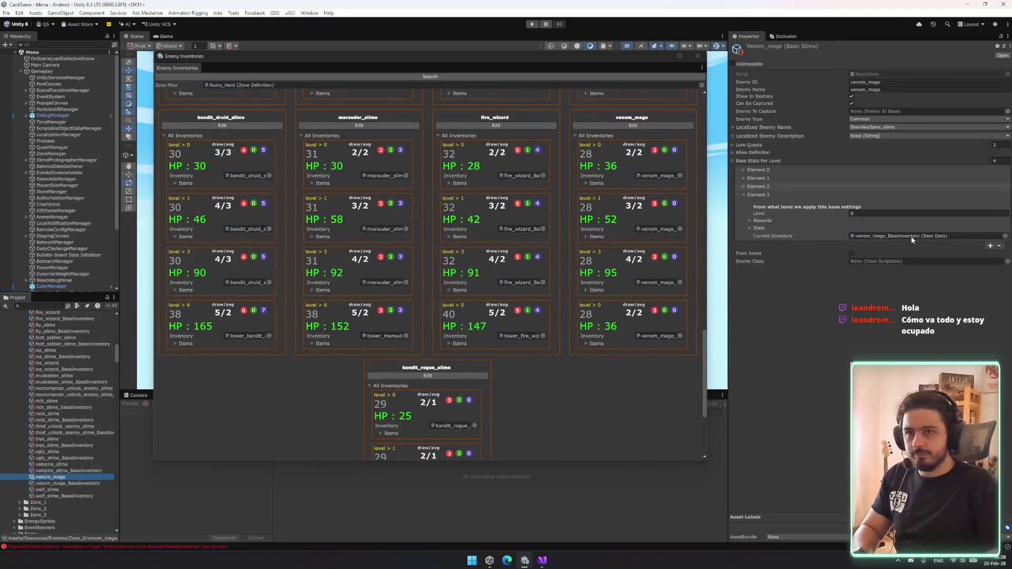
{"action": "scroll", "coordinate": [87, 392], "scroll_direction": "up", "scroll_amount": 10}
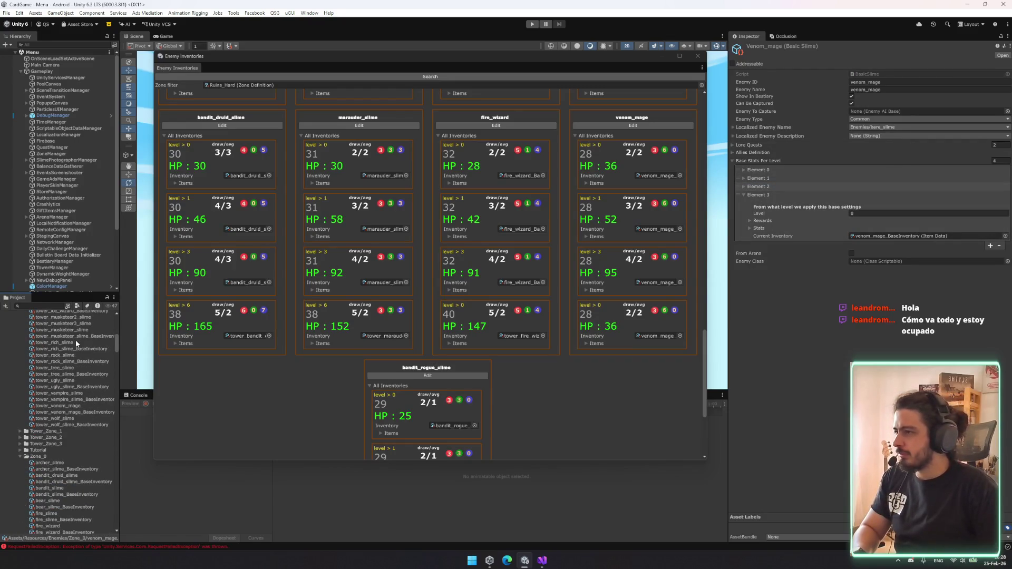
{"action": "scroll", "coordinate": [79, 350], "scroll_direction": "up", "scroll_amount": 3}
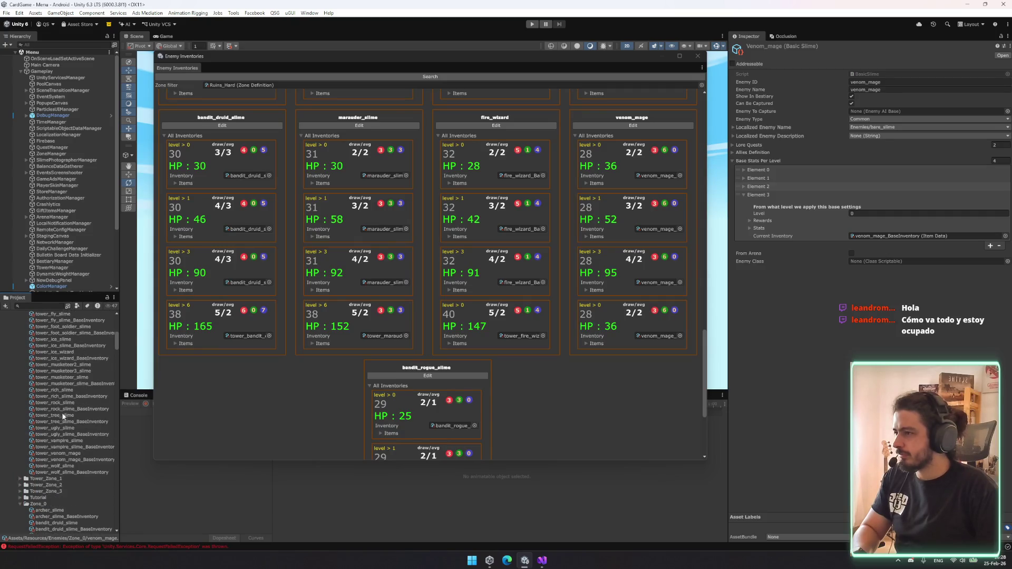
{"action": "left_click_drag", "start_coordinate": [253, 428], "coordinate": [883, 238]}
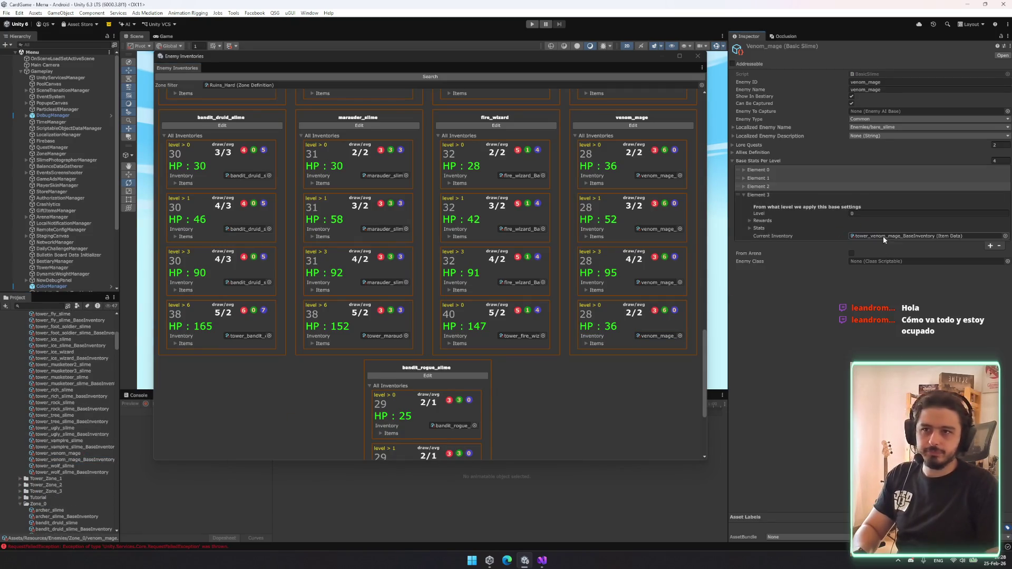
{"action": "left_click", "coordinate": [344, 80]}
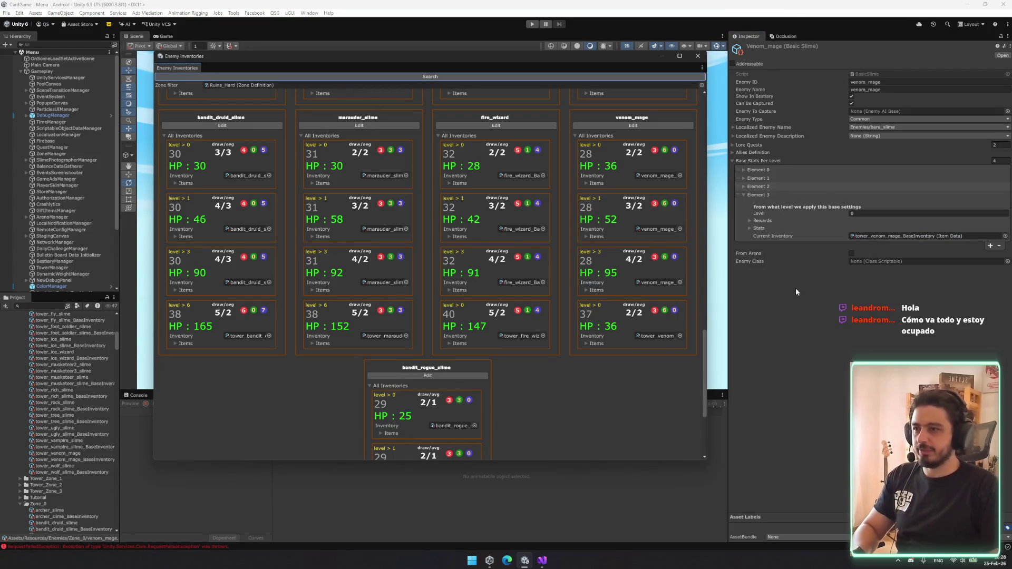
{"action": "left_click", "coordinate": [598, 345]}
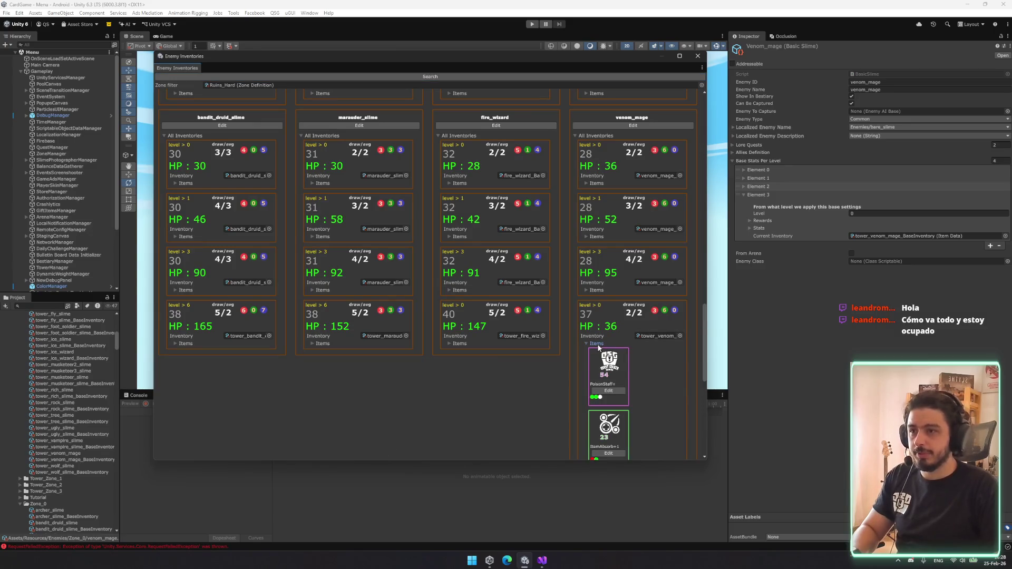
{"action": "scroll", "coordinate": [632, 351], "scroll_direction": "down", "scroll_amount": 5}
{"action": "scroll", "coordinate": [669, 356], "scroll_direction": "up", "scroll_amount": 3}
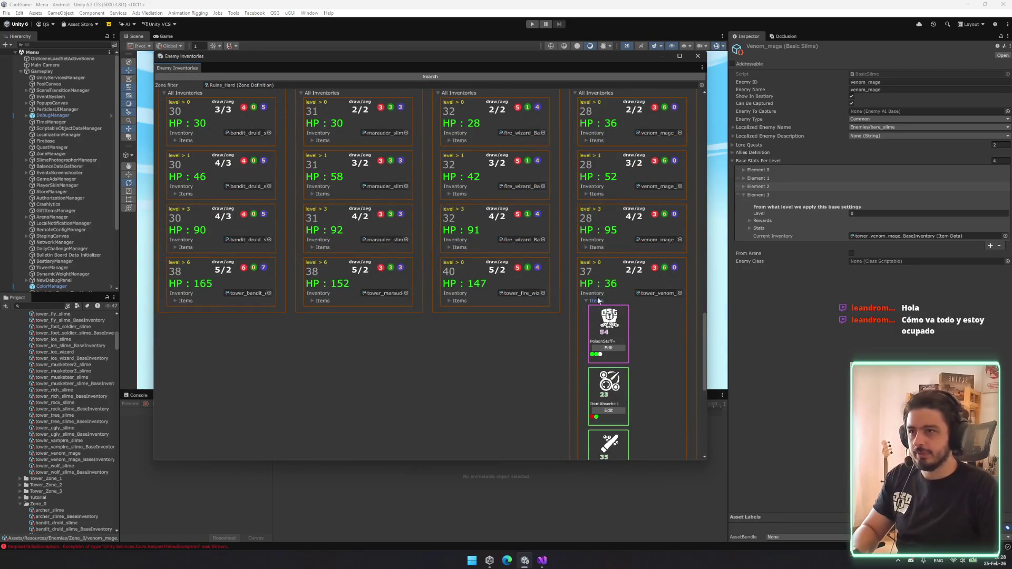
- Set venom_mage's level-6 gold reward to a minimum of 20 and maximum of 25
{"action": "left_click", "coordinate": [785, 228]}
{"action": "left_click", "coordinate": [780, 220]}
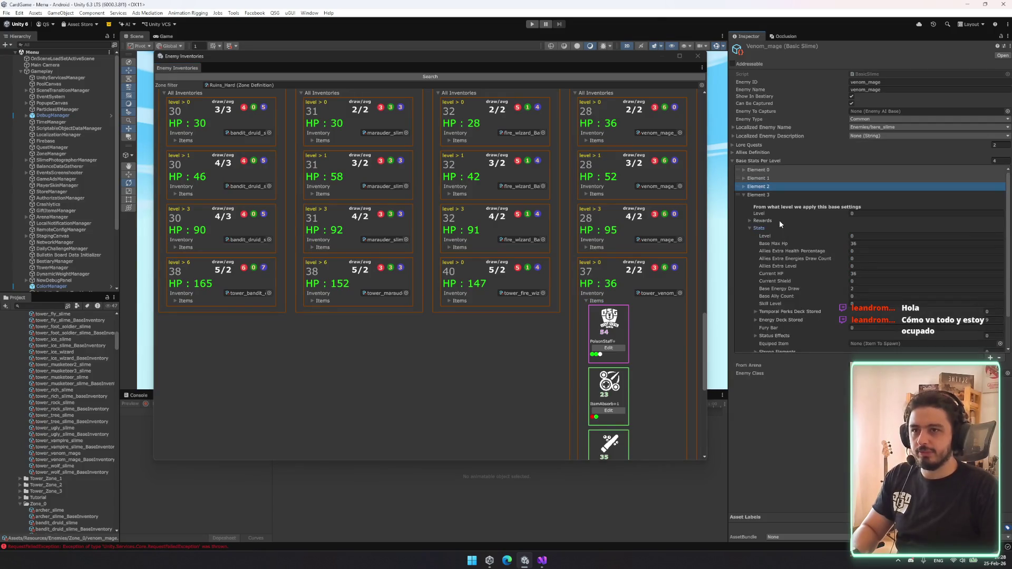
{"action": "left_click", "coordinate": [867, 230]}
{"action": "type", "text": "20"}
{"action": "key", "text": "Tab"}
{"action": "type", "text": "25"}
{"action": "left_click", "coordinate": [774, 245]}
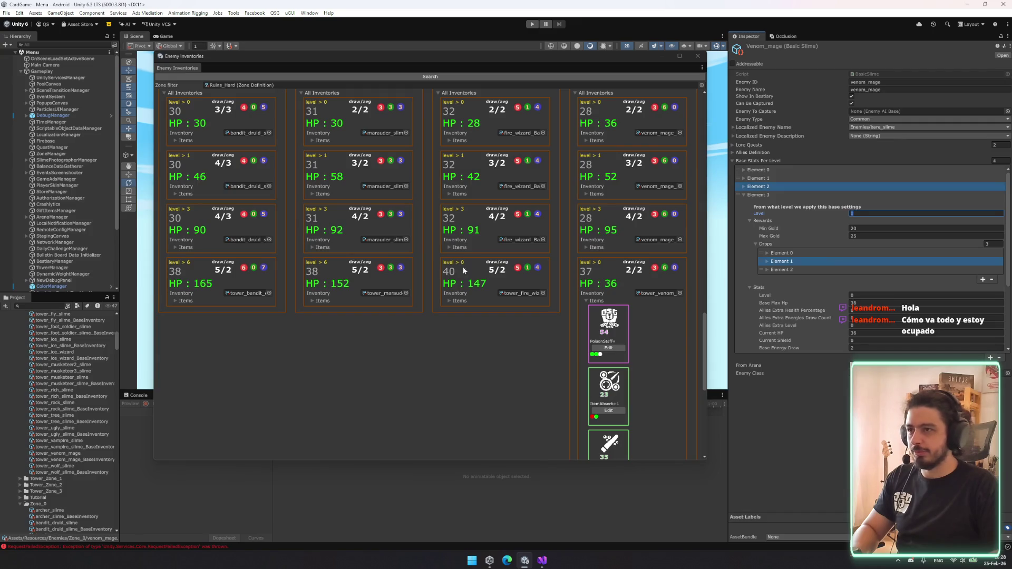
- Expand the three drop entries and assign PoisonStaff+ as the second drop
{"action": "type", "text": "6"}
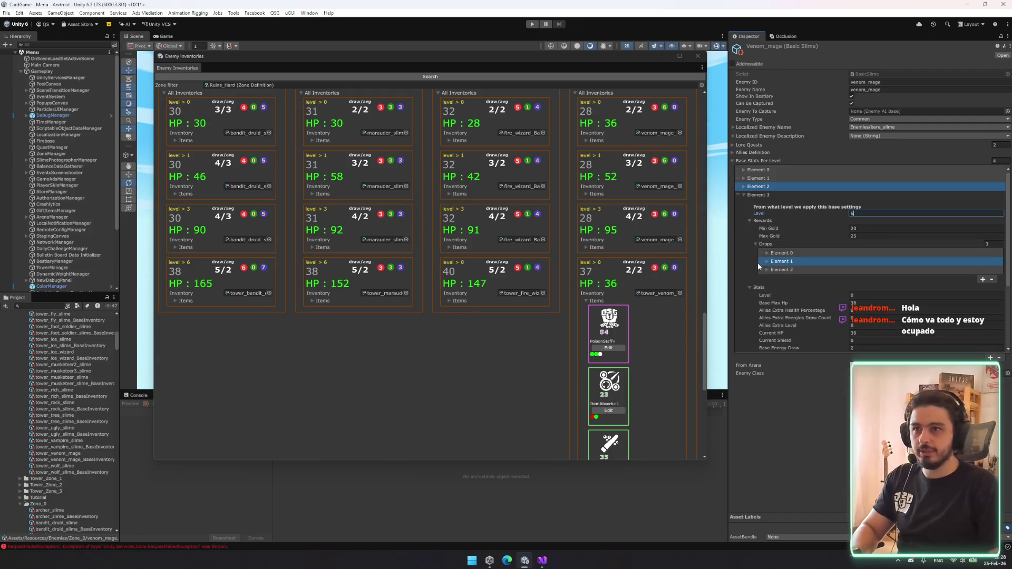
{"action": "left_click", "coordinate": [767, 253]}
{"action": "left_click", "coordinate": [782, 277]}
{"action": "left_click", "coordinate": [782, 301]}
{"action": "left_click", "coordinate": [997, 293]}
{"action": "type", "text": "pos"}
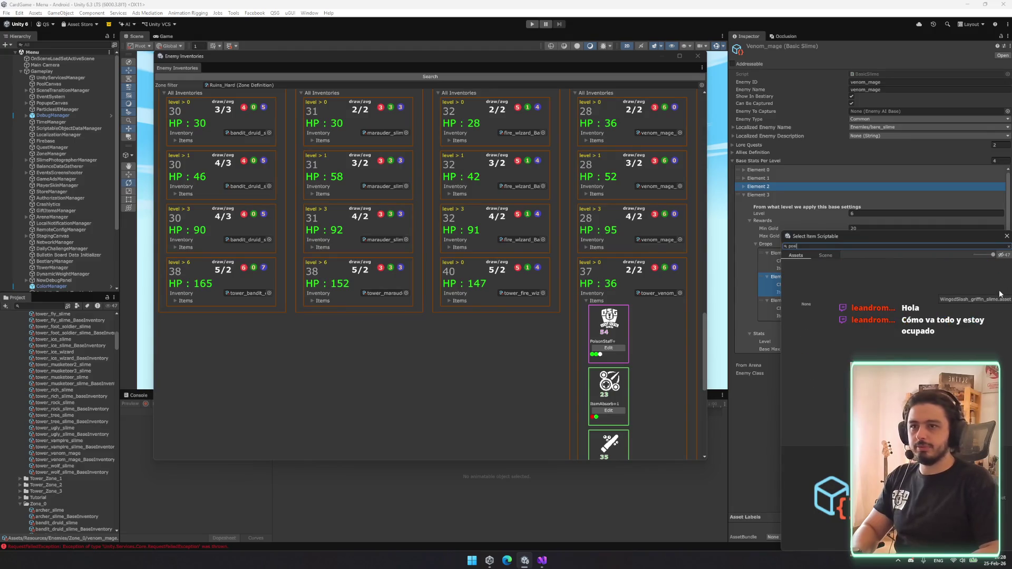
{"action": "double_click", "coordinate": [896, 285]}
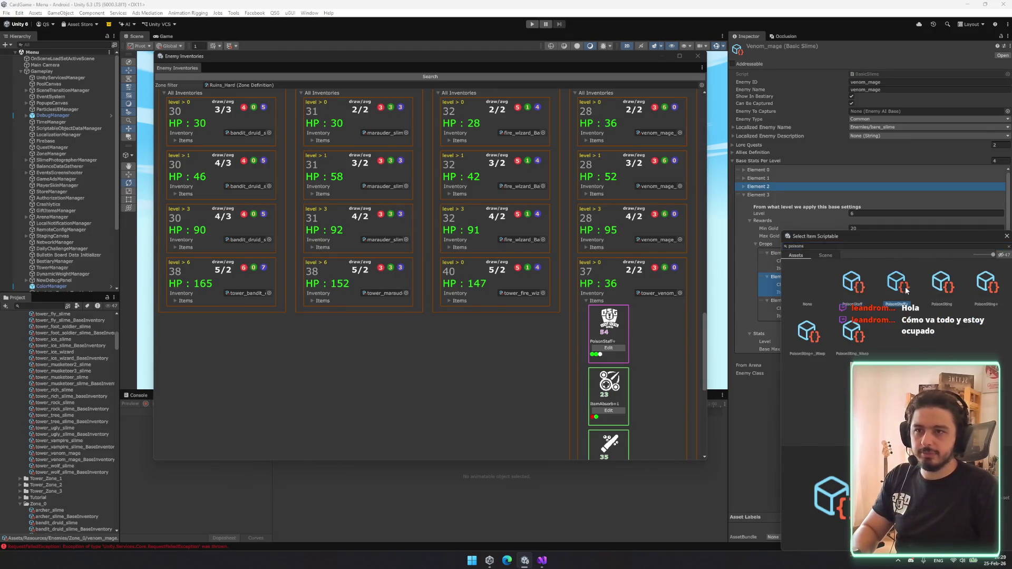
- Assign PoisonWand+ as the third drop and ItemAbsorb+1 as the first drop
{"action": "left_click", "coordinate": [997, 316]}
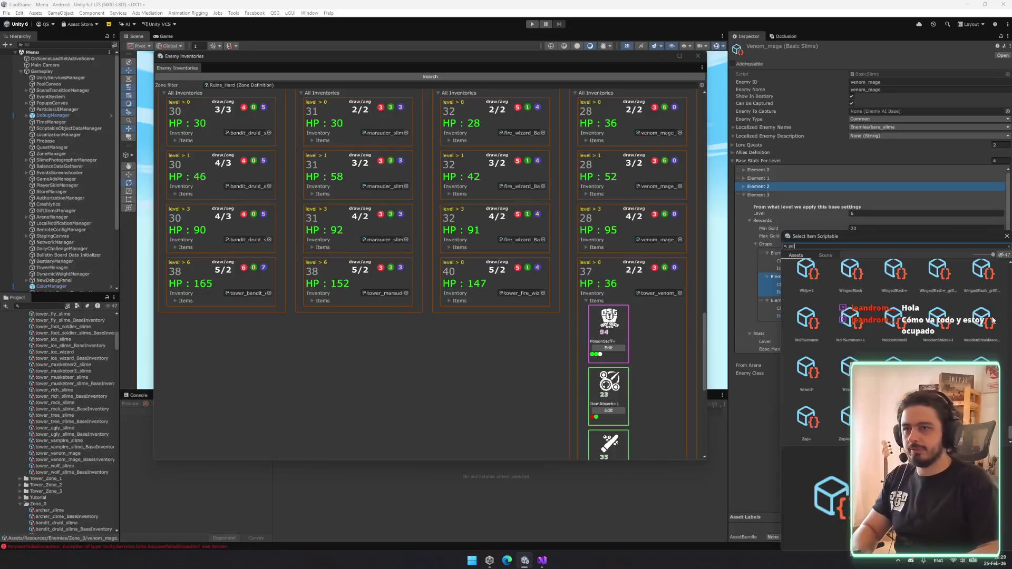
{"action": "type", "text": "w"}
{"action": "double_click", "coordinate": [895, 275]}
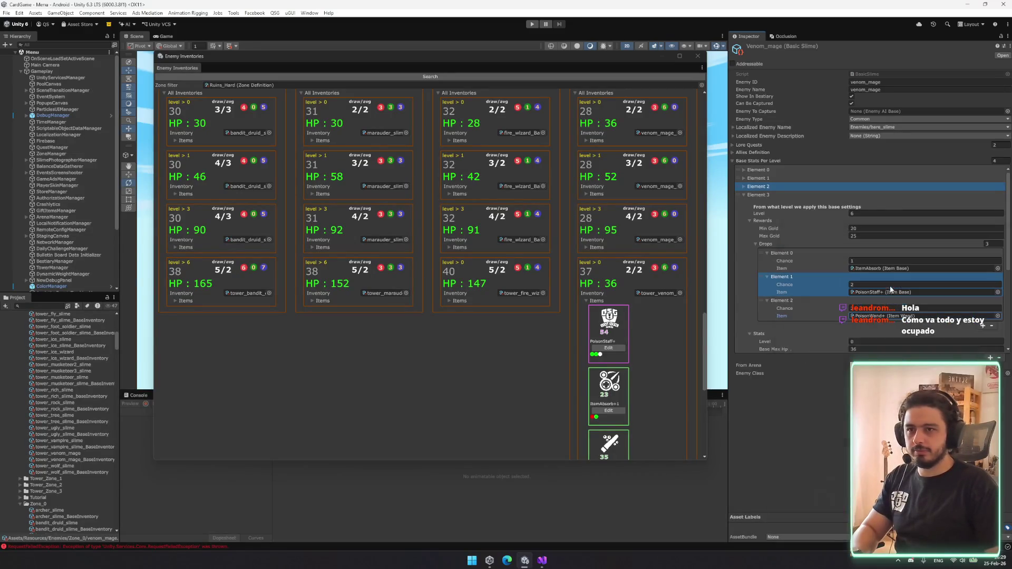
{"action": "left_click", "coordinate": [998, 269]}
{"action": "type", "text": "absorb"}
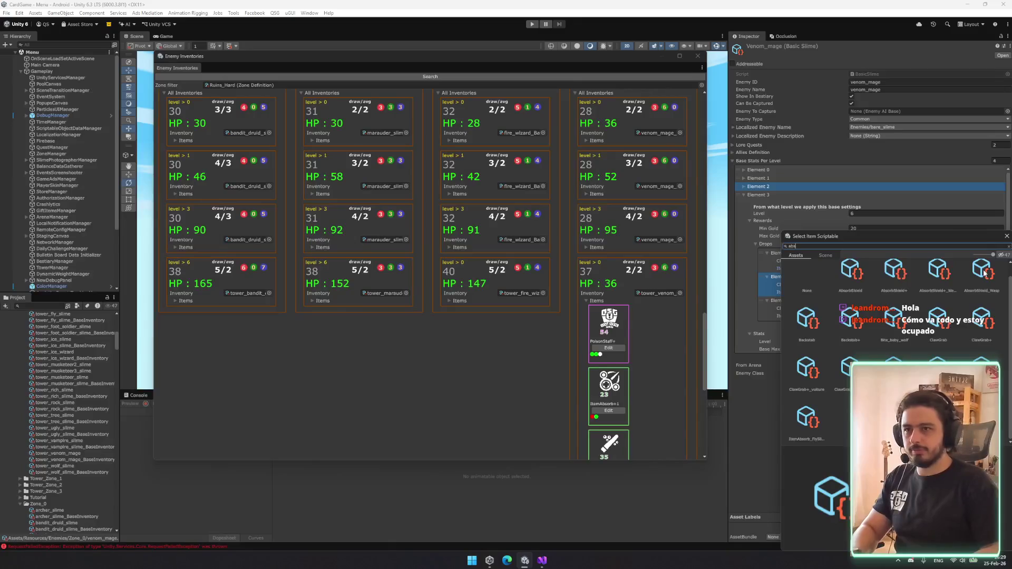
{"action": "double_click", "coordinate": [857, 341]}
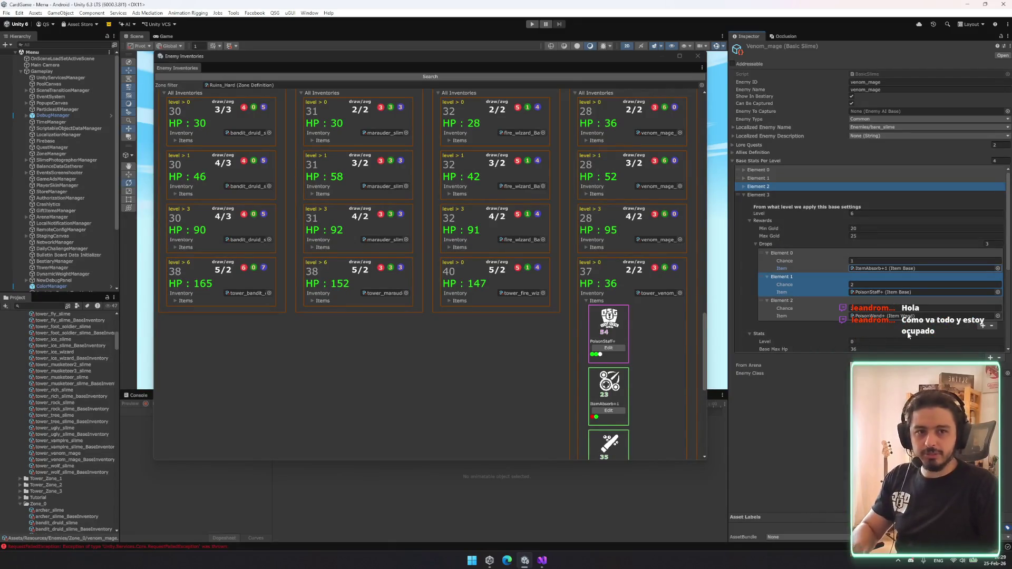
{"action": "scroll", "coordinate": [879, 293], "scroll_direction": "down", "scroll_amount": 2}
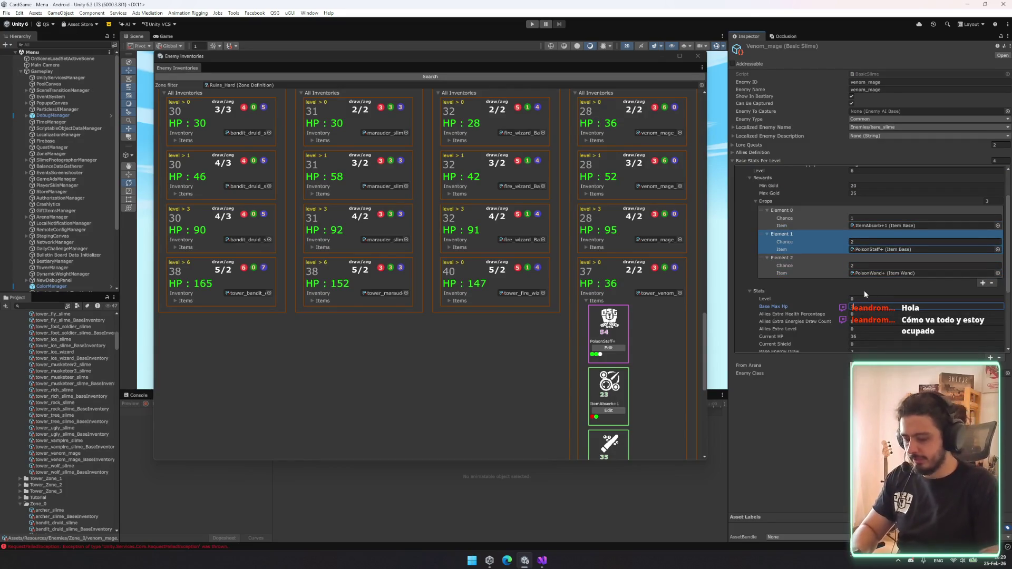
- Set venom_mage's Current HP to 170 and Base Energy Draw to 5, then refresh the inventories overview
{"action": "key", "text": "Tab"}
{"action": "key", "text": "Tab"}
{"action": "key", "text": "Tab"}
{"action": "type", "text": "170"}
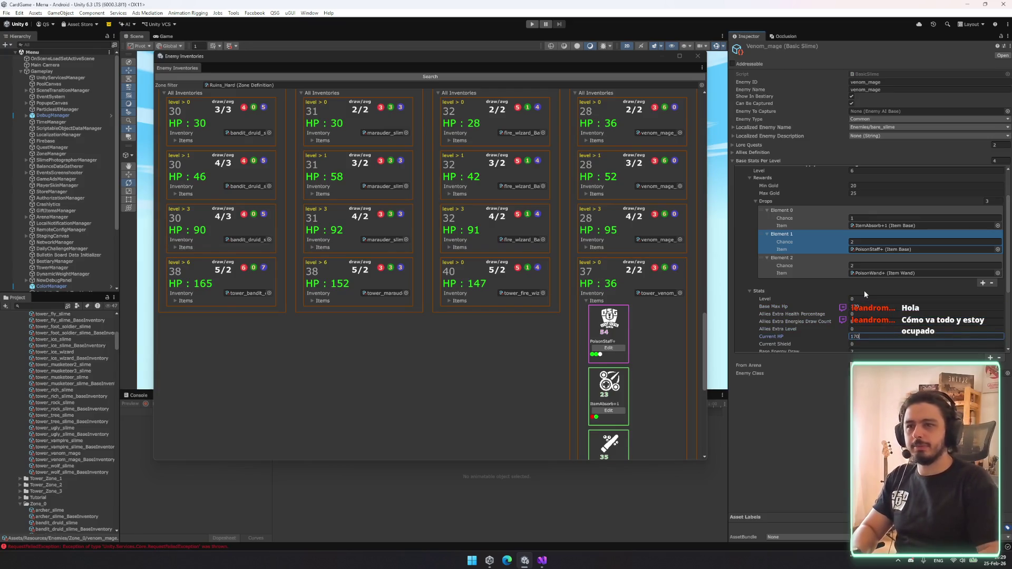
{"action": "scroll", "coordinate": [734, 228], "scroll_direction": "down", "scroll_amount": 3}
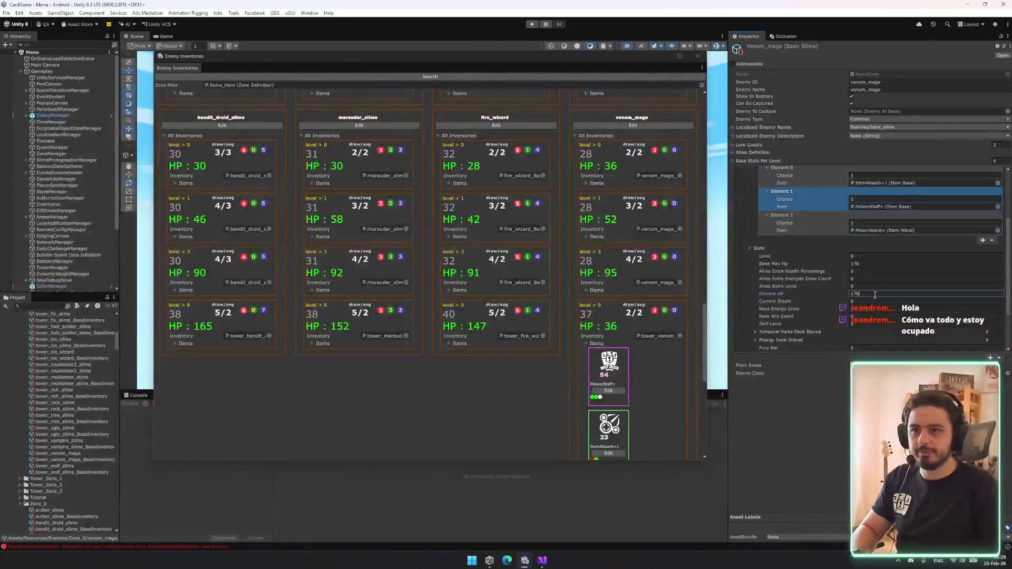
{"action": "left_click", "coordinate": [864, 287]}
{"action": "type", "text": "5"}
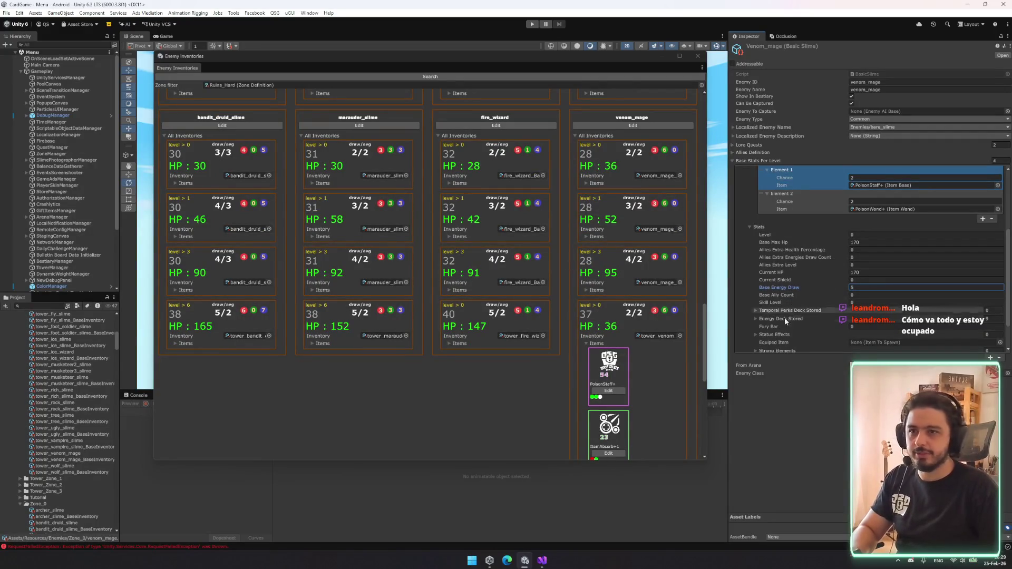
{"action": "left_click", "coordinate": [536, 119]}
{"action": "left_click", "coordinate": [552, 77]}
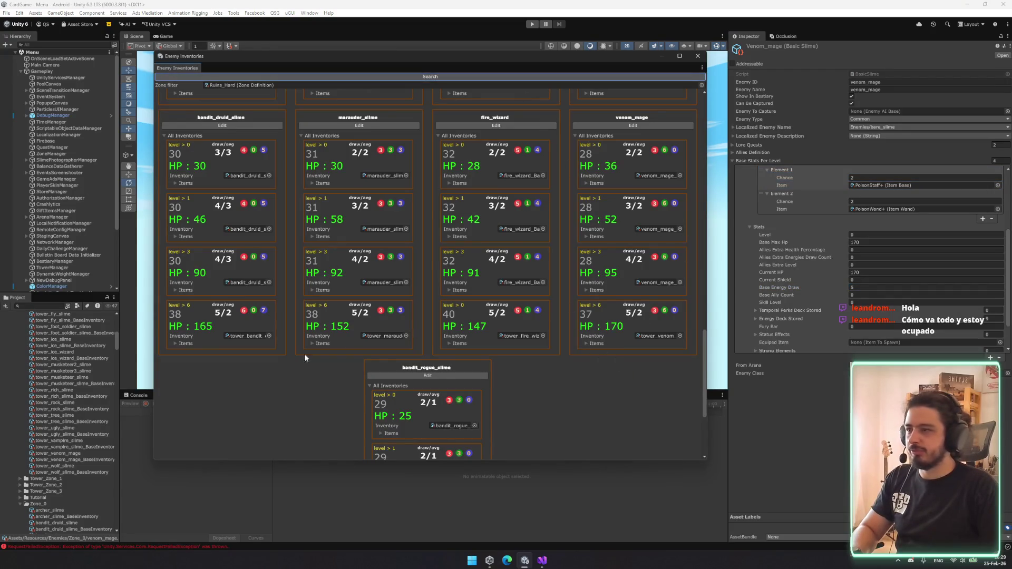
{"action": "left_click", "coordinate": [511, 337]}
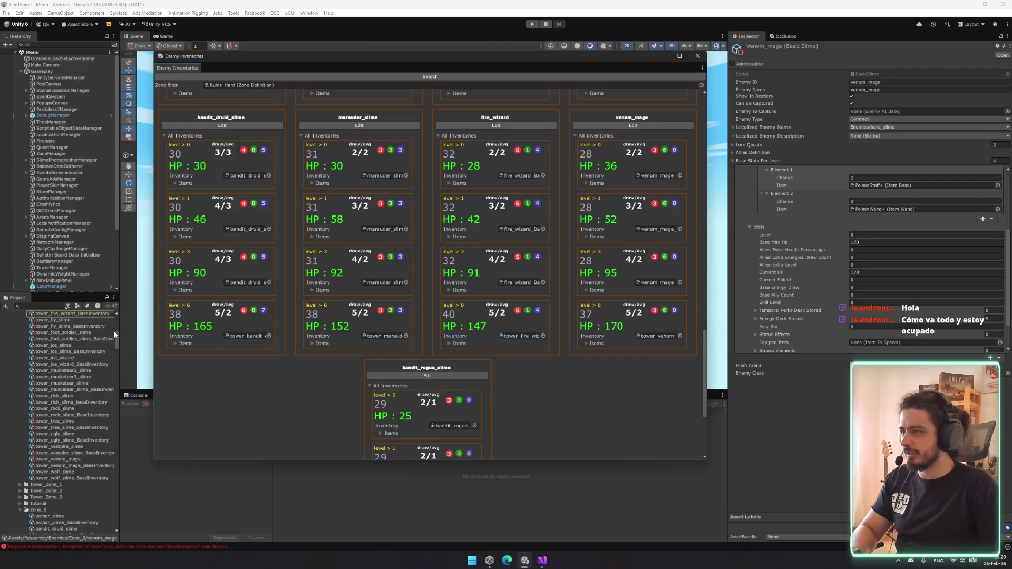
- Select fire_wizard and set its level-6 Min Gold to 20 and Max Gold to 25
{"action": "left_click", "coordinate": [523, 281]}
{"action": "left_click", "coordinate": [56, 462]}
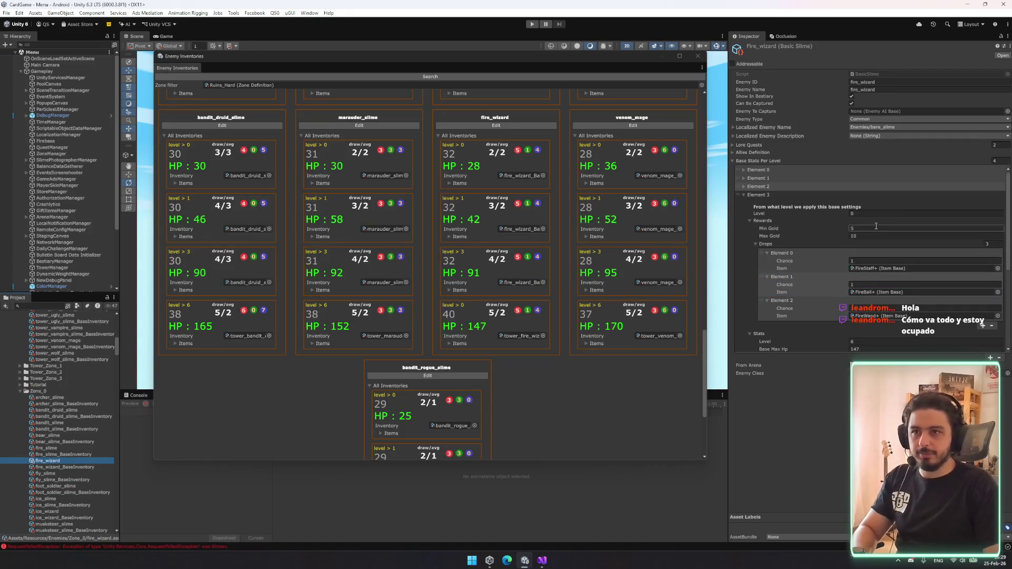
{"action": "left_click", "coordinate": [872, 230]}
{"action": "type", "text": "20"}
{"action": "key", "text": "Tab"}
{"action": "type", "text": "25"}
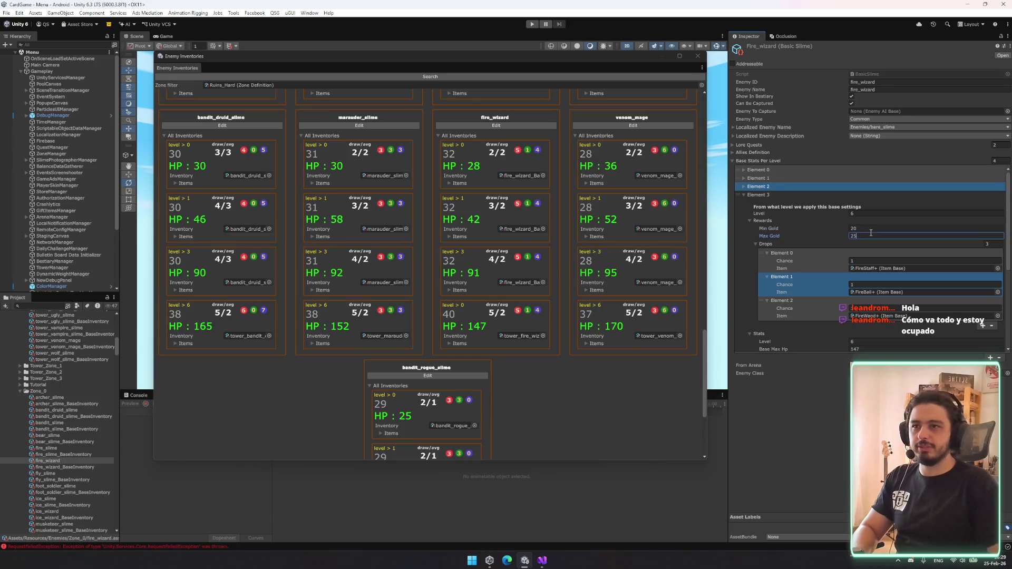
{"action": "scroll", "coordinate": [884, 252], "scroll_direction": "down", "scroll_amount": 1}
{"action": "scroll", "coordinate": [884, 251], "scroll_direction": "down", "scroll_amount": 5}
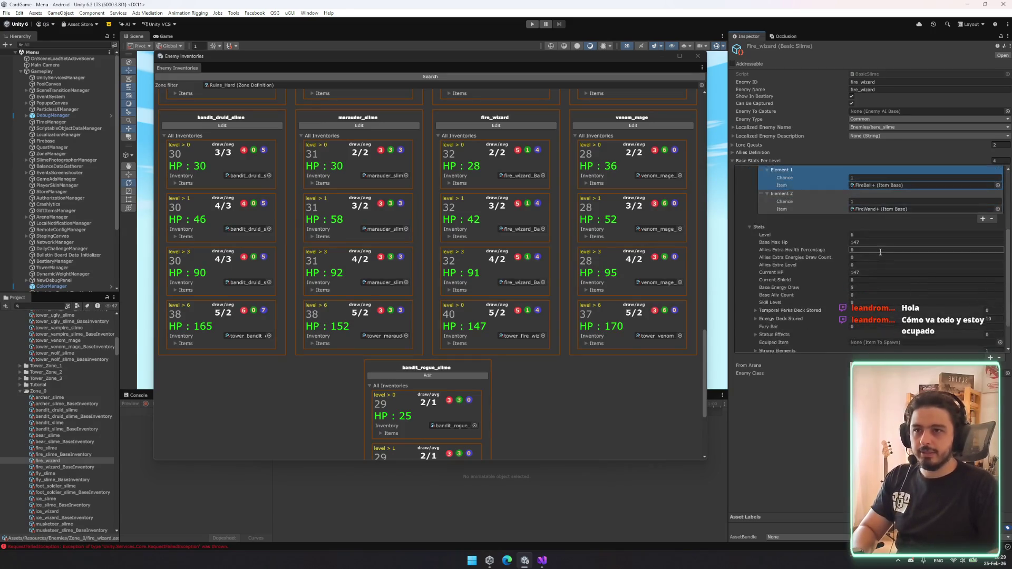
{"action": "key", "text": "Return"}
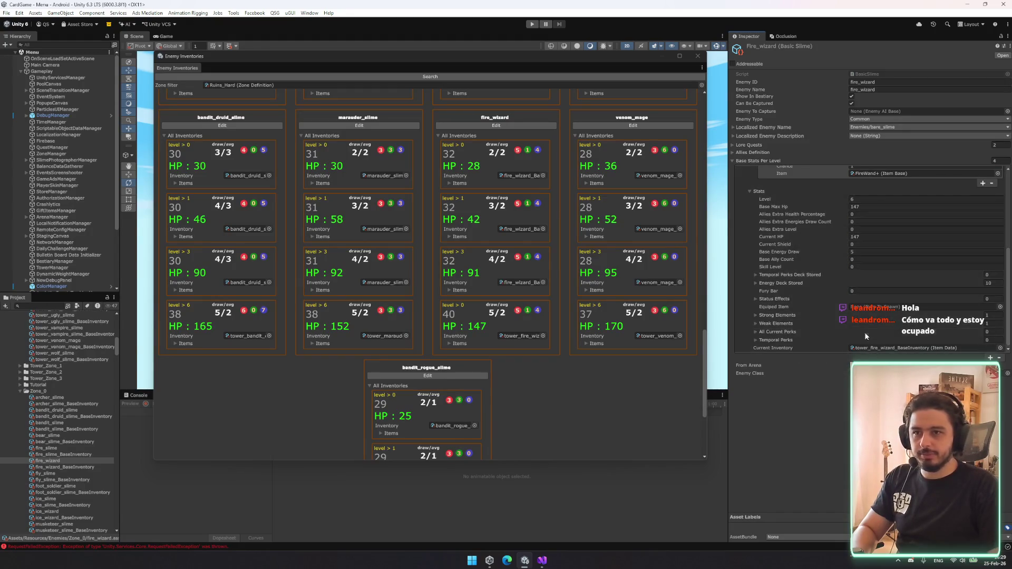
- Refresh the Enemy Inventories overview and check fire_wizard's level-6 item drops (FireStaff+, FireBall+)
{"action": "left_click", "coordinate": [462, 78]}
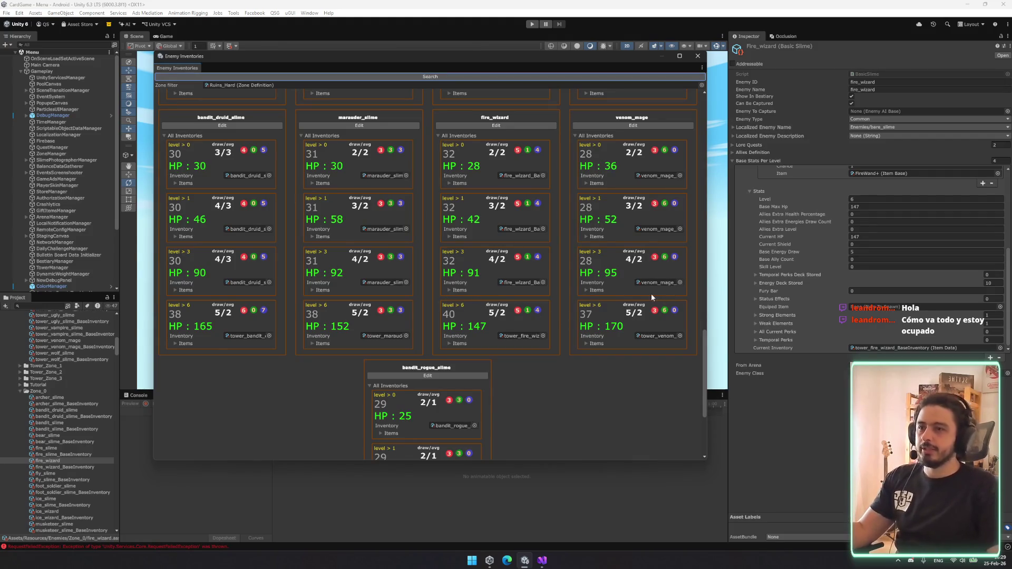
{"action": "left_click", "coordinate": [457, 344]}
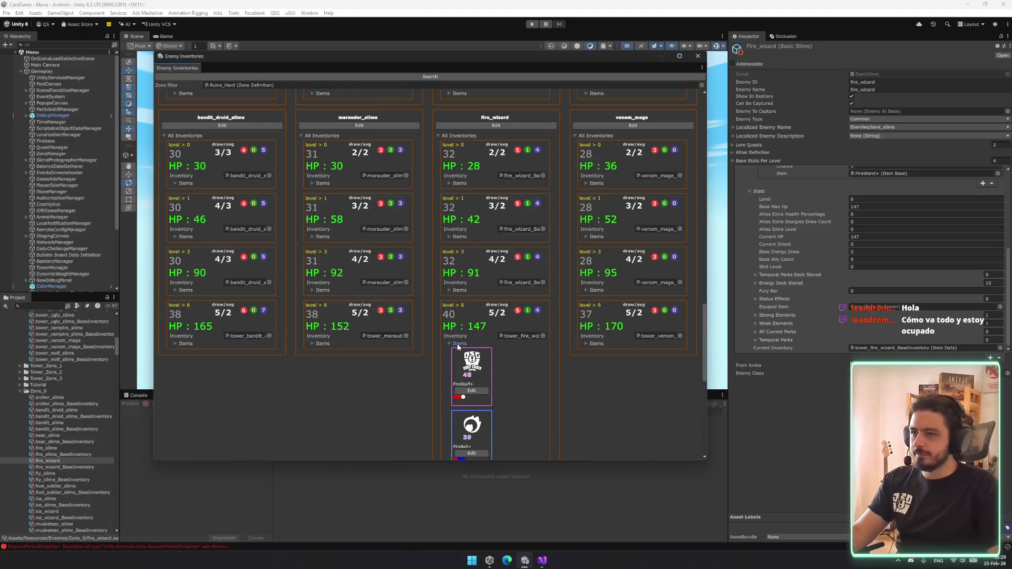
{"action": "left_click", "coordinate": [457, 344]}
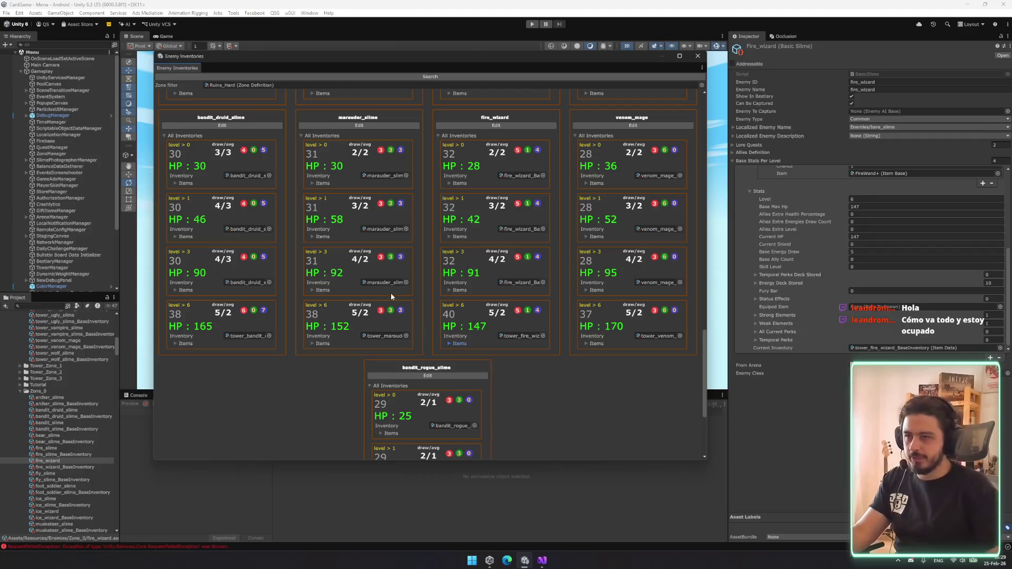
{"action": "scroll", "coordinate": [561, 375], "scroll_direction": "up", "scroll_amount": 2}
{"action": "scroll", "coordinate": [561, 380], "scroll_direction": "up", "scroll_amount": 3}
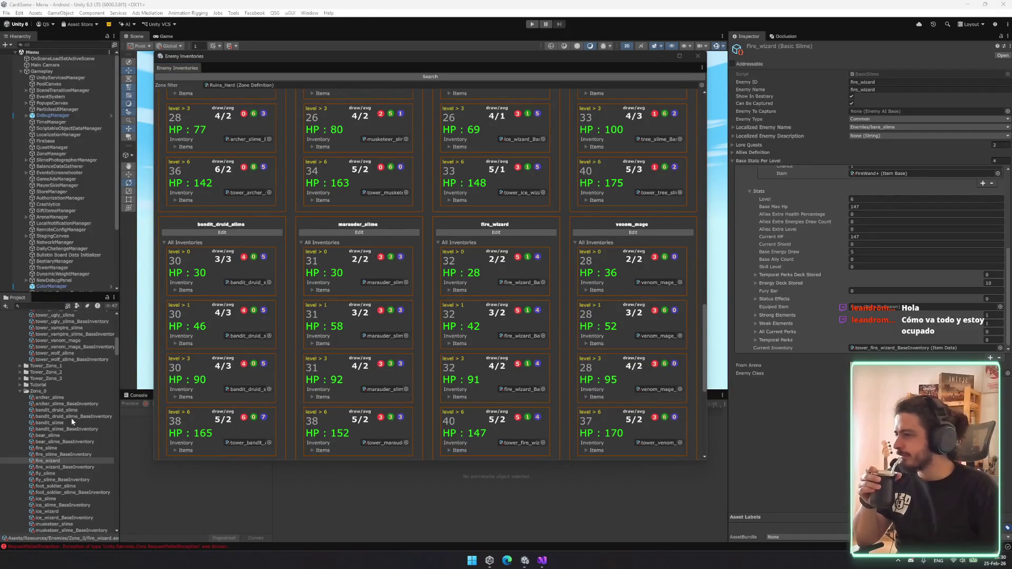
- Collapse Zone_0, expand Zone_1, ping the zone filter asset and select the Maps/Snow folder
{"action": "scroll", "coordinate": [73, 422], "scroll_direction": "down", "scroll_amount": 2}
{"action": "scroll", "coordinate": [73, 432], "scroll_direction": "down", "scroll_amount": 2}
{"action": "scroll", "coordinate": [439, 395], "scroll_direction": "down", "scroll_amount": 3}
{"action": "scroll", "coordinate": [443, 398], "scroll_direction": "down", "scroll_amount": 5}
{"action": "scroll", "coordinate": [475, 401], "scroll_direction": "up", "scroll_amount": 4}
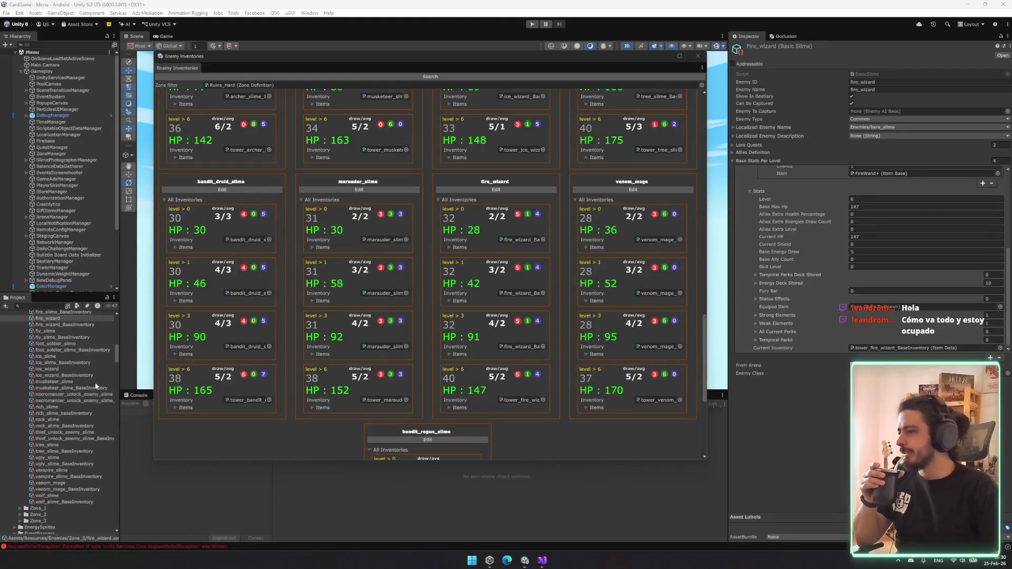
{"action": "left_click", "coordinate": [20, 343]}
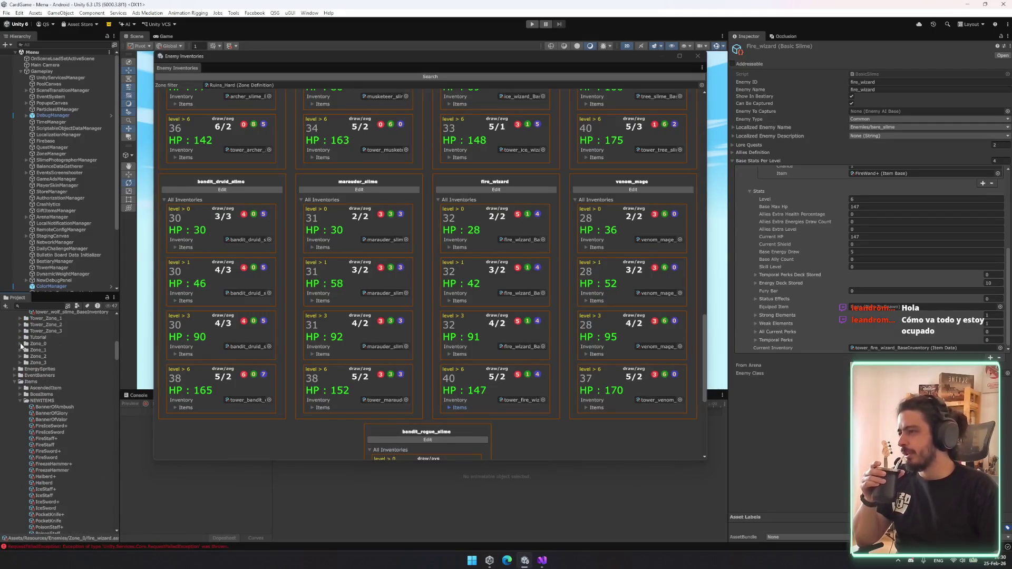
{"action": "left_click", "coordinate": [20, 350]}
{"action": "left_click", "coordinate": [53, 369]}
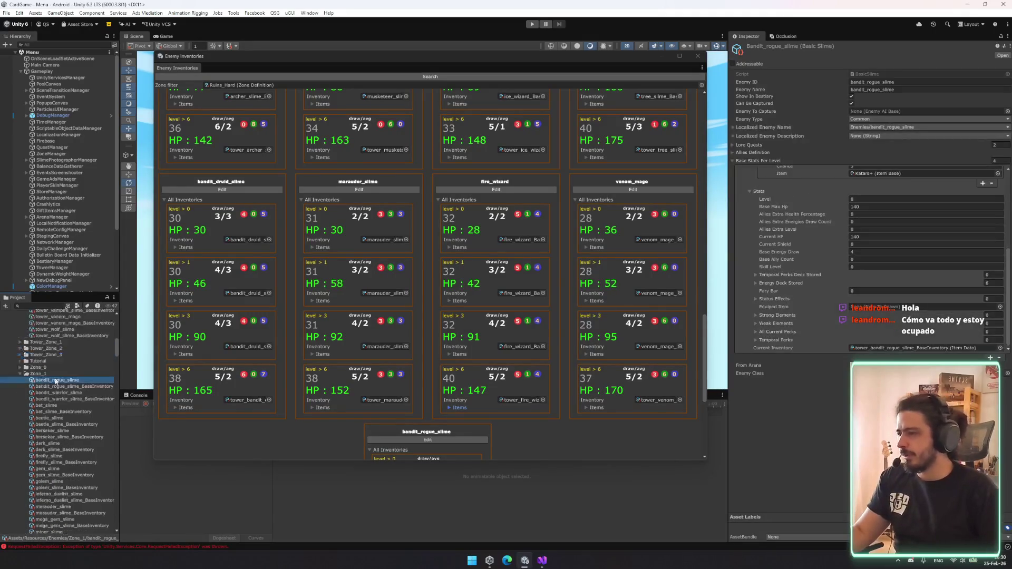
{"action": "scroll", "coordinate": [73, 423], "scroll_direction": "down", "scroll_amount": 5}
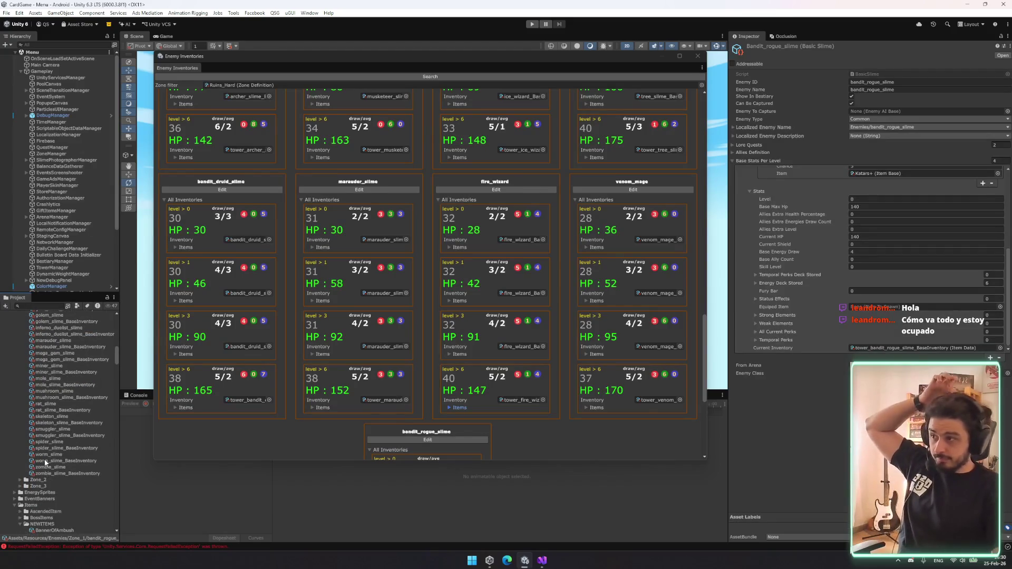
{"action": "scroll", "coordinate": [47, 455], "scroll_direction": "down", "scroll_amount": 5}
{"action": "left_click", "coordinate": [234, 84]}
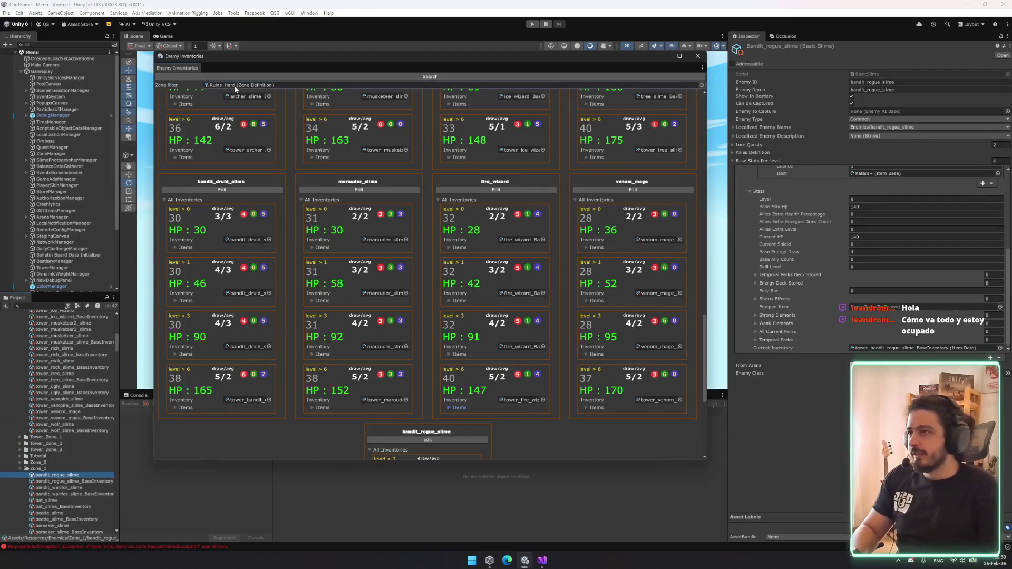
{"action": "left_click", "coordinate": [35, 400]}
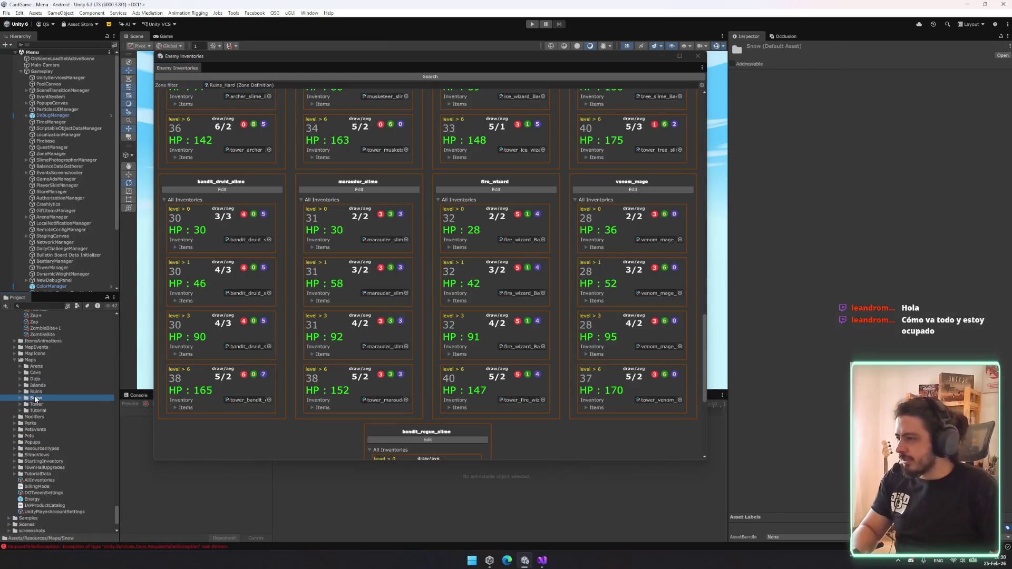
- Open the Snow folder and filter the Enemy Inventories overview to the Snow_Hard zone
{"action": "double_click", "coordinate": [36, 400]}
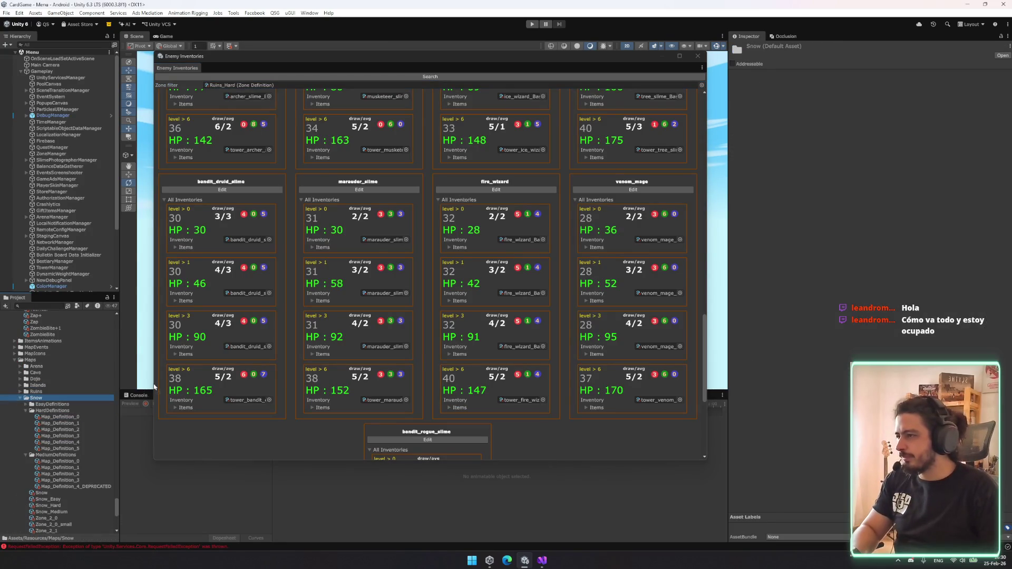
{"action": "left_click_drag", "start_coordinate": [275, 127], "coordinate": [272, 89]}
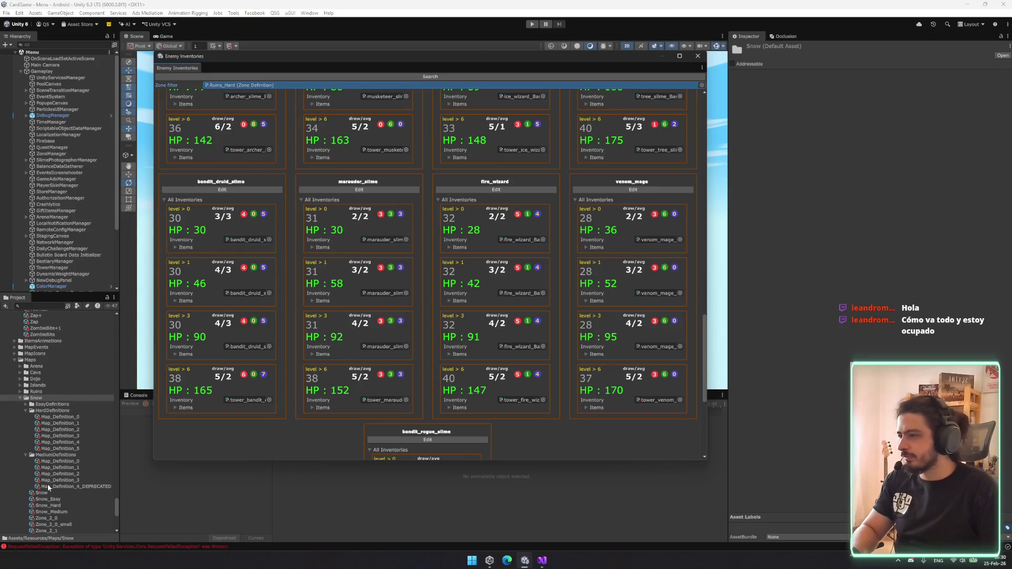
{"action": "mouse_move", "coordinate": [51, 507]}
{"action": "left_mouse_down"}
{"action": "mouse_move", "coordinate": [132, 295]}
{"action": "mouse_move", "coordinate": [263, 85]}
{"action": "left_mouse_up"}
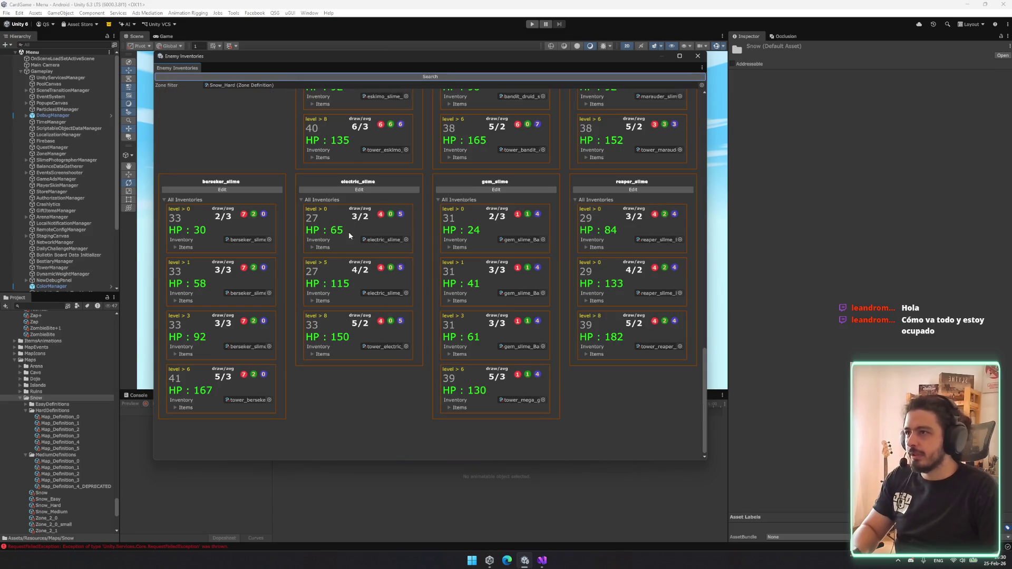
{"action": "scroll", "coordinate": [635, 313], "scroll_direction": "up", "scroll_amount": 1}
{"action": "scroll", "coordinate": [698, 261], "scroll_direction": "up", "scroll_amount": 3}
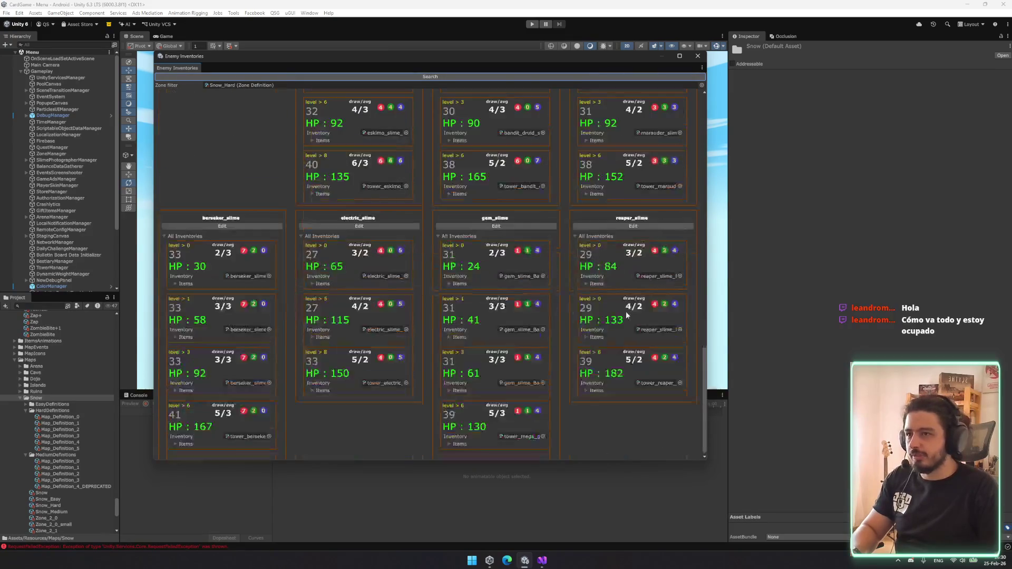
{"action": "scroll", "coordinate": [399, 218], "scroll_direction": "up", "scroll_amount": 2}
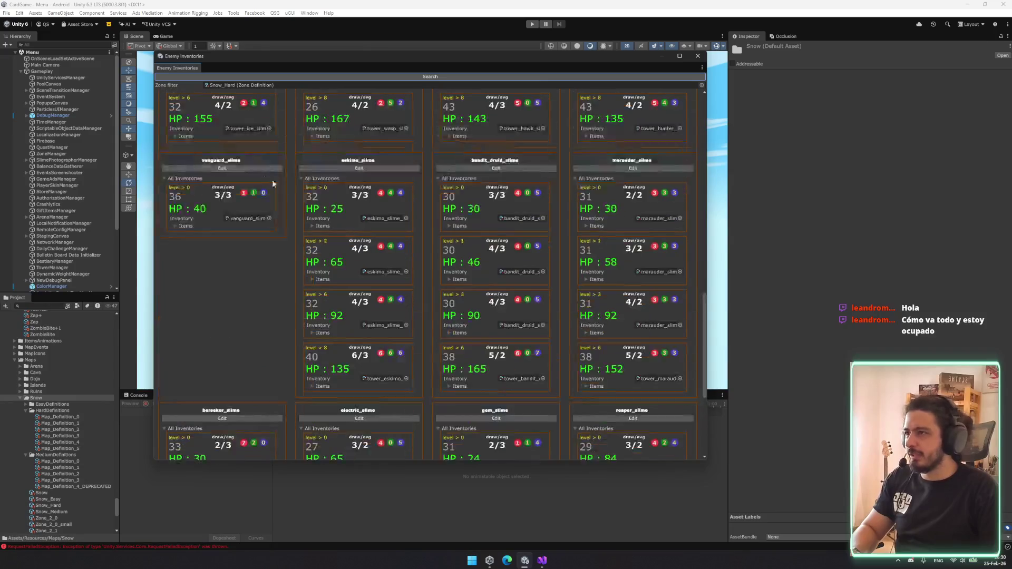
- Review the vanguard and ram slimes' item drops in the Snow_Hard overview
{"action": "left_click", "coordinate": [189, 227]}
{"action": "left_click", "coordinate": [191, 227]}
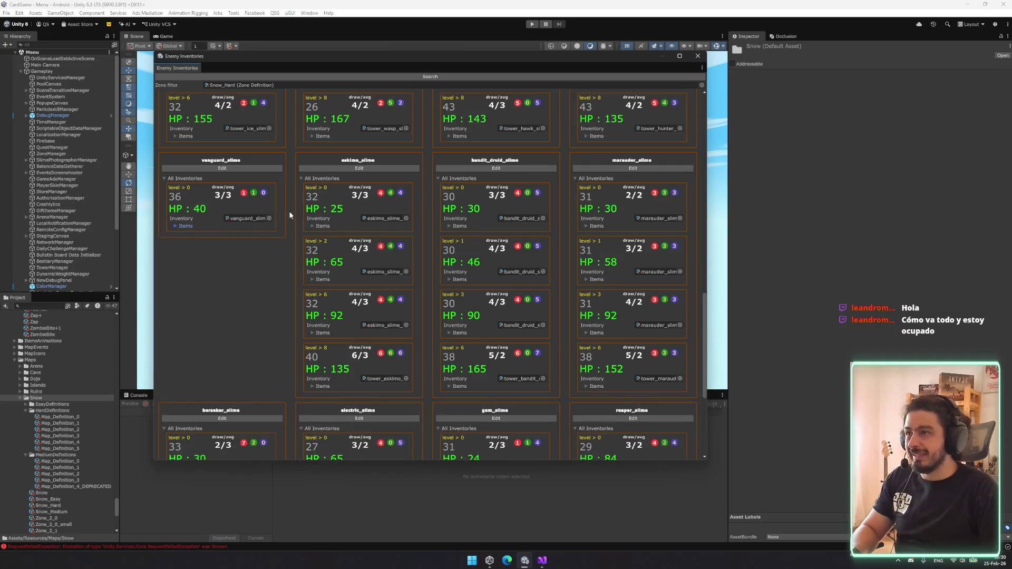
{"action": "scroll", "coordinate": [327, 290], "scroll_direction": "up", "scroll_amount": 7}
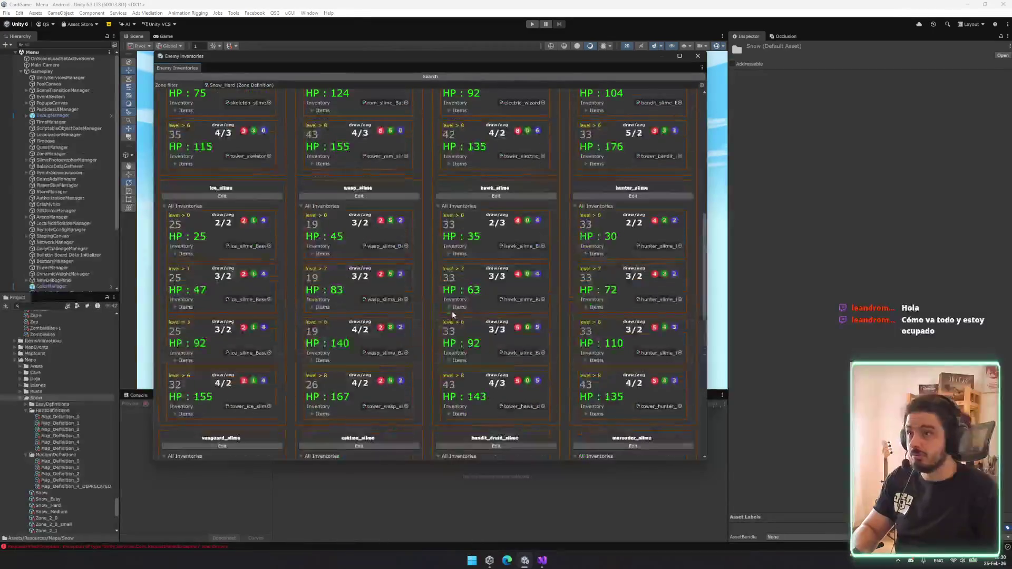
{"action": "scroll", "coordinate": [422, 340], "scroll_direction": "up", "scroll_amount": 4}
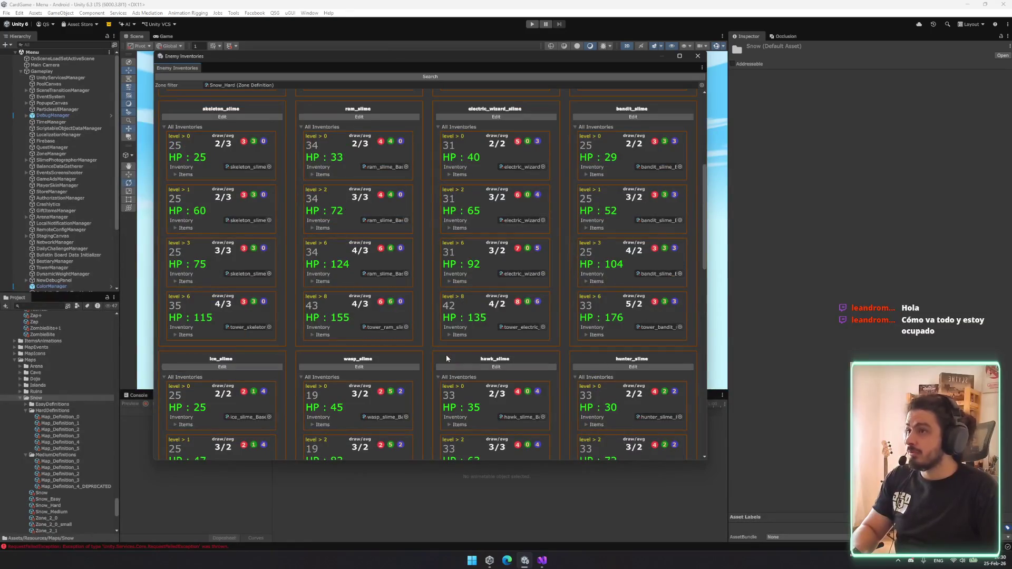
{"action": "scroll", "coordinate": [308, 194], "scroll_direction": "up", "scroll_amount": 1}
{"action": "left_click", "coordinate": [312, 196]}
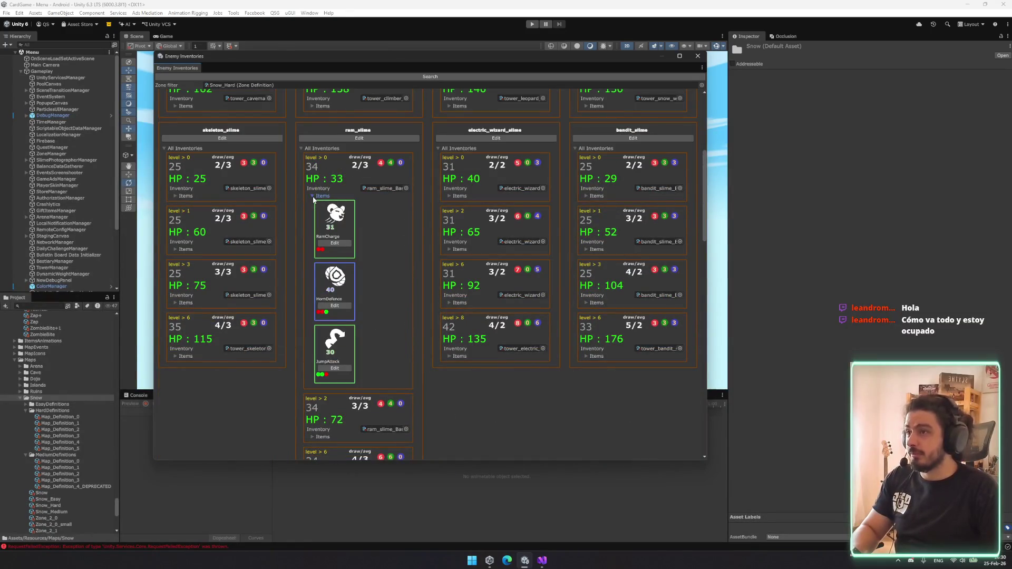
{"action": "left_click", "coordinate": [312, 196]}
{"action": "scroll", "coordinate": [327, 302], "scroll_direction": "down", "scroll_amount": 3}
{"action": "scroll", "coordinate": [327, 302], "scroll_direction": "down", "scroll_amount": 4}
- Recheck the vanguard slime's drops and ping the reaper_slime base inventory asset in the Project window
{"action": "left_click", "coordinate": [175, 354]}
{"action": "scroll", "coordinate": [185, 358], "scroll_direction": "down", "scroll_amount": 4}
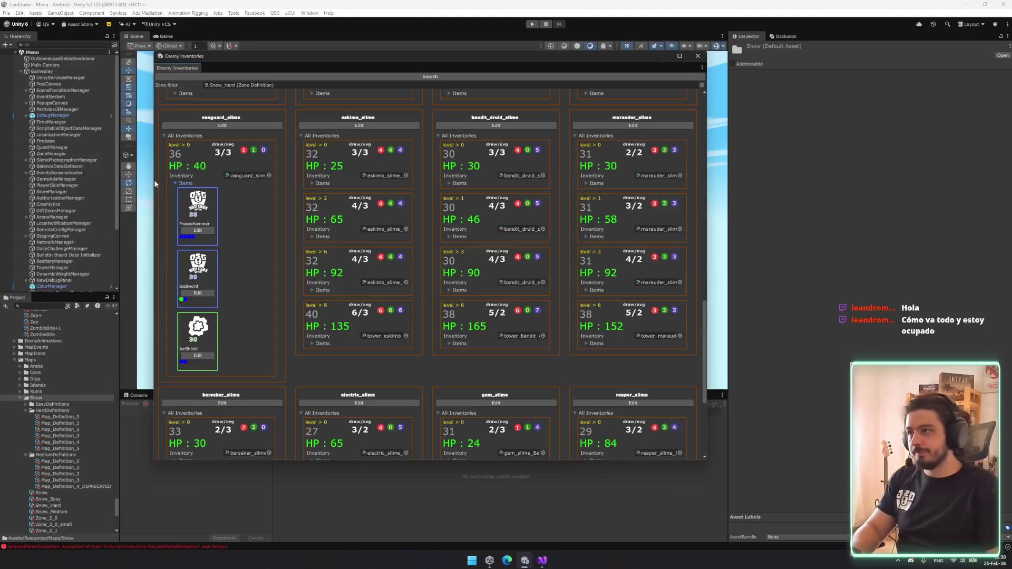
{"action": "left_click", "coordinate": [188, 184]}
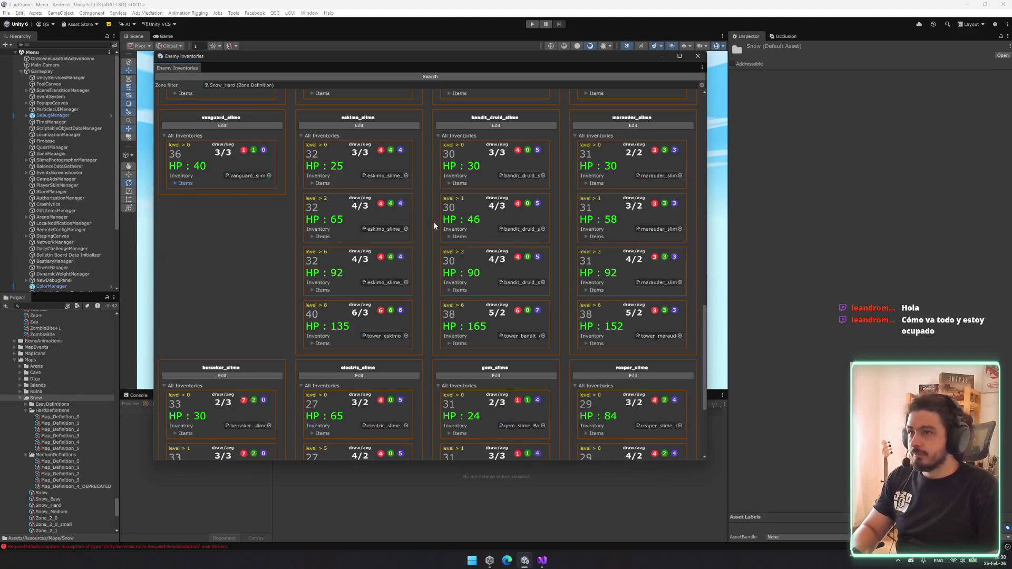
{"action": "scroll", "coordinate": [514, 280], "scroll_direction": "down", "scroll_amount": 5}
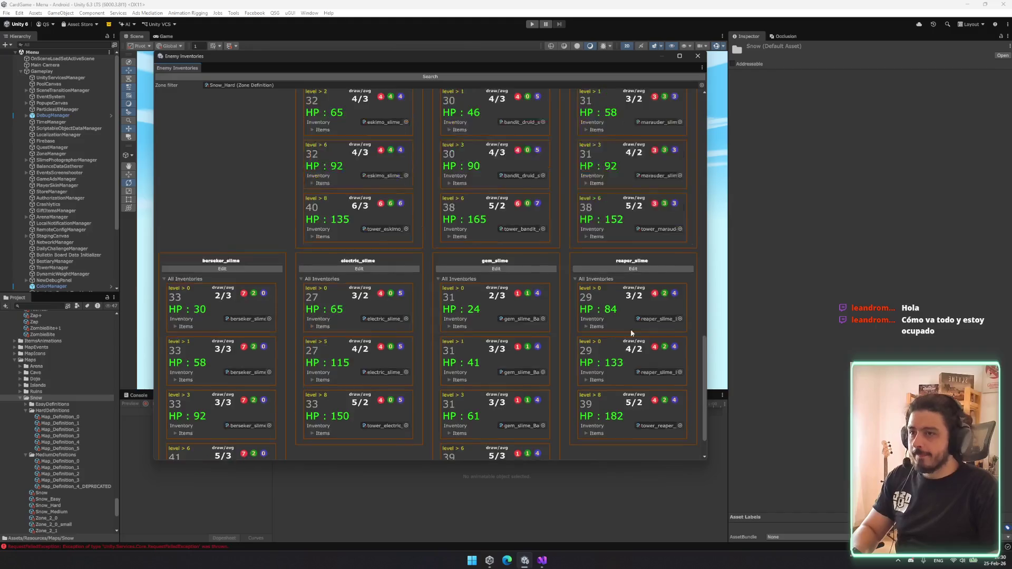
{"action": "scroll", "coordinate": [664, 298], "scroll_direction": "down", "scroll_amount": 1}
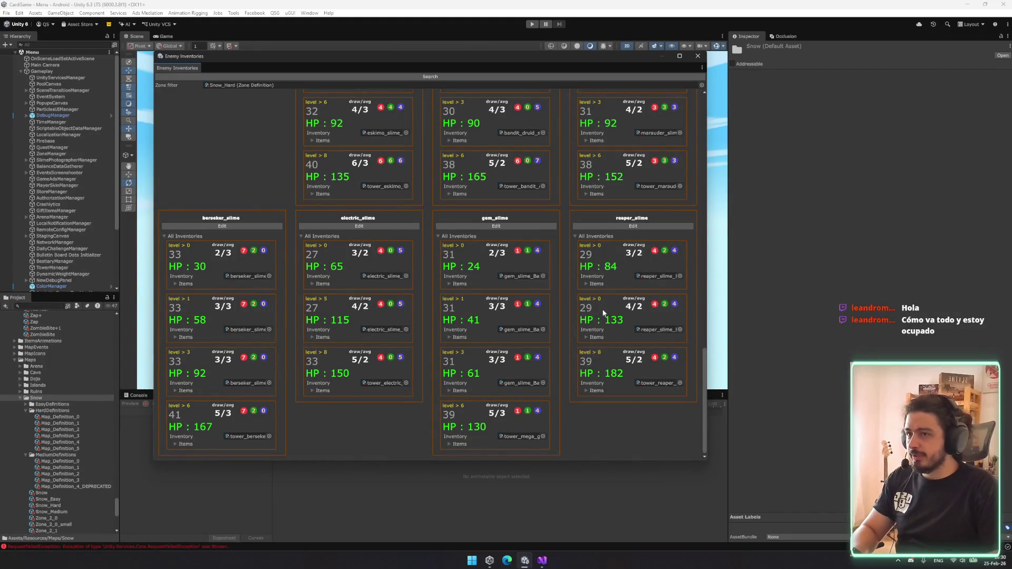
{"action": "left_click", "coordinate": [660, 330]}
{"action": "scroll", "coordinate": [59, 318], "scroll_direction": "up", "scroll_amount": 1}
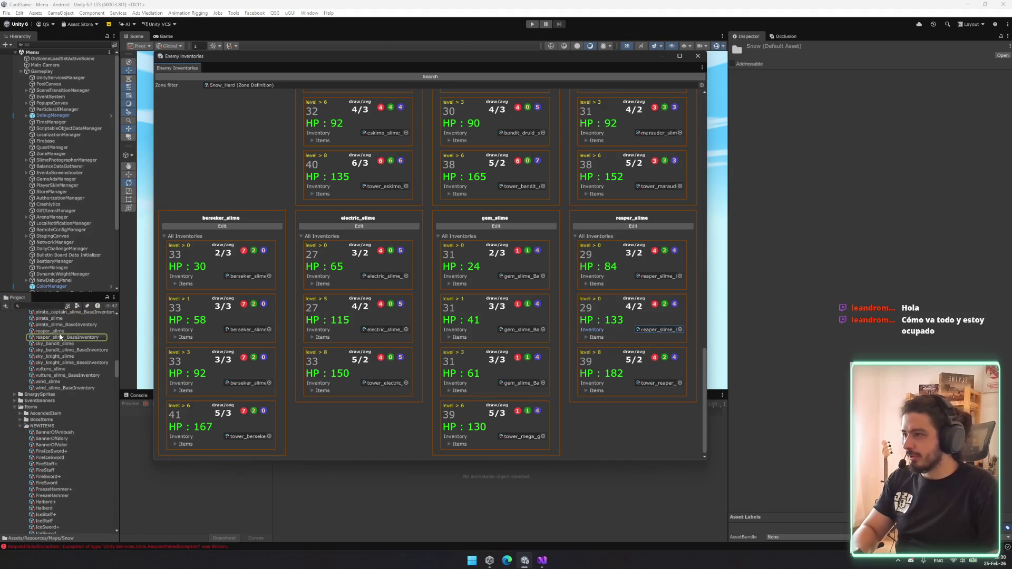
- Set reaper_slime's Element 1 stat block Level to 5 and refresh the Snow_Hard overview
{"action": "left_click", "coordinate": [50, 331]}
{"action": "left_click", "coordinate": [759, 177]}
{"action": "left_click", "coordinate": [874, 197]}
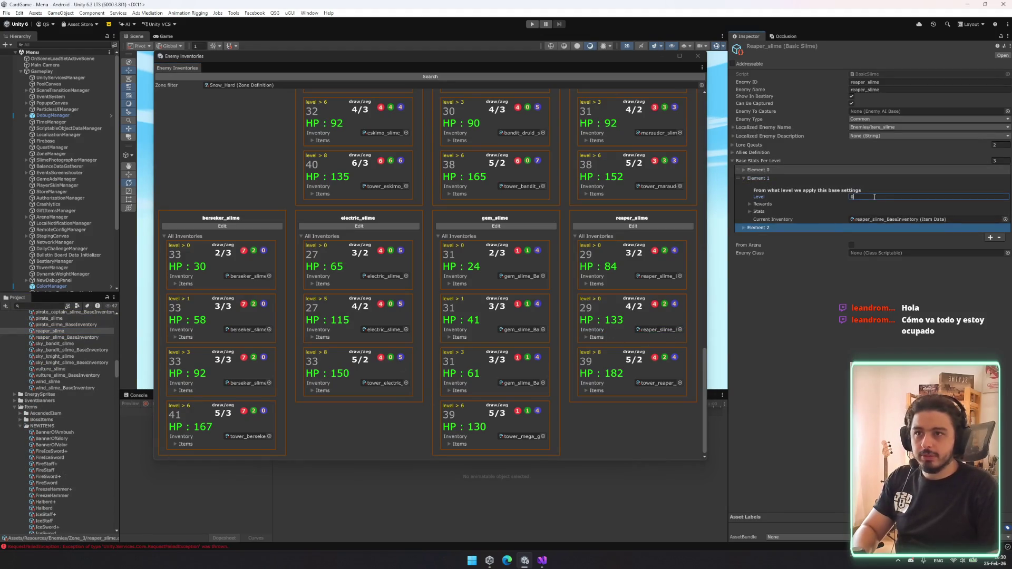
{"action": "left_click", "coordinate": [764, 205]}
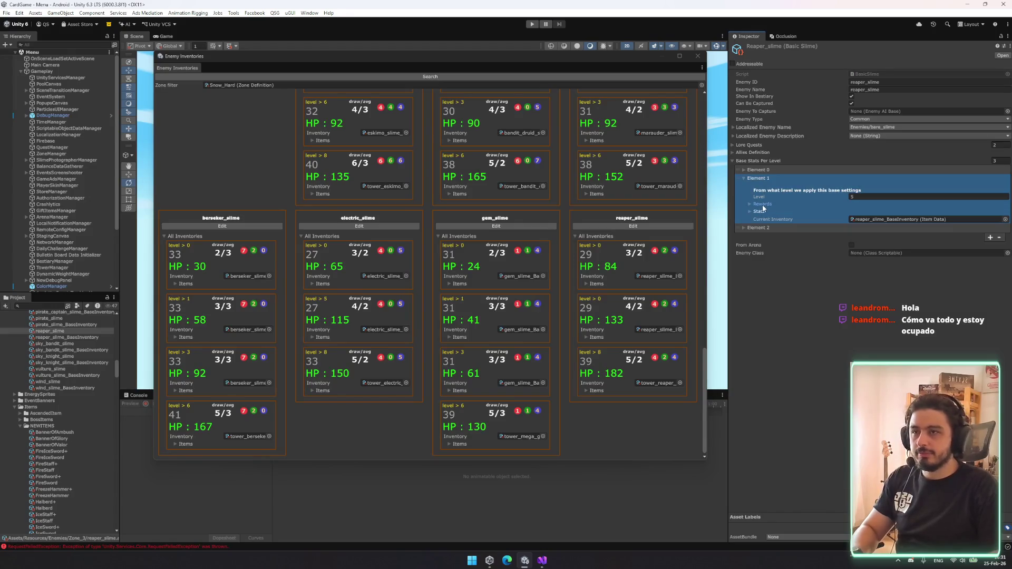
{"action": "left_click", "coordinate": [423, 78]}
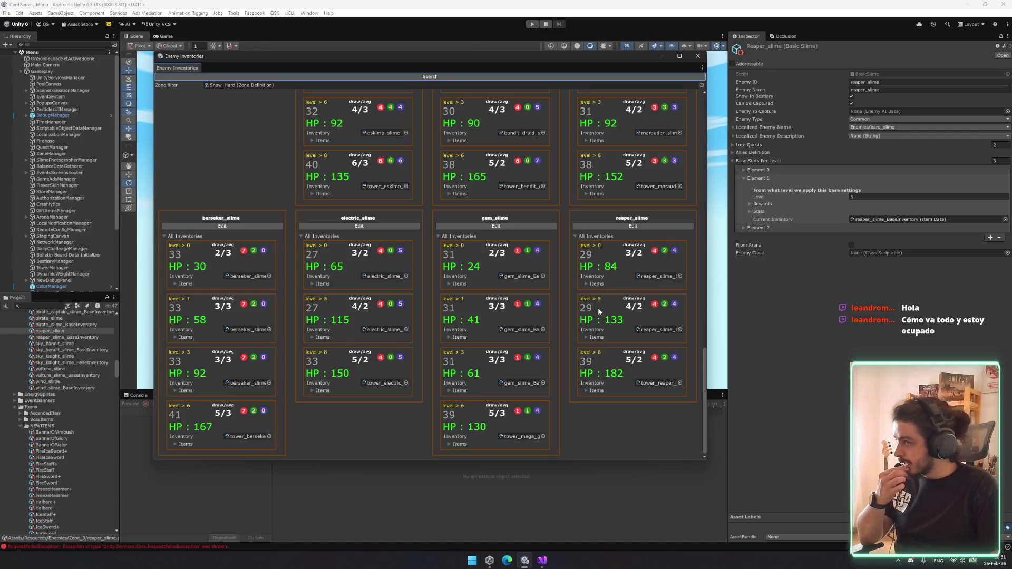
{"action": "scroll", "coordinate": [280, 214], "scroll_direction": "up", "scroll_amount": 3}
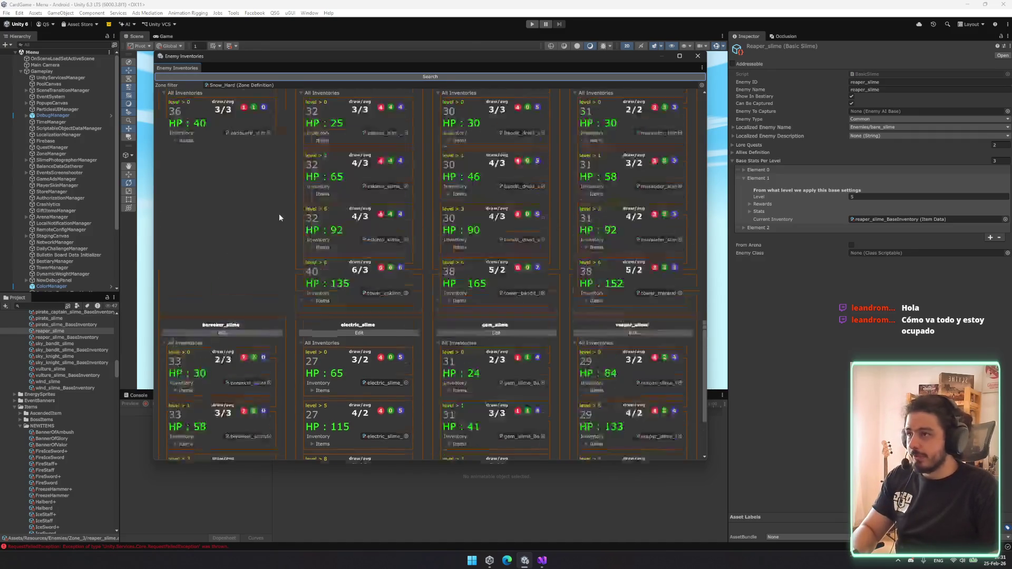
{"action": "left_click", "coordinate": [253, 131]}
{"action": "left_click", "coordinate": [49, 316]}
- Expand vanguard_slime's Element 0 stats and set Base Max Hp to 60
{"action": "left_click", "coordinate": [49, 313]}
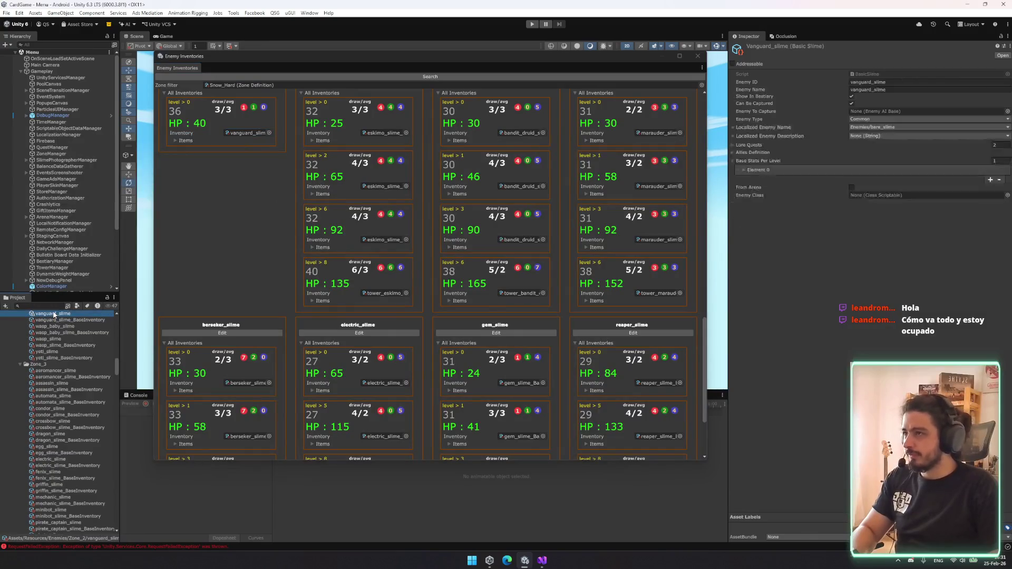
{"action": "left_click", "coordinate": [186, 139]}
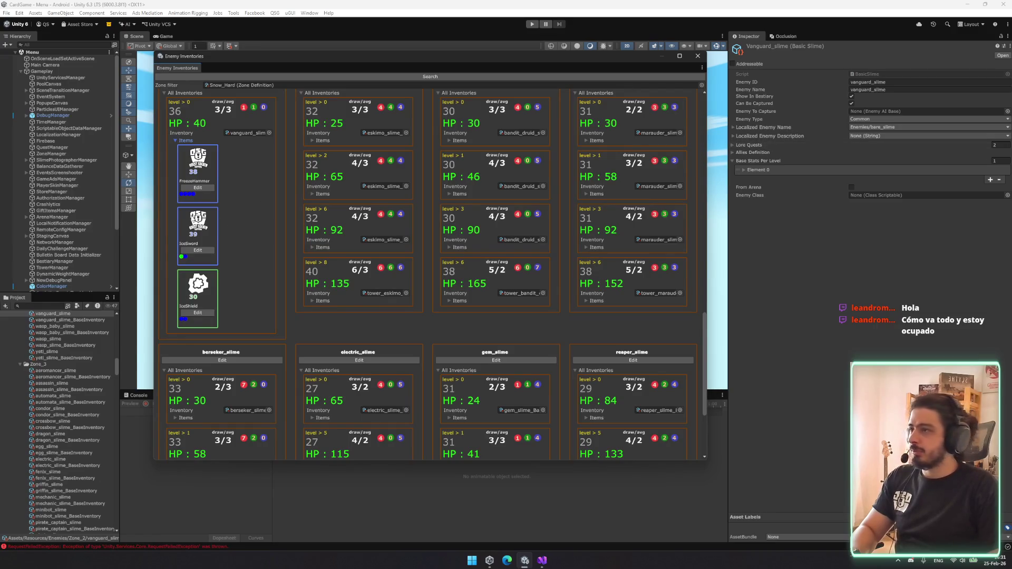
{"action": "left_click", "coordinate": [774, 170]}
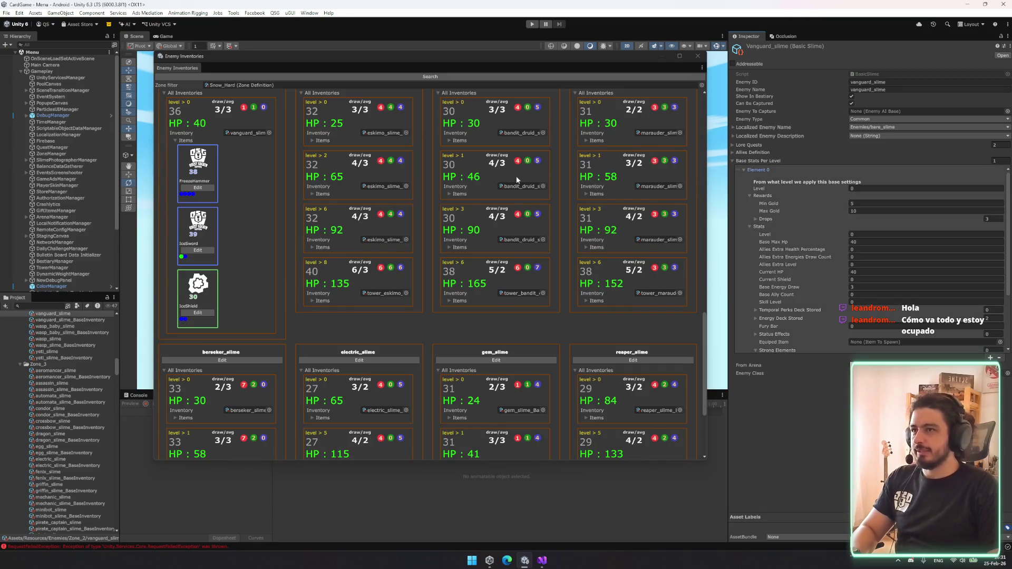
{"action": "left_click", "coordinate": [874, 241]}
{"action": "type", "text": "38"}
{"action": "key", "text": "Tab"}
{"action": "key", "text": "Tab"}
{"action": "key", "text": "Tab"}
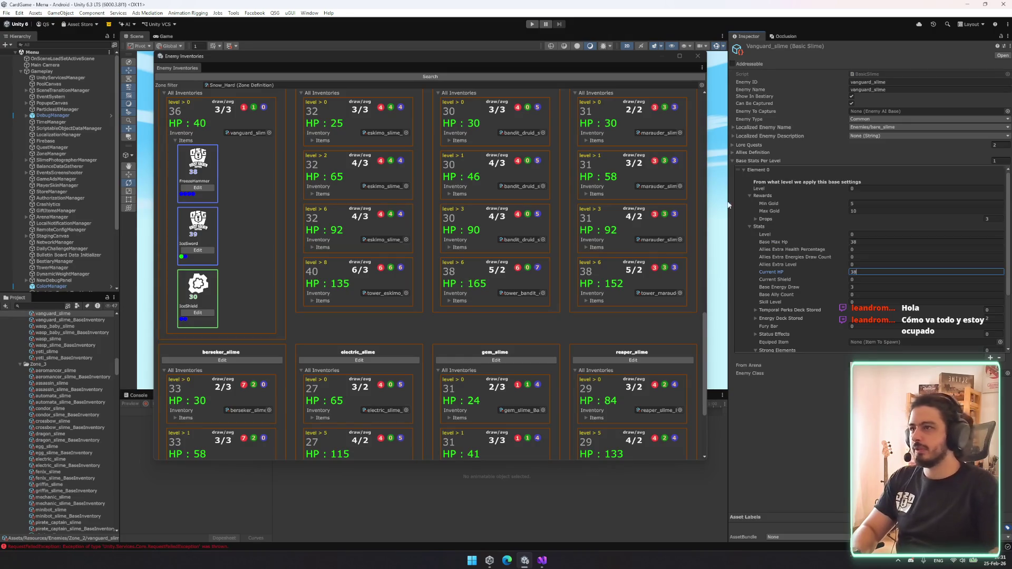
{"action": "scroll", "coordinate": [513, 328], "scroll_direction": "down", "scroll_amount": 3}
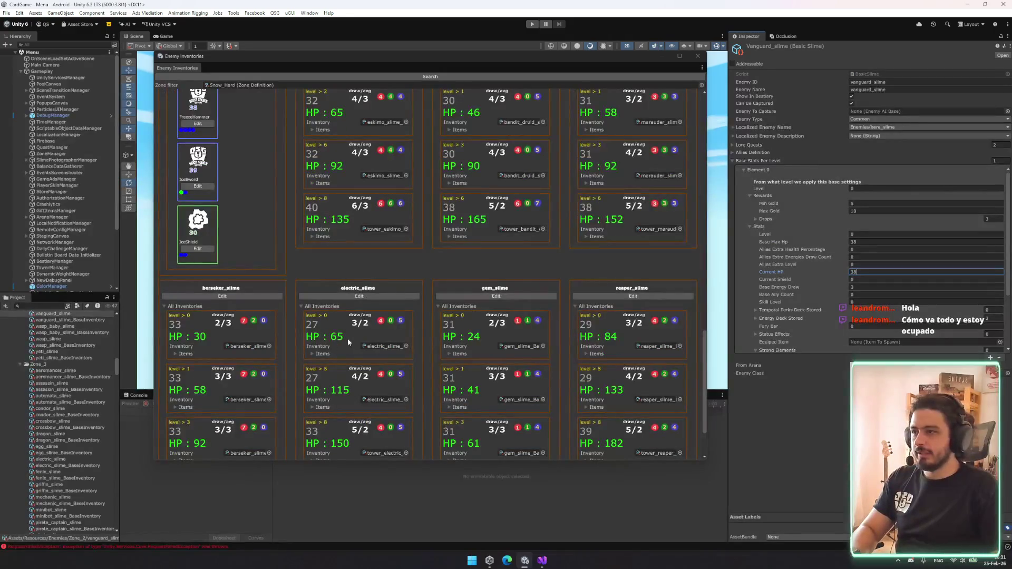
{"action": "scroll", "coordinate": [336, 341], "scroll_direction": "down", "scroll_amount": 3}
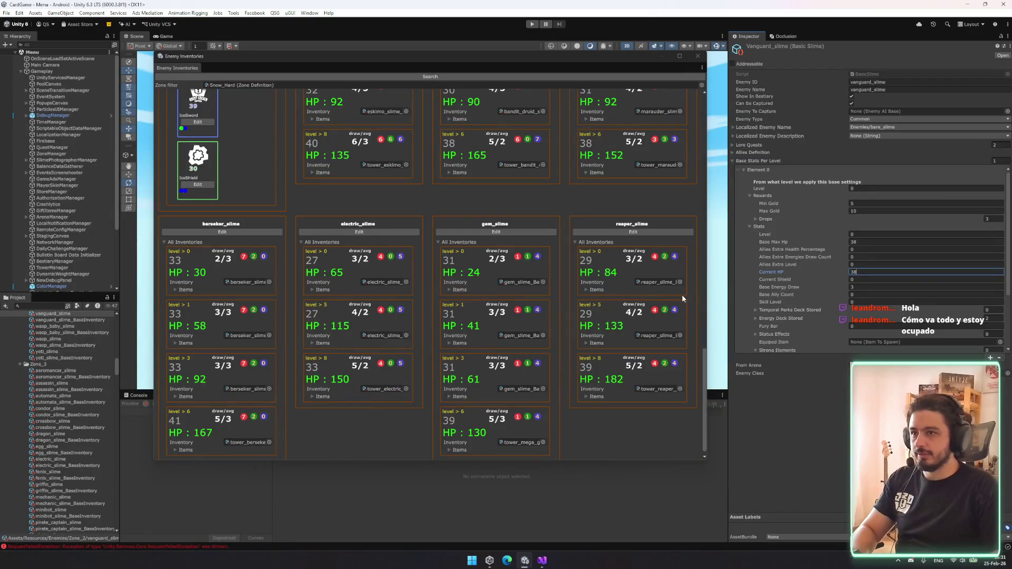
{"action": "scroll", "coordinate": [650, 287], "scroll_direction": "up", "scroll_amount": 2}
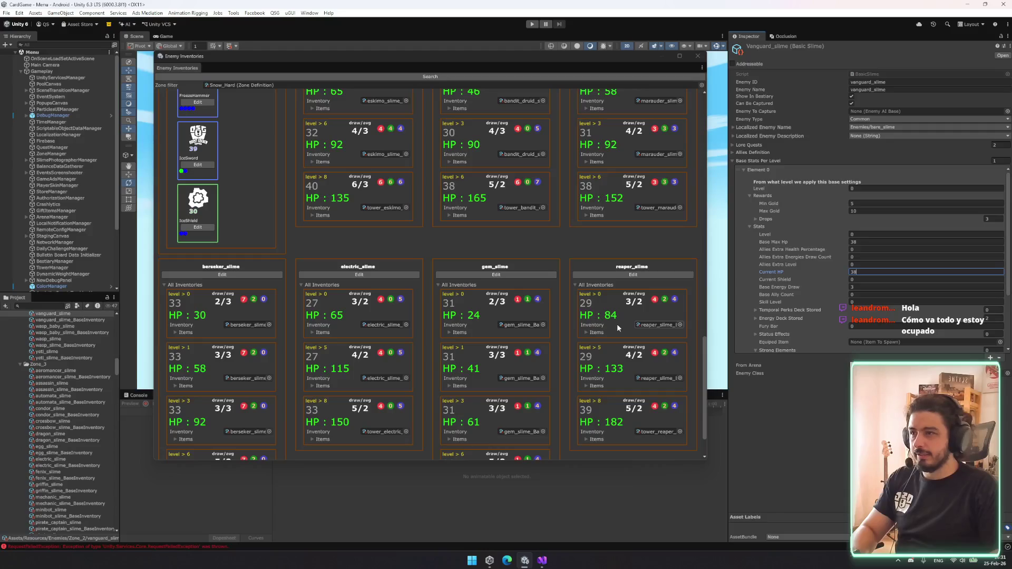
{"action": "left_click", "coordinate": [873, 241]}
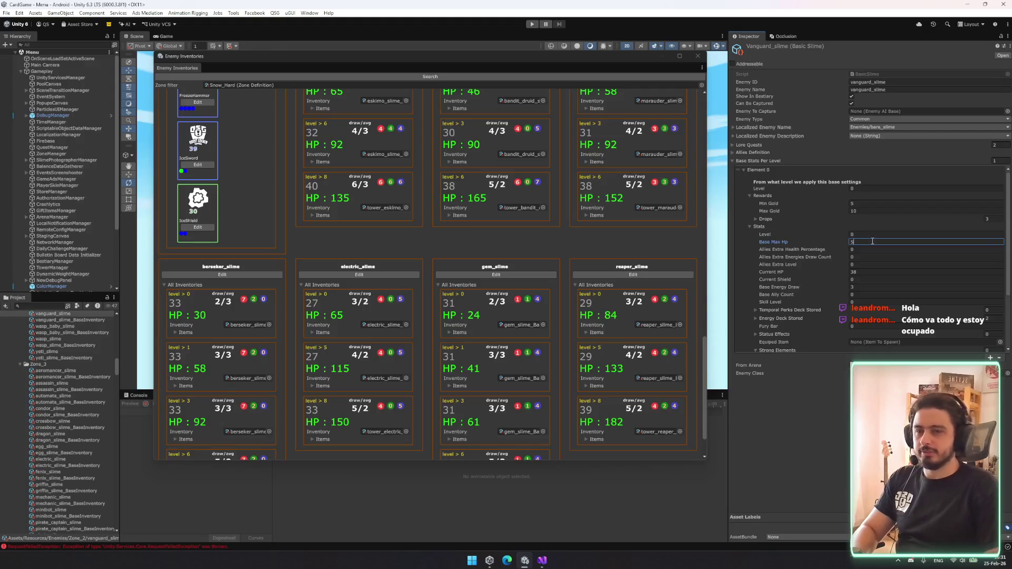
{"action": "key", "text": "Tab"}
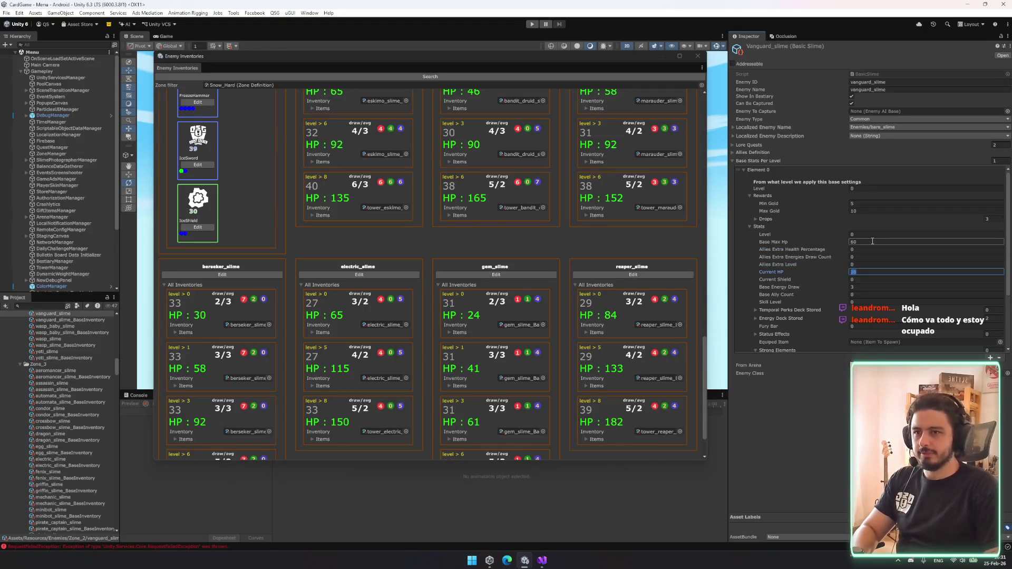
{"action": "type", "text": "60"}
- Give vanguard_slime a 10–15 gold reward and Base Energy Draw of 3
{"action": "left_click", "coordinate": [863, 203]}
{"action": "type", "text": "10"}
{"action": "key", "text": "Tab"}
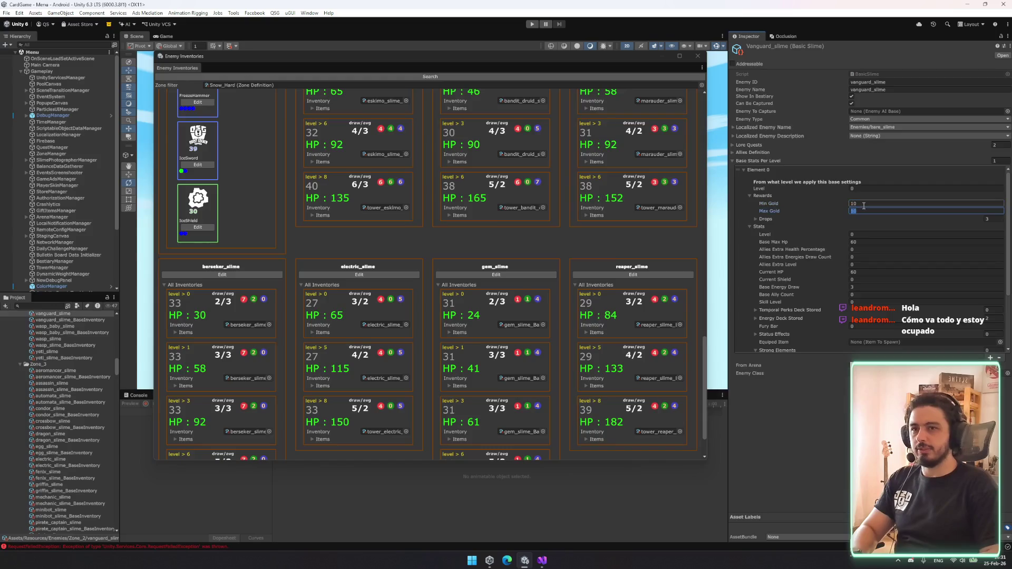
{"action": "type", "text": "15"}
{"action": "left_click", "coordinate": [872, 286]}
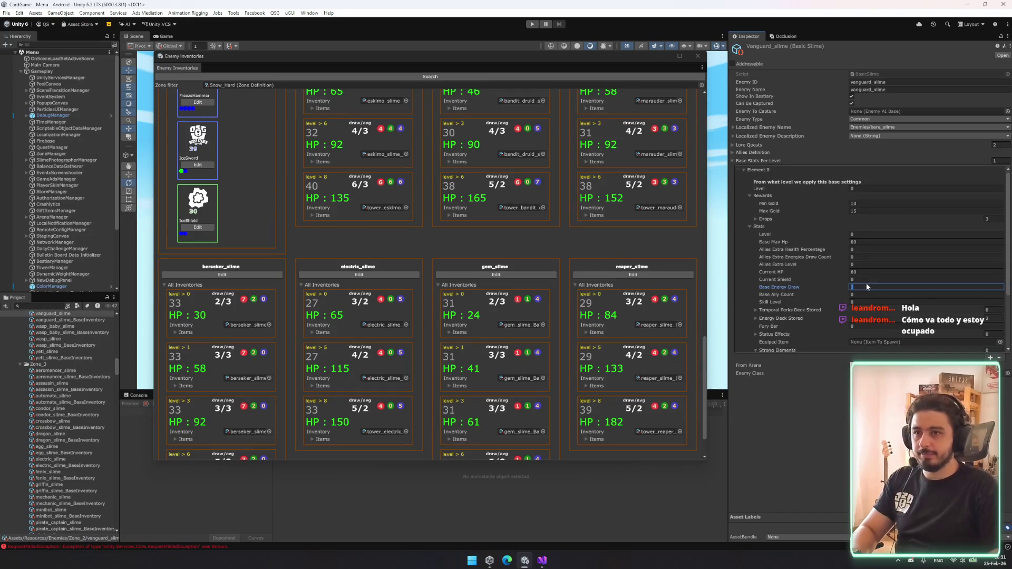
{"action": "type", "text": "3"}
{"action": "key", "text": "Return"}
{"action": "scroll", "coordinate": [799, 302], "scroll_direction": "down", "scroll_amount": 2}
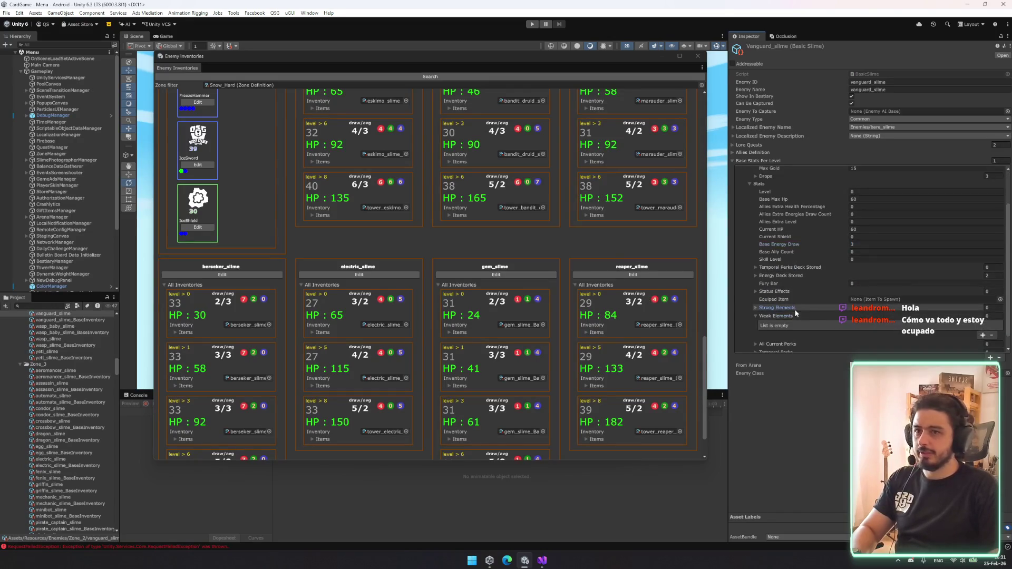
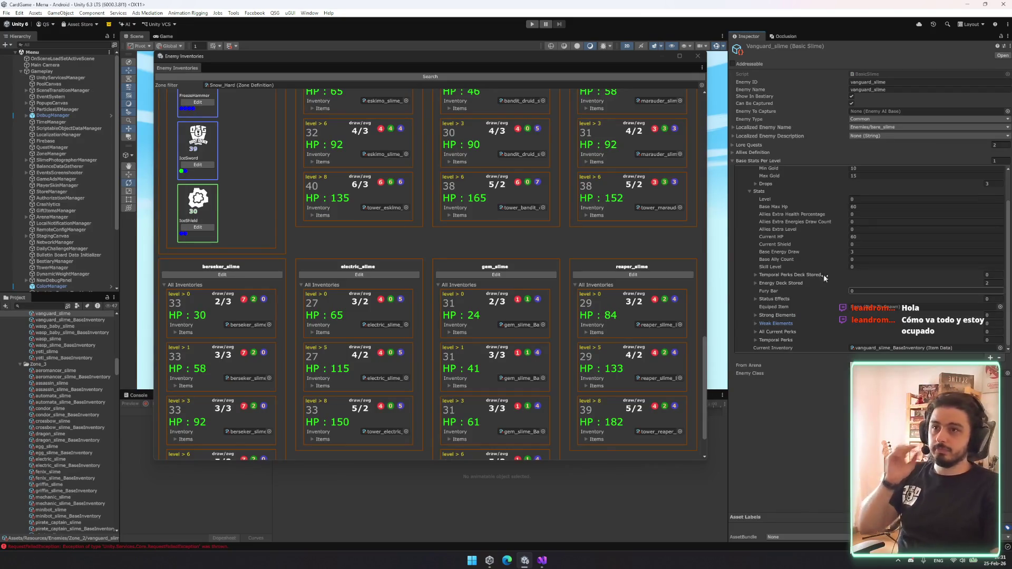
- Inspect vanguard_slime's level 0 drop items and its card in the Enemy Inventories grid
{"action": "scroll", "coordinate": [791, 228], "scroll_direction": "up", "scroll_amount": 2}
{"action": "left_click", "coordinate": [769, 220]}
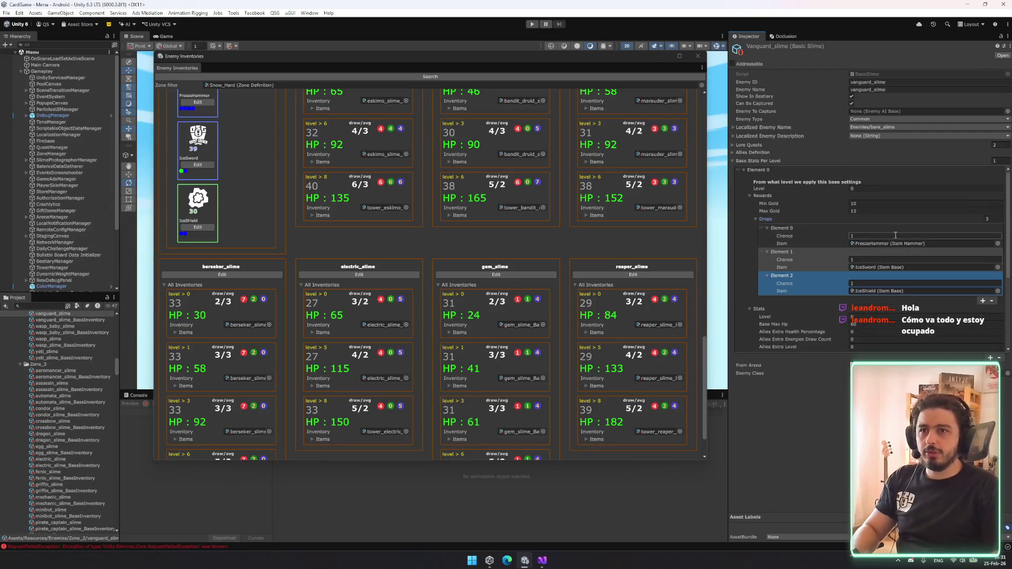
{"action": "left_click", "coordinate": [754, 220]}
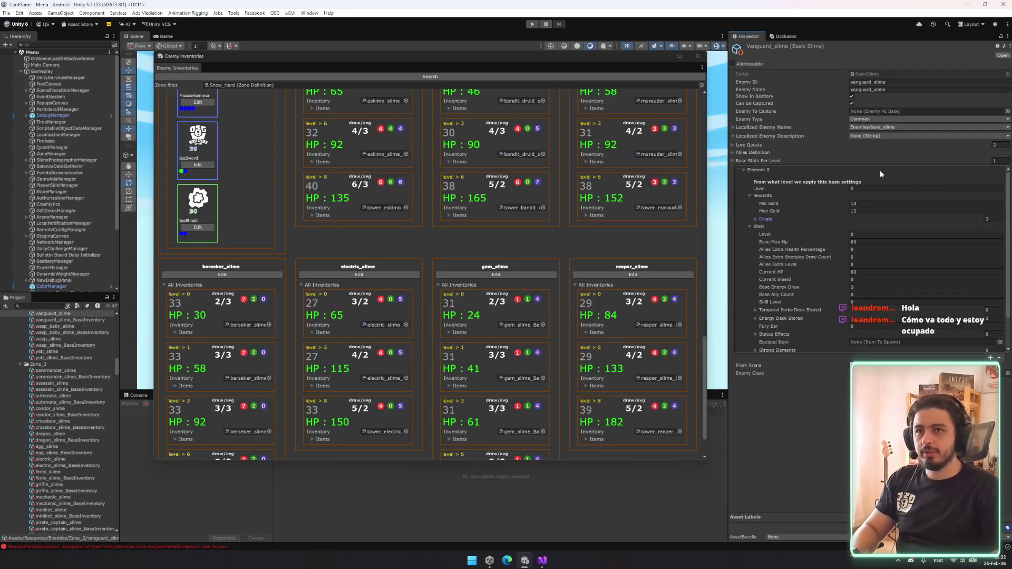
{"action": "scroll", "coordinate": [219, 172], "scroll_direction": "up", "scroll_amount": 3}
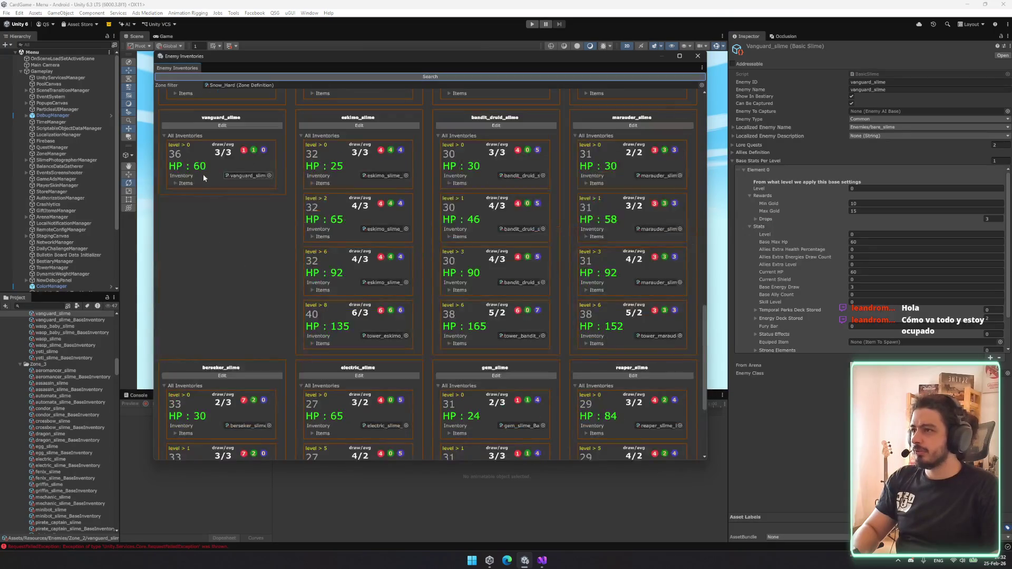
{"action": "left_click", "coordinate": [180, 183]}
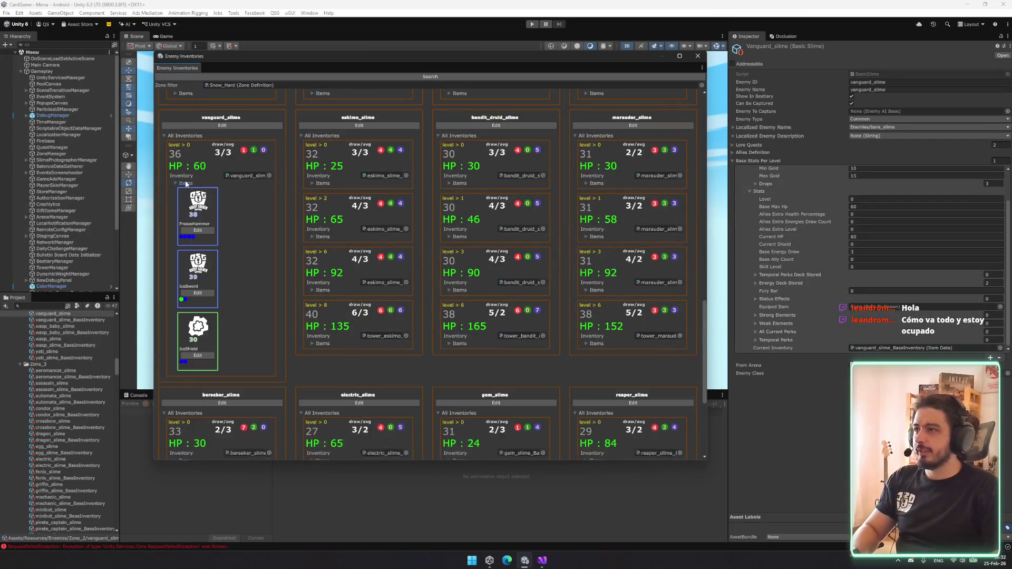
{"action": "scroll", "coordinate": [894, 293], "scroll_direction": "down", "scroll_amount": 1}
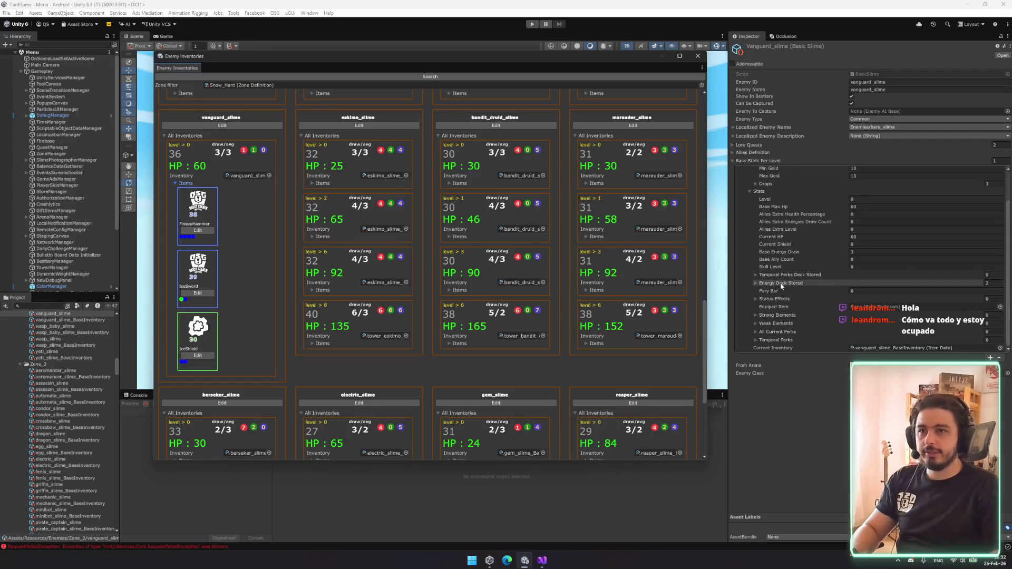
- Expand the stored energy deck and grow it to 8 entries
{"action": "left_click", "coordinate": [785, 283]}
{"action": "left_click", "coordinate": [884, 301]}
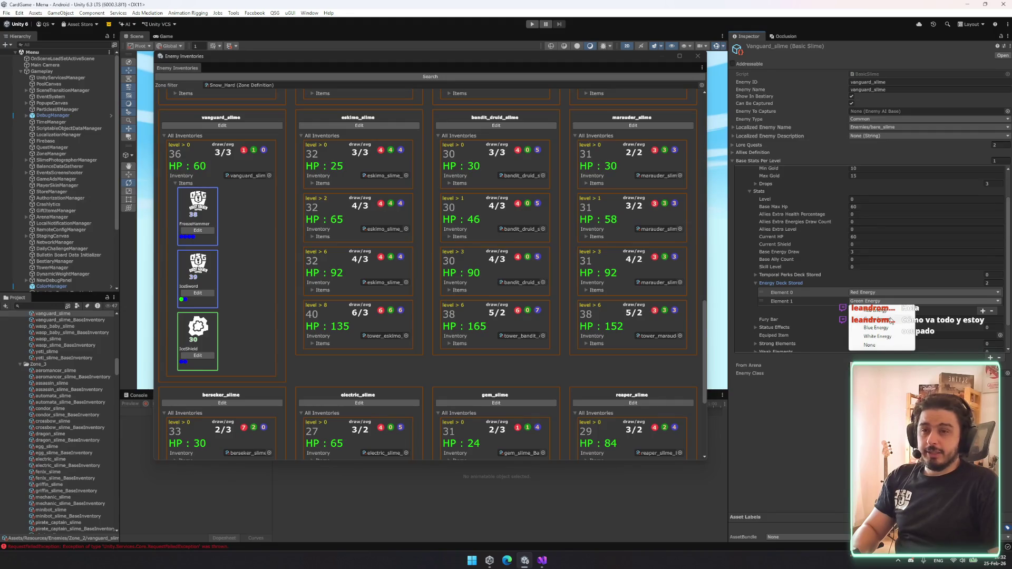
{"action": "left_click", "coordinate": [995, 283]}
{"action": "left_click", "coordinate": [995, 284]}
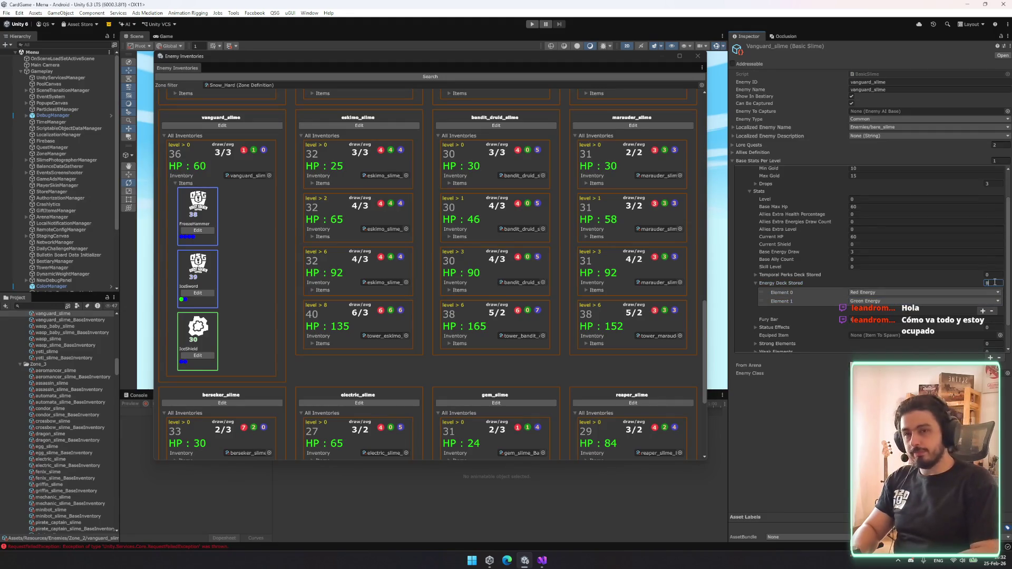
{"action": "type", "text": "8"}
{"action": "key", "text": "Return"}
- Make the first entry Blue Energy, then shrink the deck to 1 and regrow it to eight Blue Energy entries
{"action": "scroll", "coordinate": [870, 253], "scroll_direction": "down", "scroll_amount": 3}
{"action": "left_click", "coordinate": [850, 254]}
{"action": "left_click", "coordinate": [875, 281]}
{"action": "left_click", "coordinate": [875, 263]}
{"action": "left_click", "coordinate": [988, 246]}
{"action": "left_click", "coordinate": [988, 245]}
{"action": "type", "text": "1"}
{"action": "key", "text": "Return"}
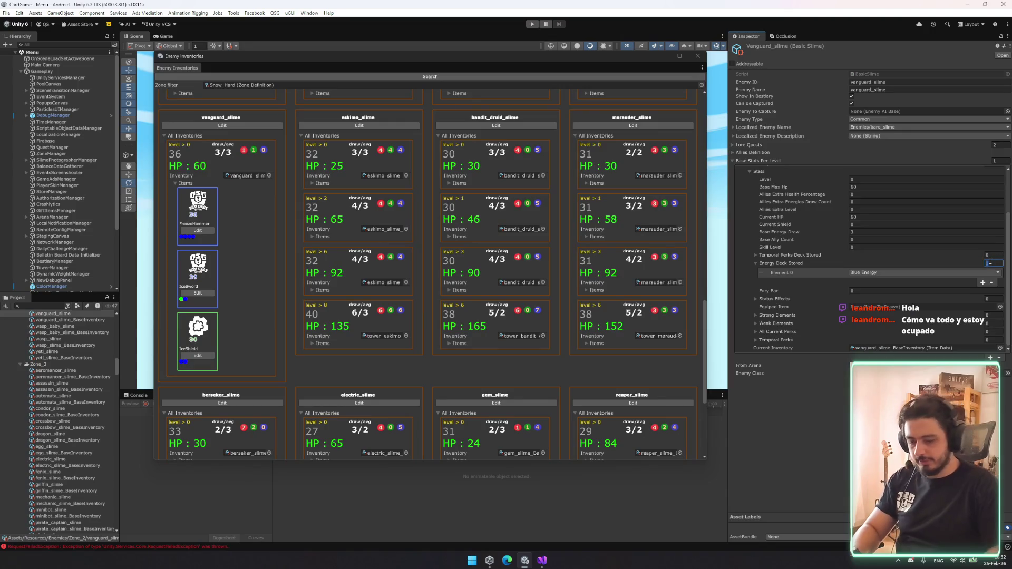
{"action": "type", "text": "8"}
{"action": "key", "text": "Return"}
- Set entries seven and eight to Green Energy, then grow the deck to 9 with a Green ninth entry
{"action": "left_click", "coordinate": [871, 336]}
{"action": "left_click", "coordinate": [871, 338]}
{"action": "left_click", "coordinate": [879, 343]}
{"action": "left_click", "coordinate": [871, 338]}
{"action": "left_click", "coordinate": [878, 344]}
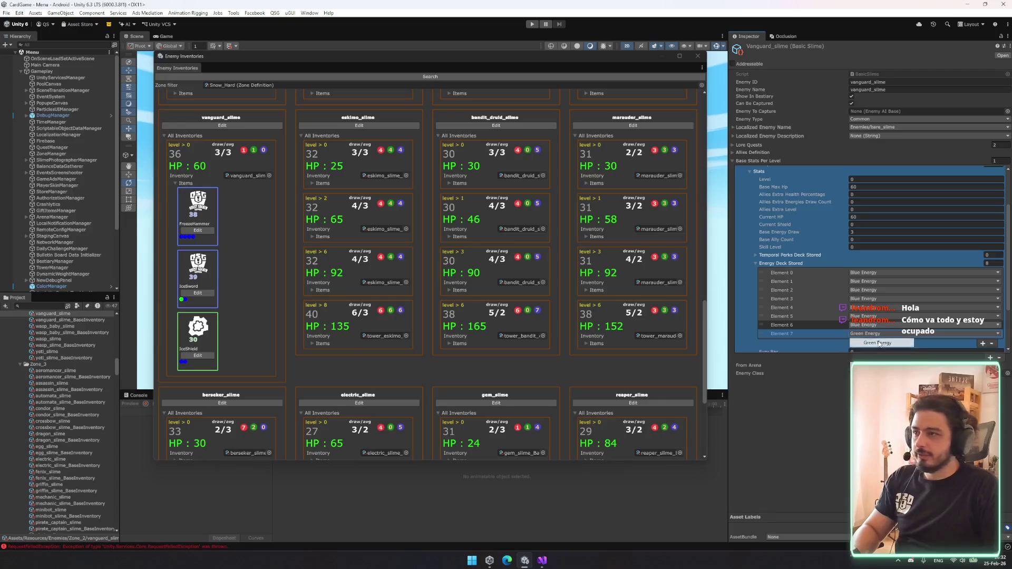
{"action": "left_click", "coordinate": [986, 263]}
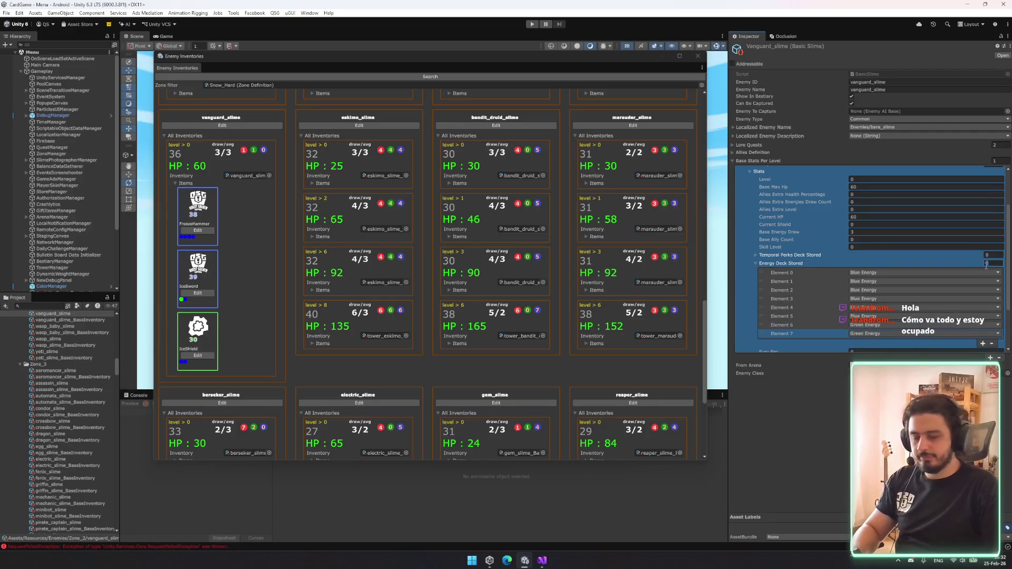
{"action": "type", "text": "9"}
{"action": "key", "text": "Return"}
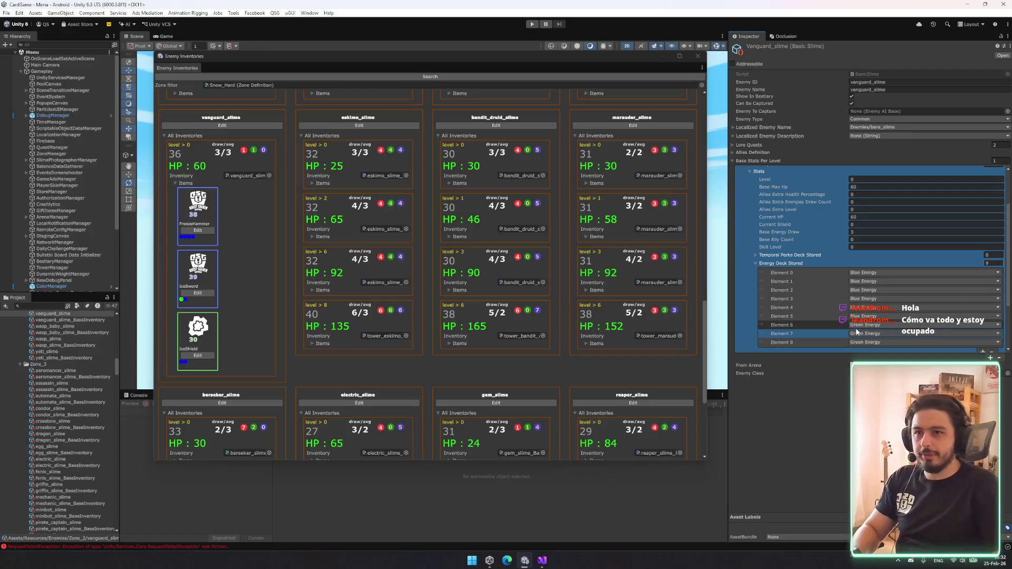
{"action": "left_click", "coordinate": [864, 343]}
{"action": "left_click", "coordinate": [872, 345]}
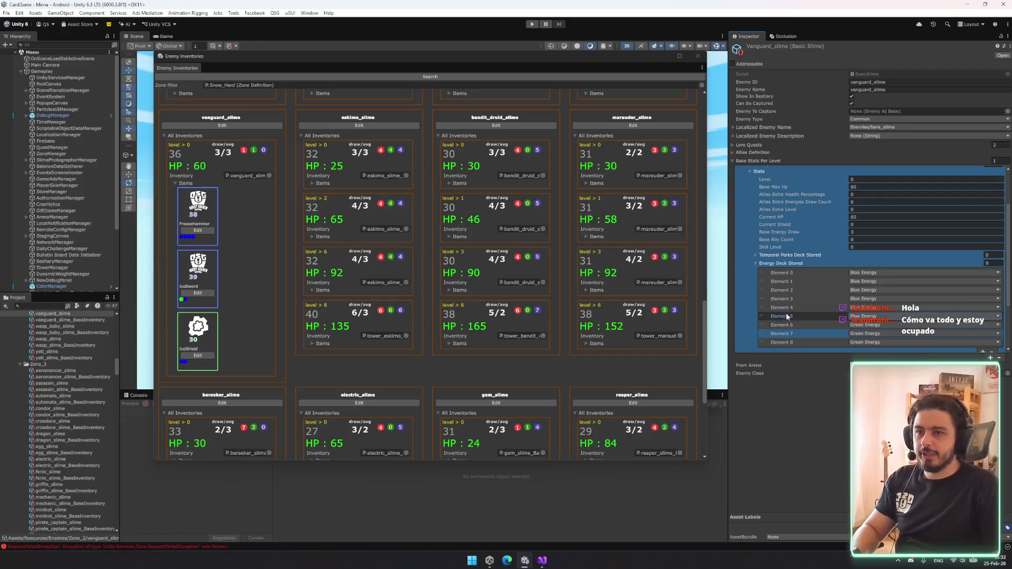
- Select the level 0 stat tier and run Search to refresh the Enemy Inventories grid
{"action": "scroll", "coordinate": [806, 271], "scroll_direction": "down", "scroll_amount": 3}
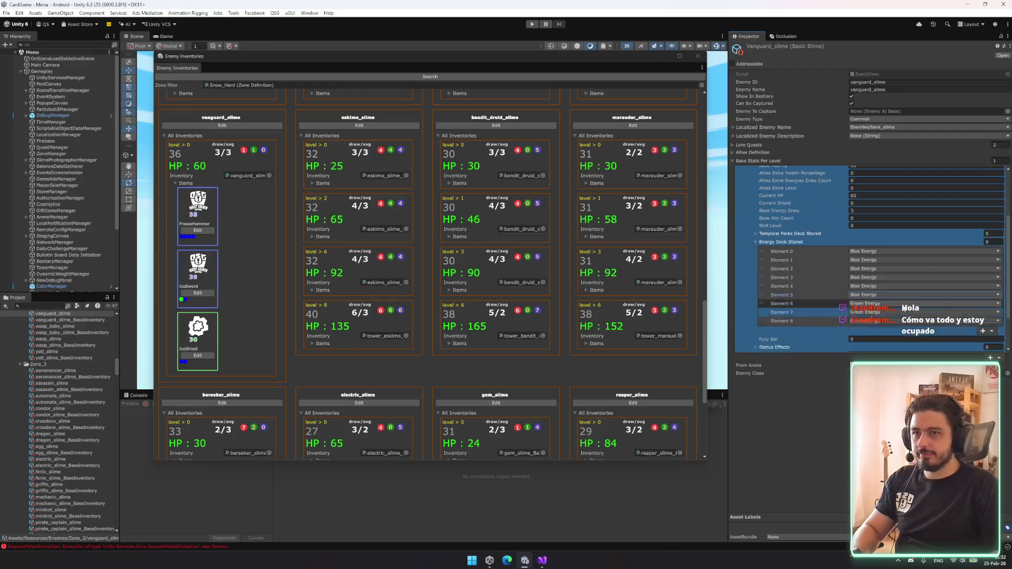
{"action": "left_click", "coordinate": [234, 126]}
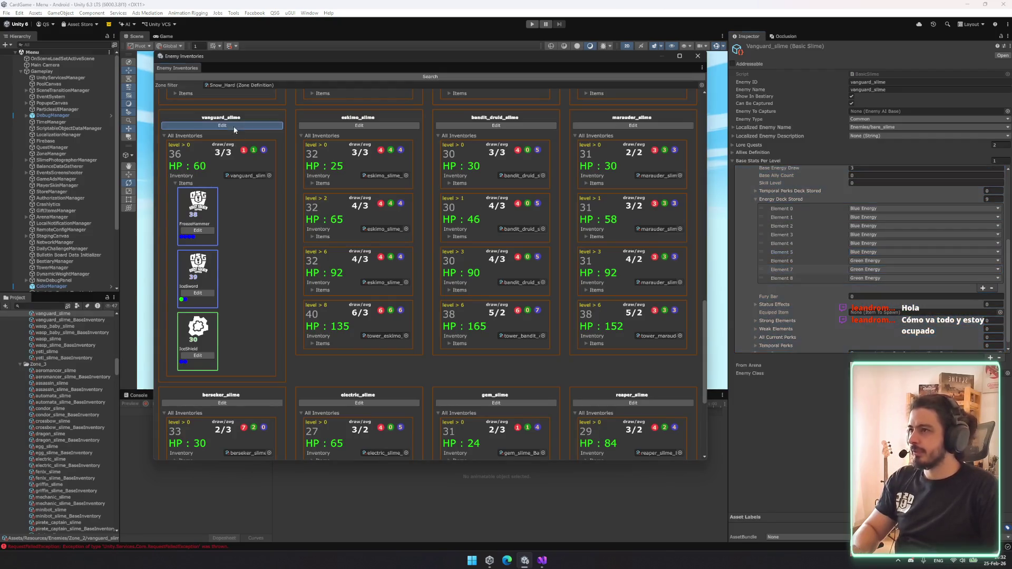
{"action": "left_click", "coordinate": [877, 207]}
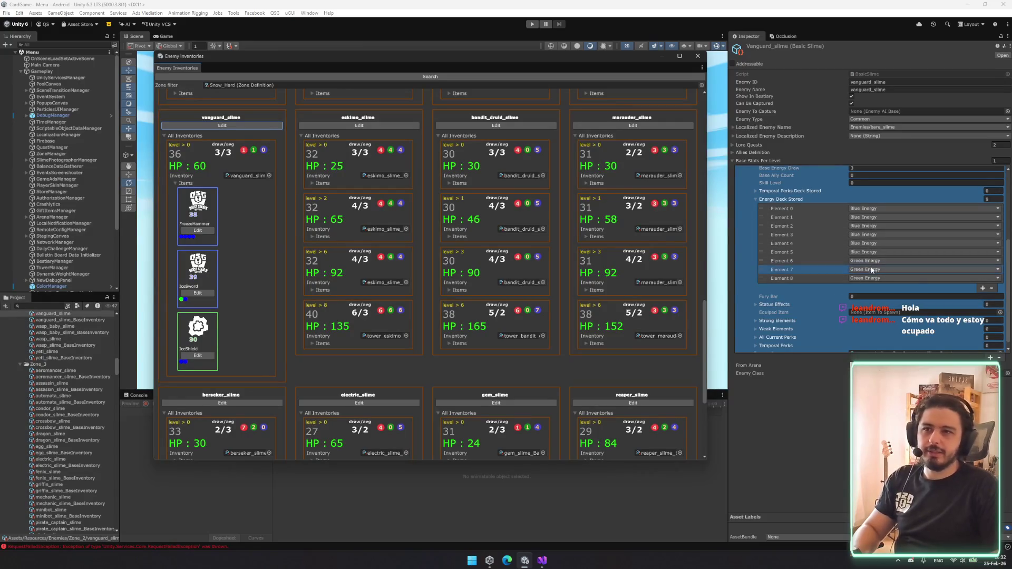
{"action": "scroll", "coordinate": [867, 261], "scroll_direction": "up", "scroll_amount": 4}
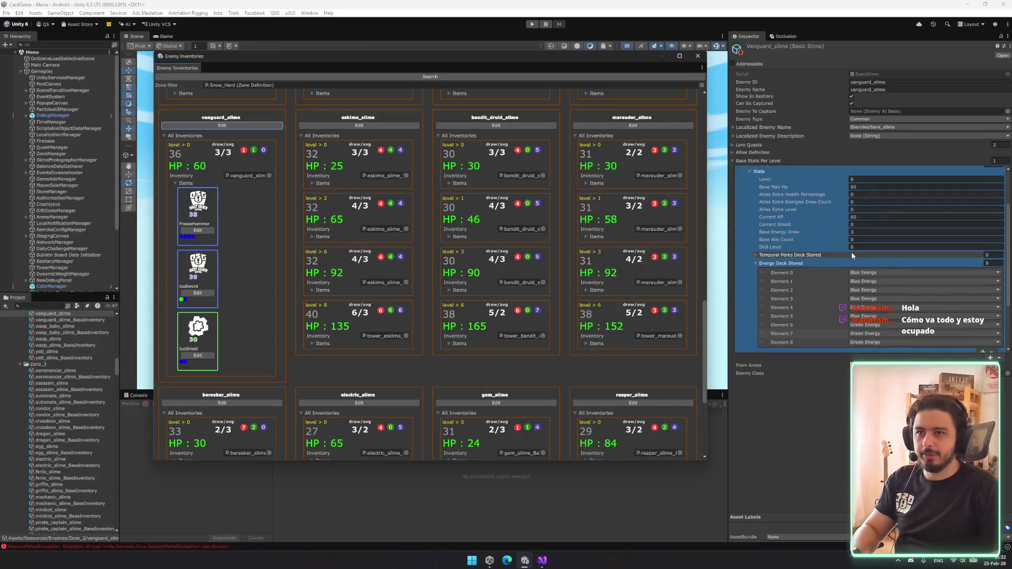
{"action": "scroll", "coordinate": [849, 248], "scroll_direction": "up", "scroll_amount": 2}
{"action": "left_click", "coordinate": [262, 196]}
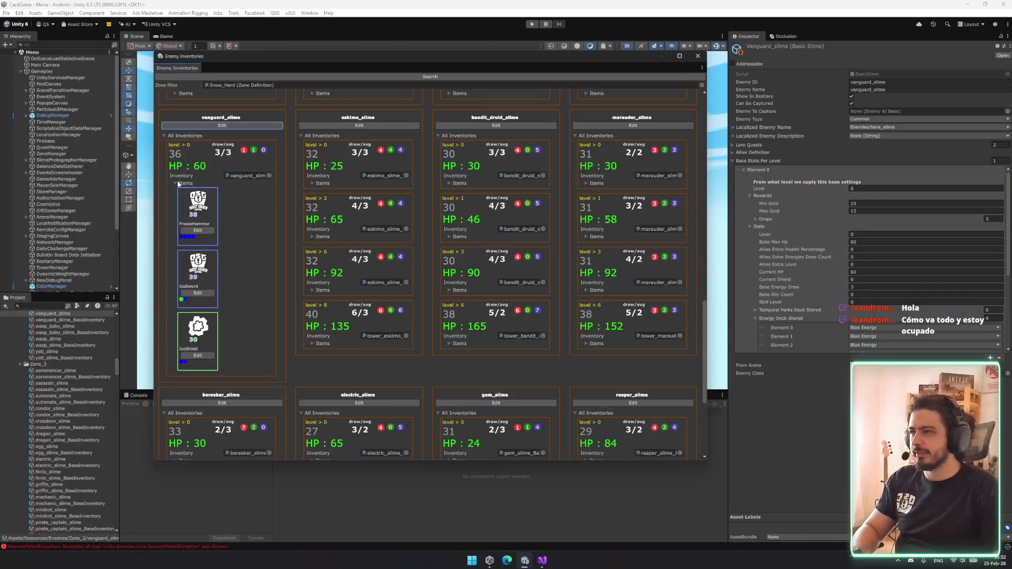
{"action": "left_click", "coordinate": [867, 232]}
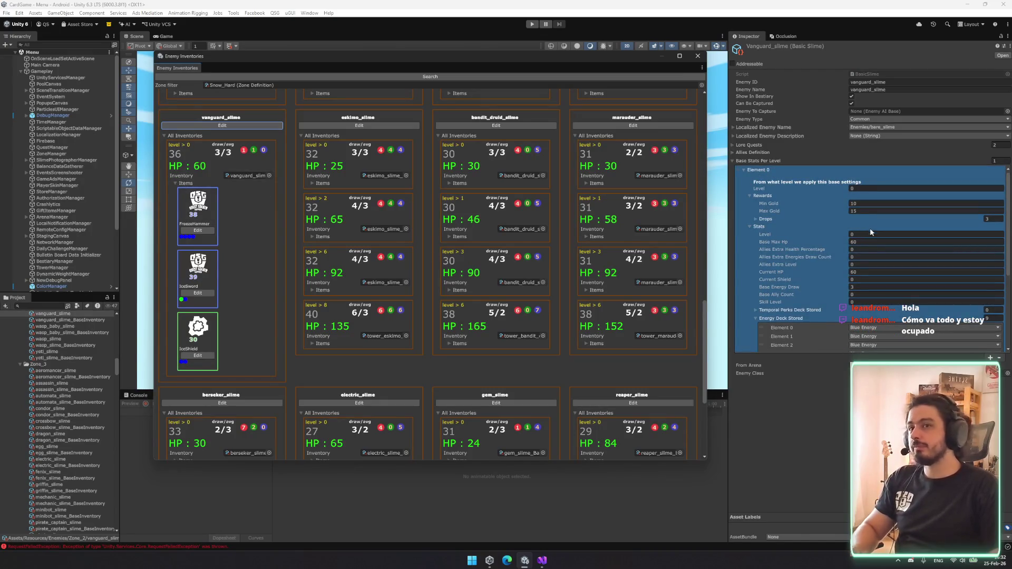
{"action": "left_click", "coordinate": [290, 178]}
{"action": "left_click", "coordinate": [313, 79]}
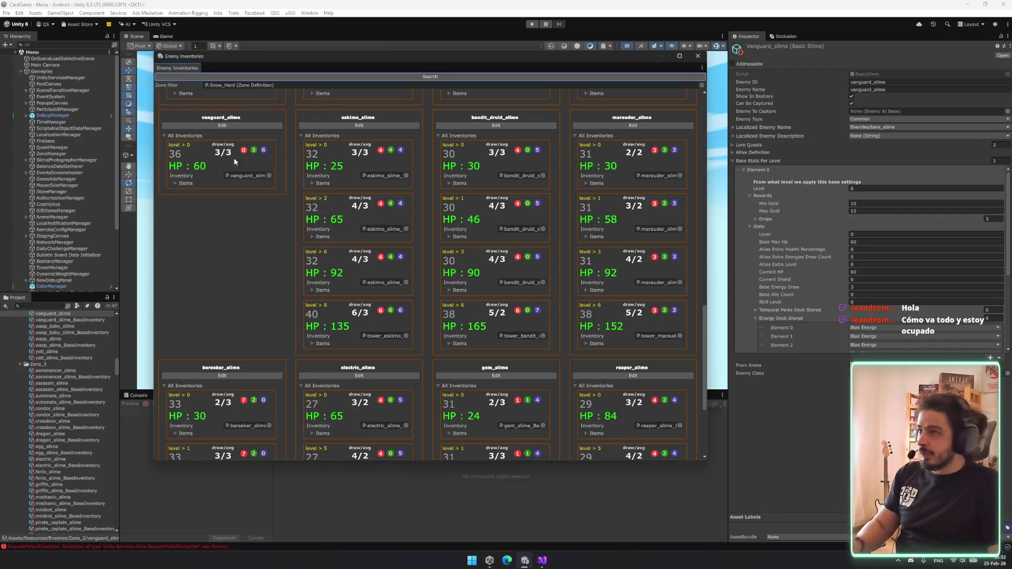
- Start editing the stat tier count and collapse the level 0 tier's stats
{"action": "left_click", "coordinate": [994, 160]}
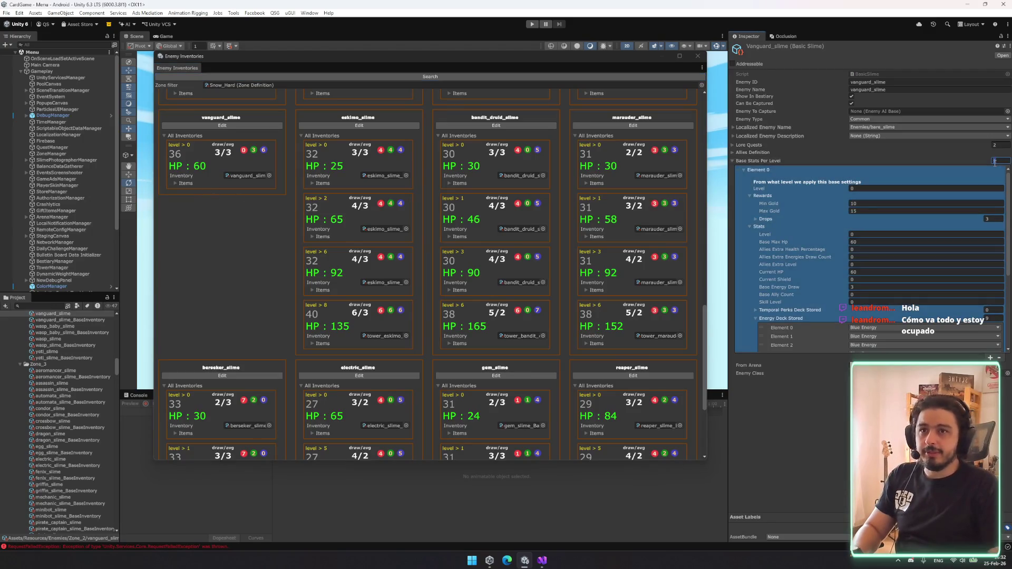
{"action": "scroll", "coordinate": [827, 246], "scroll_direction": "down", "scroll_amount": 2}
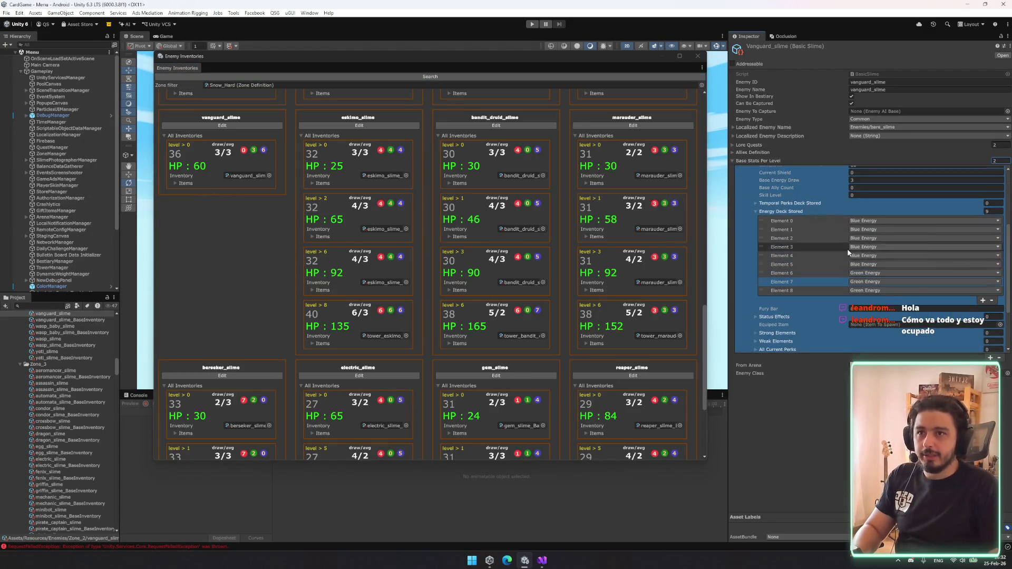
{"action": "left_click", "coordinate": [767, 204]}
- Set Base Stats Per Level to 3 tiers
{"action": "left_click", "coordinate": [771, 192]}
{"action": "left_click", "coordinate": [989, 161]}
{"action": "type", "text": "3"}
{"action": "key", "text": "Return"}
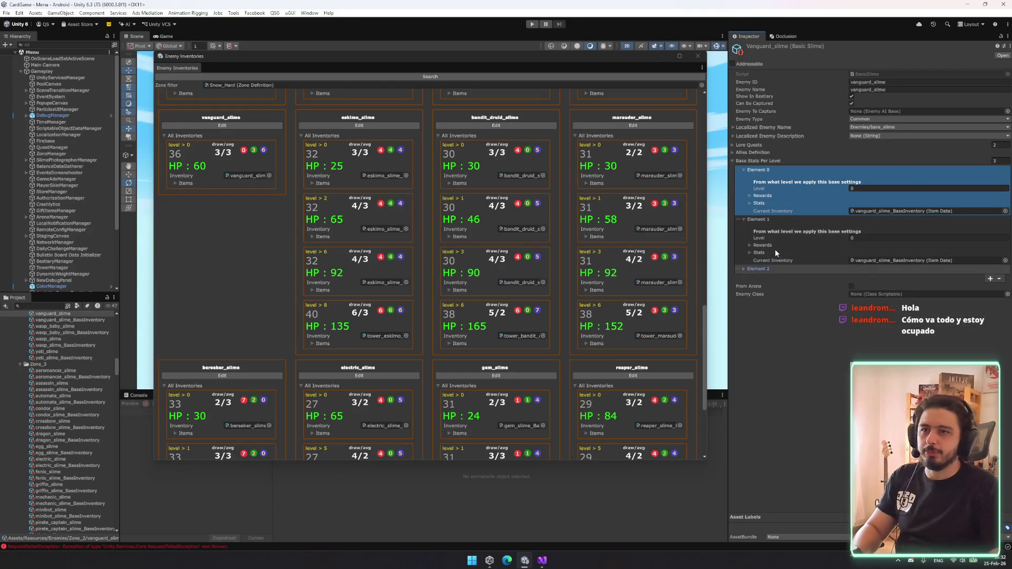
- Give the second tier level 5 and a base max HP of 120
{"action": "left_click", "coordinate": [761, 265]}
{"action": "left_click", "coordinate": [743, 270]}
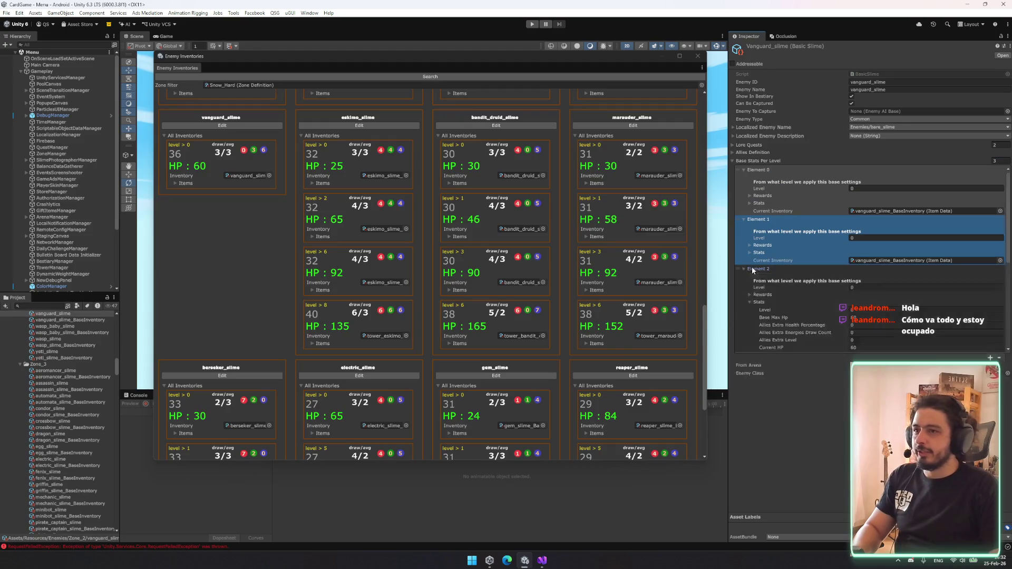
{"action": "left_click", "coordinate": [800, 271]}
{"action": "left_click", "coordinate": [865, 237]}
{"action": "type", "text": "5"}
{"action": "left_click", "coordinate": [776, 252]}
{"action": "left_click", "coordinate": [865, 267]}
{"action": "type", "text": "120"}
{"action": "scroll", "coordinate": [519, 332], "scroll_direction": "down", "scroll_amount": 2}
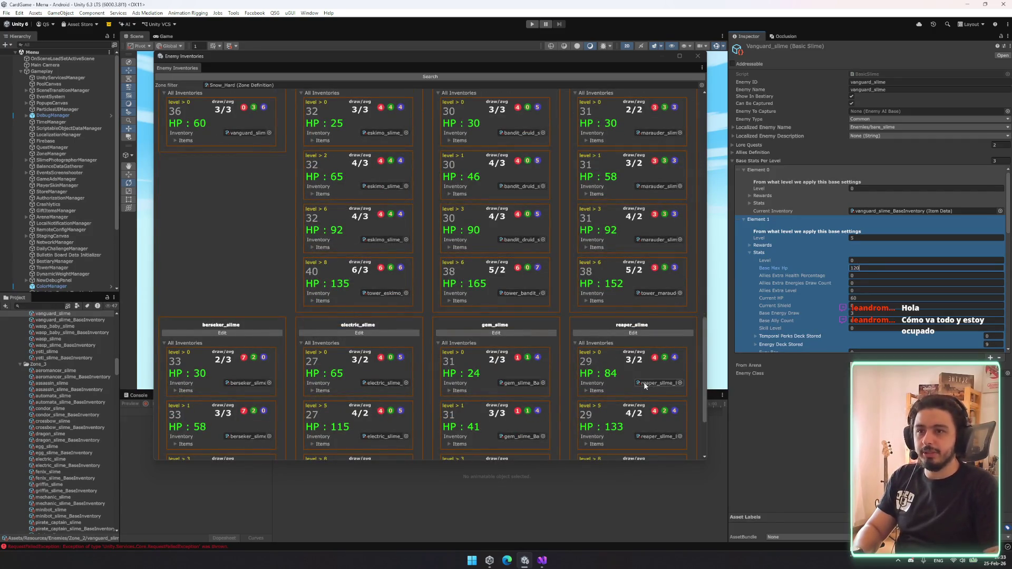
{"action": "key", "text": "Tab"}
{"action": "key", "text": "Tab"}
{"action": "key", "text": "Tab"}
{"action": "type", "text": "1"}
{"action": "left_click", "coordinate": [875, 314]}
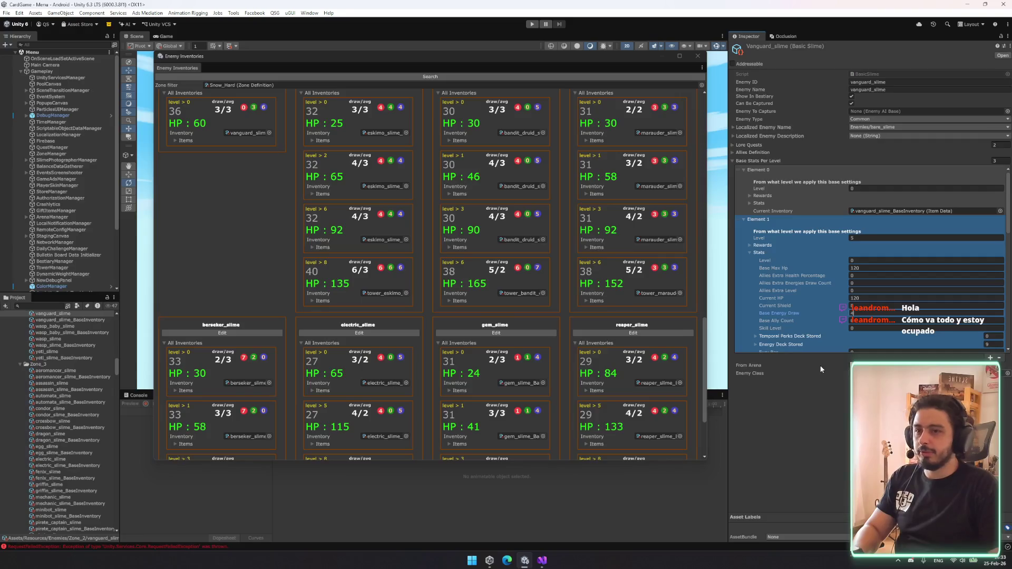
- Set the second tier's gold to 15–20 and refresh the Enemy Inventories grid
{"action": "scroll", "coordinate": [907, 293], "scroll_direction": "down", "scroll_amount": 3}
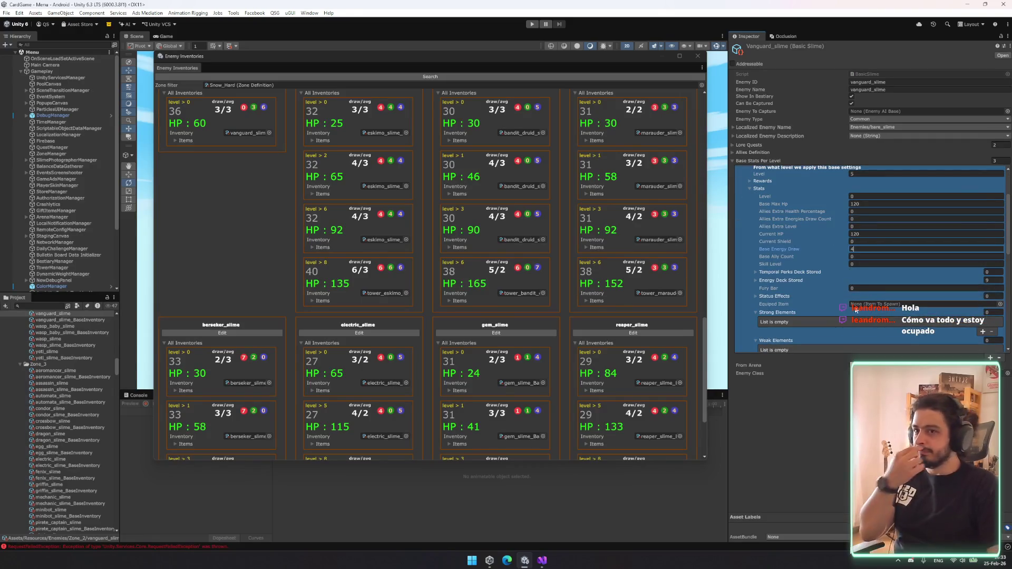
{"action": "scroll", "coordinate": [770, 213], "scroll_direction": "up", "scroll_amount": 2}
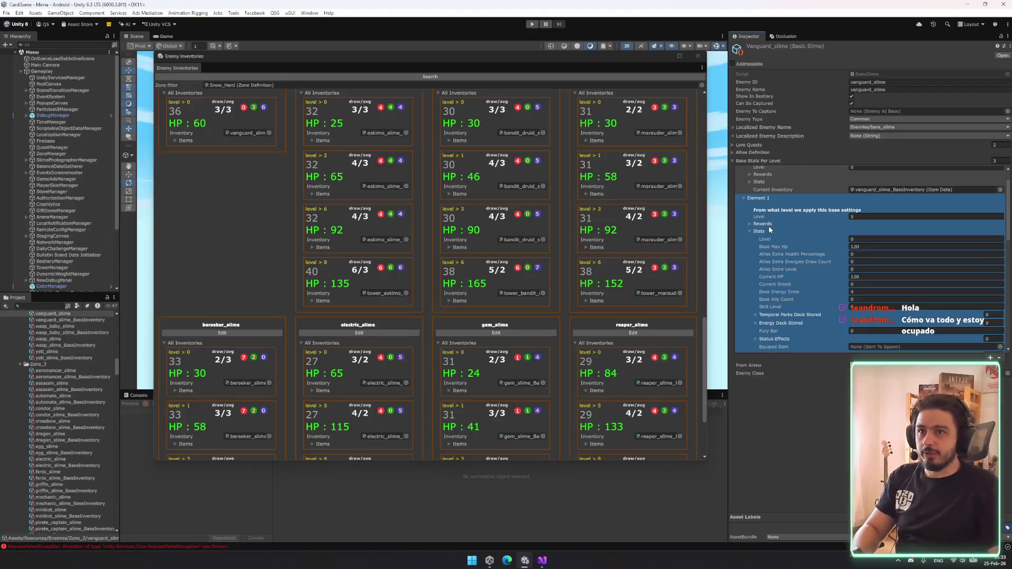
{"action": "left_click", "coordinate": [767, 224]}
{"action": "left_click", "coordinate": [868, 231]}
{"action": "key", "text": "BackSpace"}
{"action": "type", "text": "5"}
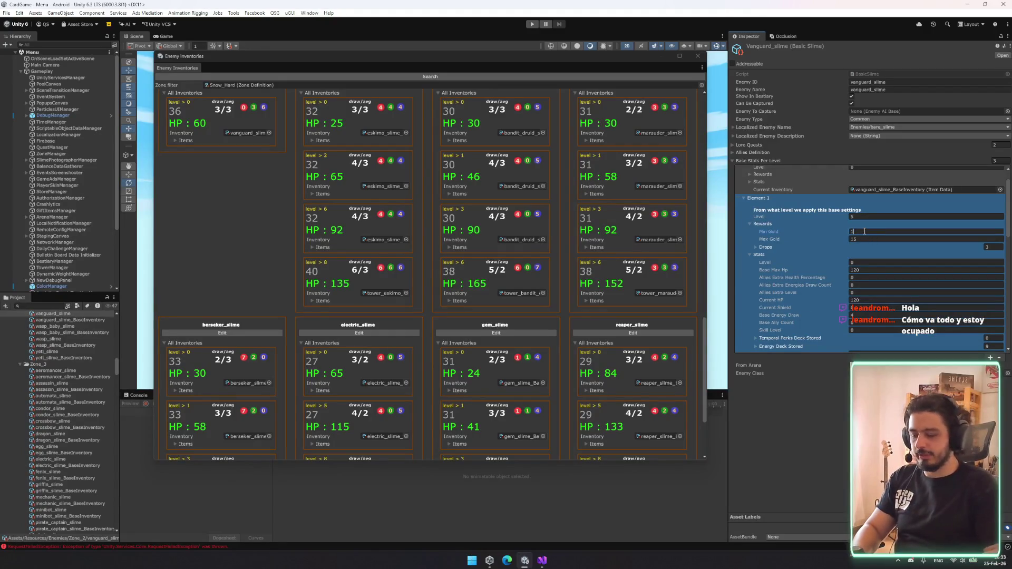
{"action": "key", "text": "Tab"}
{"action": "type", "text": "20"}
{"action": "left_click", "coordinate": [459, 78]}
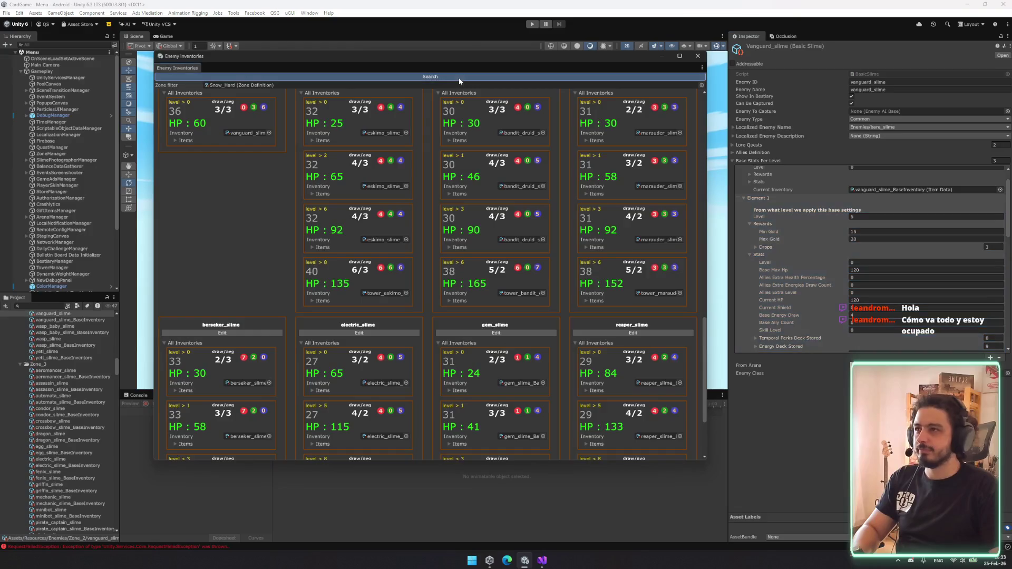
{"action": "left_click", "coordinate": [767, 199]}
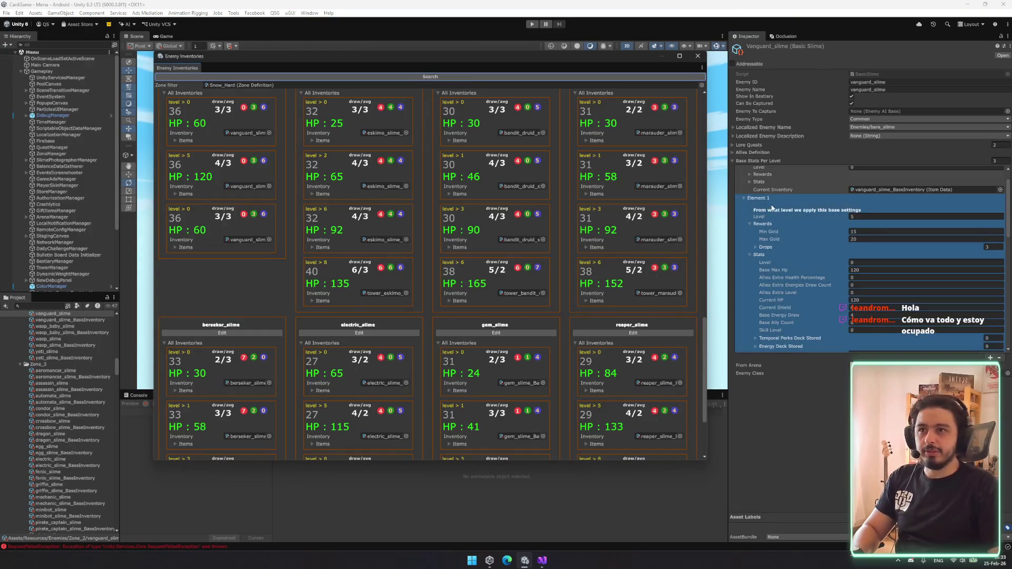
- Set Element 2 to level 8 with 179 max and current HP and energy draw 5
{"action": "left_click", "coordinate": [759, 226]}
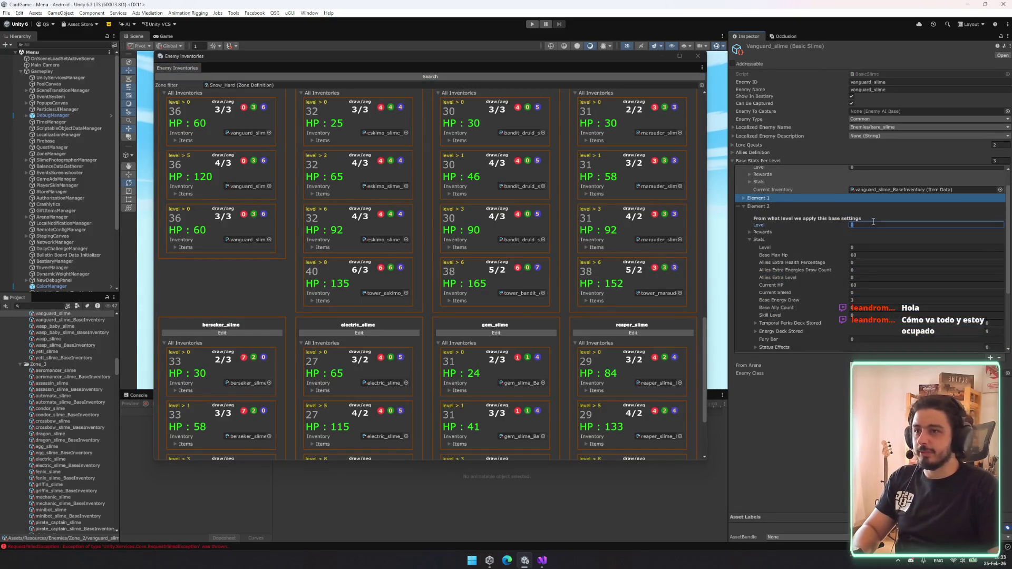
{"action": "scroll", "coordinate": [607, 346], "scroll_direction": "down", "scroll_amount": 1}
{"action": "scroll", "coordinate": [608, 347], "scroll_direction": "down", "scroll_amount": 1}
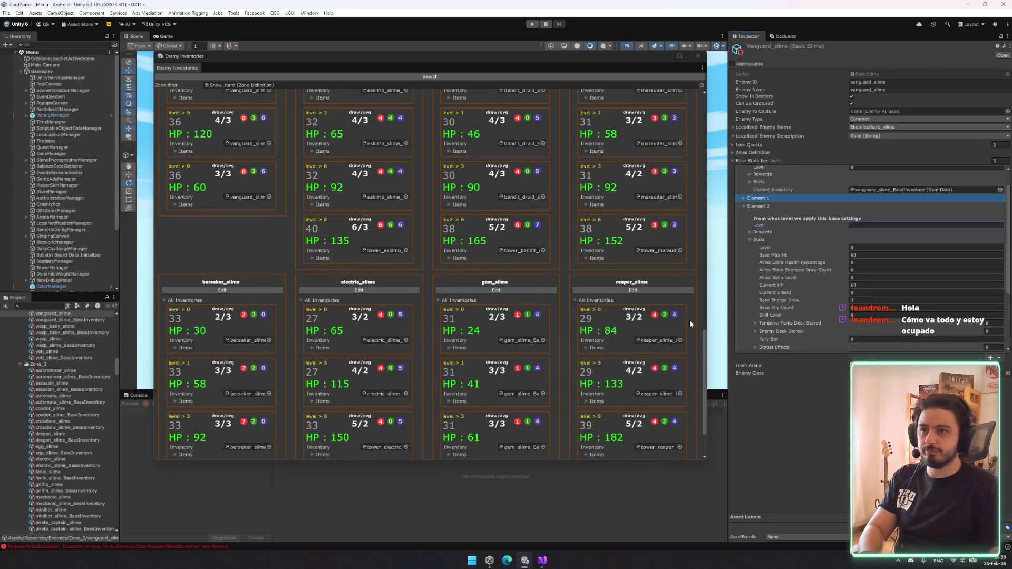
{"action": "type", "text": "8"}
{"action": "left_click", "coordinate": [867, 255]}
{"action": "type", "text": "1"}
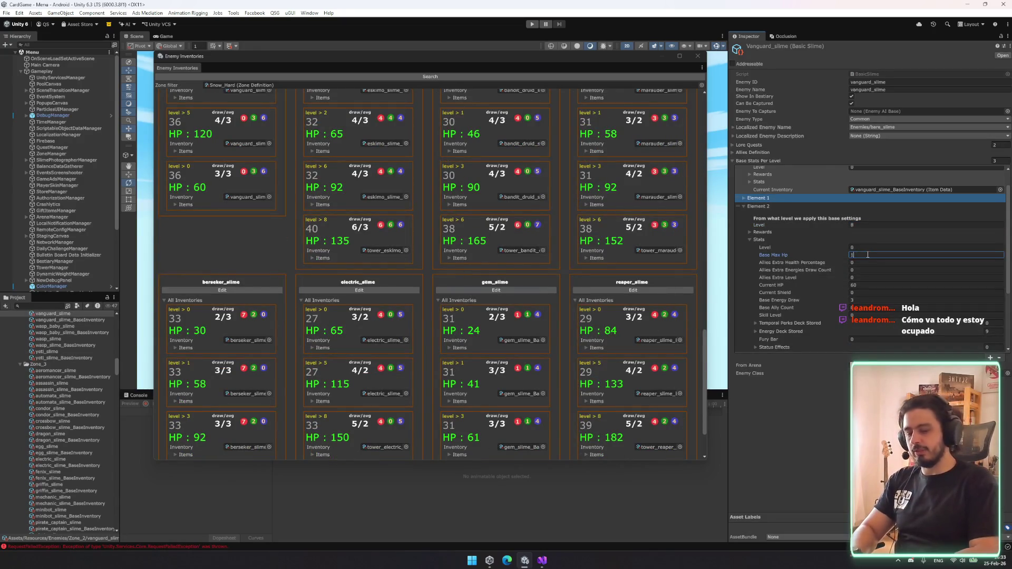
{"action": "type", "text": "79"}
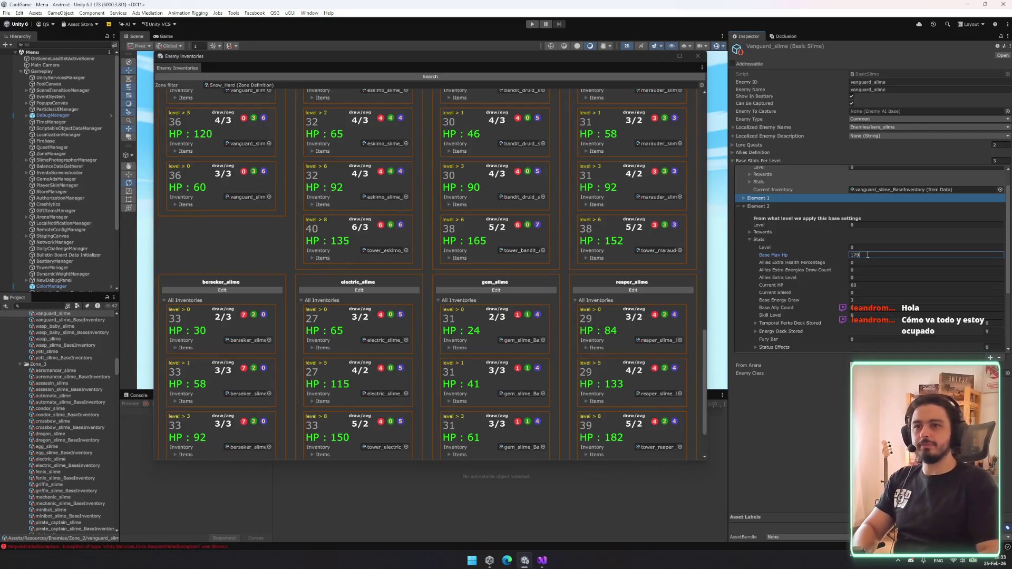
{"action": "left_click", "coordinate": [864, 283]}
{"action": "left_click", "coordinate": [864, 285]}
{"action": "type", "text": "179"}
{"action": "key", "text": "Tab"}
{"action": "key", "text": "Tab"}
{"action": "type", "text": "5"}
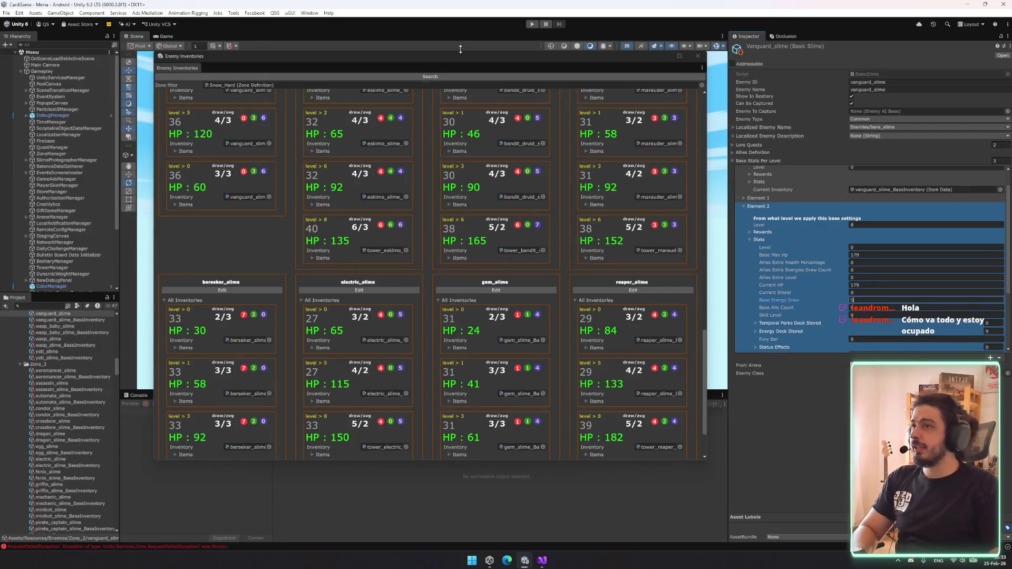
{"action": "left_click", "coordinate": [456, 76]}
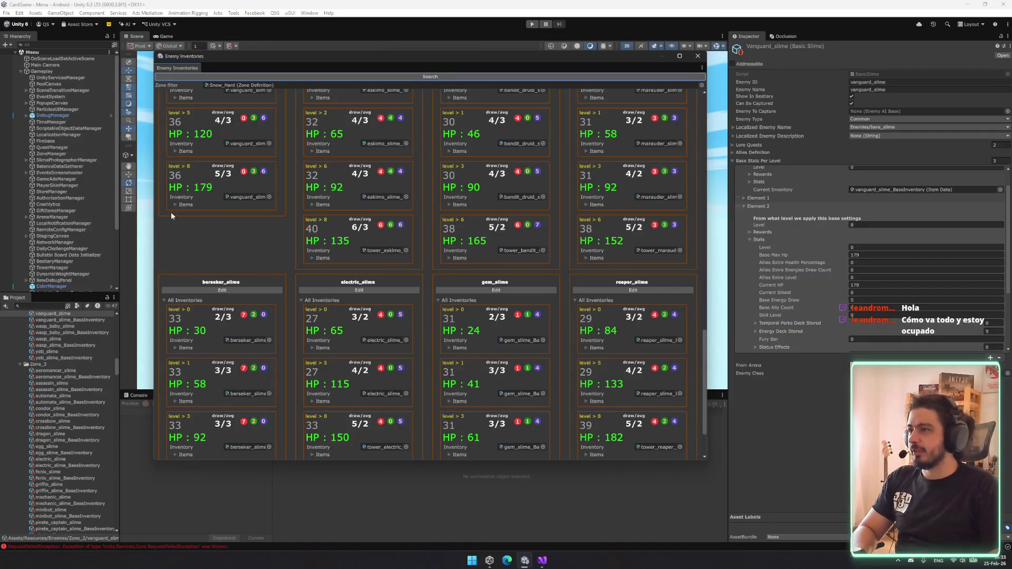
{"action": "scroll", "coordinate": [171, 212], "scroll_direction": "up", "scroll_amount": 4}
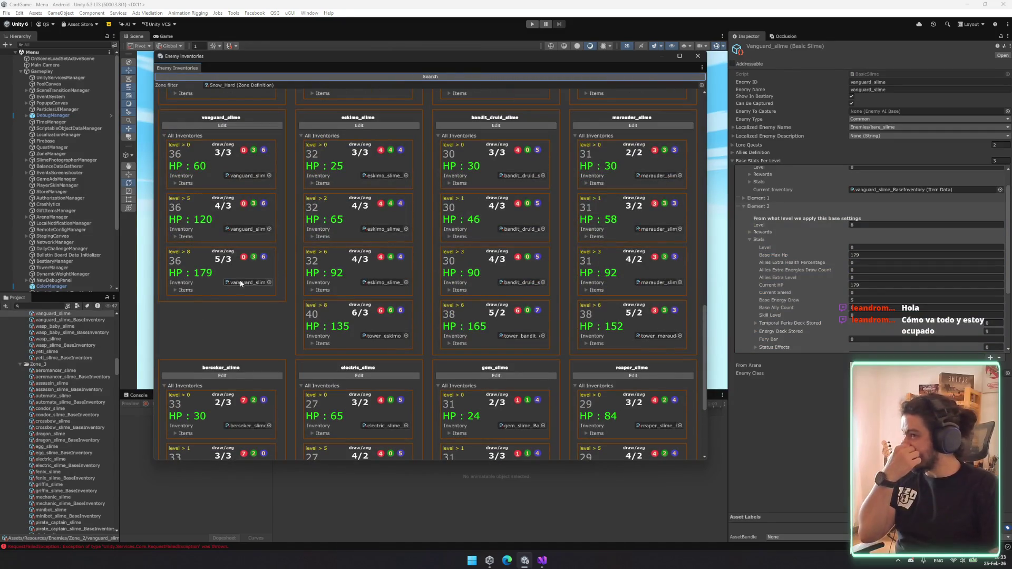
{"action": "left_click", "coordinate": [235, 282]}
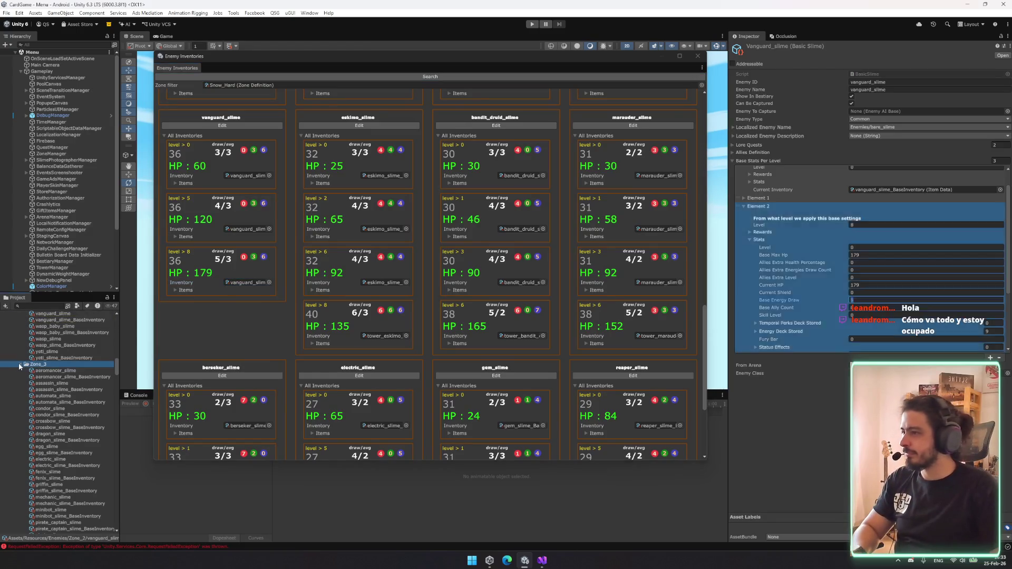
- Duplicate vanguard_slime and its BaseInventory, naming the slime copy tower_vanguard_slime
{"action": "left_click", "coordinate": [20, 364]}
{"action": "left_click", "coordinate": [74, 320]}
{"action": "left_click", "coordinate": [73, 313], "text": "ctrl"}
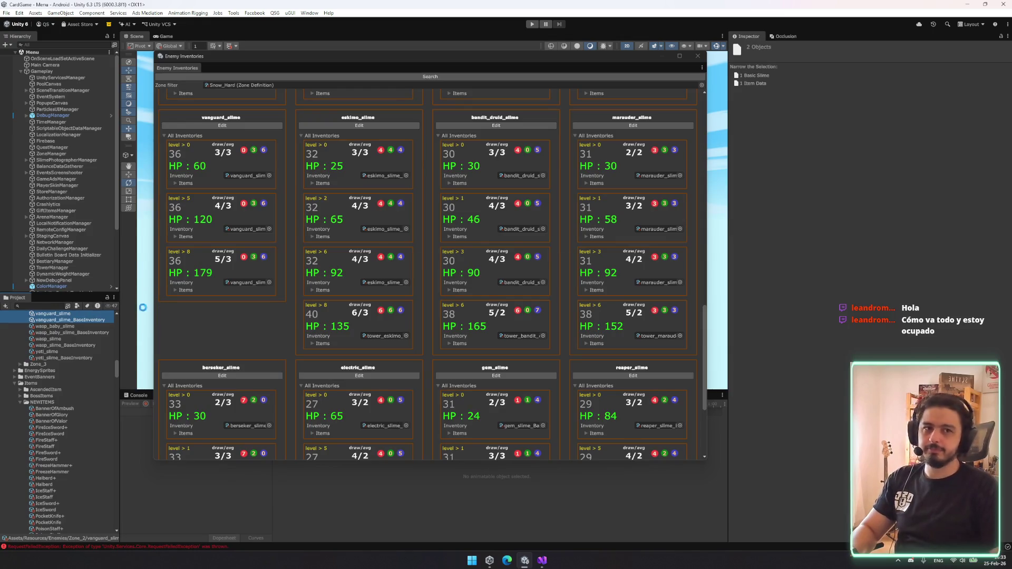
{"action": "key", "text": "ctrl+d"}
{"action": "left_click", "coordinate": [90, 313]}
{"action": "key", "text": "Home"}
{"action": "type", "text": "tower_"}
{"action": "key", "text": "Return"}
- Rename the inventory copy to tower_vanguard_slime_BaseInventory
{"action": "left_click", "coordinate": [70, 326]}
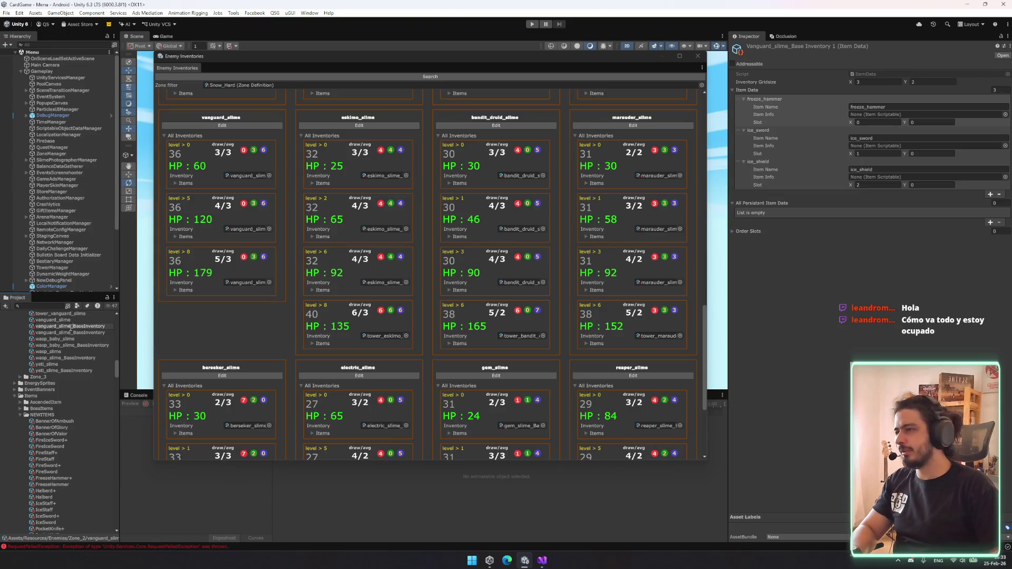
{"action": "left_click", "coordinate": [70, 326]}
{"action": "key", "text": "Home"}
{"action": "type", "text": "tower_"}
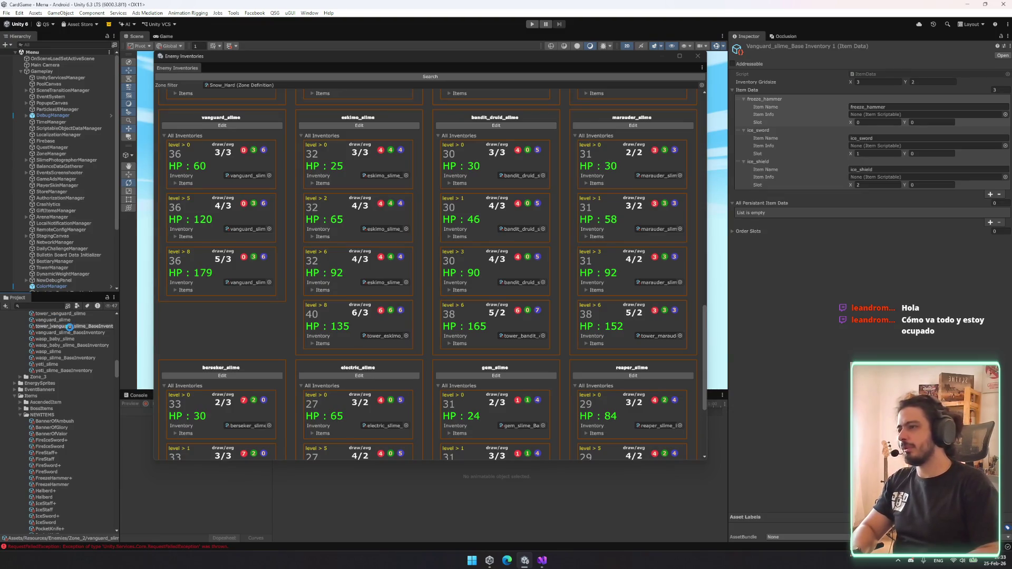
{"action": "key", "text": "Return"}
- Assign FreezeHammer+, IceSword+ and IceShield+ as the copied inventory's three items
{"action": "left_click", "coordinate": [980, 125]}
{"action": "left_click", "coordinate": [1006, 114]}
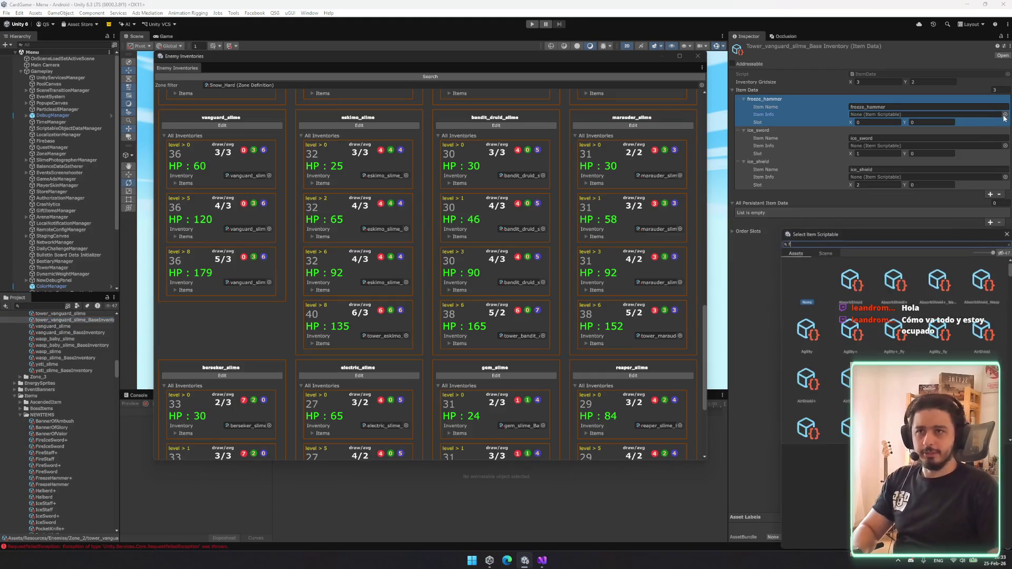
{"action": "type", "text": "freeze"}
{"action": "double_click", "coordinate": [906, 287]}
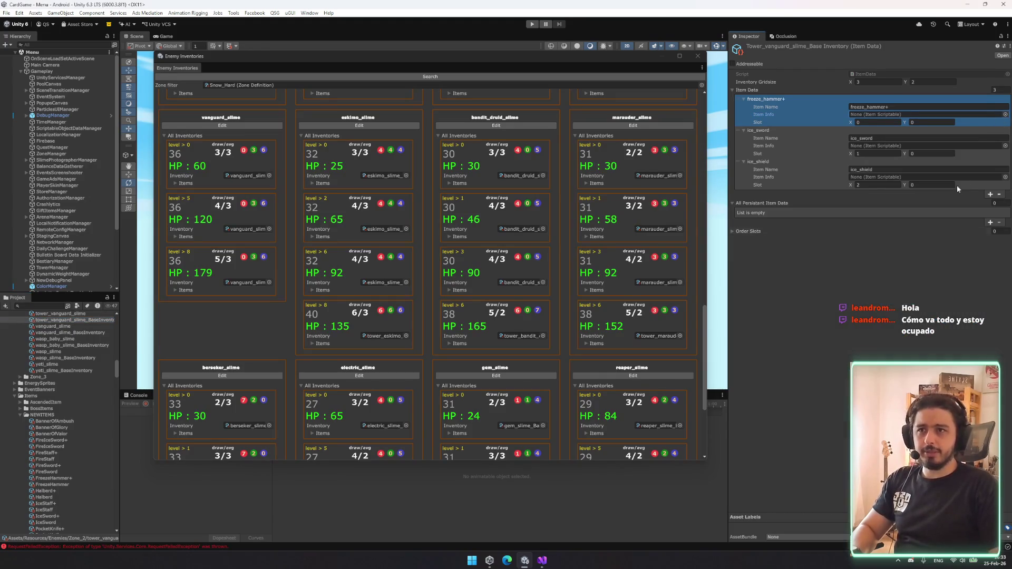
{"action": "left_click", "coordinate": [1006, 146]}
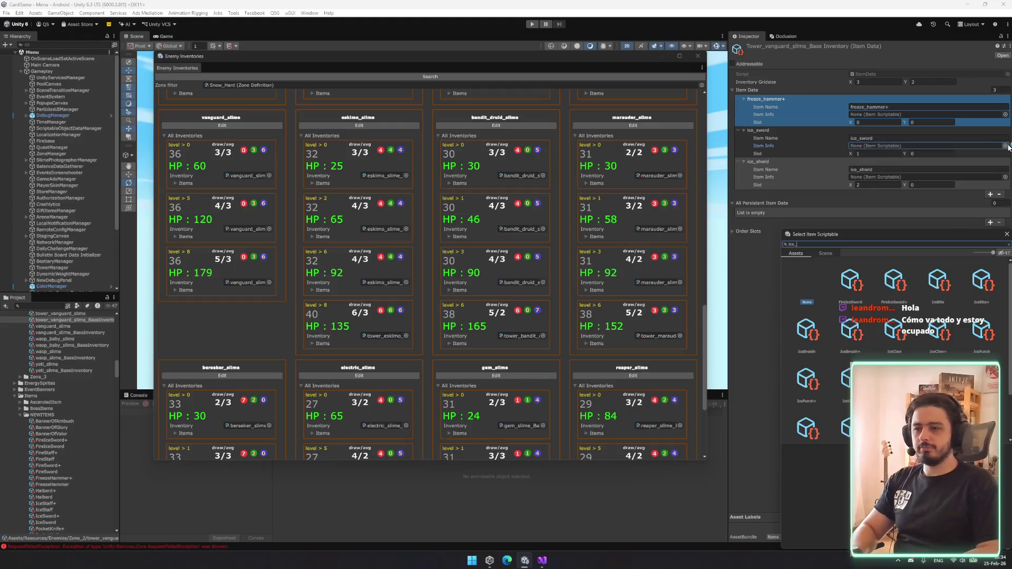
{"action": "type", "text": "ice_s"}
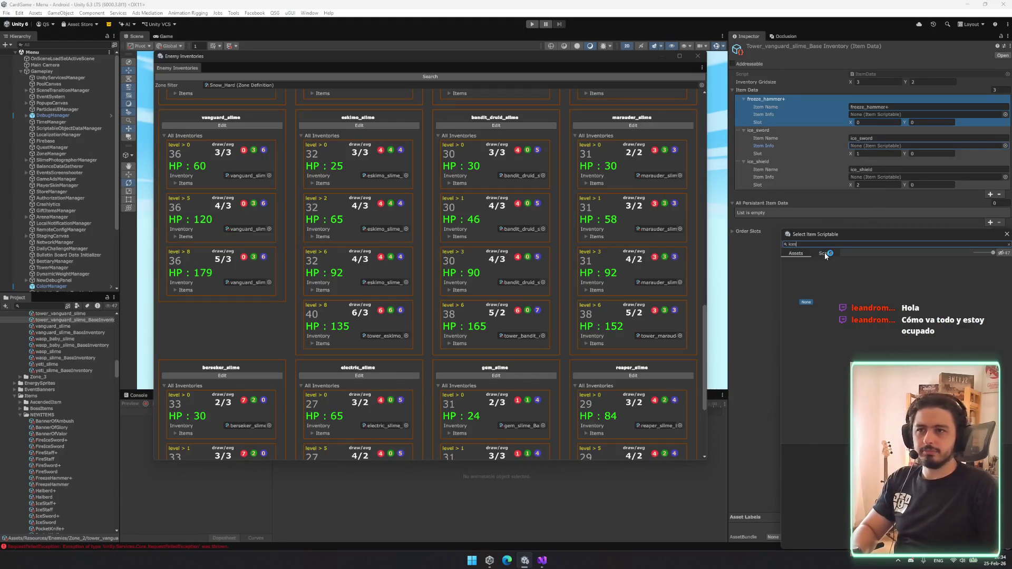
{"action": "type", "text": "w"}
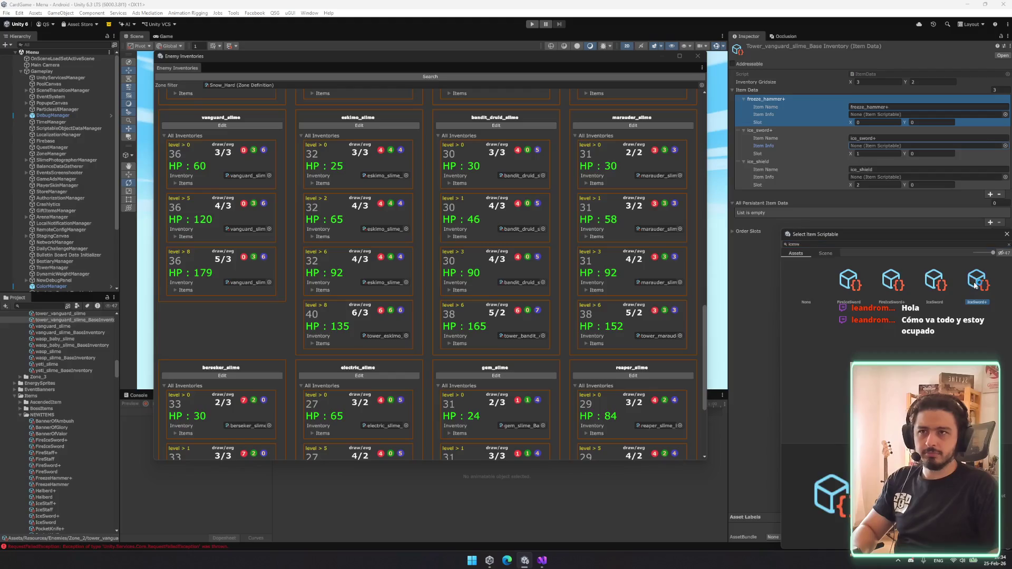
{"action": "double_click", "coordinate": [975, 283]}
{"action": "left_click", "coordinate": [1005, 177]}
{"action": "type", "text": "iceshi"}
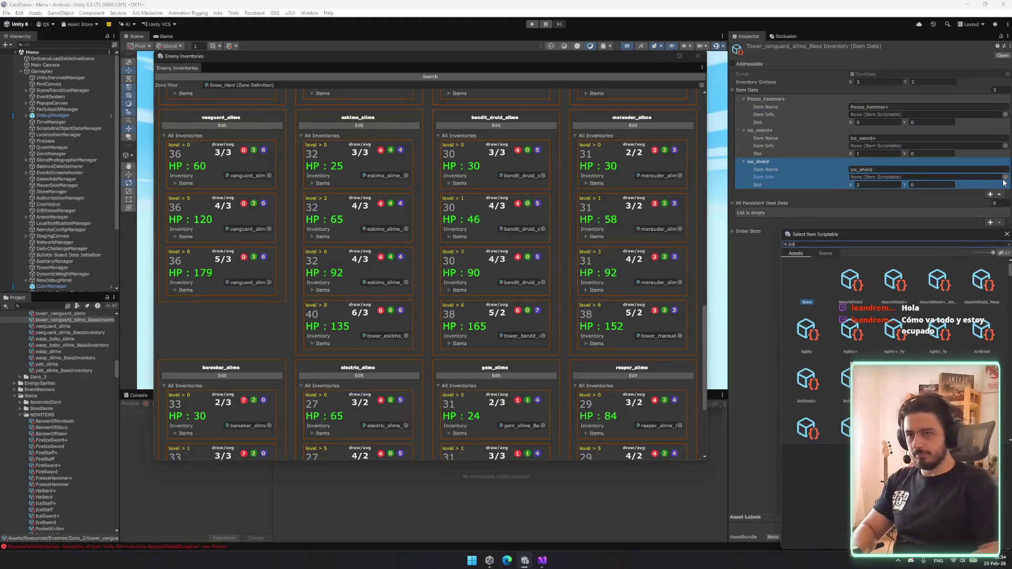
{"action": "double_click", "coordinate": [894, 277]}
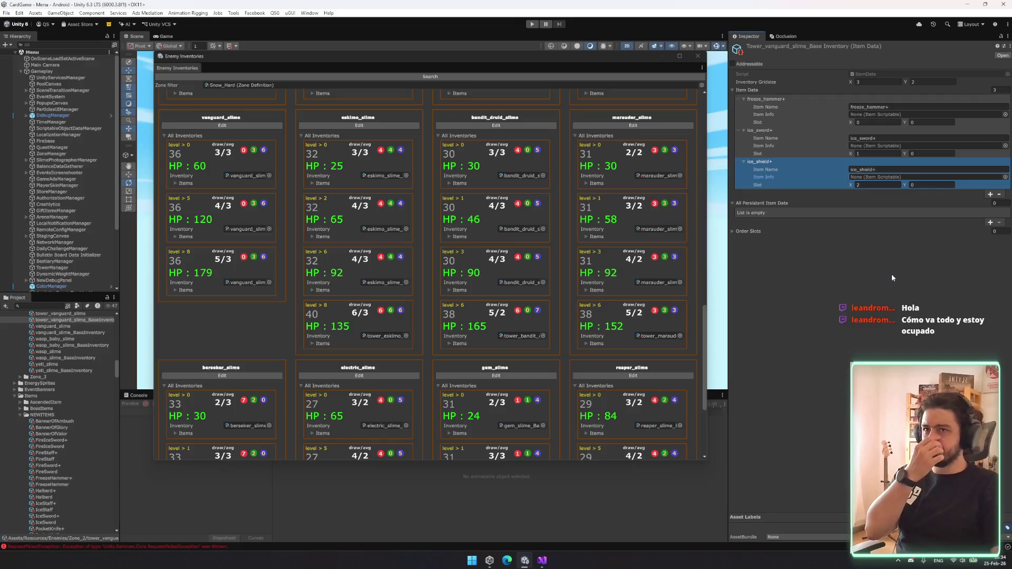
{"action": "scroll", "coordinate": [68, 401], "scroll_direction": "up", "scroll_amount": 5}
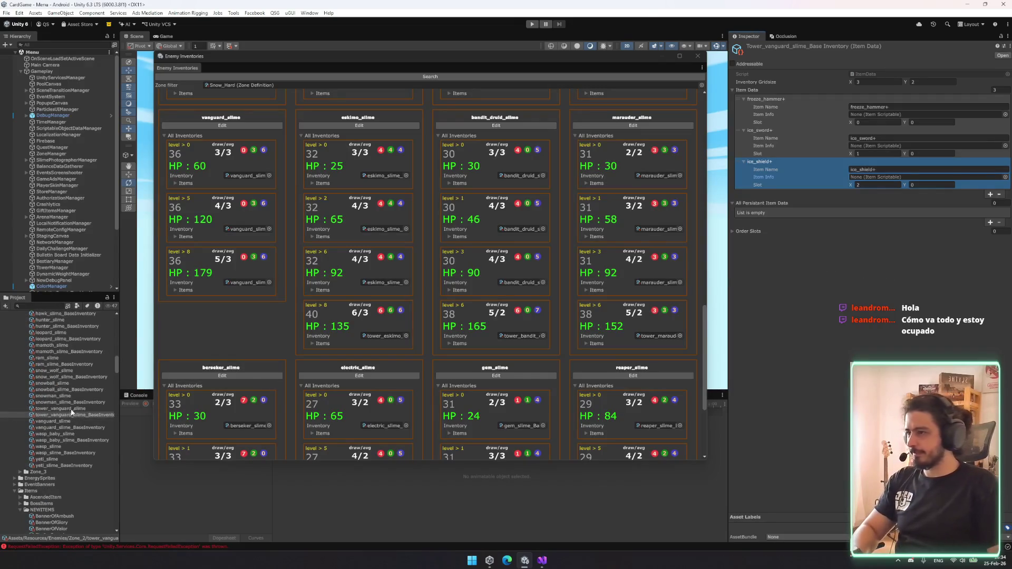
{"action": "left_click", "coordinate": [62, 420]}
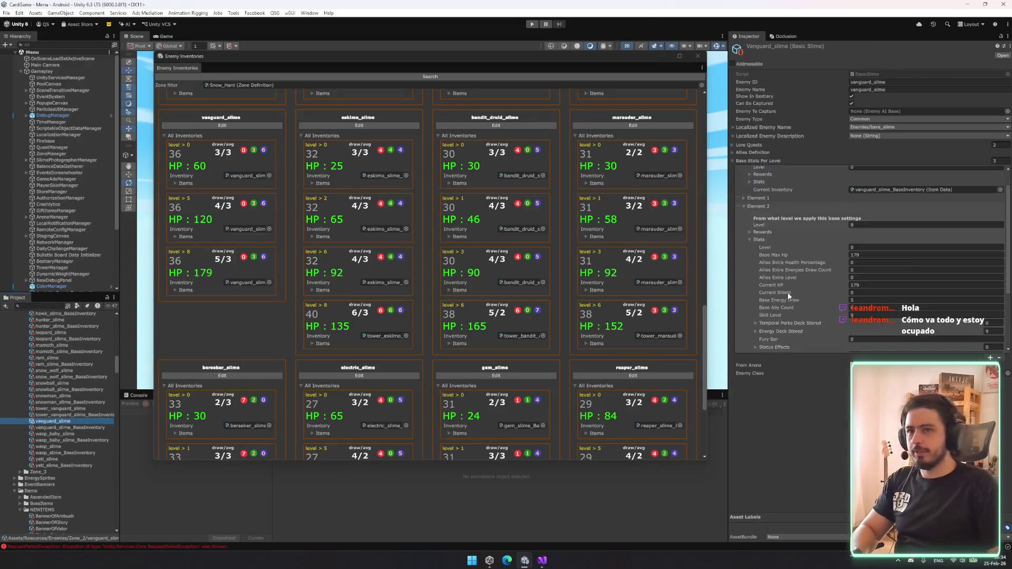
- Put tower_vanguard_slime_BaseInventory in the level 8 tier and check the level 8 and 5 cards' items
{"action": "mouse_move", "coordinate": [74, 415]}
{"action": "left_mouse_down"}
{"action": "mouse_move", "coordinate": [401, 369]}
{"action": "mouse_move", "coordinate": [843, 332]}
{"action": "mouse_move", "coordinate": [892, 349]}
{"action": "left_mouse_up"}
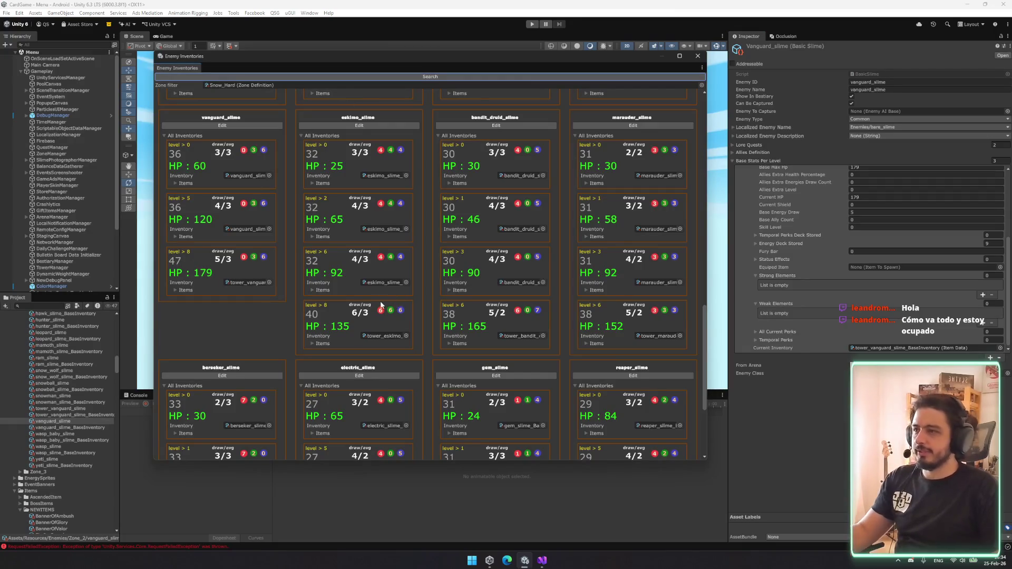
{"action": "left_click", "coordinate": [185, 291]}
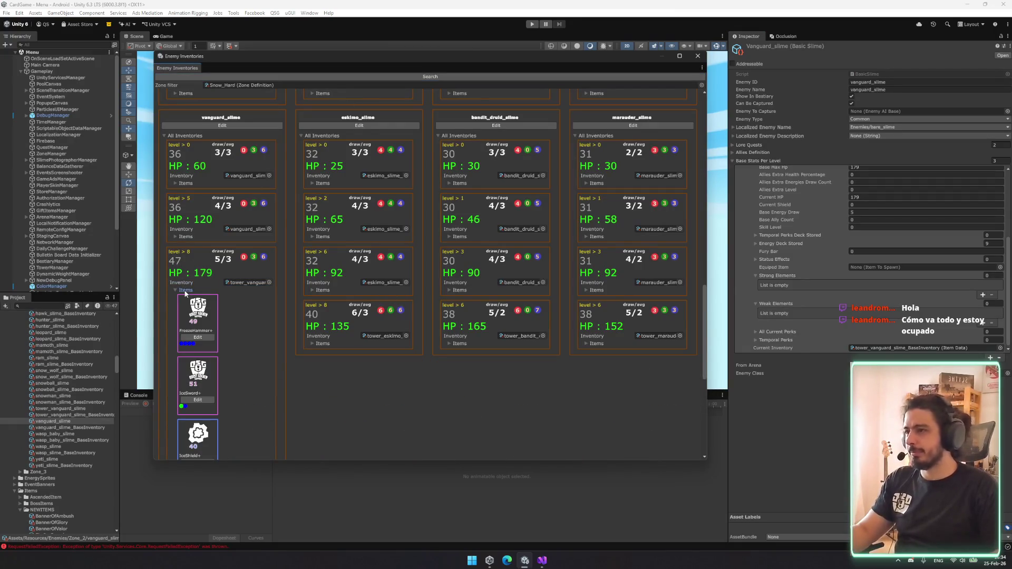
{"action": "scroll", "coordinate": [185, 291], "scroll_direction": "down", "scroll_amount": 3}
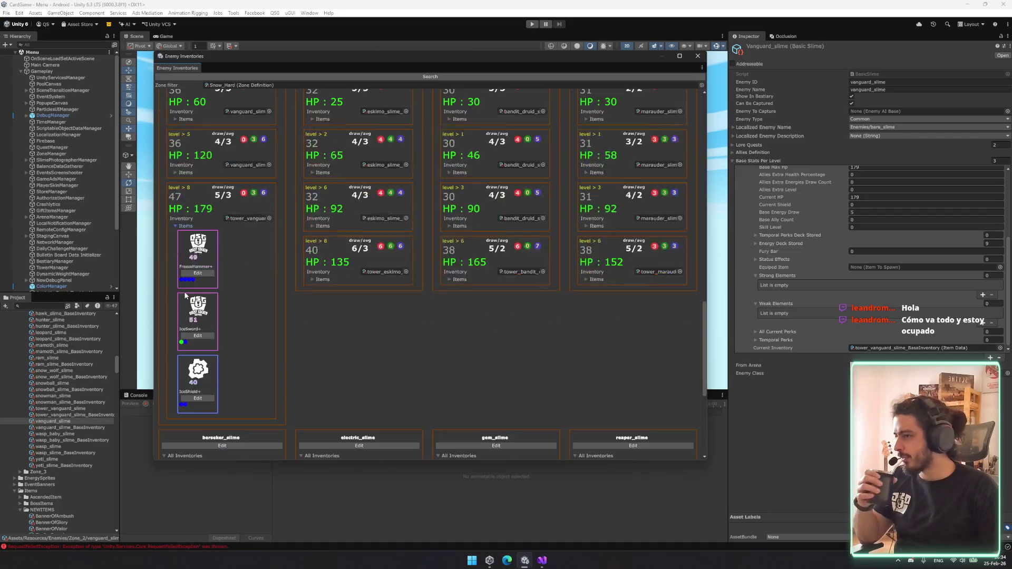
{"action": "left_click", "coordinate": [184, 226]}
{"action": "left_click", "coordinate": [185, 174]}
{"action": "left_click", "coordinate": [185, 174]}
{"action": "left_click", "coordinate": [186, 173]}
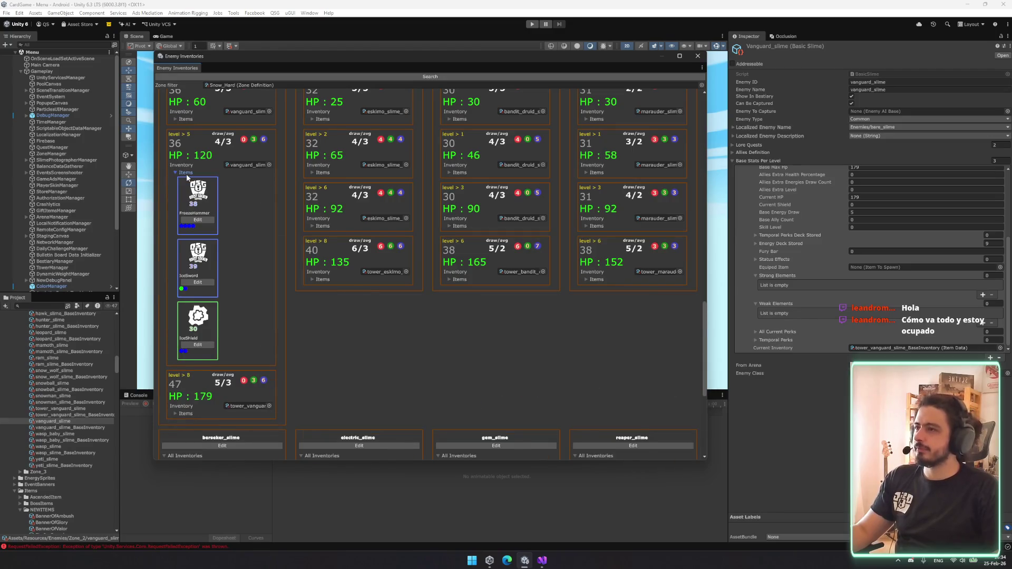
{"action": "left_click", "coordinate": [186, 173]}
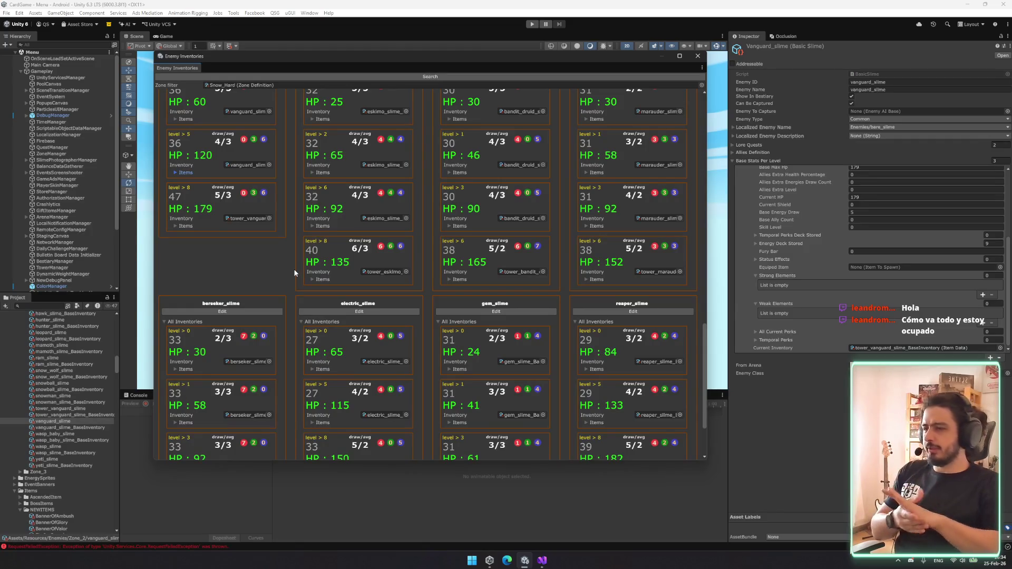
- Collapse the Zone folders in the Project panel and locate the current zone definition asset
{"action": "left_click", "coordinate": [55, 409]}
{"action": "left_click", "coordinate": [63, 415], "text": "shift"}
{"action": "scroll", "coordinate": [66, 409], "scroll_direction": "up", "scroll_amount": 3}
{"action": "scroll", "coordinate": [66, 409], "scroll_direction": "up", "scroll_amount": 15}
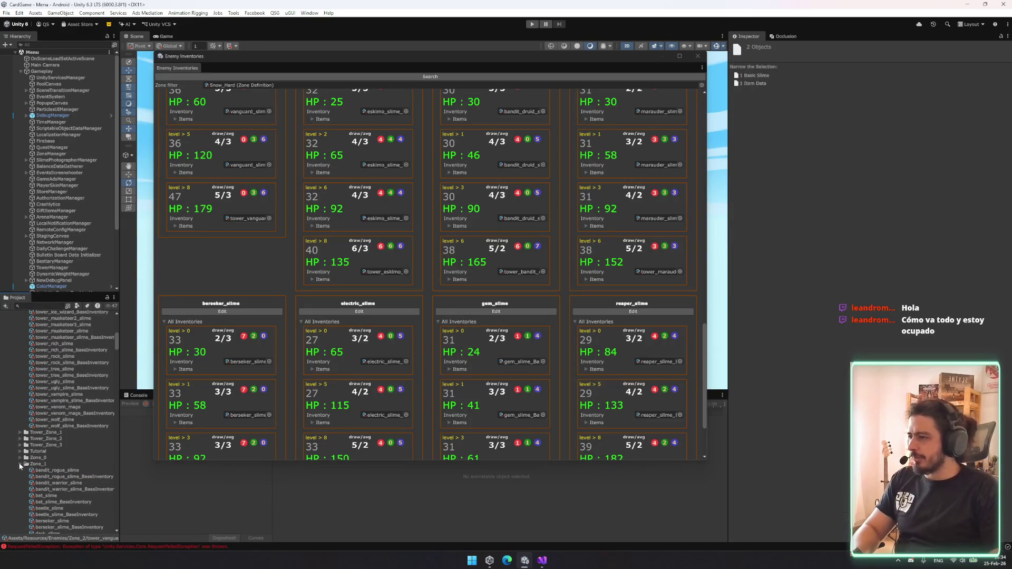
{"action": "left_click", "coordinate": [20, 464]}
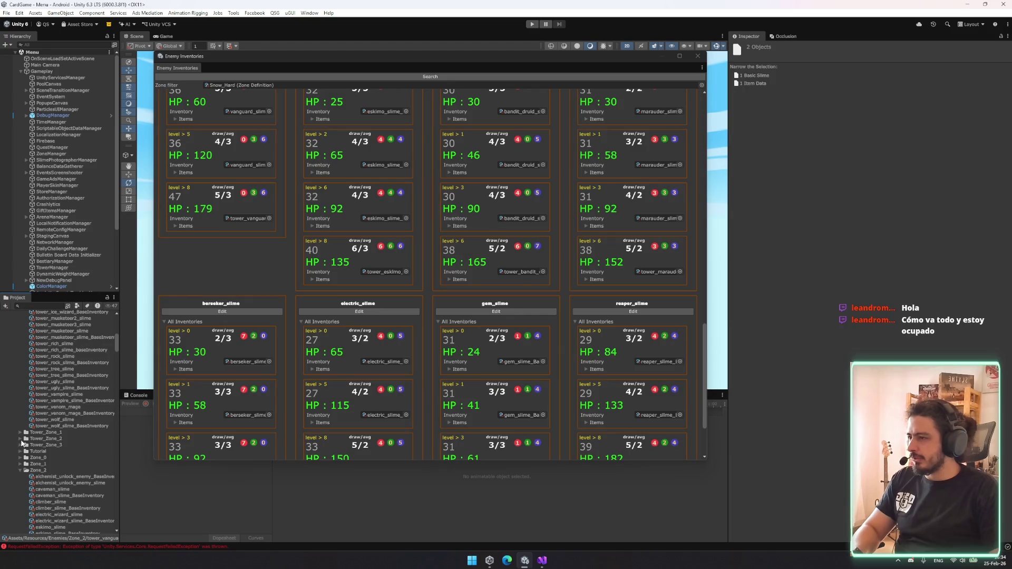
{"action": "scroll", "coordinate": [51, 458], "scroll_direction": "down", "scroll_amount": 8}
{"action": "mouse_move", "coordinate": [77, 339]}
{"action": "left_mouse_down"}
{"action": "mouse_move", "coordinate": [66, 315]}
{"action": "mouse_move", "coordinate": [59, 379]}
{"action": "mouse_move", "coordinate": [71, 359]}
{"action": "left_mouse_up"}
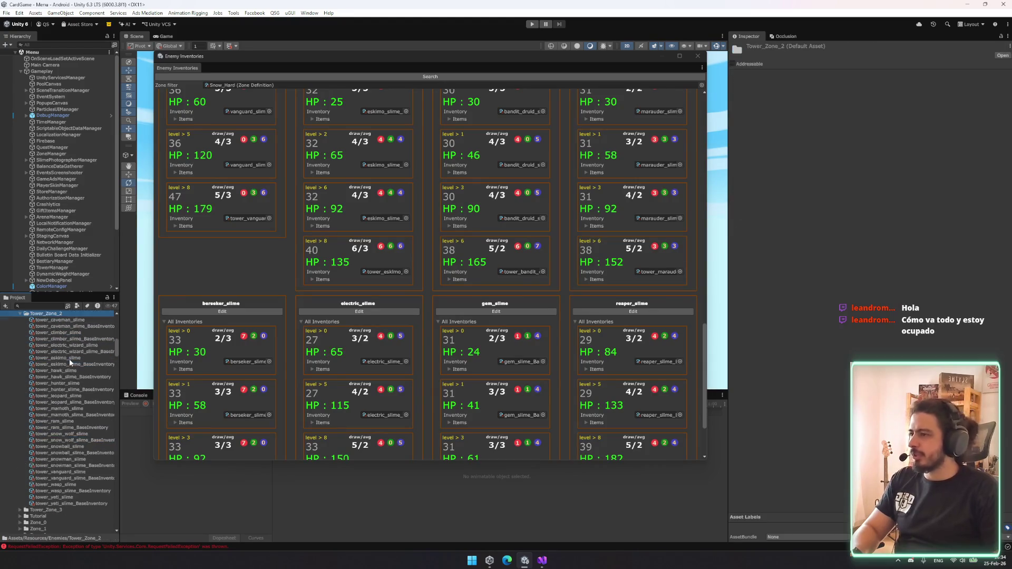
{"action": "key", "text": "Left"}
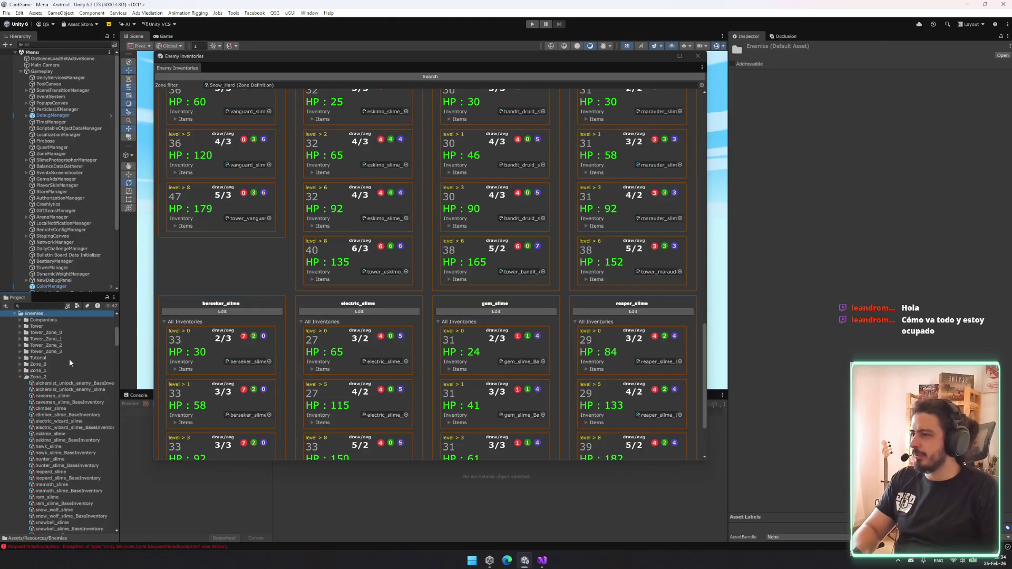
{"action": "double_click", "coordinate": [40, 378]}
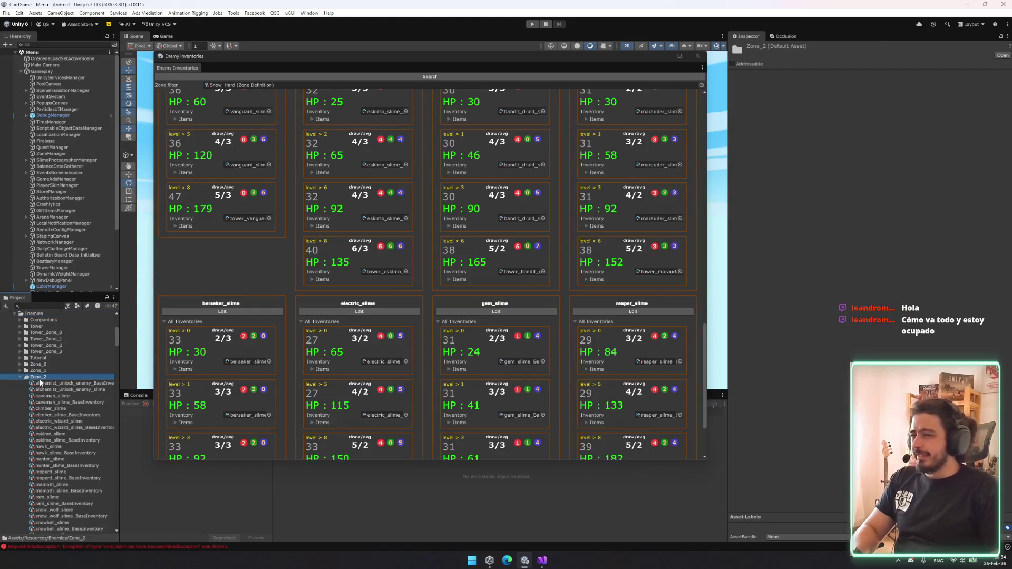
{"action": "scroll", "coordinate": [40, 384], "scroll_direction": "up", "scroll_amount": 5}
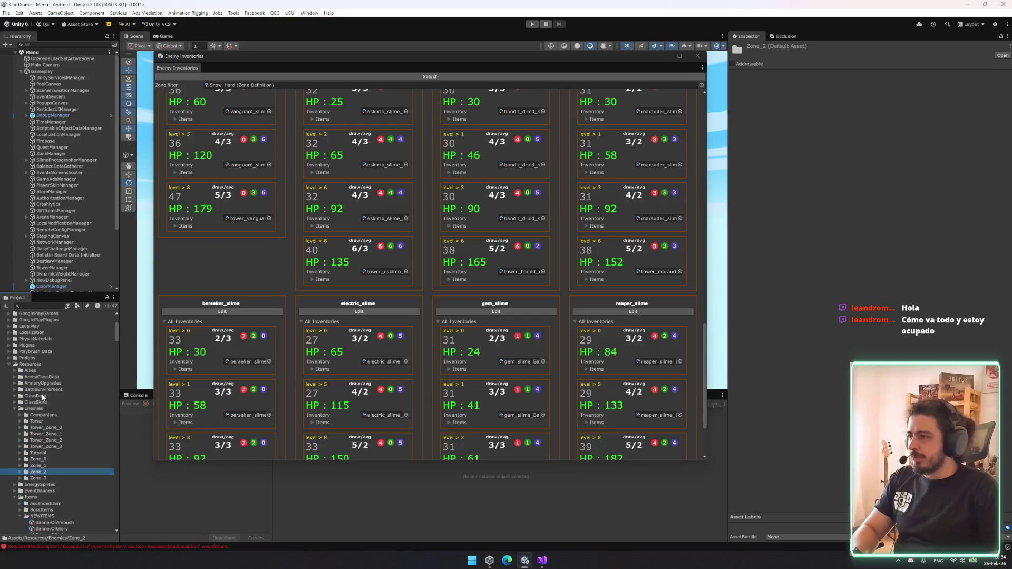
{"action": "left_click", "coordinate": [321, 85]}
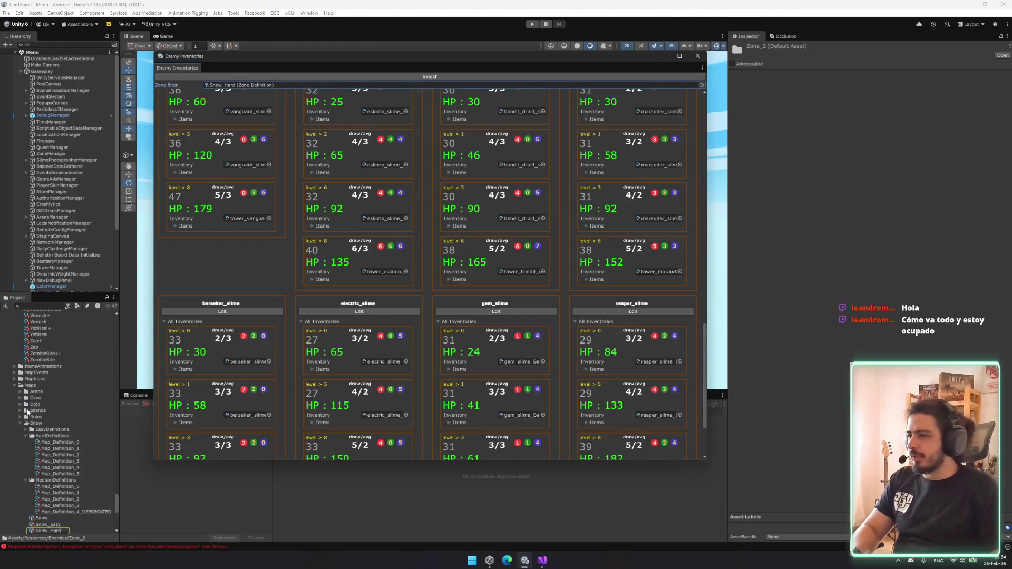
{"action": "scroll", "coordinate": [55, 439], "scroll_direction": "down", "scroll_amount": 5}
{"action": "scroll", "coordinate": [29, 452], "scroll_direction": "up", "scroll_amount": 5}
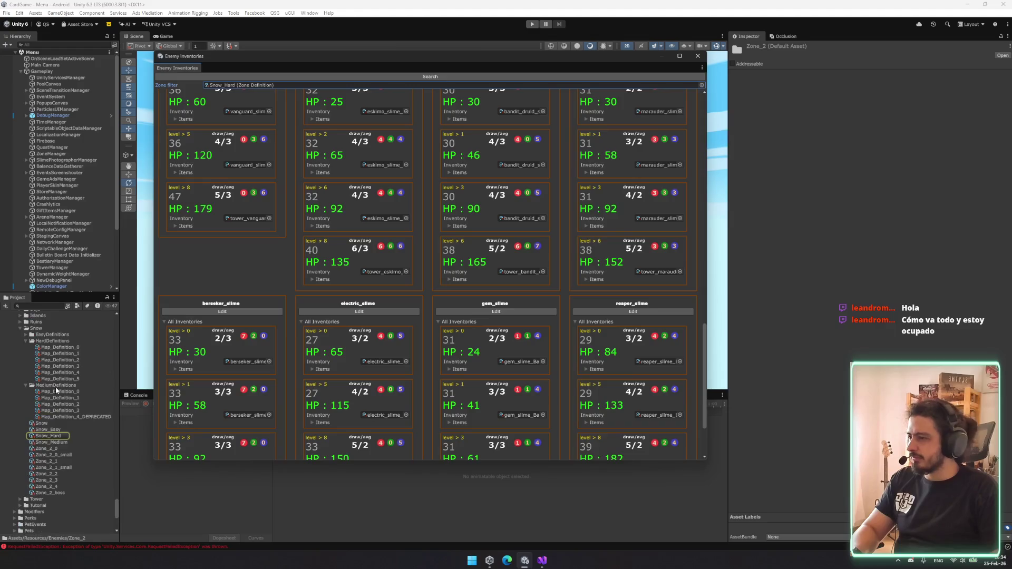
- Expand the Snow maps folder and drag Snow_Medium onto the Zone filter field
{"action": "left_click", "coordinate": [20, 401]}
{"action": "left_click", "coordinate": [21, 401]}
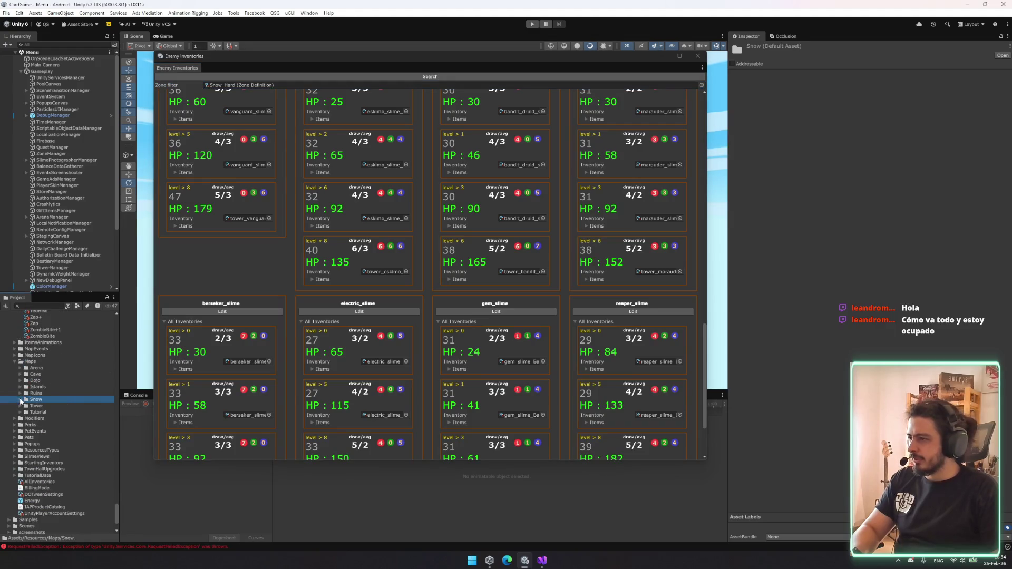
{"action": "left_click", "coordinate": [20, 400]}
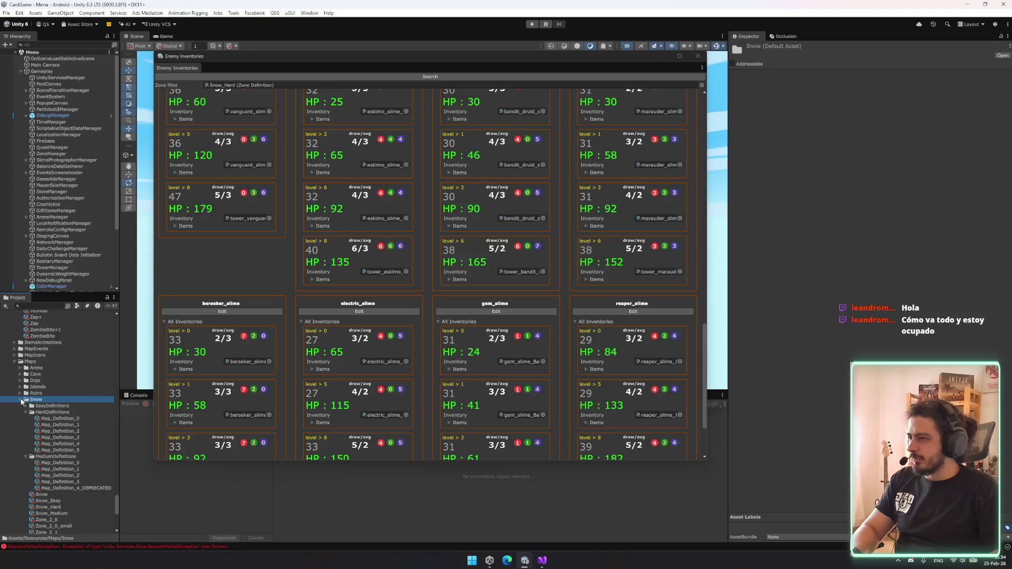
{"action": "left_click", "coordinate": [21, 401], "text": "alt"}
{"action": "left_click", "coordinate": [21, 400]}
{"action": "mouse_move", "coordinate": [49, 444]}
{"action": "left_mouse_down"}
{"action": "mouse_move", "coordinate": [184, 237]}
{"action": "mouse_move", "coordinate": [342, 97]}
{"action": "mouse_move", "coordinate": [330, 90]}
{"action": "mouse_move", "coordinate": [338, 85]}
{"action": "left_mouse_up"}
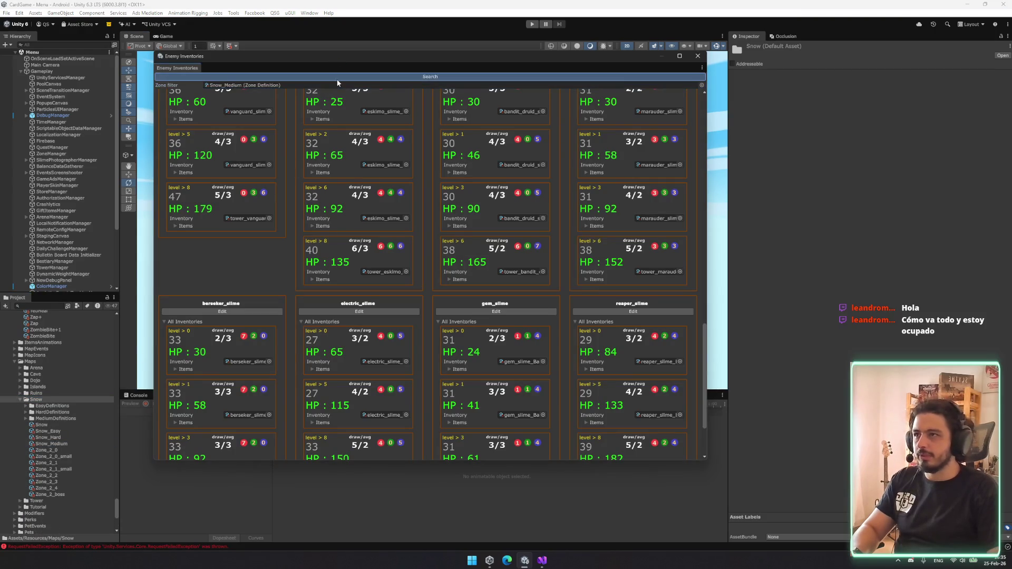
- Scroll through the Snow_Medium zone's enemy inventory cards
{"action": "scroll", "coordinate": [479, 249], "scroll_direction": "up", "scroll_amount": 4}
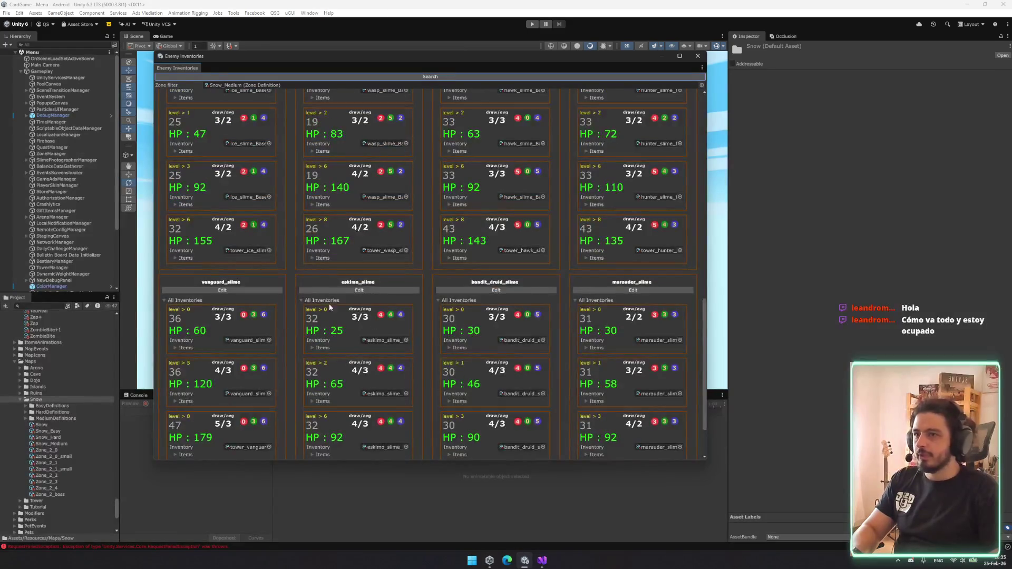
{"action": "scroll", "coordinate": [238, 245], "scroll_direction": "down", "scroll_amount": 1}
{"action": "scroll", "coordinate": [201, 218], "scroll_direction": "up", "scroll_amount": 5}
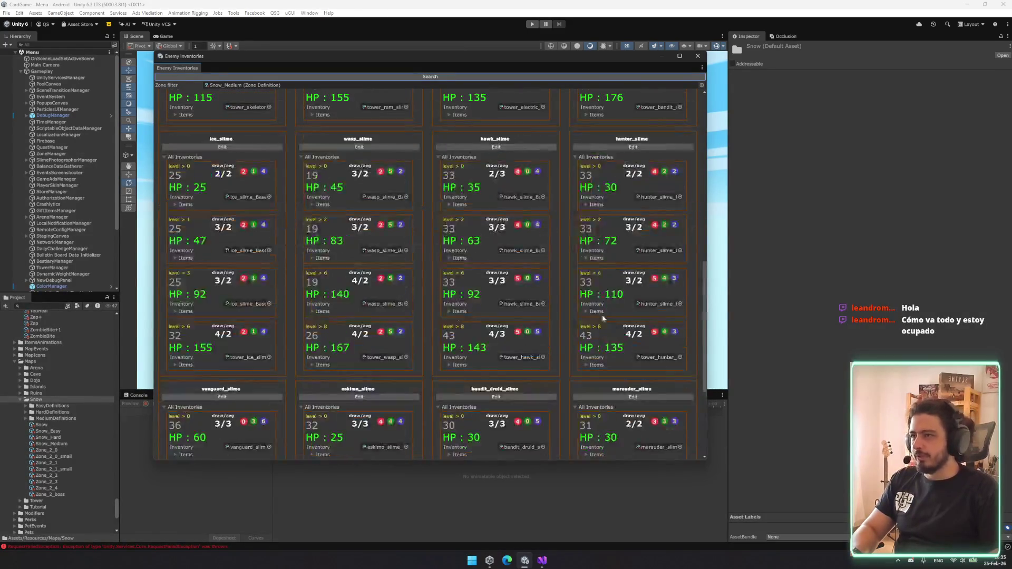
{"action": "scroll", "coordinate": [194, 337], "scroll_direction": "down", "scroll_amount": 3}
{"action": "scroll", "coordinate": [194, 337], "scroll_direction": "down", "scroll_amount": 3}
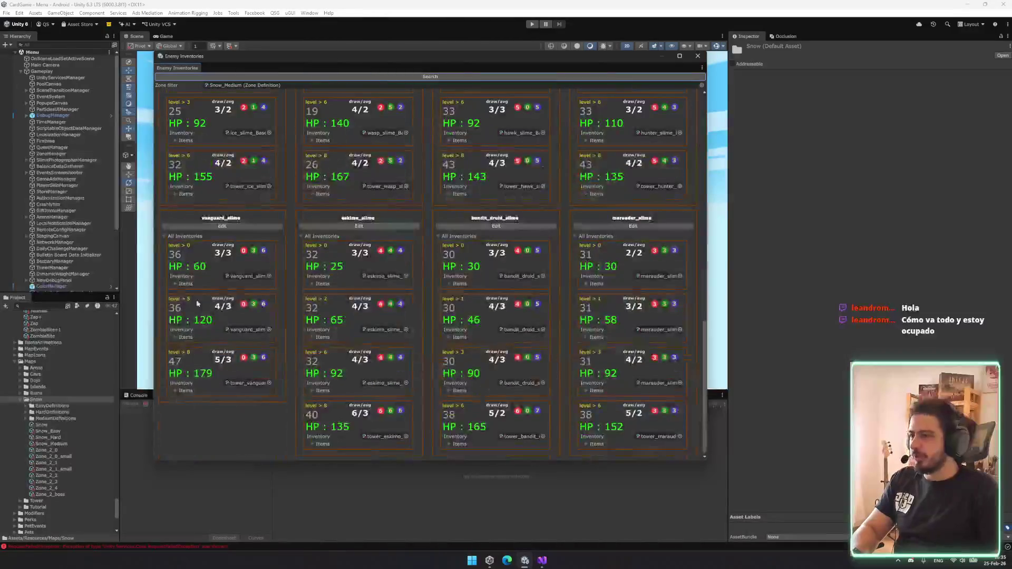
{"action": "scroll", "coordinate": [475, 389], "scroll_direction": "up", "scroll_amount": 8}
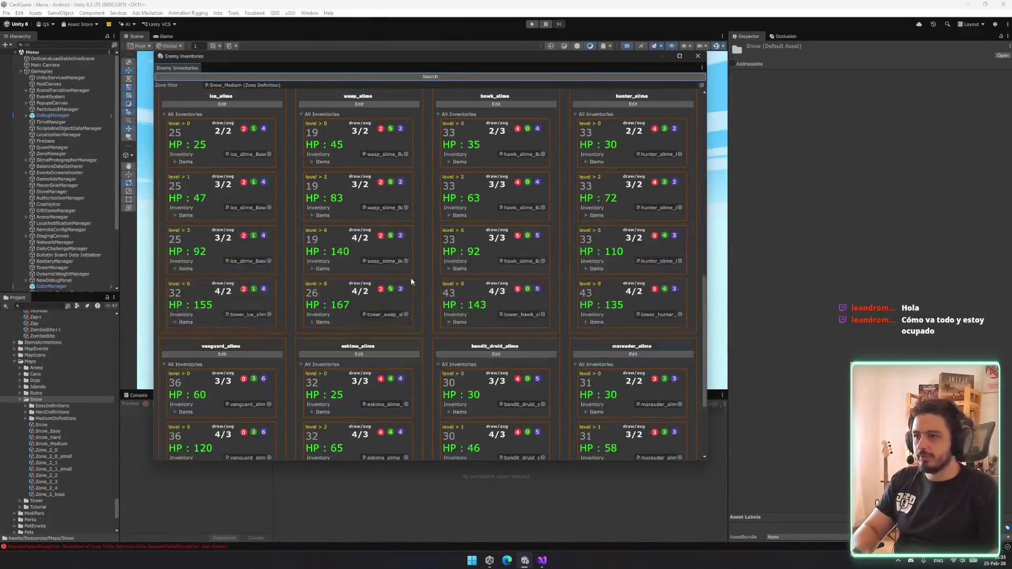
{"action": "scroll", "coordinate": [242, 265], "scroll_direction": "up", "scroll_amount": 4}
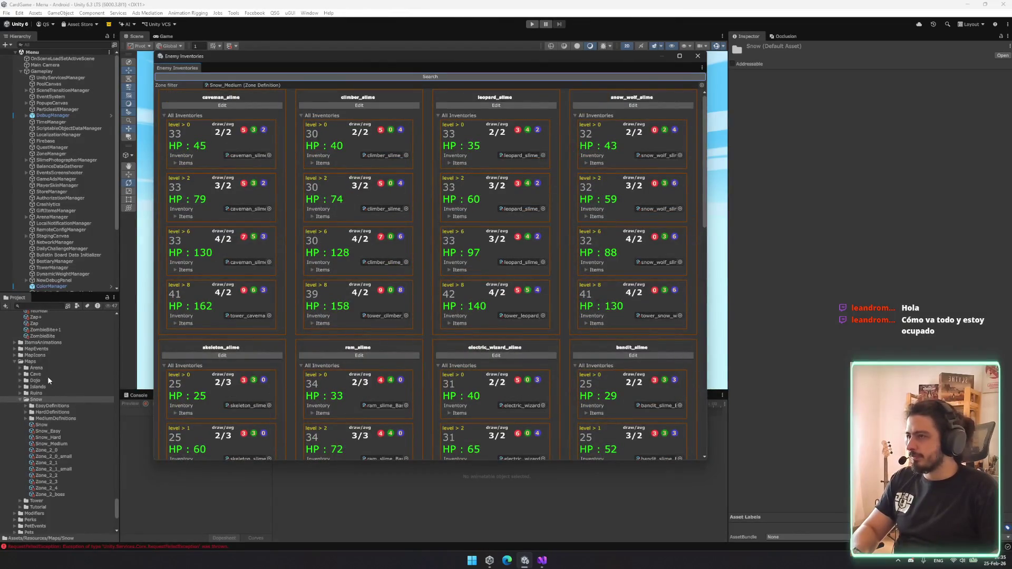
- Set the Zone filter to Ruins_Hard from the Ruins maps folder and review its cards
{"action": "left_click", "coordinate": [20, 399]}
{"action": "left_click", "coordinate": [20, 392]}
{"action": "left_click_drag", "start_coordinate": [47, 438], "coordinate": [238, 85]}
{"action": "left_click_drag", "start_coordinate": [704, 401], "coordinate": [708, 216]}
{"action": "scroll", "coordinate": [223, 344], "scroll_direction": "down", "scroll_amount": 4}
{"action": "scroll", "coordinate": [46, 443], "scroll_direction": "up", "scroll_amount": 3}
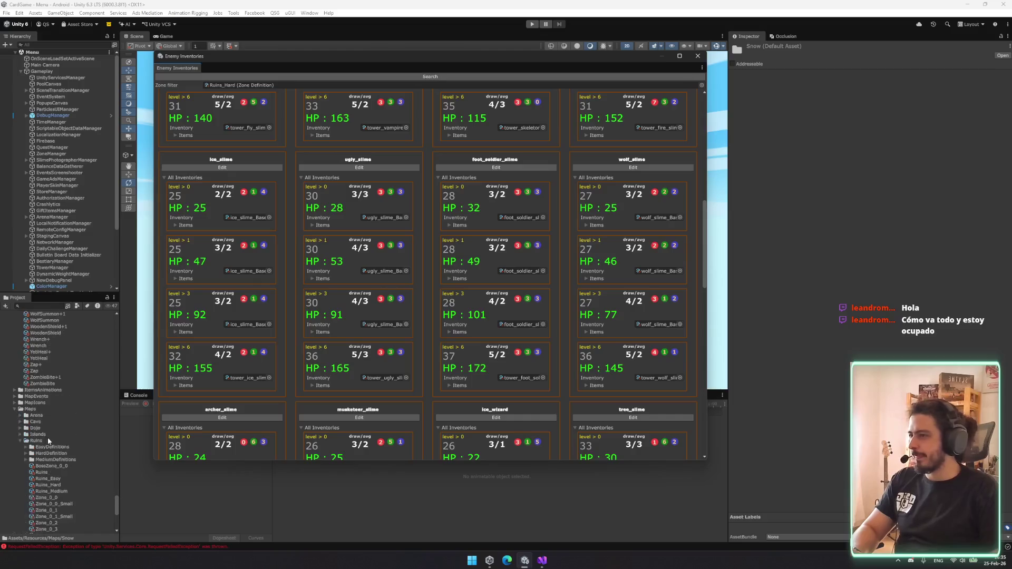
- Set the Zone filter to Islands_Hard and scroll through its enemy inventories
{"action": "left_click", "coordinate": [21, 442]}
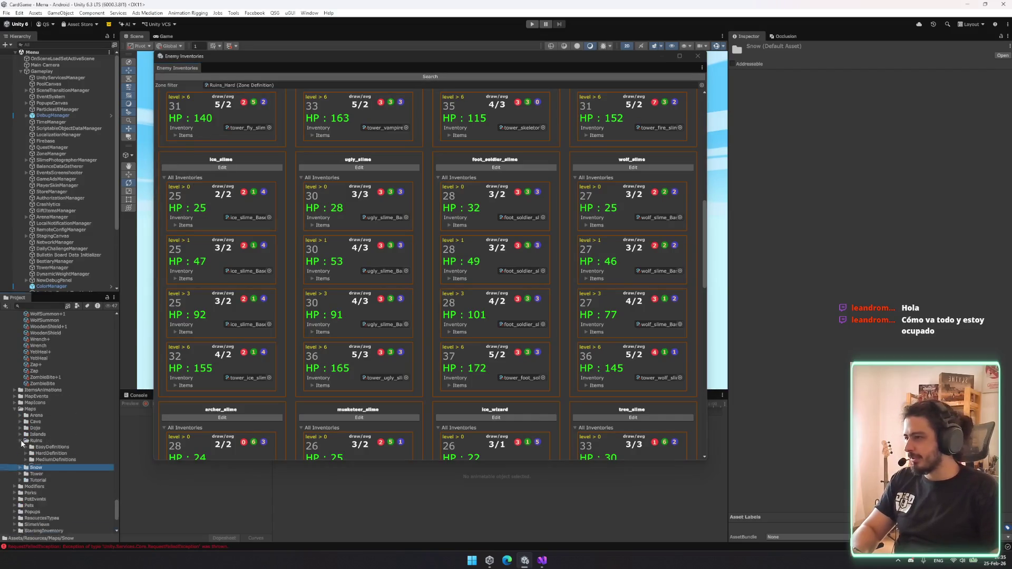
{"action": "left_click", "coordinate": [20, 434]}
{"action": "mouse_move", "coordinate": [49, 472]}
{"action": "left_mouse_down"}
{"action": "mouse_move", "coordinate": [264, 129]}
{"action": "mouse_move", "coordinate": [280, 82]}
{"action": "left_mouse_up"}
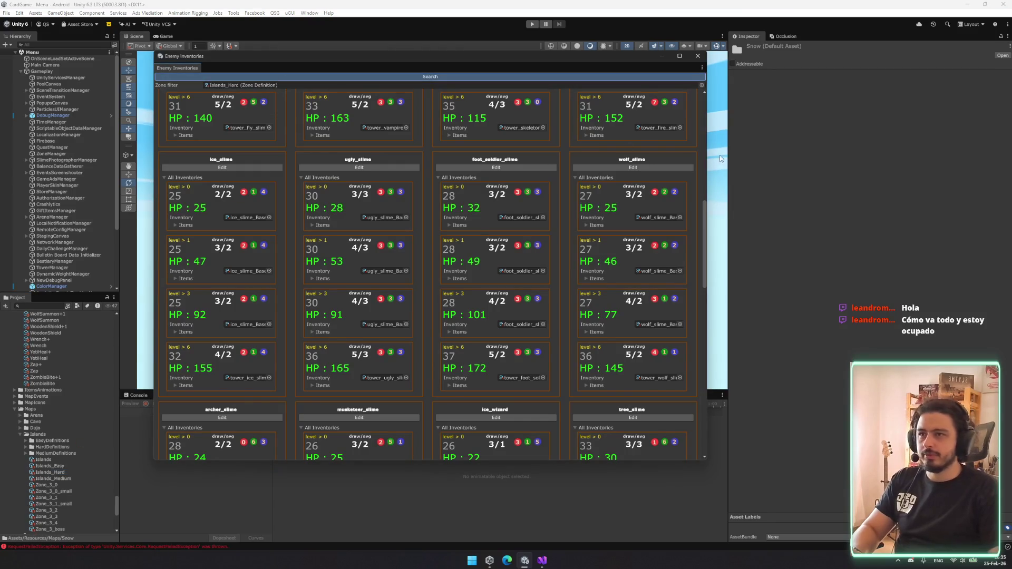
{"action": "scroll", "coordinate": [480, 184], "scroll_direction": "down", "scroll_amount": 5}
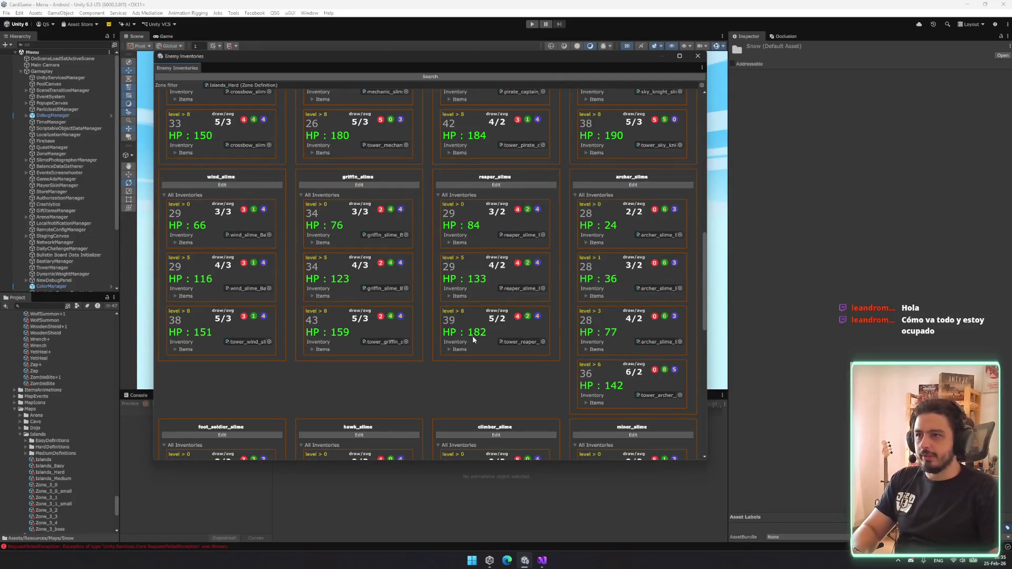
{"action": "mouse_move", "coordinate": [697, 229]}
{"action": "left_mouse_down"}
{"action": "mouse_move", "coordinate": [691, 331]}
{"action": "mouse_move", "coordinate": [649, 165]}
{"action": "left_mouse_up"}
{"action": "scroll", "coordinate": [649, 164], "scroll_direction": "down", "scroll_amount": 1}
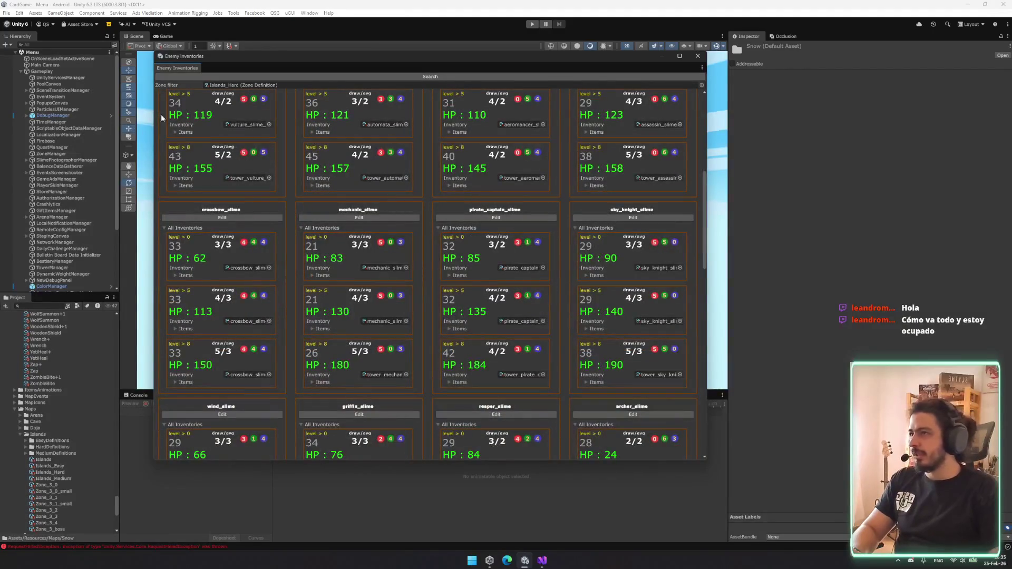
- Locate Islands_Hard in the Project, then drop Cavern_Hard from the Cave folder onto the Zone filter
{"action": "left_click", "coordinate": [242, 84]}
{"action": "left_click", "coordinate": [21, 435]}
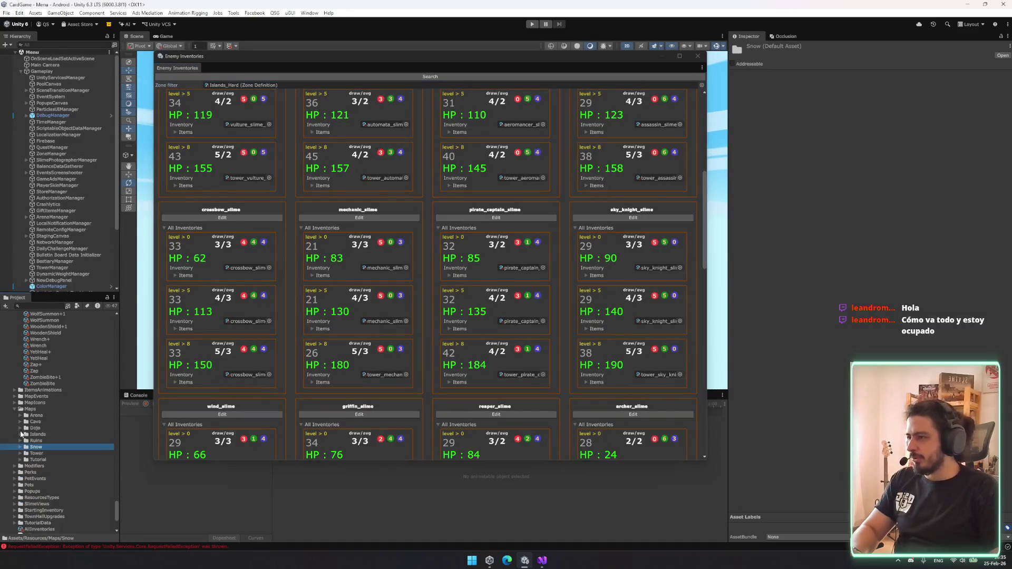
{"action": "left_click", "coordinate": [20, 422]}
{"action": "mouse_move", "coordinate": [53, 463]}
{"action": "left_mouse_down"}
{"action": "mouse_move", "coordinate": [184, 158]}
{"action": "mouse_move", "coordinate": [242, 84]}
{"action": "left_mouse_up"}
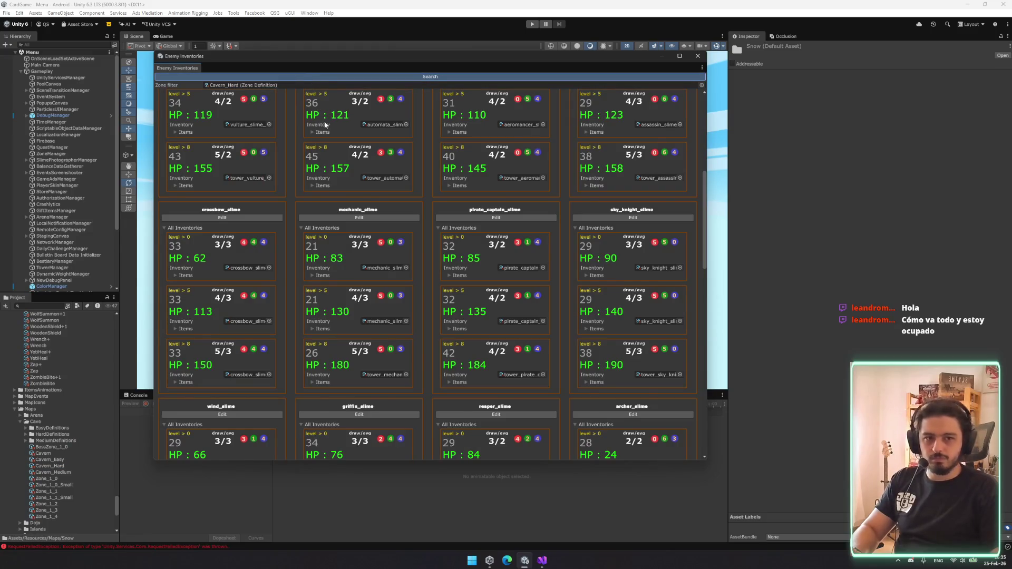
- Scroll through the Cavern_Hard enemy inventory cards, then close the Enemy Inventories window
{"action": "mouse_move", "coordinate": [705, 196]}
{"action": "left_mouse_down"}
{"action": "mouse_move", "coordinate": [695, 373]}
{"action": "mouse_move", "coordinate": [702, 454]}
{"action": "mouse_move", "coordinate": [703, 437]}
{"action": "left_mouse_up"}
{"action": "scroll", "coordinate": [328, 253], "scroll_direction": "up", "scroll_amount": 2}
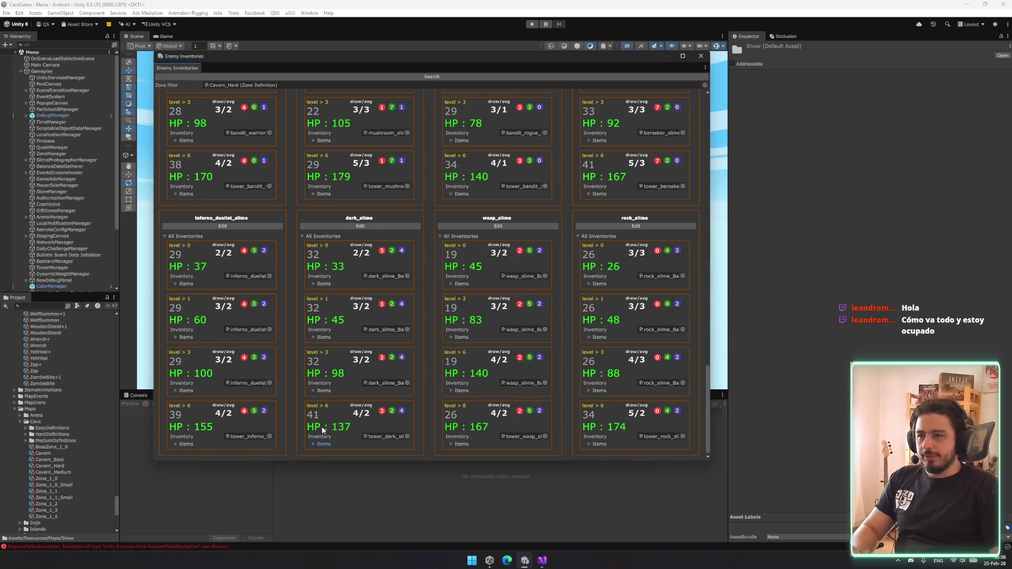
{"action": "scroll", "coordinate": [463, 274], "scroll_direction": "up", "scroll_amount": 2}
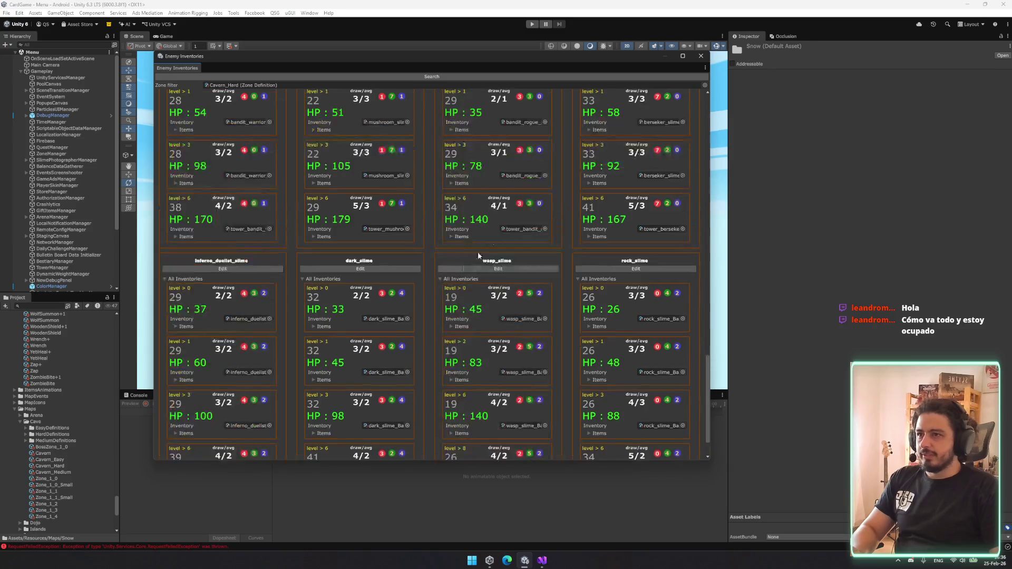
{"action": "scroll", "coordinate": [353, 305], "scroll_direction": "down", "scroll_amount": 2}
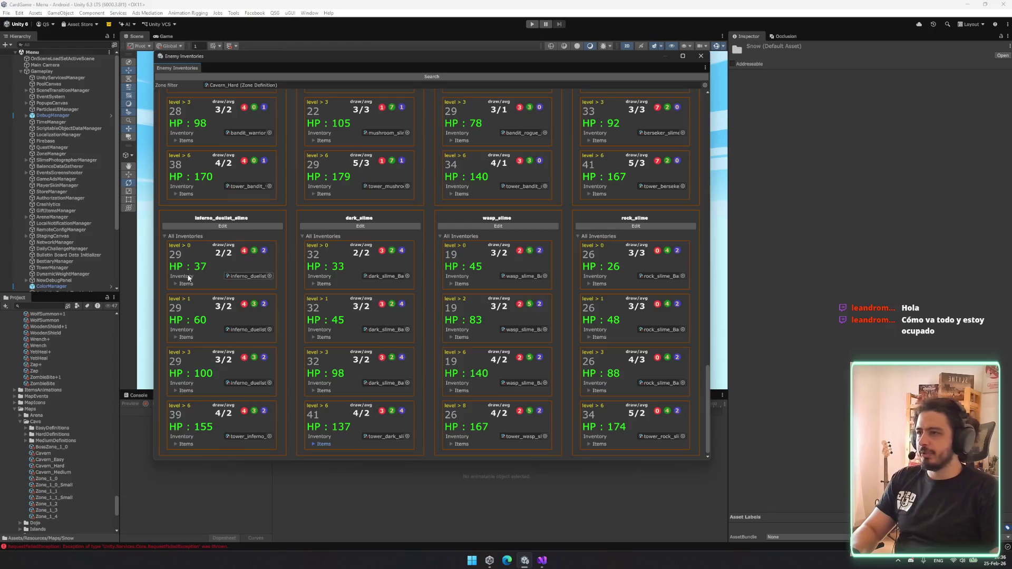
{"action": "scroll", "coordinate": [305, 364], "scroll_direction": "up", "scroll_amount": 2}
{"action": "scroll", "coordinate": [305, 364], "scroll_direction": "up", "scroll_amount": 1}
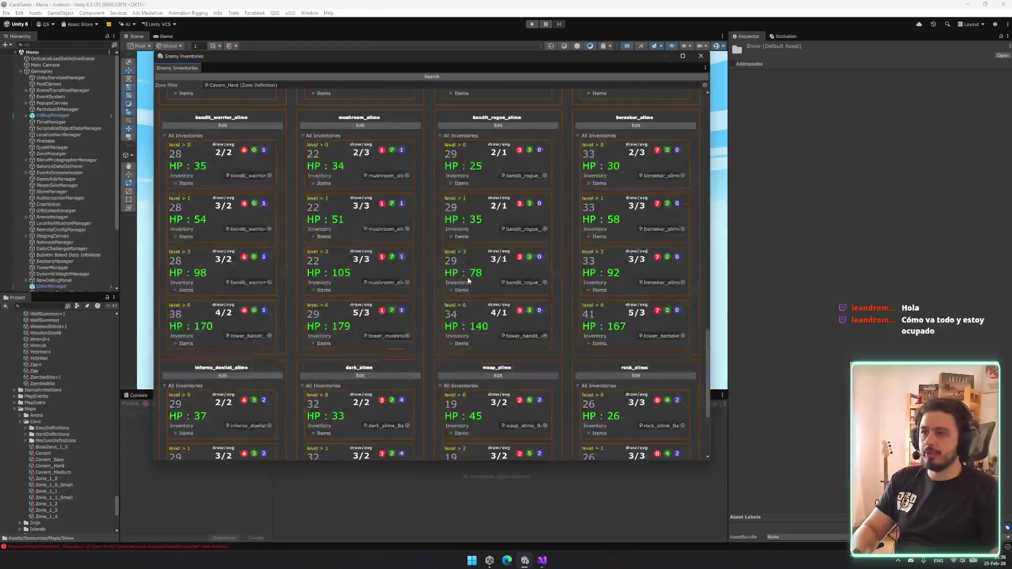
{"action": "left_click", "coordinate": [701, 55]}
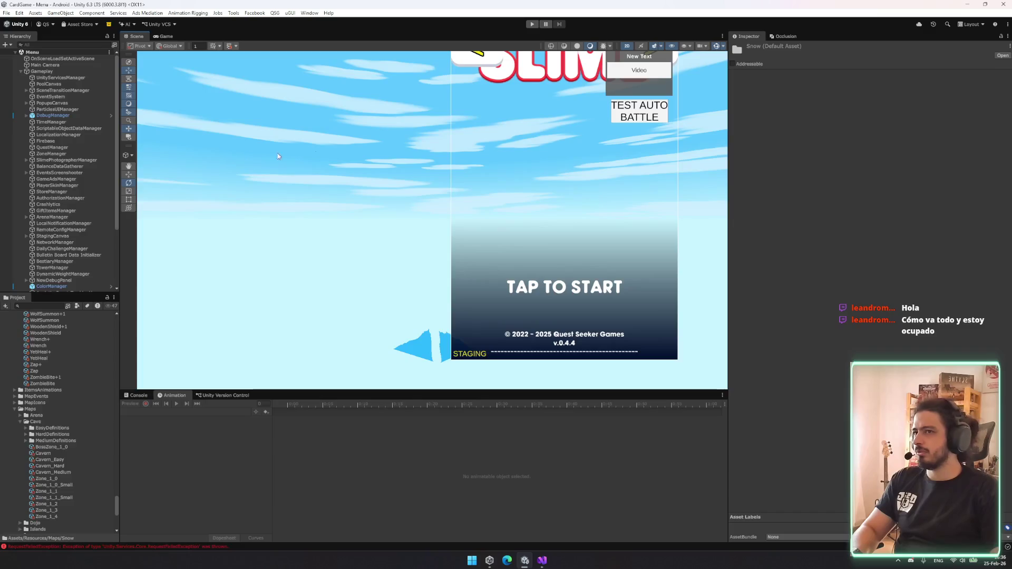
- Collapse the Cave maps folder and review Gameplay's Game Manager with its 512 All Items
{"action": "left_click", "coordinate": [70, 422]}
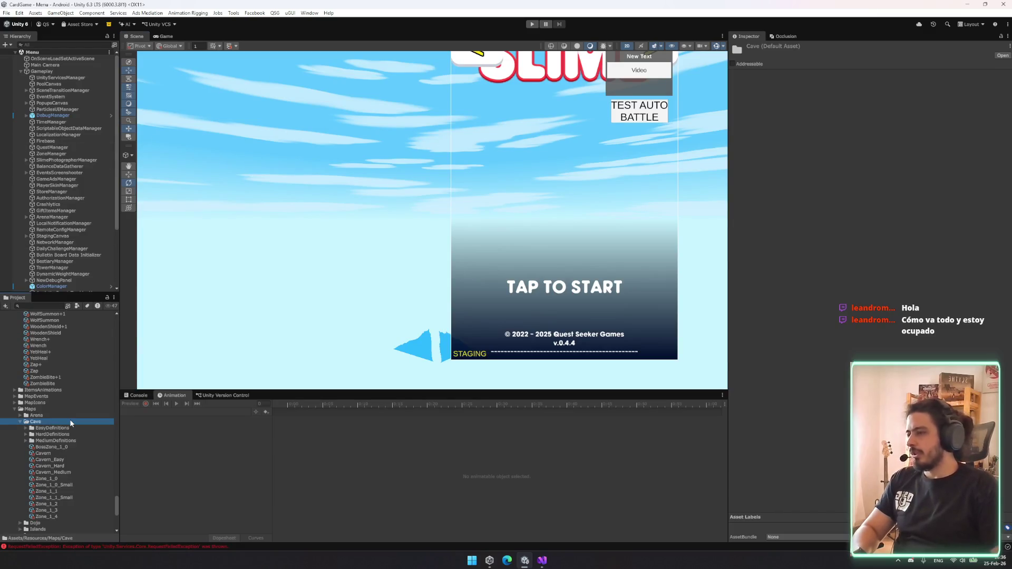
{"action": "key", "text": "Left"}
{"action": "left_click", "coordinate": [42, 71]}
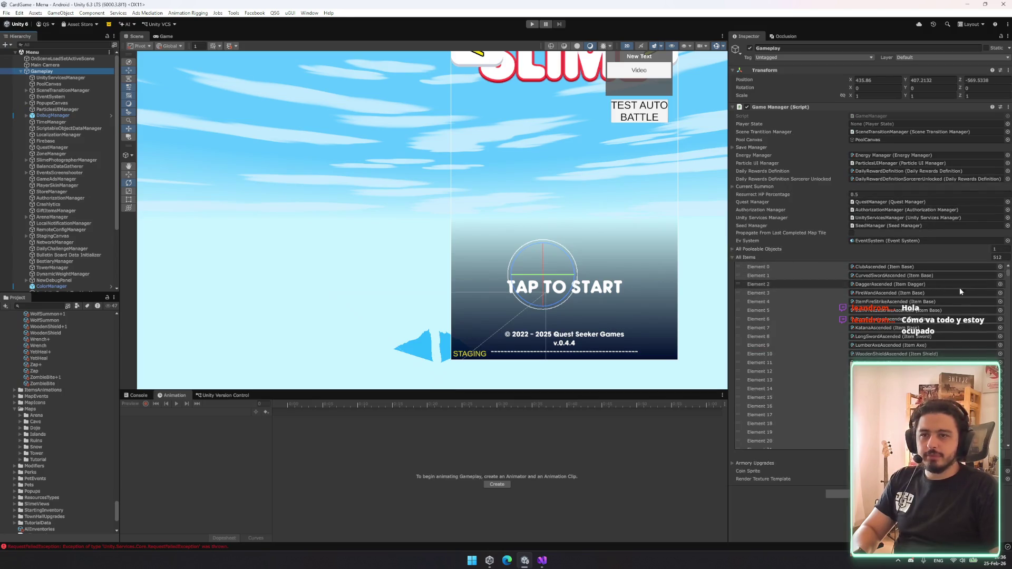
{"action": "left_click_drag", "start_coordinate": [1008, 273], "coordinate": [1002, 457]}
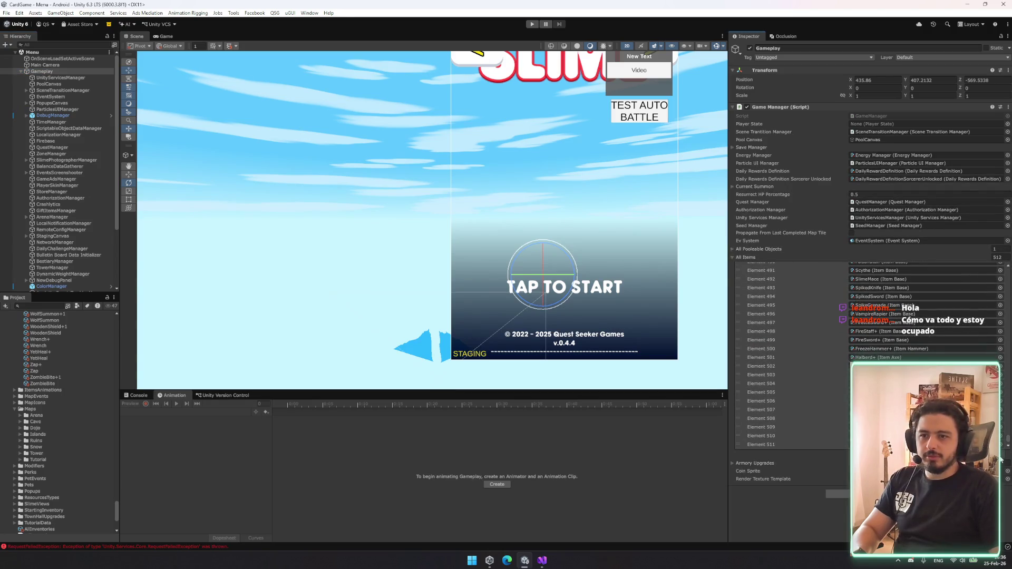
{"action": "left_click", "coordinate": [749, 257]}
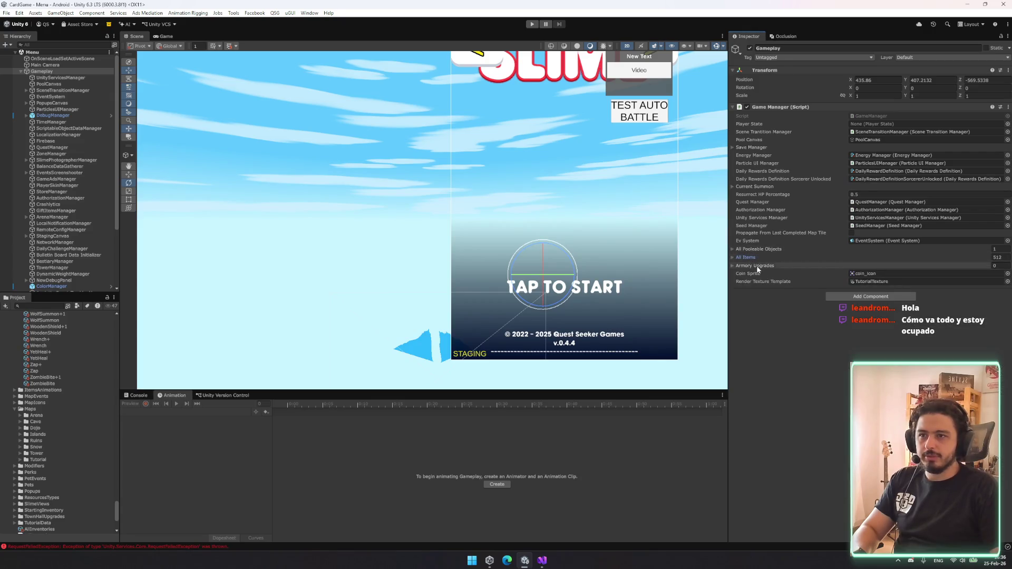
{"action": "left_click", "coordinate": [779, 266]}
{"action": "left_click", "coordinate": [779, 266]}
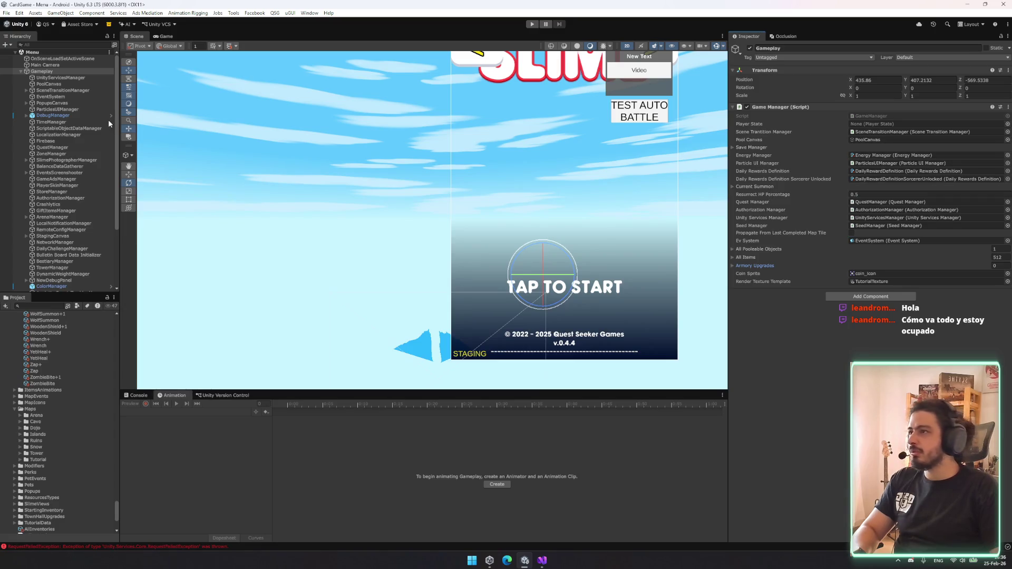
- Step down the Hierarchy's manager objects to select ScriptableObjectDataManager
{"action": "left_click", "coordinate": [83, 77]}
{"action": "left_click", "coordinate": [68, 97]}
{"action": "left_click", "coordinate": [65, 115]}
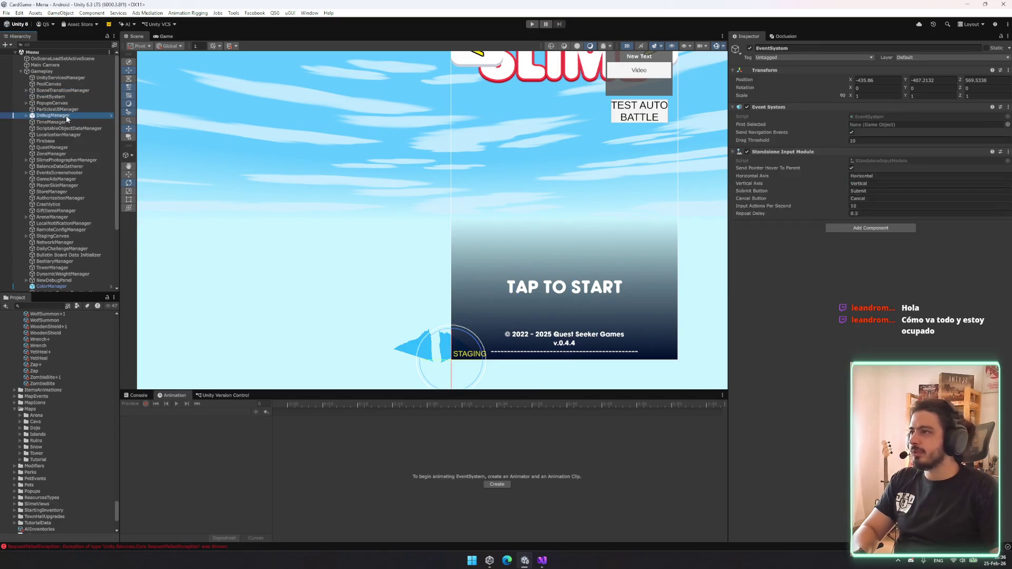
{"action": "left_click", "coordinate": [73, 128]}
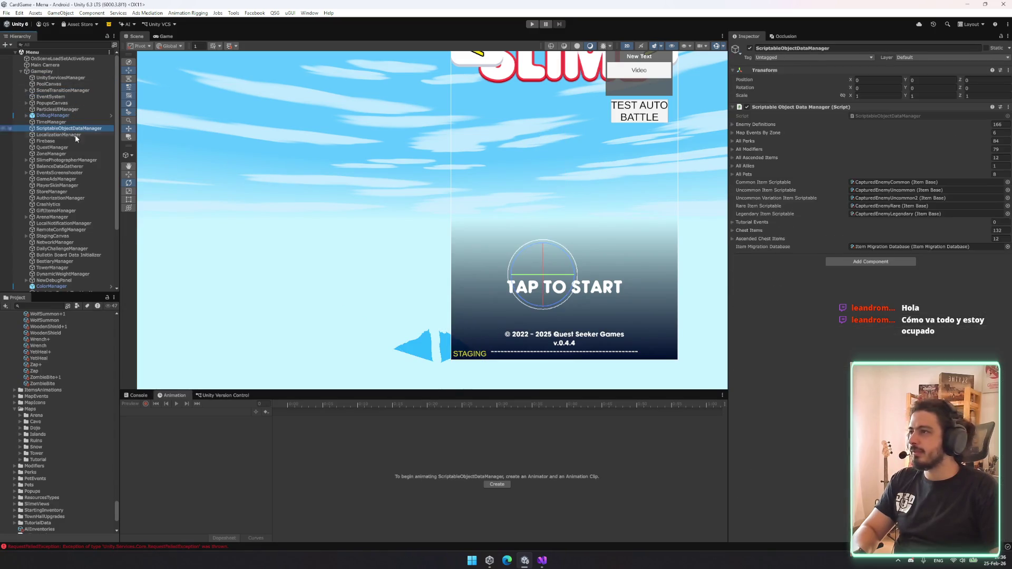
- Expand the ScriptableObjectDataManager's 132-entry Chest Items list and scroll through it
{"action": "left_click", "coordinate": [760, 230]}
{"action": "scroll", "coordinate": [937, 258], "scroll_direction": "down", "scroll_amount": 2}
{"action": "scroll", "coordinate": [938, 255], "scroll_direction": "down", "scroll_amount": 5}
{"action": "left_click_drag", "start_coordinate": [1008, 275], "coordinate": [1009, 422]}
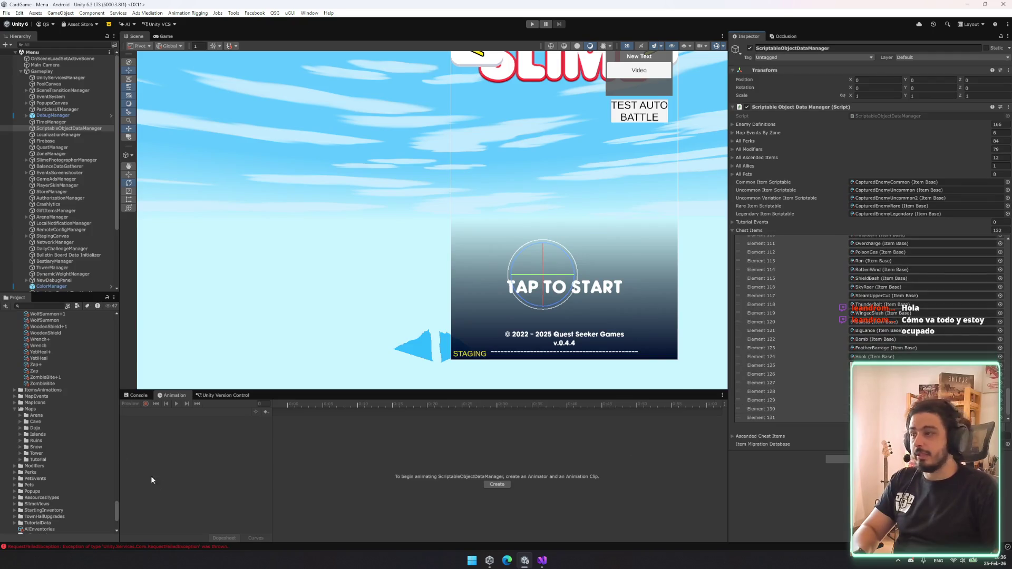
{"action": "scroll", "coordinate": [100, 404], "scroll_direction": "up", "scroll_amount": 15}
{"action": "scroll", "coordinate": [65, 360], "scroll_direction": "up", "scroll_amount": 15}
{"action": "scroll", "coordinate": [58, 401], "scroll_direction": "up", "scroll_amount": 15}
{"action": "scroll", "coordinate": [63, 393], "scroll_direction": "up", "scroll_amount": 2}
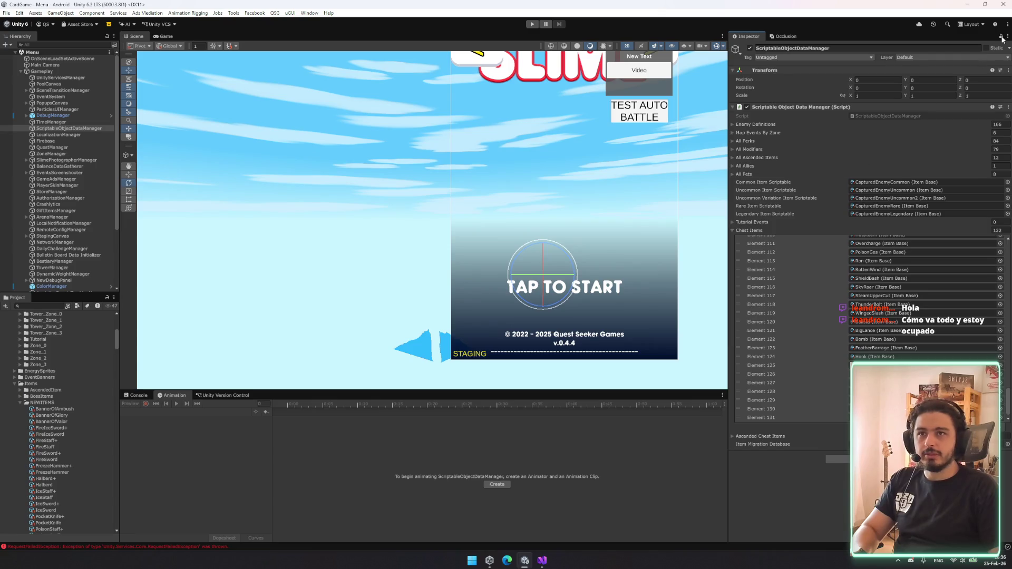
- Add the NEWITEMS Banner and weapon assets, FireIceSword through VampireRapier, to Chest Items, reaching 150 entries
{"action": "left_click", "coordinate": [53, 422], "text": "shift"}
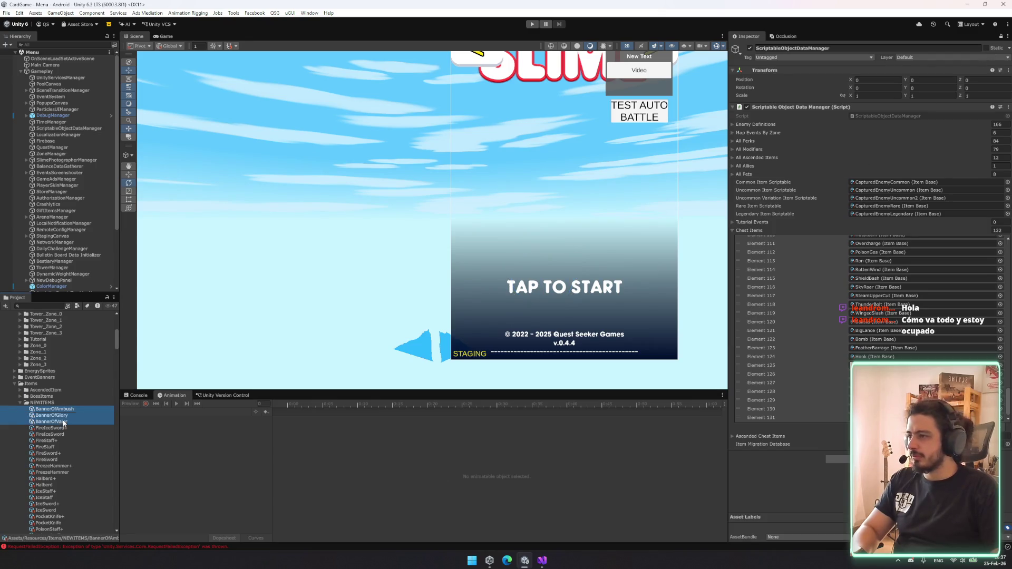
{"action": "left_click", "coordinate": [58, 435], "text": "ctrl"}
{"action": "left_click", "coordinate": [53, 447], "text": "ctrl"}
{"action": "left_click", "coordinate": [54, 460], "text": "ctrl"}
{"action": "left_click", "coordinate": [56, 472], "text": "ctrl"}
{"action": "scroll", "coordinate": [57, 473], "scroll_direction": "down", "scroll_amount": 3}
{"action": "left_click", "coordinate": [53, 437], "text": "ctrl"}
{"action": "left_click", "coordinate": [54, 450], "text": "ctrl"}
{"action": "left_click", "coordinate": [53, 462], "text": "ctrl"}
{"action": "left_click", "coordinate": [55, 475], "text": "ctrl"}
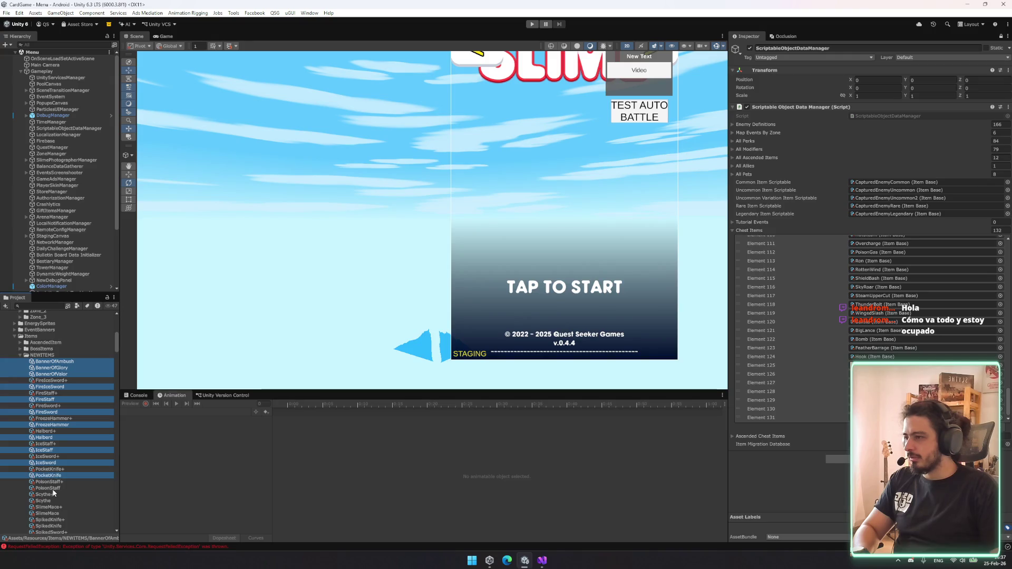
{"action": "left_click", "coordinate": [53, 488], "text": "ctrl"}
{"action": "scroll", "coordinate": [58, 485], "scroll_direction": "down", "scroll_amount": 4}
{"action": "left_click", "coordinate": [53, 430], "text": "ctrl"}
{"action": "left_click", "coordinate": [55, 442], "text": "ctrl"}
{"action": "left_click", "coordinate": [60, 456], "text": "ctrl"}
{"action": "left_click", "coordinate": [61, 469], "text": "ctrl"}
{"action": "left_click", "coordinate": [60, 482], "text": "ctrl"}
{"action": "left_click", "coordinate": [58, 494], "text": "ctrl"}
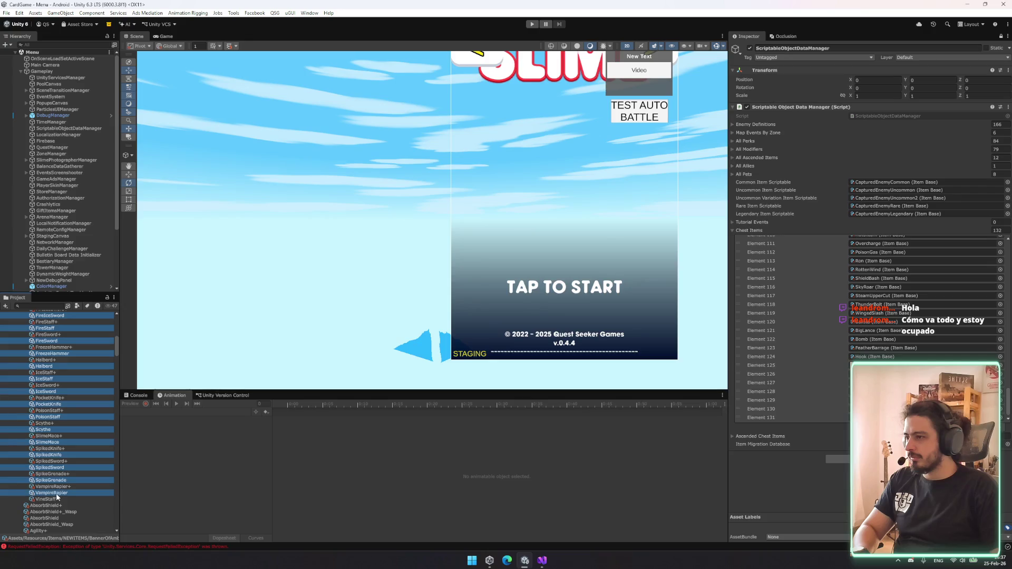
{"action": "mouse_move", "coordinate": [71, 477]}
{"action": "left_mouse_down"}
{"action": "mouse_move", "coordinate": [728, 232]}
{"action": "mouse_move", "coordinate": [755, 228]}
{"action": "mouse_move", "coordinate": [755, 240]}
{"action": "left_mouse_up"}
{"action": "left_click", "coordinate": [754, 230]}
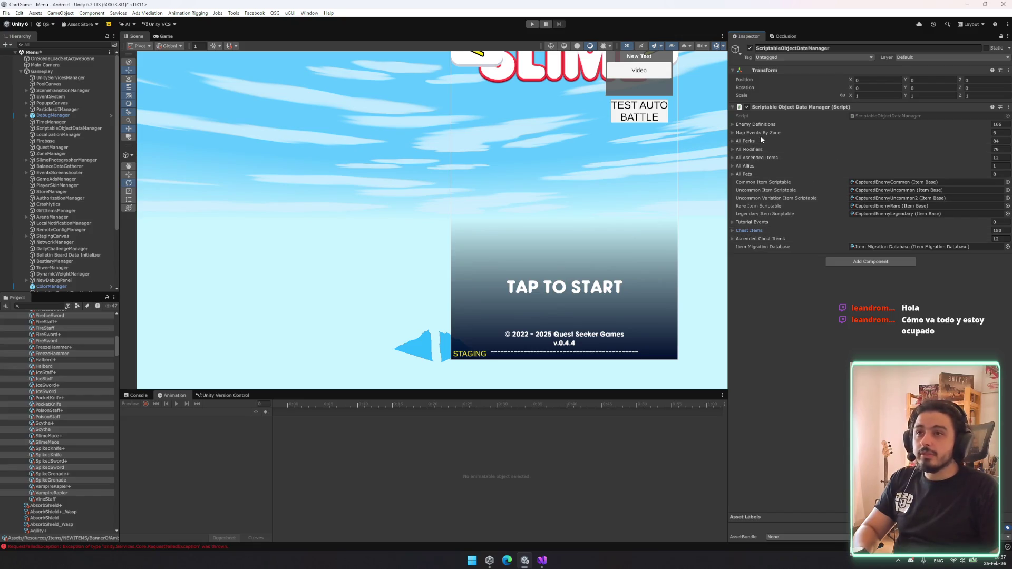
- Expand and collapse Chest Items to confirm the added entries
{"action": "left_click", "coordinate": [751, 230]}
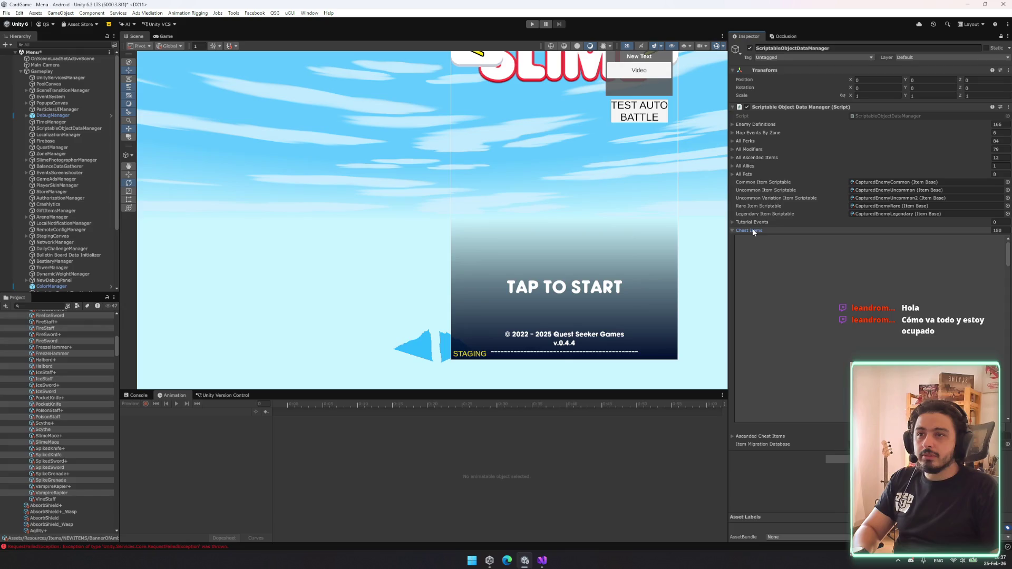
{"action": "left_click", "coordinate": [752, 230]}
{"action": "left_click", "coordinate": [759, 231]}
{"action": "left_click", "coordinate": [760, 230]}
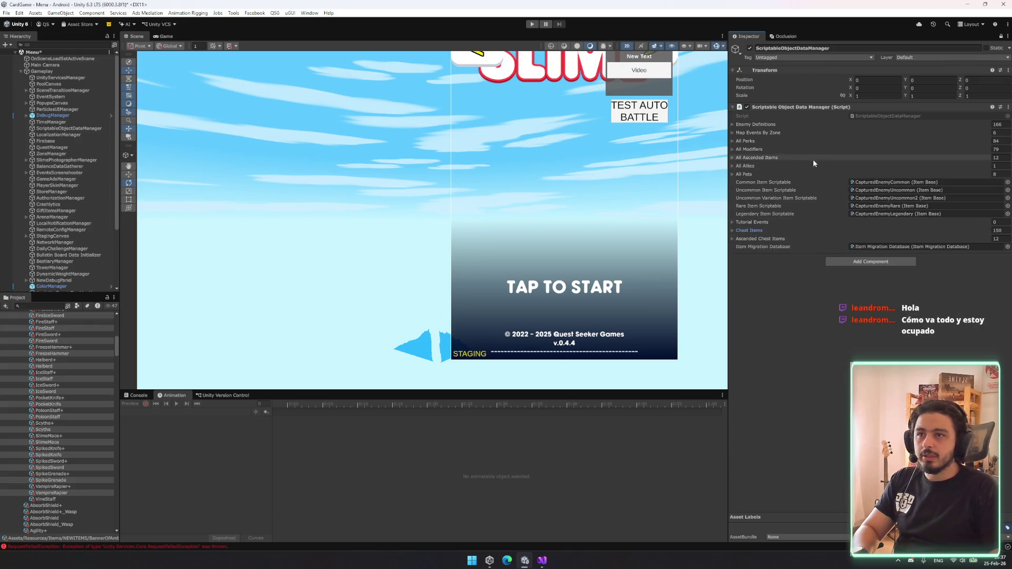
- Unlock the Inspector and inspect DailyChallengeManager, NetworkManager and the Main Camera
{"action": "left_click", "coordinate": [1001, 37]}
{"action": "left_click", "coordinate": [73, 249]}
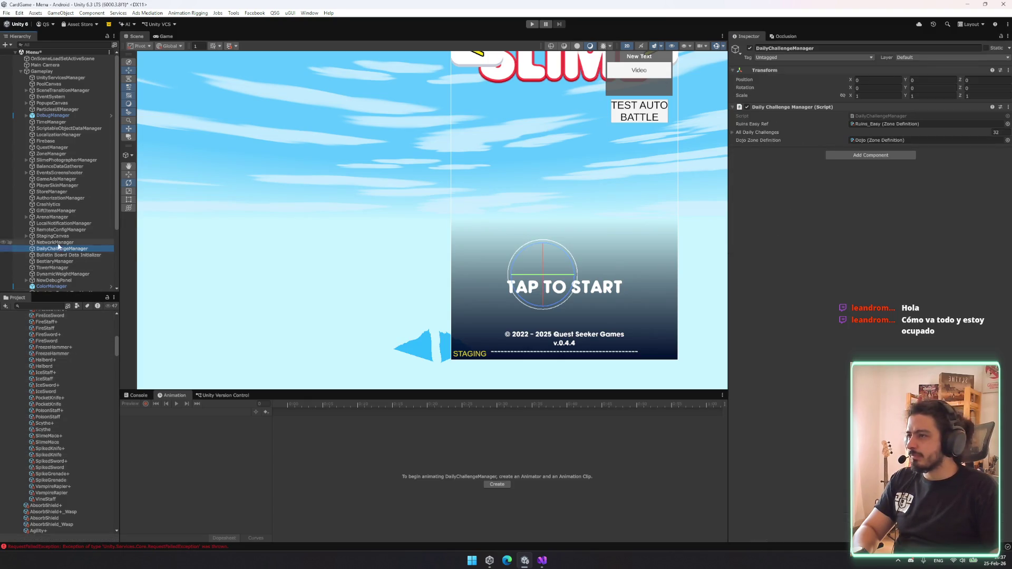
{"action": "left_click", "coordinate": [95, 243]}
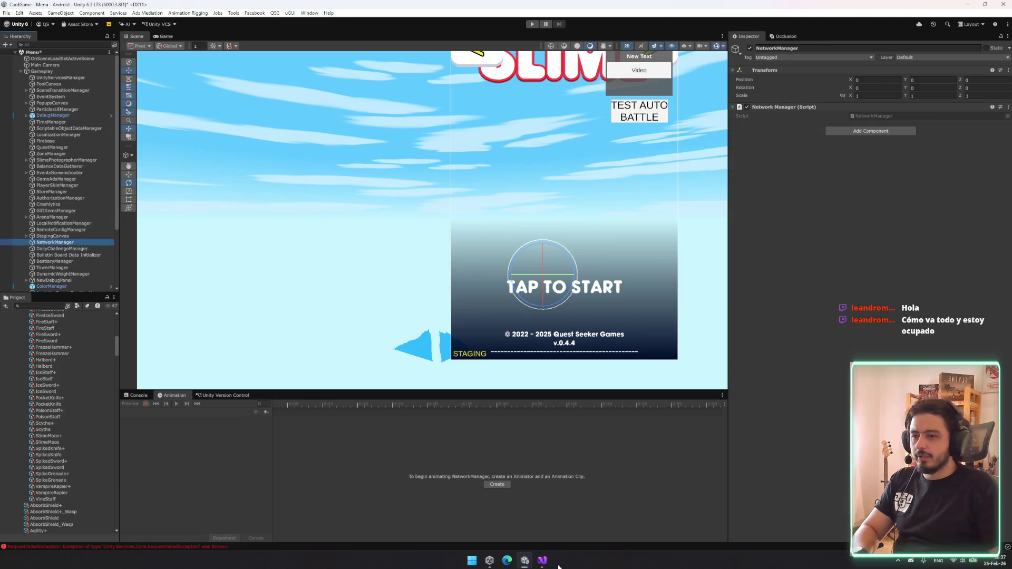
{"action": "left_click", "coordinate": [45, 71]}
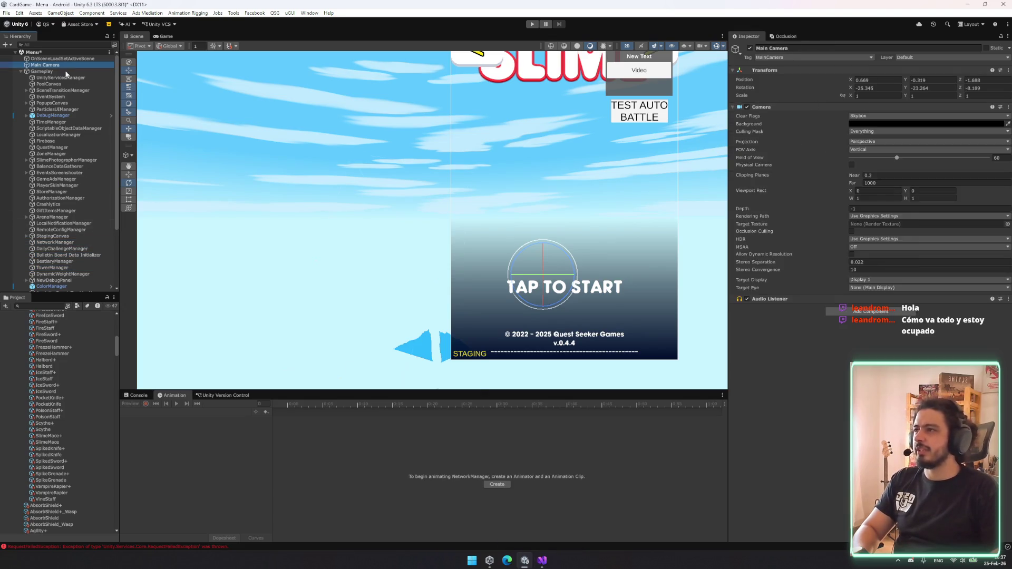
{"action": "left_click", "coordinate": [546, 563]}
- Open ShopPopup.cs through Code Search and scroll through the file
{"action": "key", "text": "ctrl+t"}
{"action": "type", "text": "shop"}
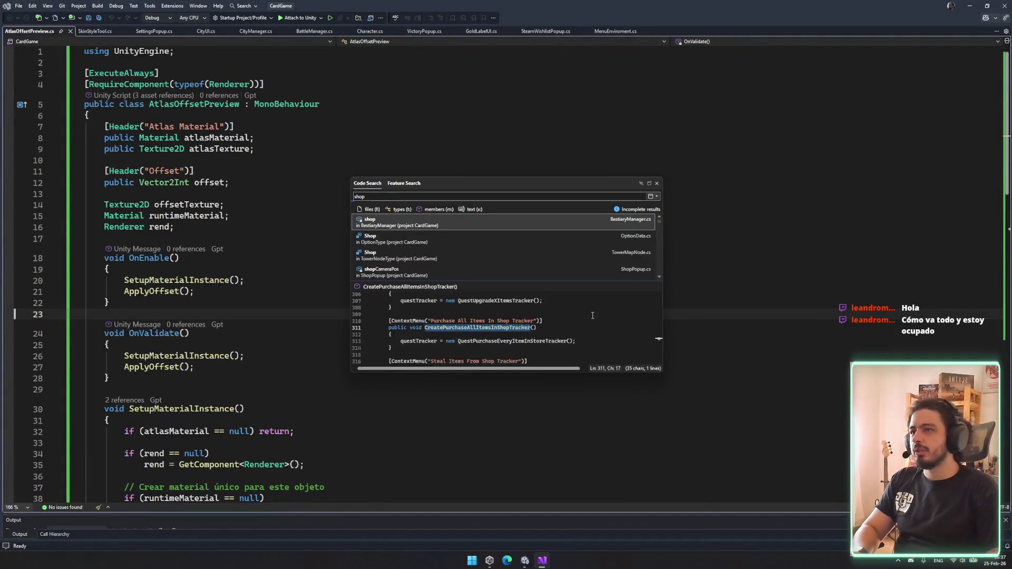
{"action": "type", "text": "popup.cs"}
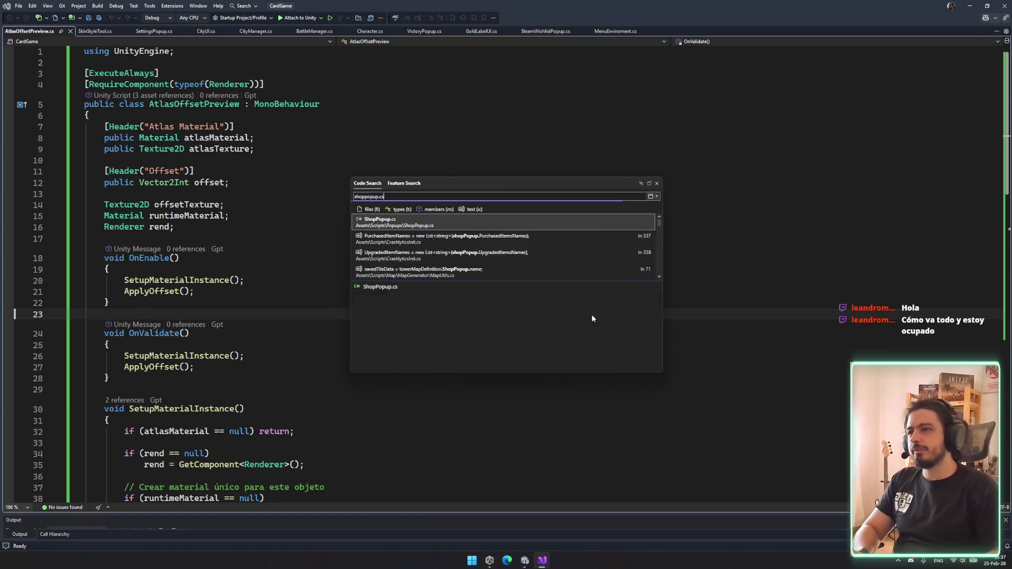
{"action": "key", "text": "Return"}
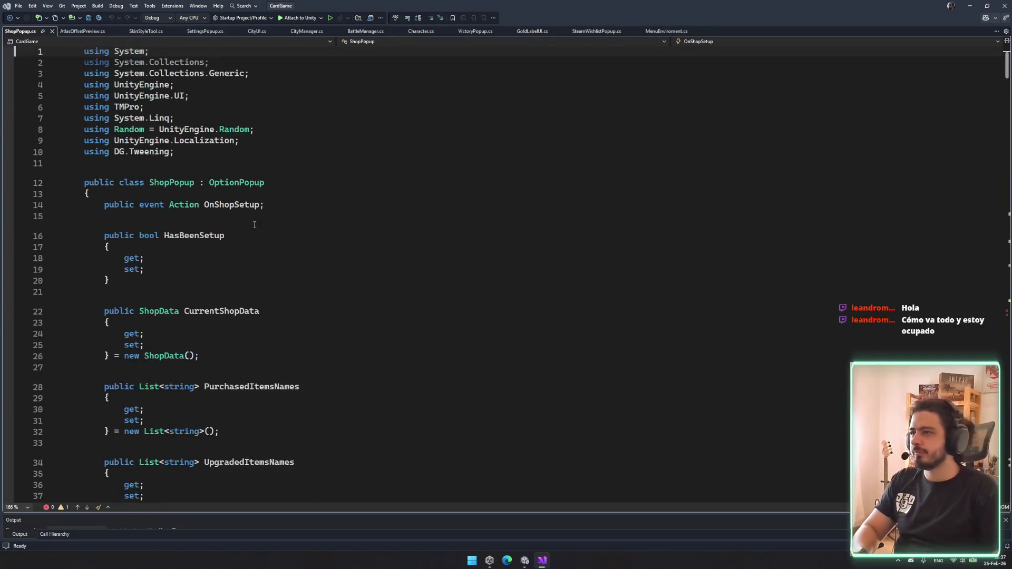
{"action": "scroll", "coordinate": [263, 263], "scroll_direction": "down", "scroll_amount": 12}
{"action": "scroll", "coordinate": [277, 291], "scroll_direction": "down", "scroll_amount": 19}
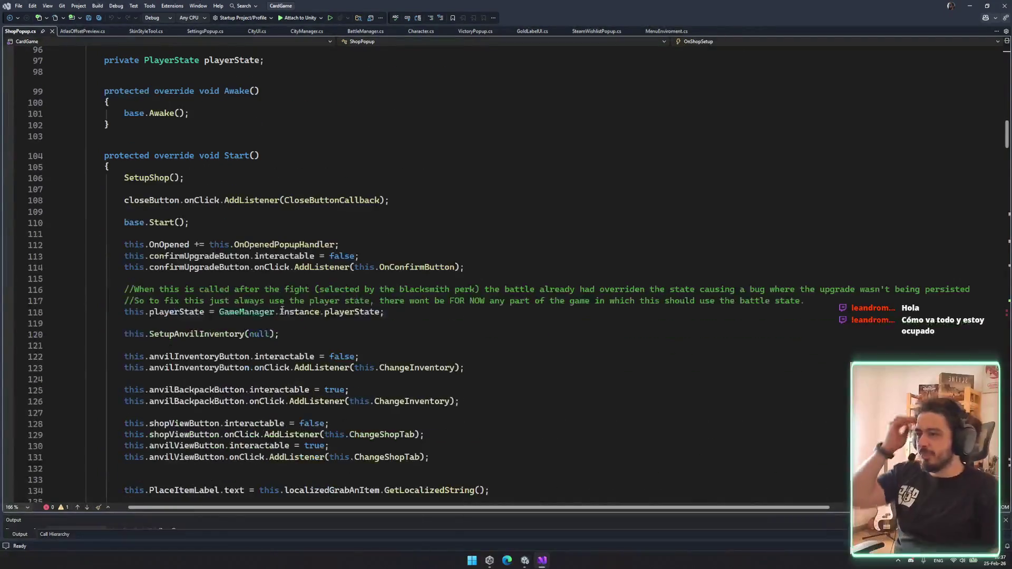
{"action": "scroll", "coordinate": [282, 311], "scroll_direction": "up", "scroll_amount": 1}
{"action": "scroll", "coordinate": [343, 332], "scroll_direction": "down", "scroll_amount": 5}
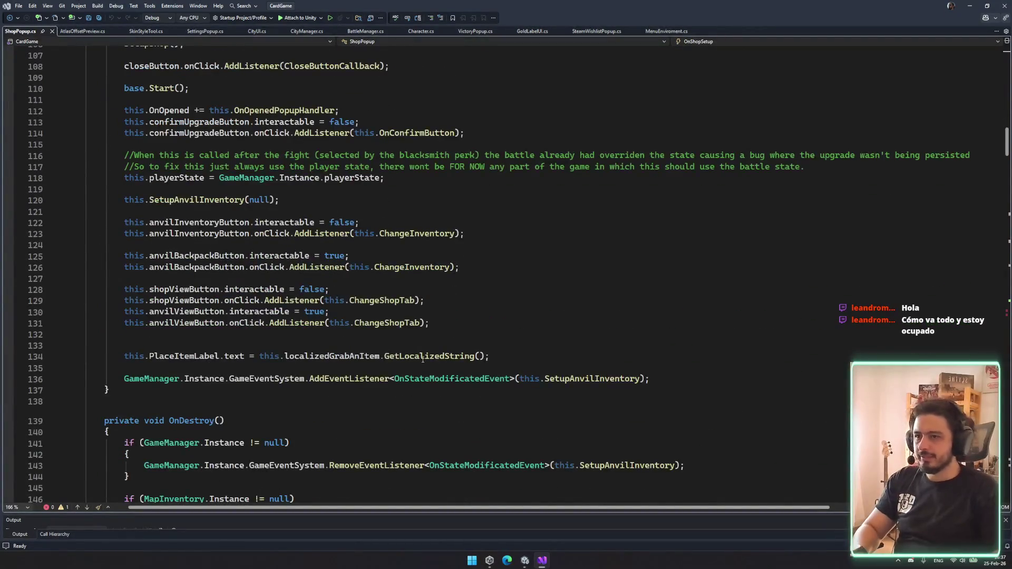
{"action": "scroll", "coordinate": [563, 372], "scroll_direction": "down", "scroll_amount": 10}
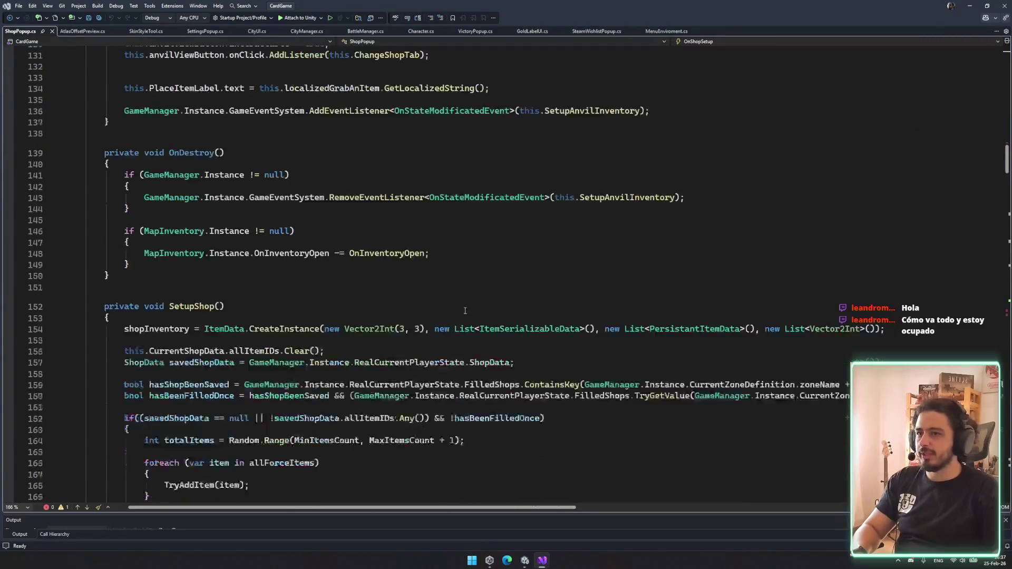
- Inspect SetupShop's shopInventory, ShopData, FilledShops and savedShopData usages
{"action": "left_click", "coordinate": [192, 239]}
{"action": "left_click", "coordinate": [422, 261]}
{"action": "left_click", "coordinate": [148, 262]}
{"action": "left_click", "coordinate": [476, 297]}
{"action": "scroll", "coordinate": [562, 217], "scroll_direction": "down", "scroll_amount": 3}
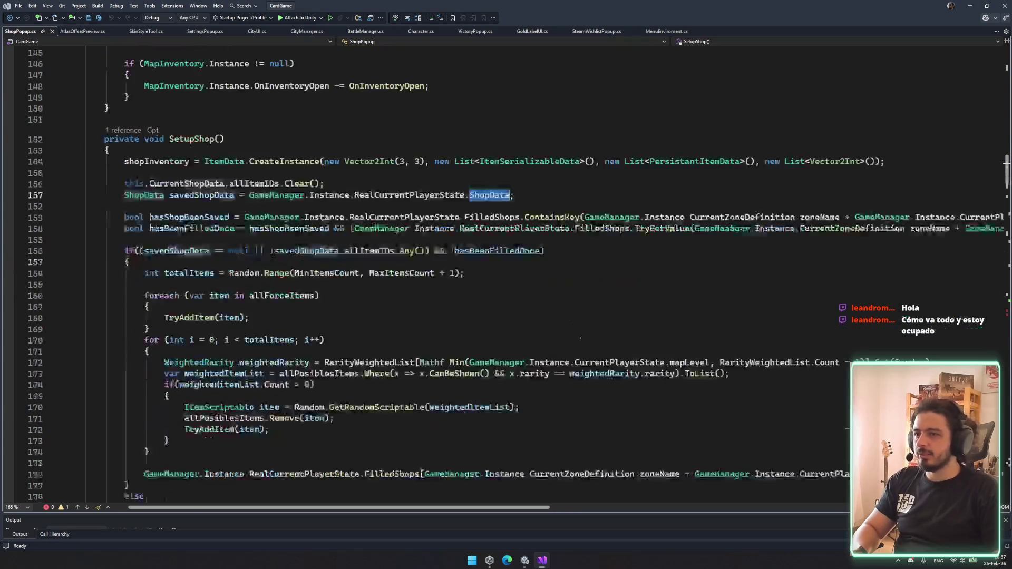
{"action": "left_click", "coordinate": [561, 217]}
{"action": "left_click", "coordinate": [200, 197]}
{"action": "left_click", "coordinate": [201, 251]}
{"action": "scroll", "coordinate": [201, 246], "scroll_direction": "down", "scroll_amount": 2}
- Examine allForceItems on line 166 and the RarityWeightedList on line 172
{"action": "left_click", "coordinate": [185, 206]}
{"action": "left_click", "coordinate": [280, 228]}
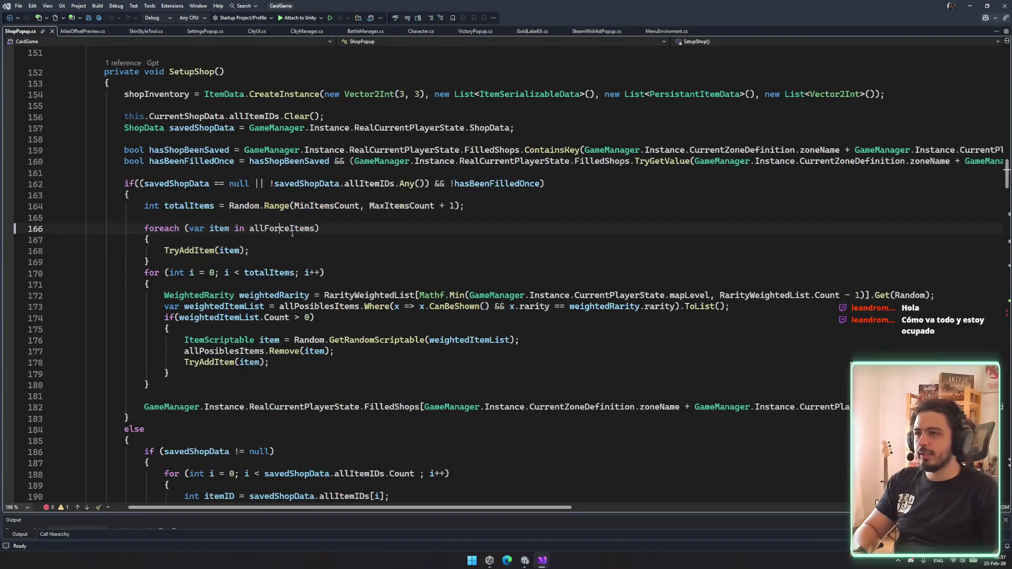
{"action": "double_click", "coordinate": [292, 231]}
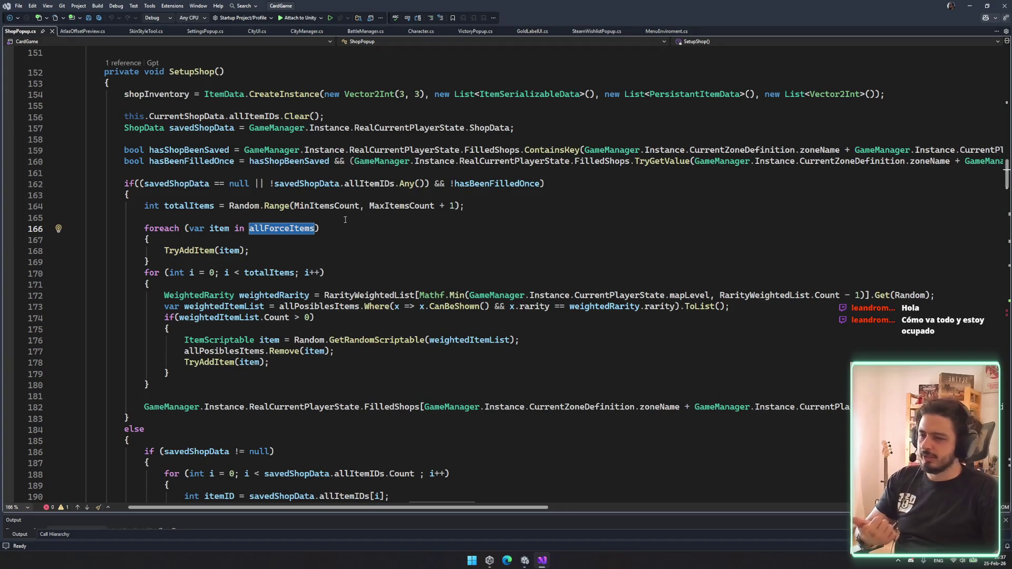
{"action": "scroll", "coordinate": [424, 255], "scroll_direction": "down", "scroll_amount": 3}
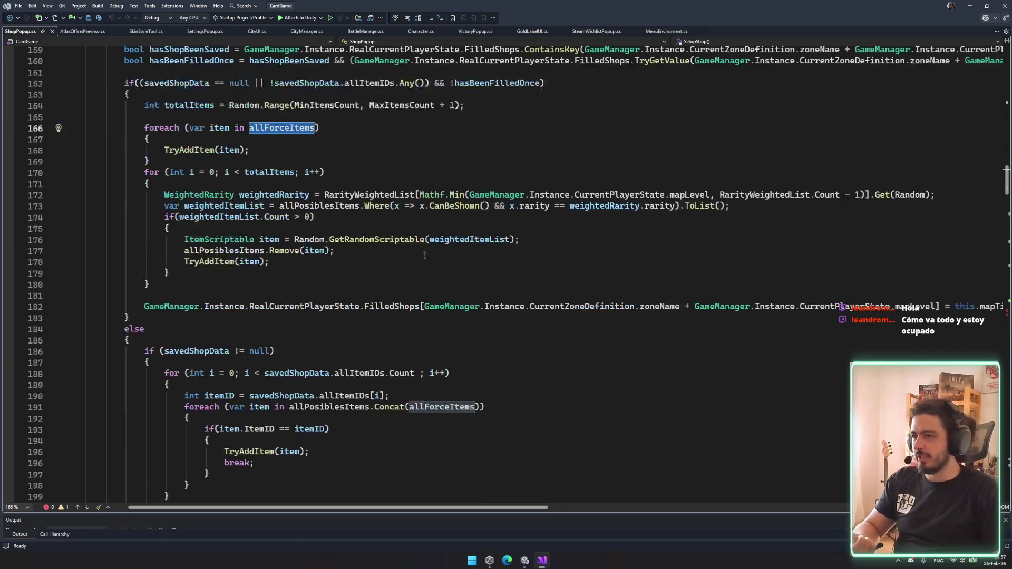
{"action": "double_click", "coordinate": [366, 196]}
{"action": "left_click", "coordinate": [658, 194]}
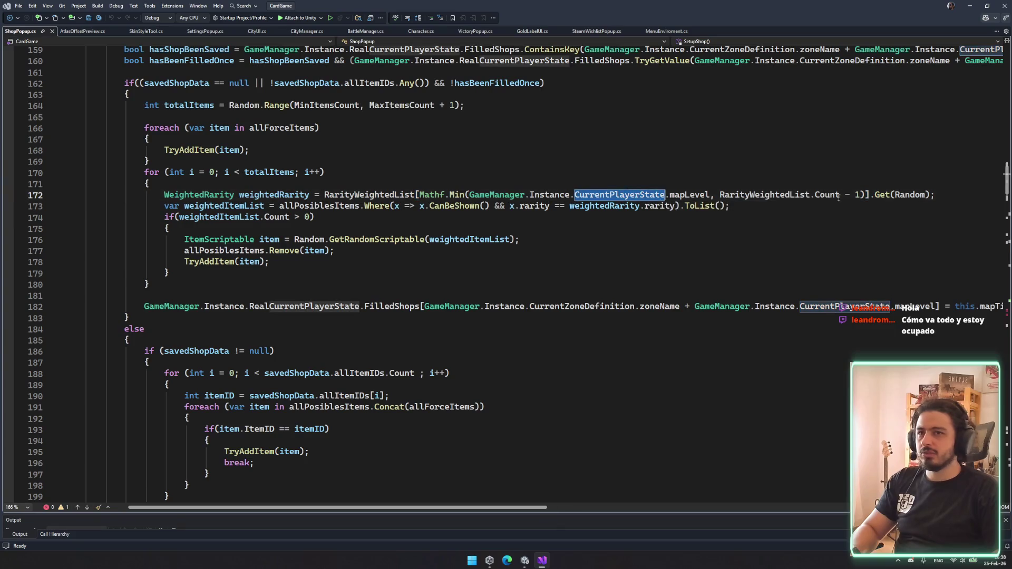
{"action": "left_click_drag", "start_coordinate": [310, 195], "coordinate": [310, 188]}
{"action": "key", "text": "Left"}
- Trace GetRandomScriptable and allPosiblesItems on lines 173-176, then return to Unity
{"action": "double_click", "coordinate": [356, 241]}
{"action": "left_click", "coordinate": [400, 240]}
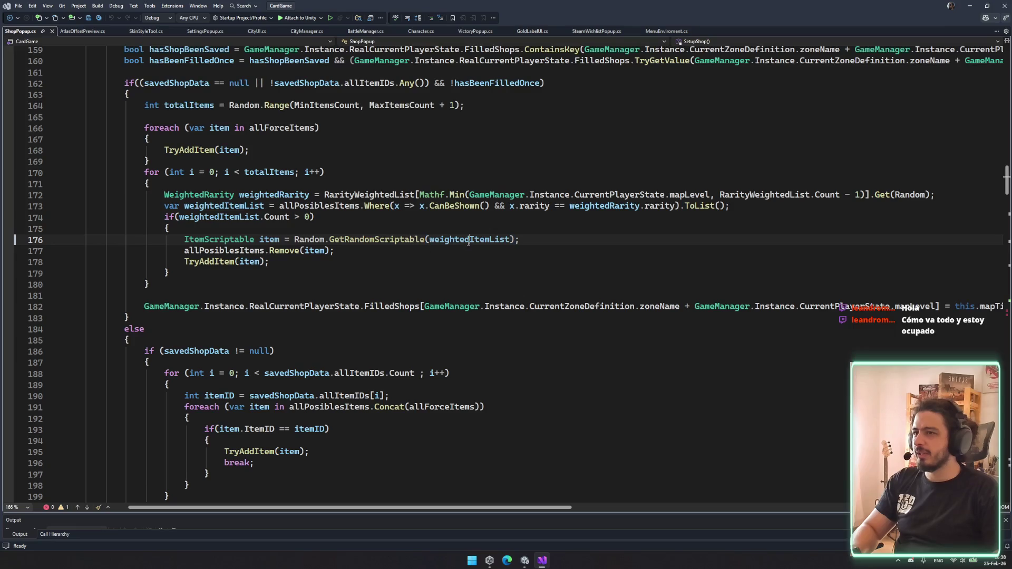
{"action": "left_click", "coordinate": [225, 251]}
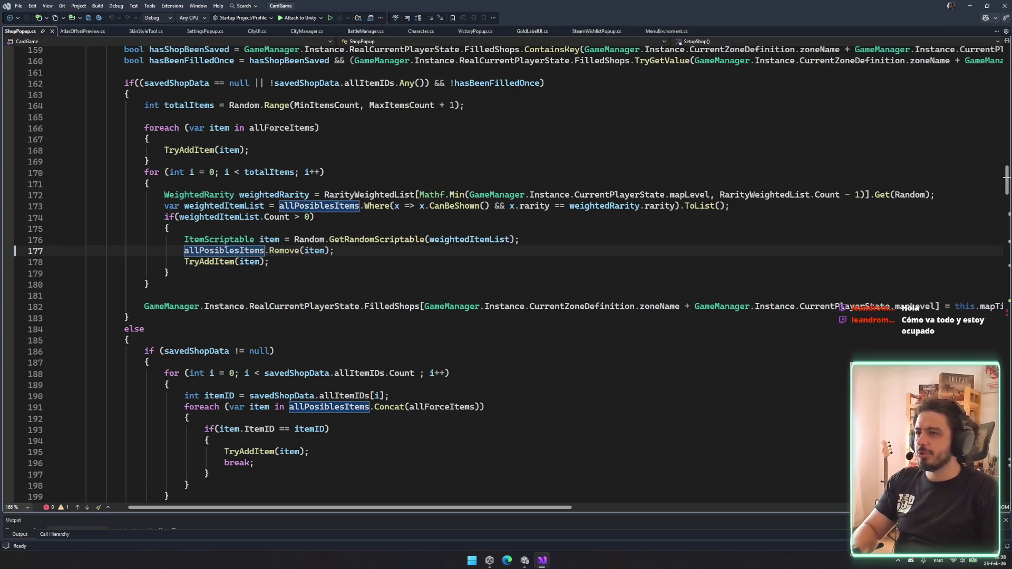
{"action": "left_click", "coordinate": [342, 207]}
{"action": "double_click", "coordinate": [346, 206]}
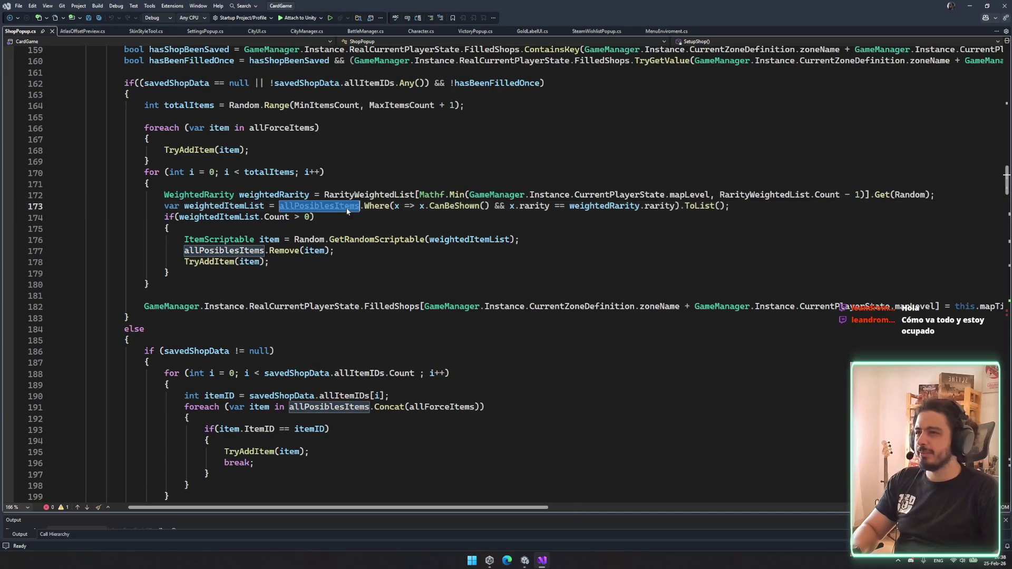
{"action": "key", "text": "alt+Tab"}
{"action": "left_click", "coordinate": [42, 305]}
- Find the ShopPopup prefab via 'shopp', expand its 97-entry All Posibles Items, then select BannerOfAmbush
{"action": "type", "text": "shopp"}
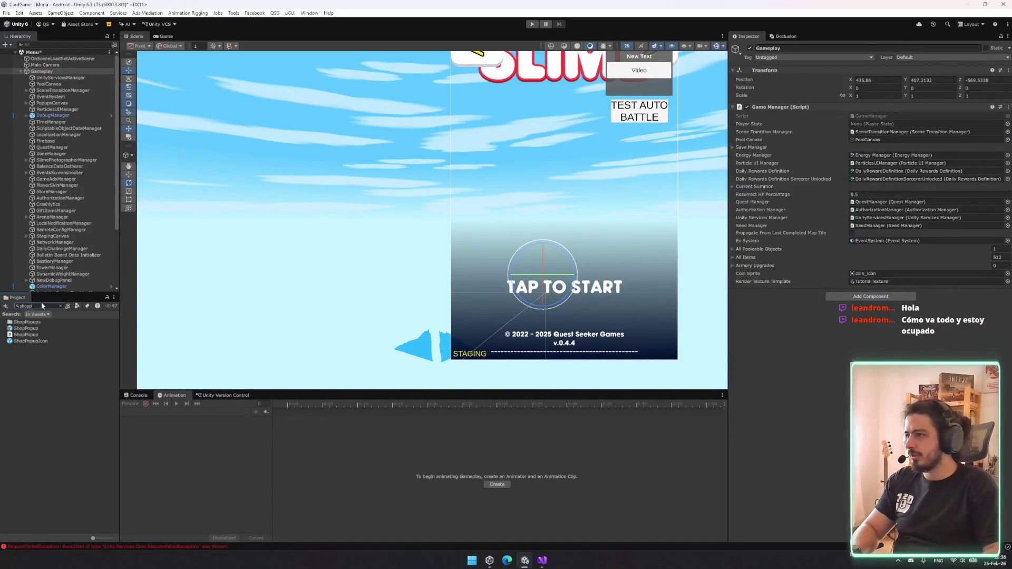
{"action": "left_click", "coordinate": [46, 328]}
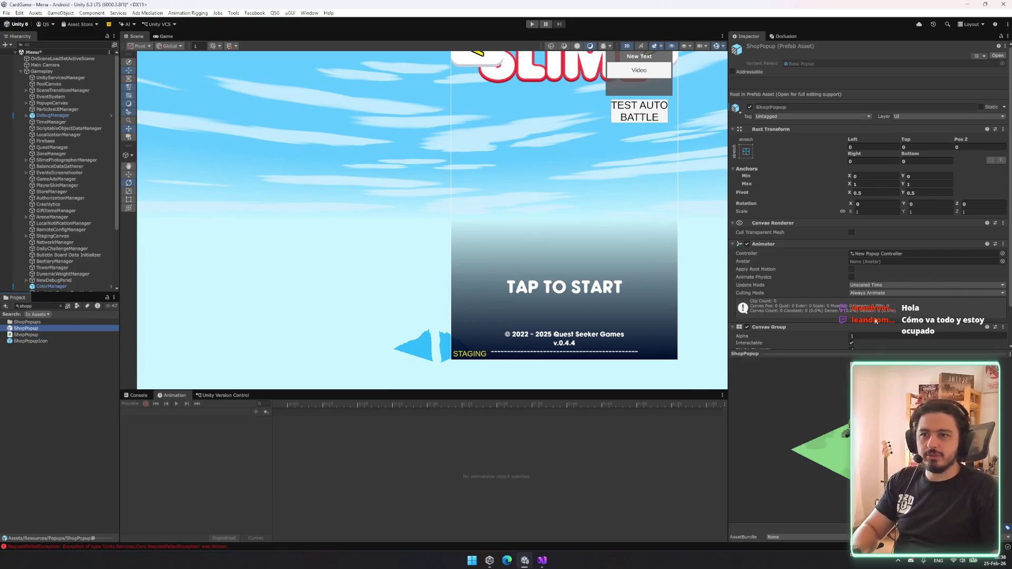
{"action": "left_click", "coordinate": [841, 354]}
{"action": "scroll", "coordinate": [840, 358], "scroll_direction": "down", "scroll_amount": 5}
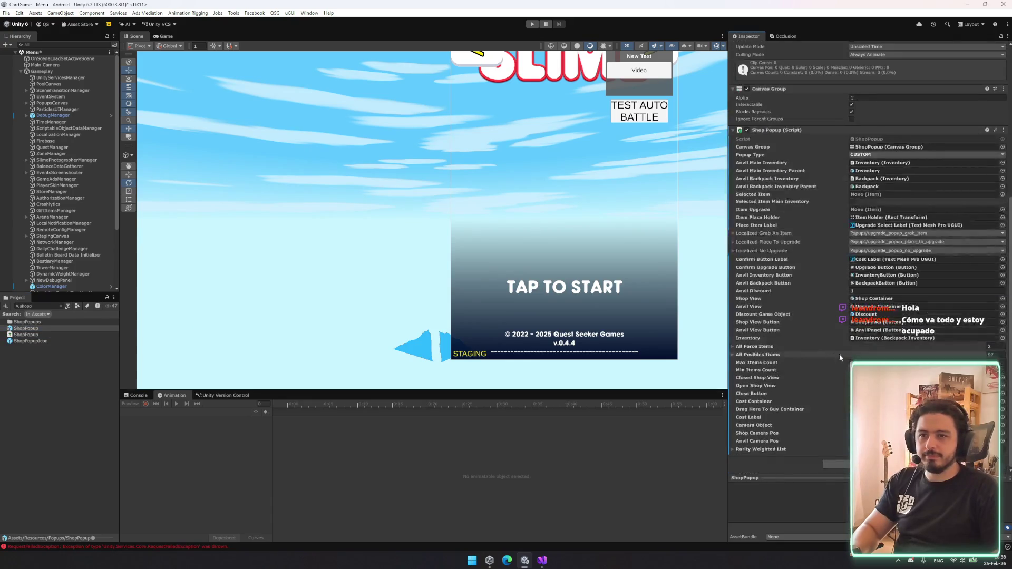
{"action": "left_click", "coordinate": [798, 353]}
{"action": "scroll", "coordinate": [798, 353], "scroll_direction": "down", "scroll_amount": 1}
{"action": "scroll", "coordinate": [810, 361], "scroll_direction": "down", "scroll_amount": 15}
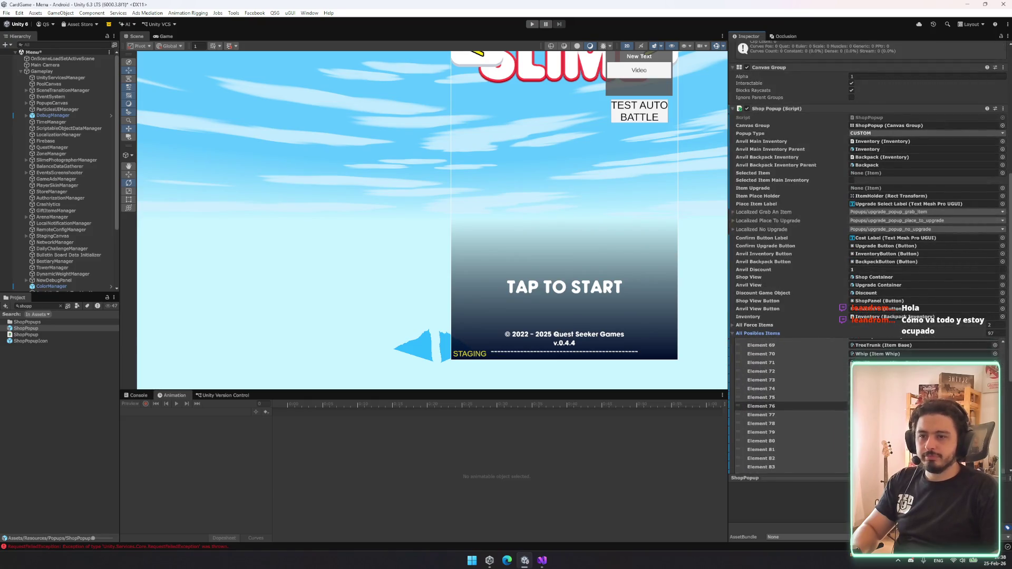
{"action": "scroll", "coordinate": [799, 317], "scroll_direction": "down", "scroll_amount": 8}
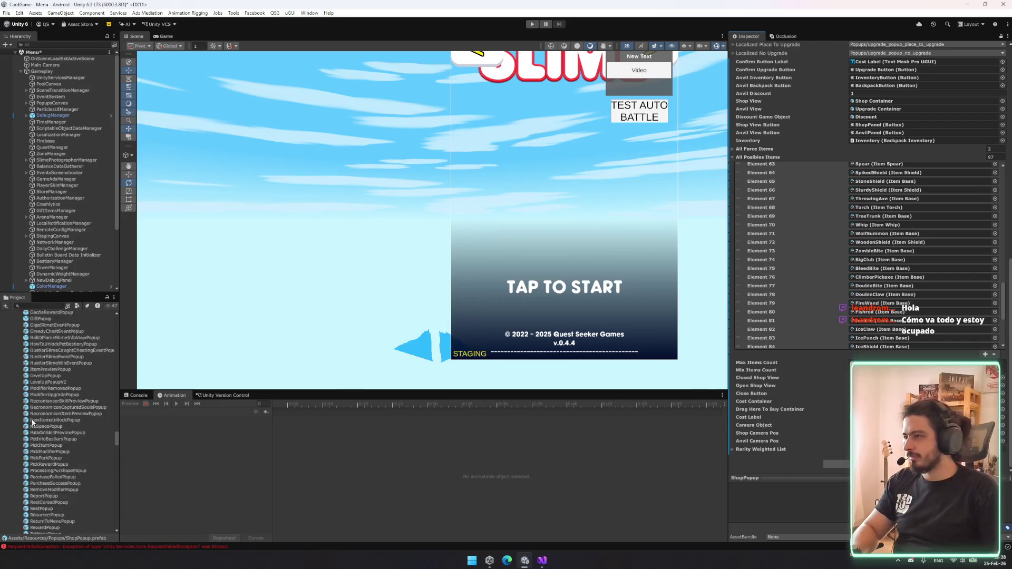
{"action": "mouse_move", "coordinate": [118, 427]}
{"action": "left_mouse_down"}
{"action": "mouse_move", "coordinate": [113, 314]}
{"action": "mouse_move", "coordinate": [113, 335]}
{"action": "left_mouse_up"}
{"action": "left_click", "coordinate": [52, 336]}
- Select the Banner assets plus FireIceSword, FireStaff, FireSword, FreezeHammer, Halberd, IceStaff, IceSword and PocketKnife
{"action": "left_click", "coordinate": [62, 348], "text": "shift"}
{"action": "scroll", "coordinate": [68, 368], "scroll_direction": "down", "scroll_amount": 1}
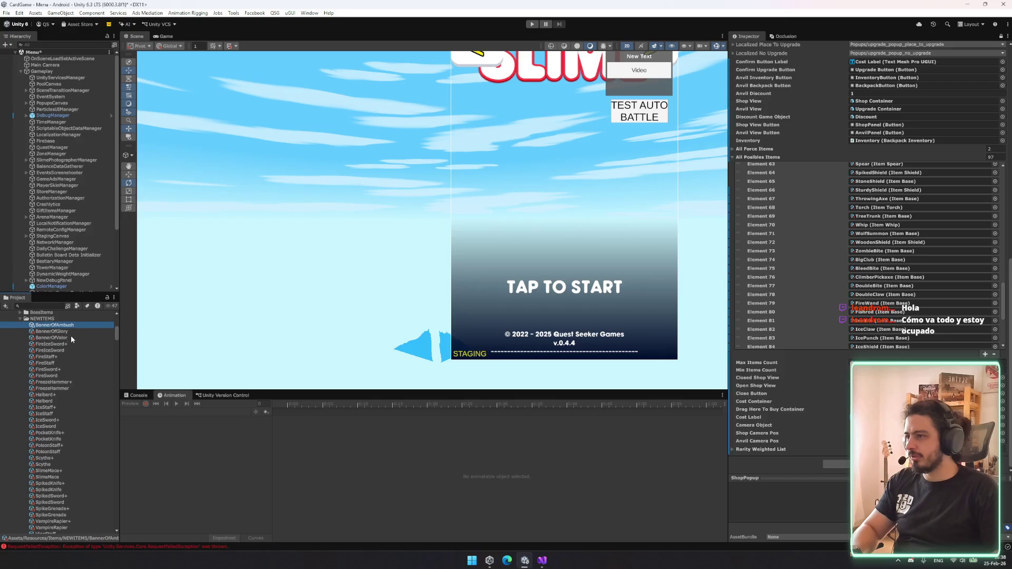
{"action": "left_click", "coordinate": [65, 350], "text": "ctrl"}
{"action": "left_click", "coordinate": [57, 362], "text": "ctrl"}
{"action": "left_click", "coordinate": [54, 375], "text": "ctrl"}
{"action": "left_click", "coordinate": [57, 389], "text": "ctrl"}
{"action": "left_click", "coordinate": [53, 401], "text": "ctrl"}
{"action": "left_click", "coordinate": [51, 413], "text": "ctrl"}
{"action": "left_click", "coordinate": [51, 426], "text": "ctrl"}
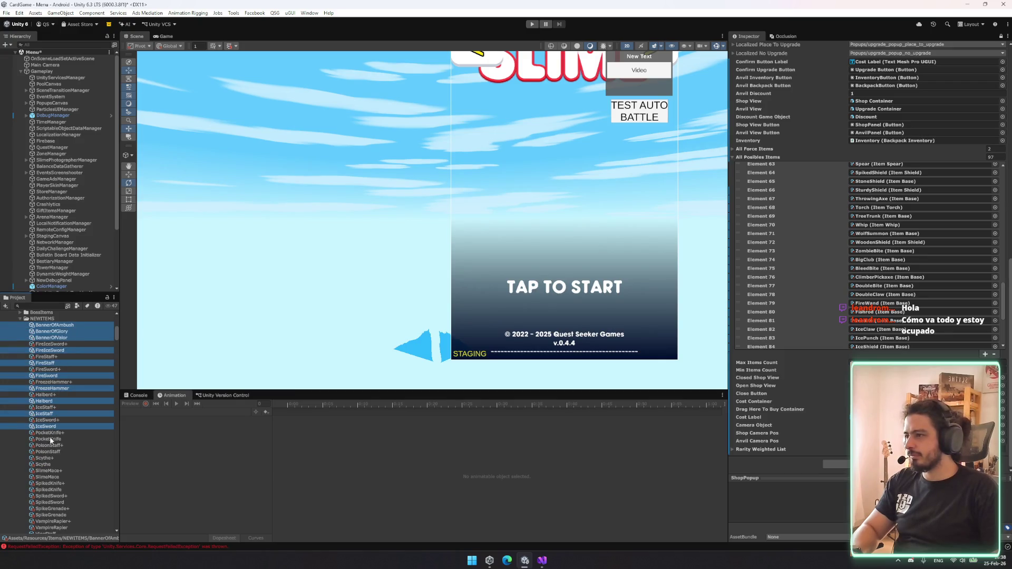
{"action": "left_click", "coordinate": [52, 446], "text": "ctrl"}
- Add PoisonStaff, Scythe, SlimeMace, SpikedKnife, SpikedSword, VampireRapier, then drag all into All Posibles Items
{"action": "left_click", "coordinate": [52, 445], "text": "ctrl"}
{"action": "left_click", "coordinate": [52, 439], "text": "ctrl"}
{"action": "left_click", "coordinate": [53, 452], "text": "ctrl"}
{"action": "left_click", "coordinate": [52, 464], "text": "ctrl"}
{"action": "left_click", "coordinate": [50, 477], "text": "ctrl"}
{"action": "left_click", "coordinate": [51, 490], "text": "ctrl"}
{"action": "left_click", "coordinate": [52, 503], "text": "ctrl"}
{"action": "scroll", "coordinate": [55, 519], "scroll_direction": "down", "scroll_amount": 3}
{"action": "left_click", "coordinate": [52, 480], "text": "ctrl"}
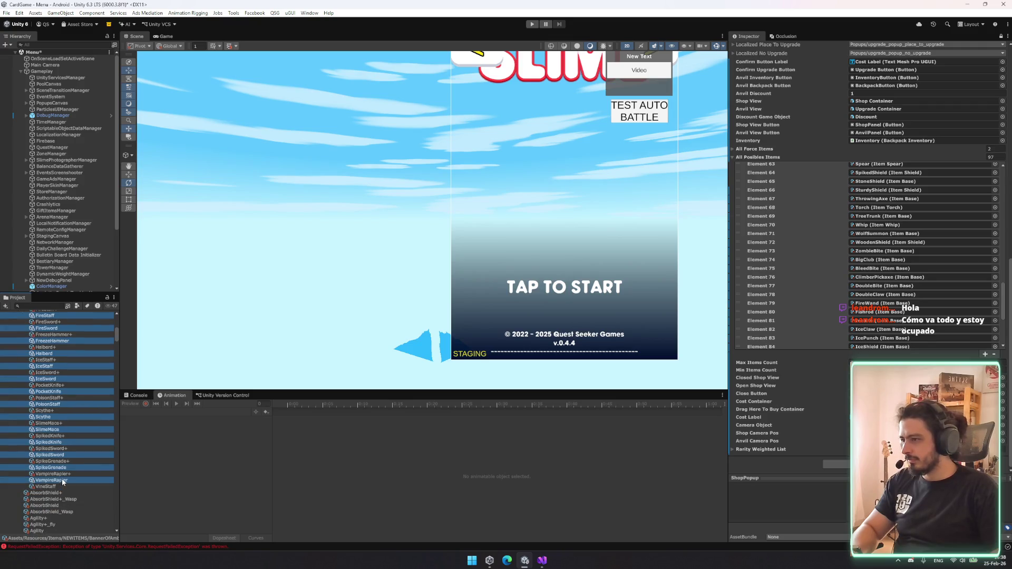
{"action": "mouse_move", "coordinate": [58, 469]}
{"action": "left_mouse_down"}
{"action": "mouse_move", "coordinate": [760, 189]}
{"action": "mouse_move", "coordinate": [765, 159]}
{"action": "left_mouse_up"}
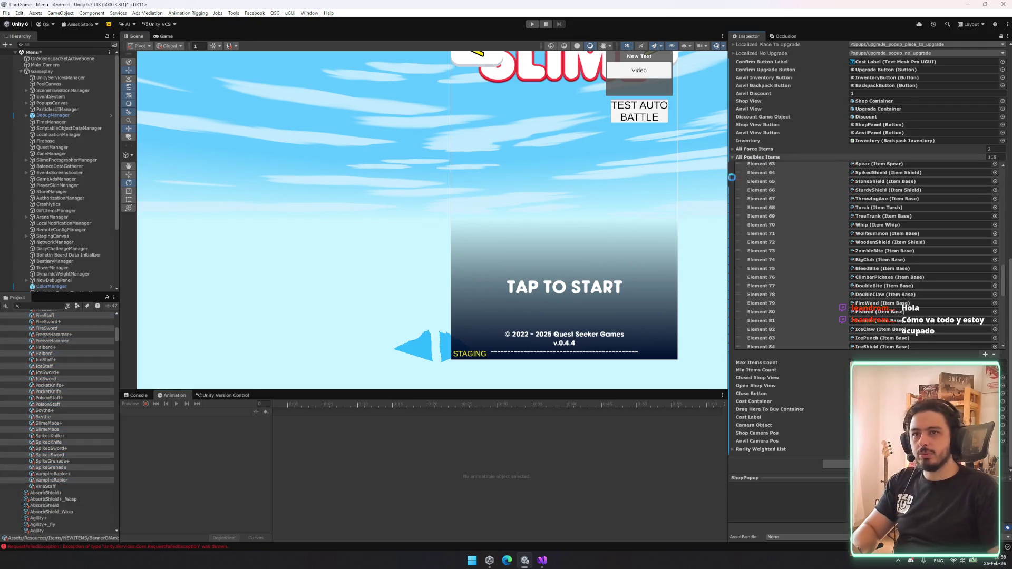
{"action": "scroll", "coordinate": [74, 409], "scroll_direction": "down", "scroll_amount": 10}
- Find PoisonWand and FireWand in the Project and add both to All Posibles Items
{"action": "scroll", "coordinate": [60, 372], "scroll_direction": "down", "scroll_amount": 20}
{"action": "type", "text": "p"}
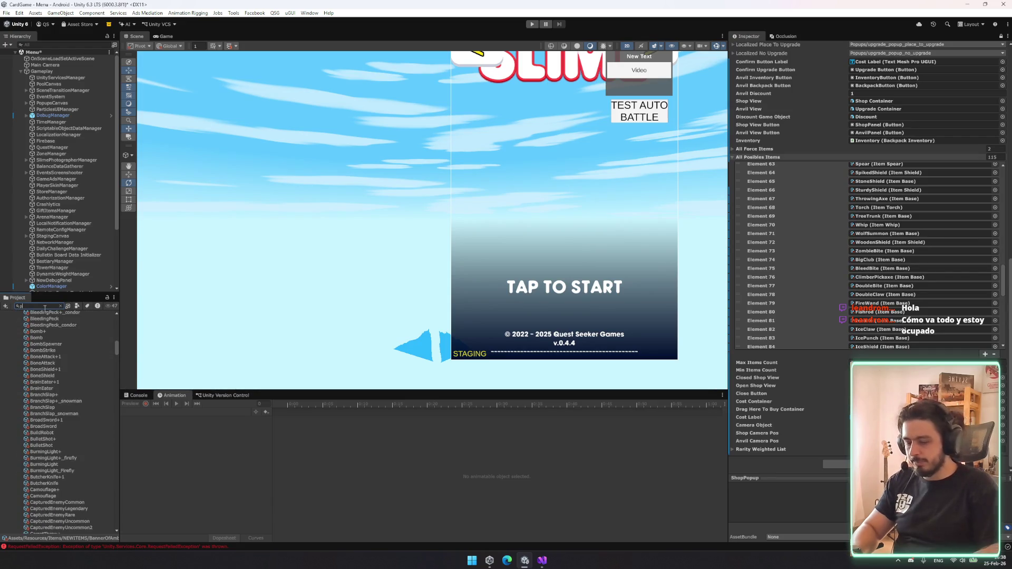
{"action": "type", "text": "oiwad"}
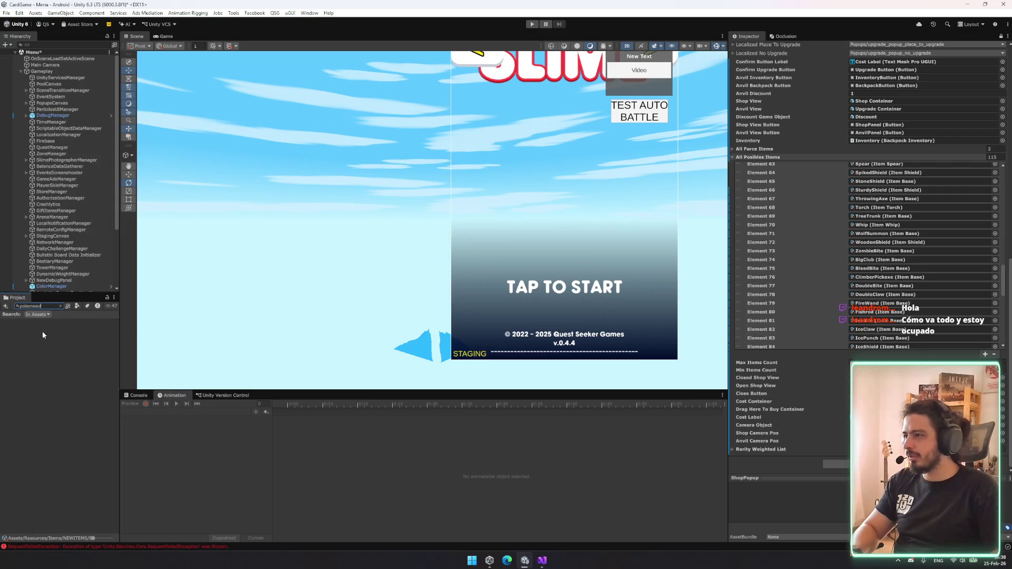
{"action": "type", "text": "and"}
{"action": "left_click_drag", "start_coordinate": [791, 154], "coordinate": [791, 155]}
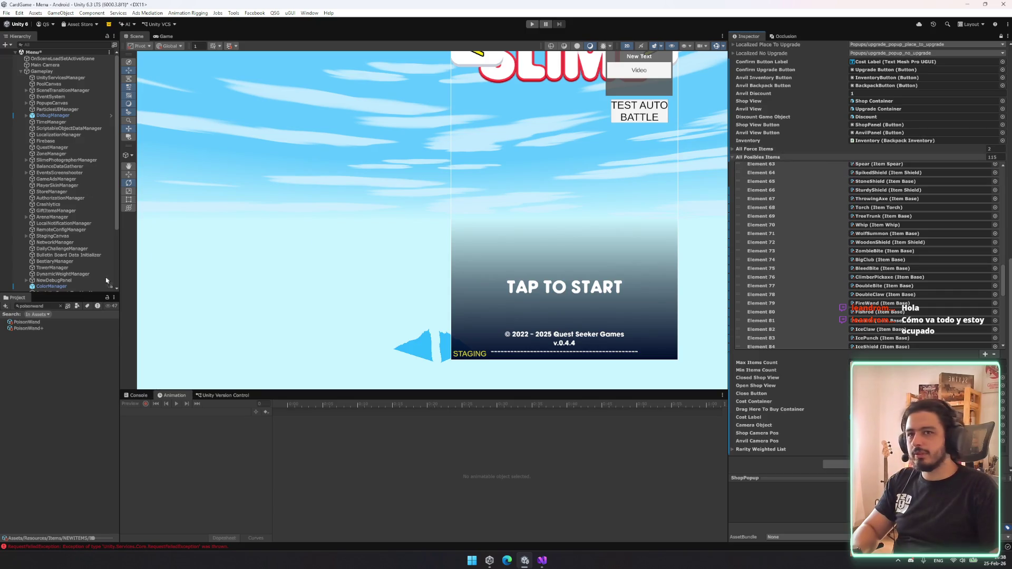
{"action": "type", "text": "firew"}
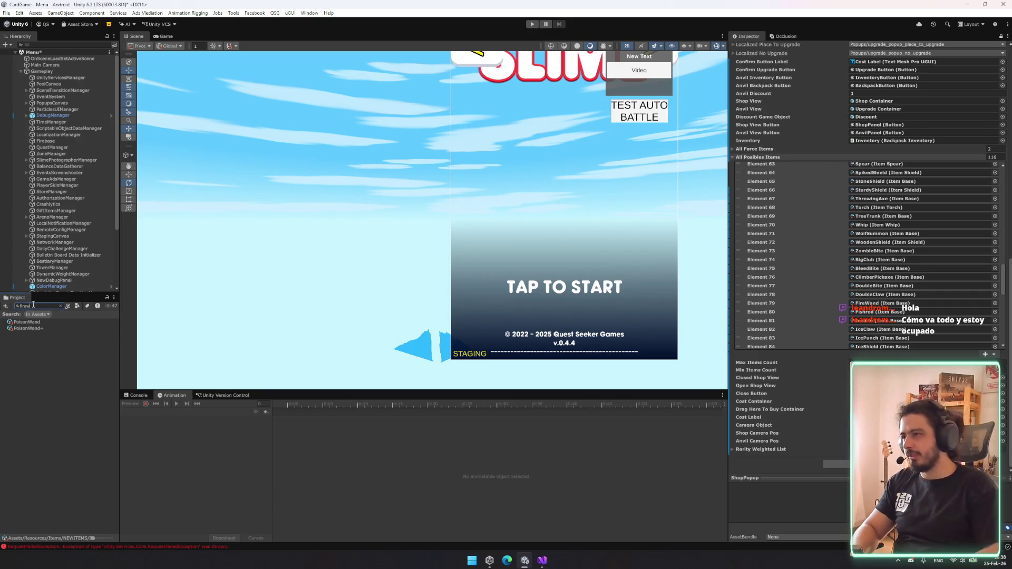
{"action": "type", "text": "a"}
{"action": "mouse_move", "coordinate": [24, 321]}
{"action": "left_mouse_down"}
{"action": "mouse_move", "coordinate": [422, 222]}
{"action": "mouse_move", "coordinate": [796, 159]}
{"action": "left_mouse_up"}
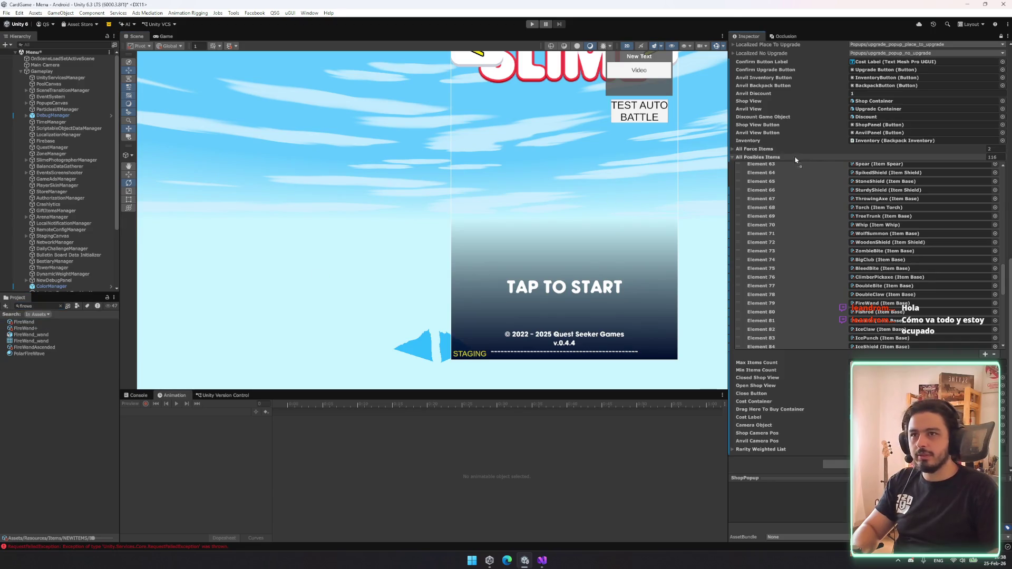
- Move FireWand into Element 115 and set the list size to 116
{"action": "scroll", "coordinate": [963, 252], "scroll_direction": "down", "scroll_amount": 10}
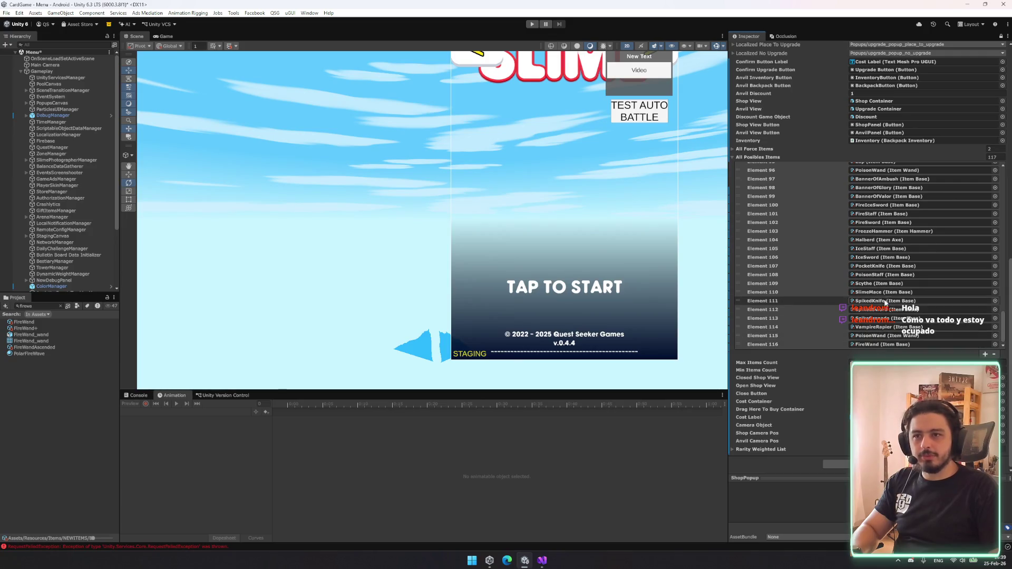
{"action": "scroll", "coordinate": [894, 253], "scroll_direction": "up", "scroll_amount": 2}
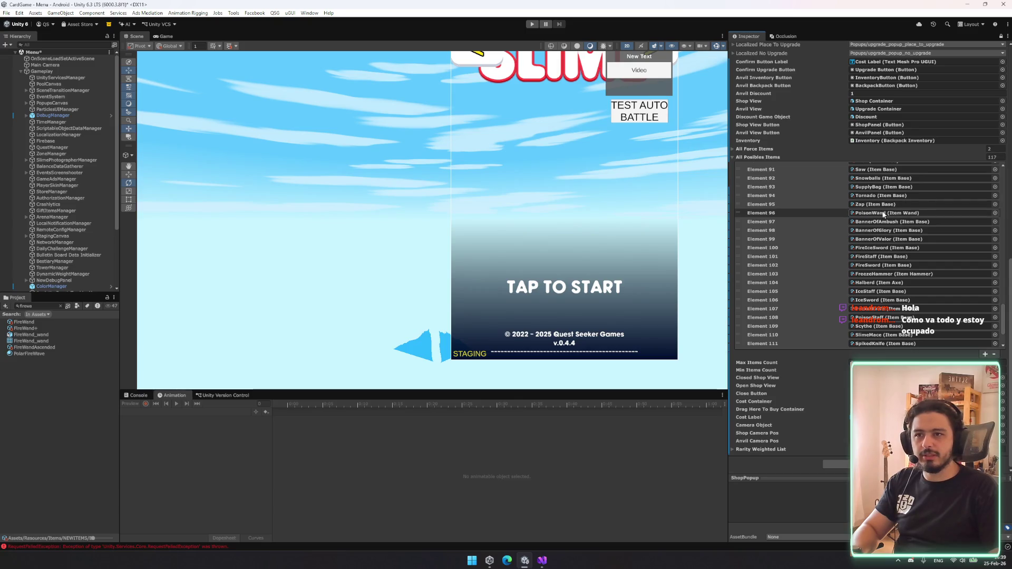
{"action": "scroll", "coordinate": [883, 214], "scroll_direction": "down", "scroll_amount": 2}
{"action": "left_click", "coordinate": [827, 338]}
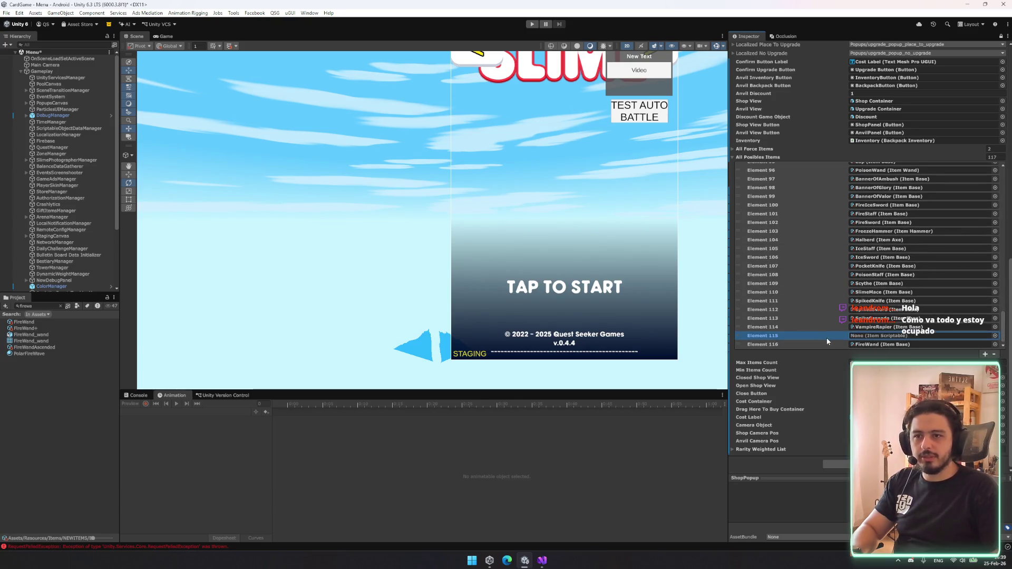
{"action": "left_click_drag", "start_coordinate": [803, 341], "coordinate": [802, 334]}
{"action": "left_click", "coordinate": [990, 157]}
{"action": "type", "text": "116"}
{"action": "key", "text": "Return"}
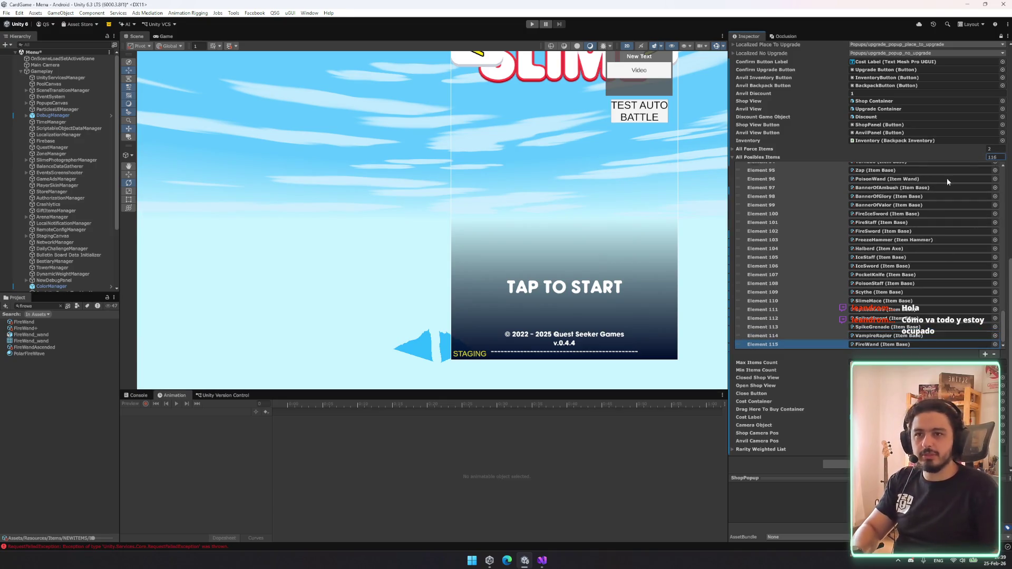
{"action": "scroll", "coordinate": [934, 293], "scroll_direction": "up", "scroll_amount": 10}
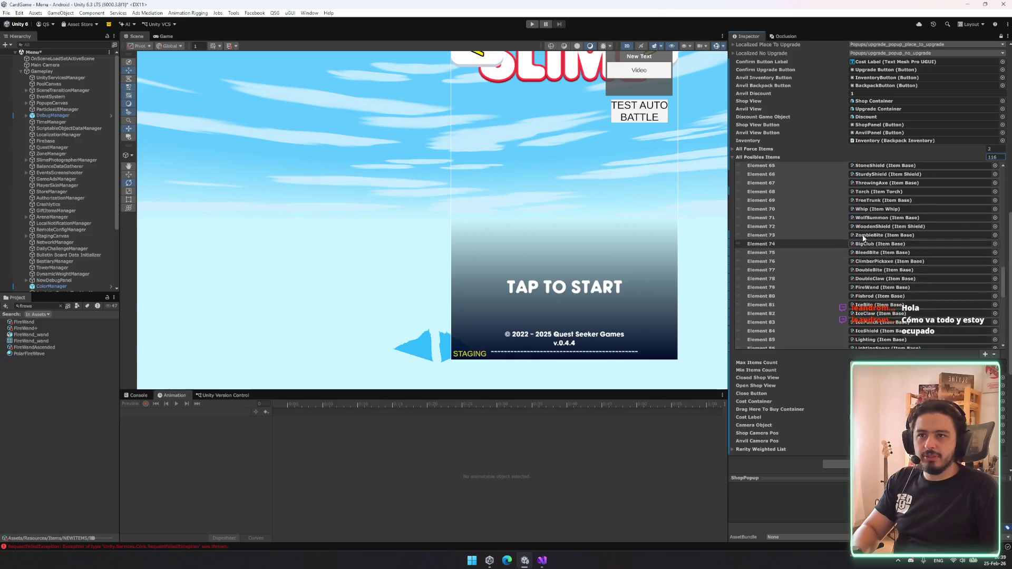
{"action": "scroll", "coordinate": [860, 220], "scroll_direction": "up", "scroll_amount": 7}
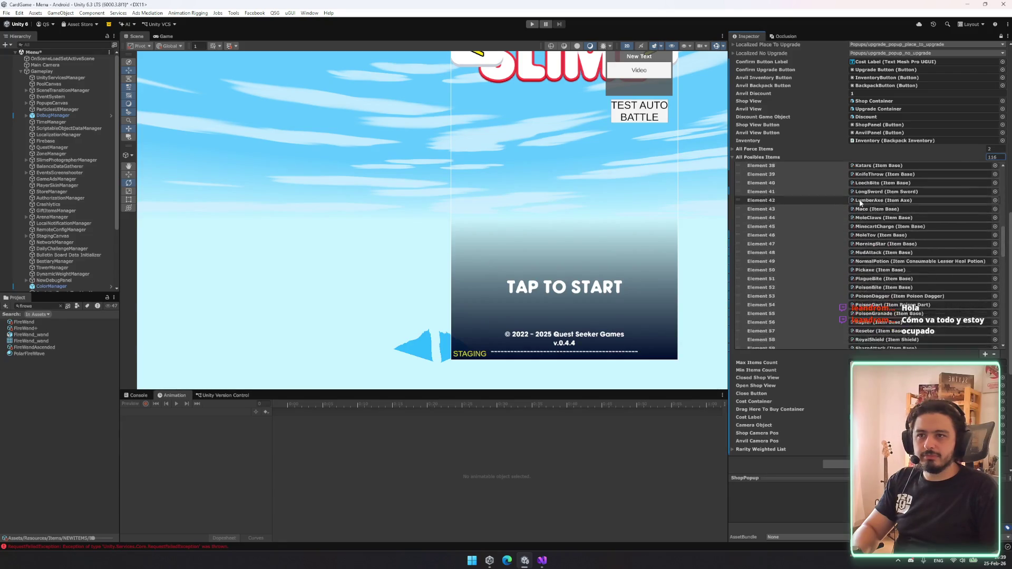
{"action": "scroll", "coordinate": [861, 198], "scroll_direction": "up", "scroll_amount": 10}
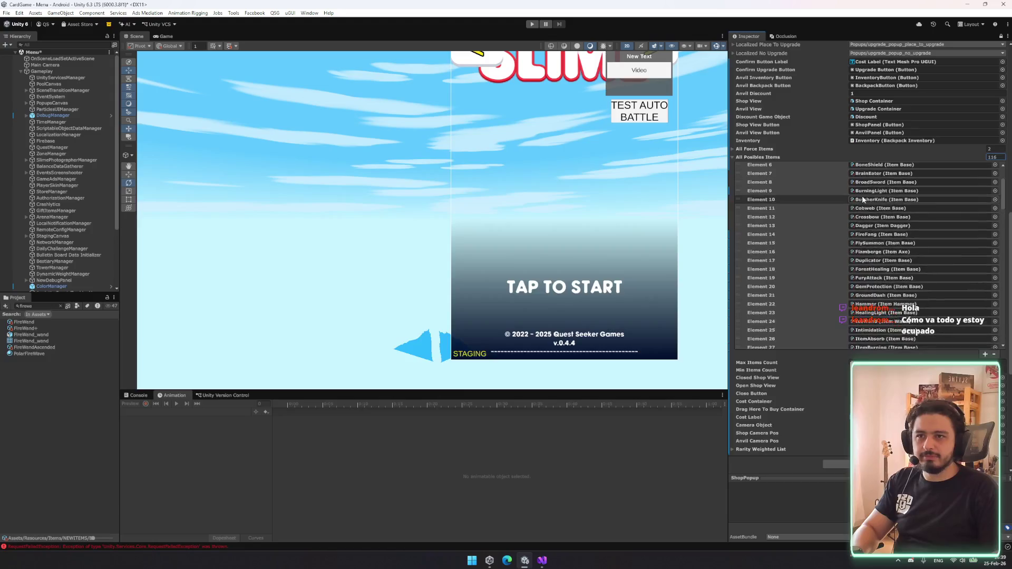
- Clear the Project search, select ArenaManager and save the Menu scene
{"action": "left_click", "coordinate": [60, 306]}
{"action": "scroll", "coordinate": [106, 356], "scroll_direction": "down", "scroll_amount": 5}
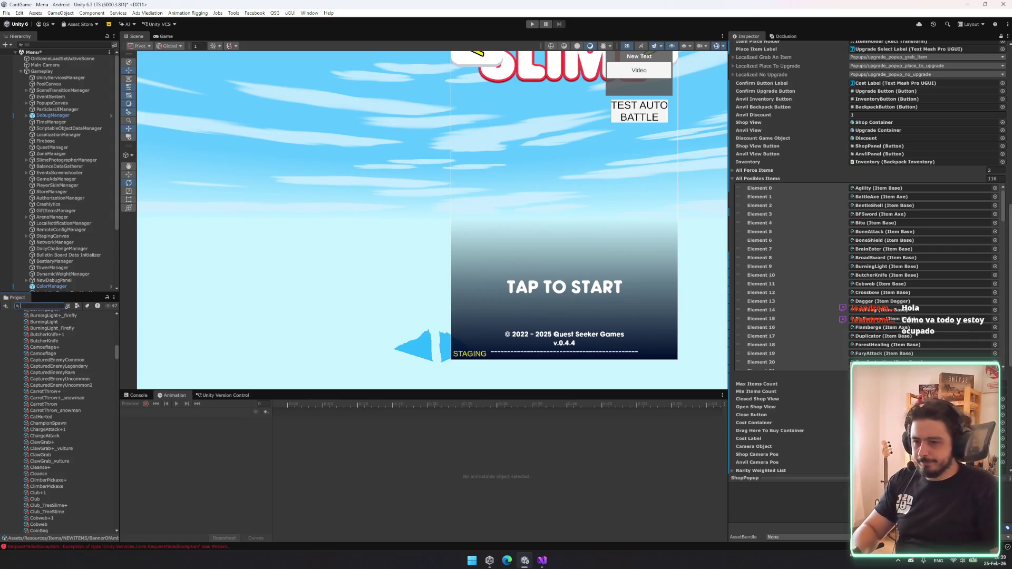
{"action": "left_click", "coordinate": [67, 217]}
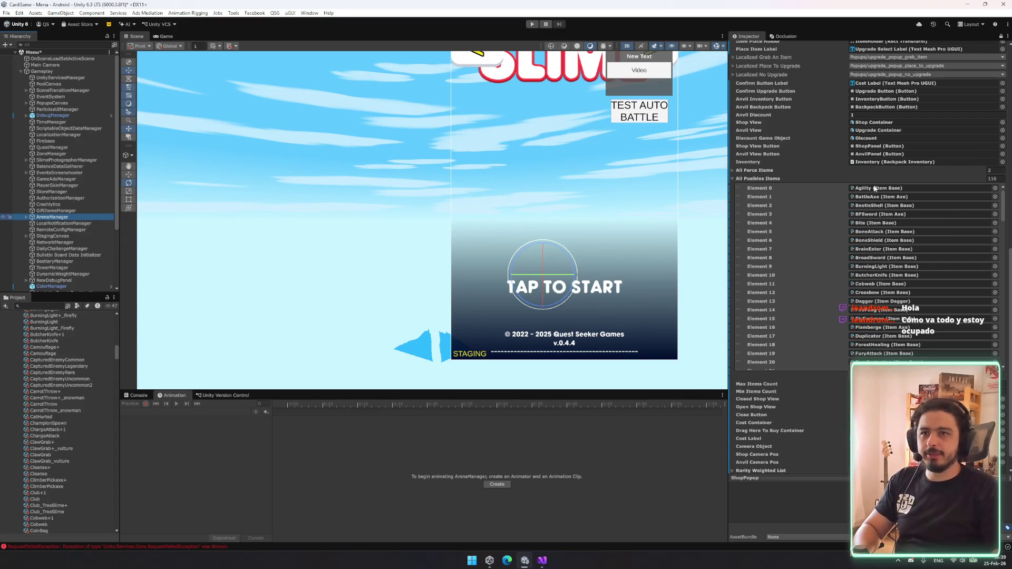
{"action": "key", "text": "ctrl+s"}
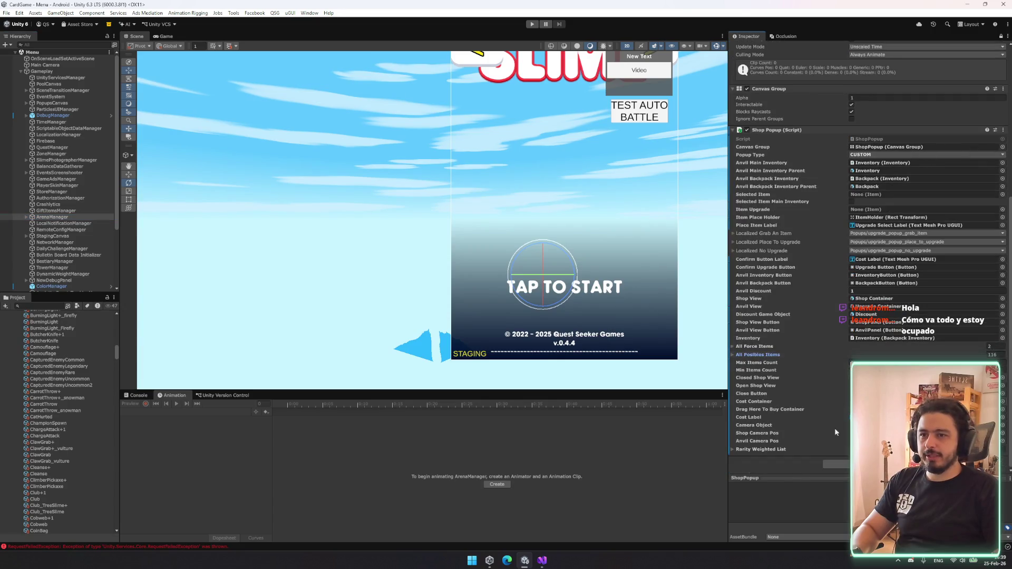
- Expand the Rarity Weighted List and review its tier weights, e.g. Common 2, Legendary 0.5
{"action": "left_click", "coordinate": [759, 395]}
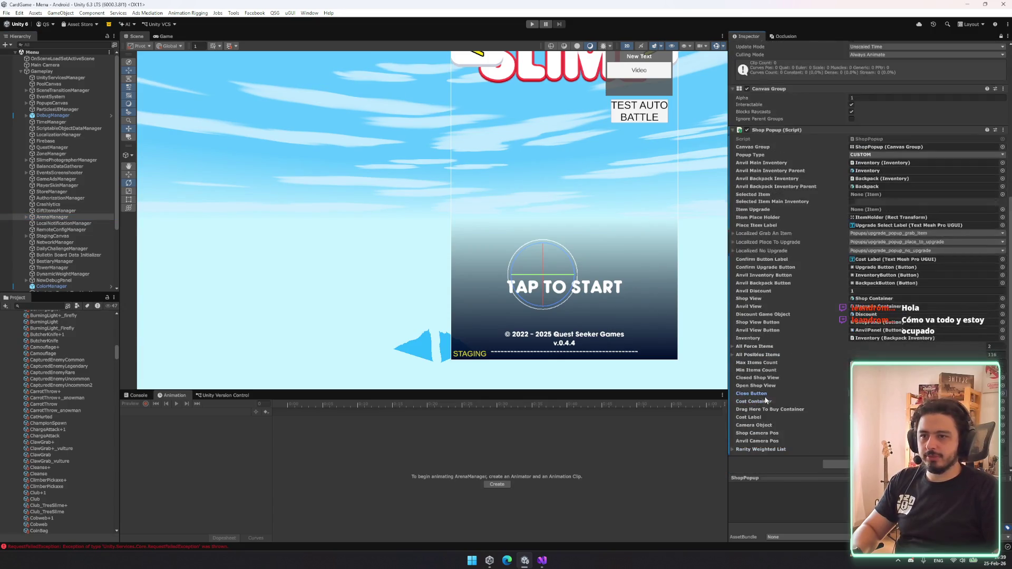
{"action": "left_click", "coordinate": [765, 450]}
{"action": "scroll", "coordinate": [805, 400], "scroll_direction": "down", "scroll_amount": 5}
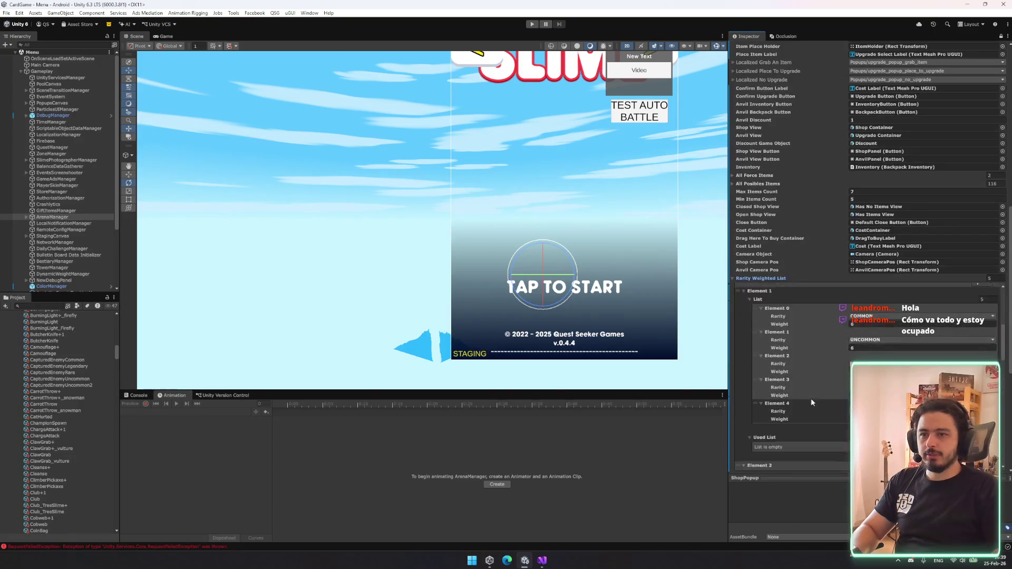
{"action": "scroll", "coordinate": [836, 403], "scroll_direction": "down", "scroll_amount": 5}
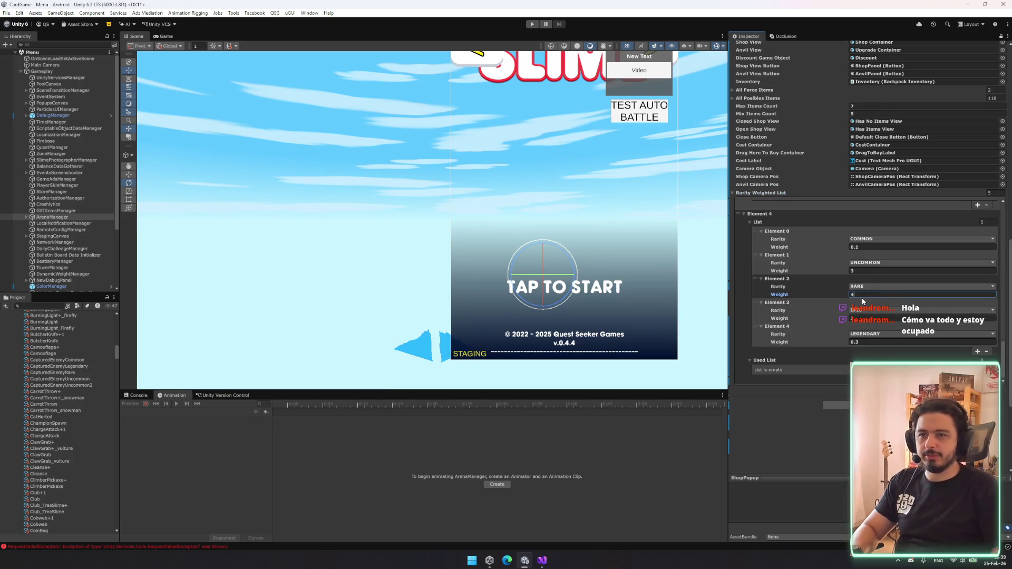
{"action": "scroll", "coordinate": [809, 267], "scroll_direction": "up", "scroll_amount": 5}
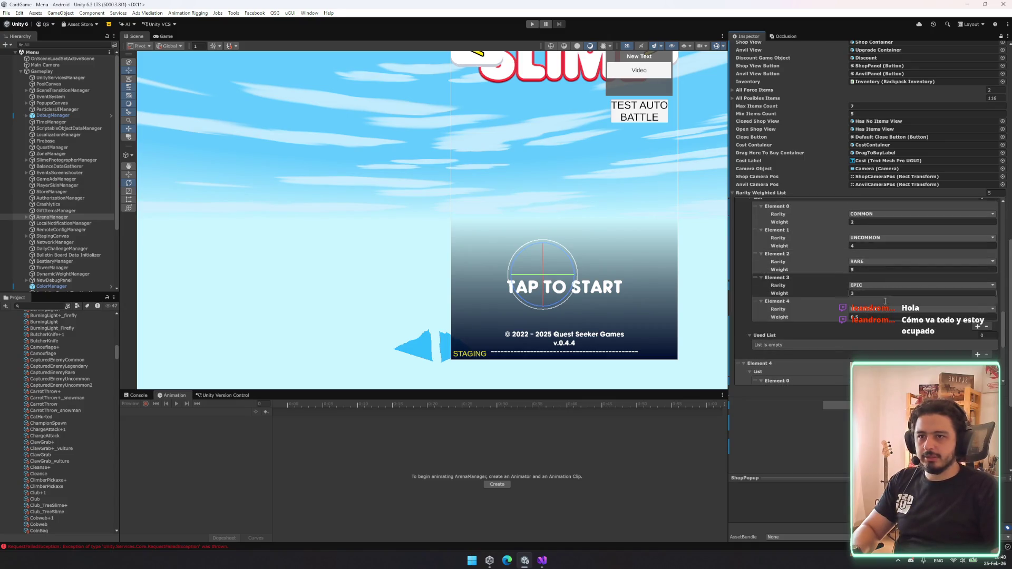
{"action": "scroll", "coordinate": [878, 308], "scroll_direction": "down", "scroll_amount": 3}
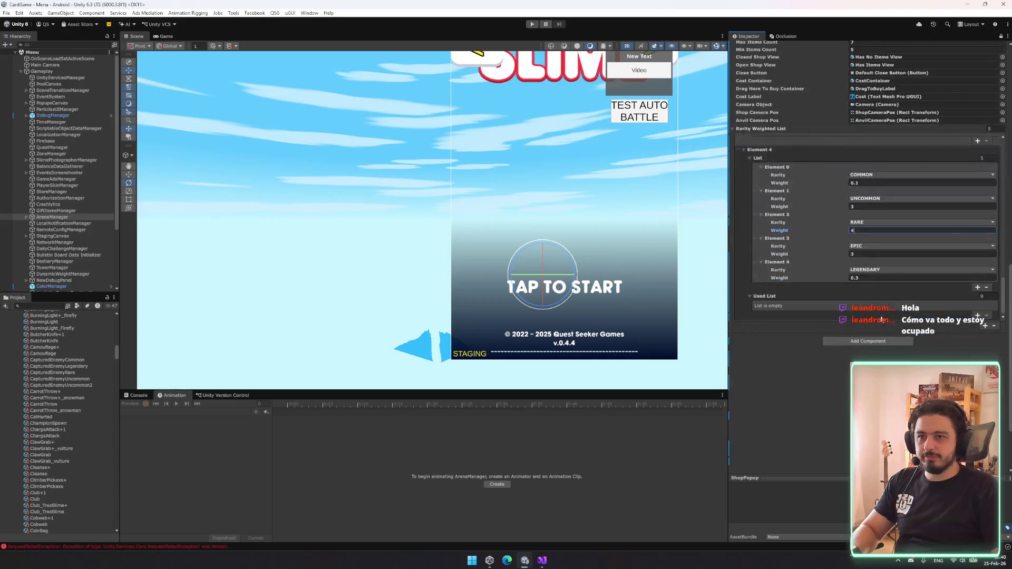
{"action": "scroll", "coordinate": [860, 242], "scroll_direction": "up", "scroll_amount": 6}
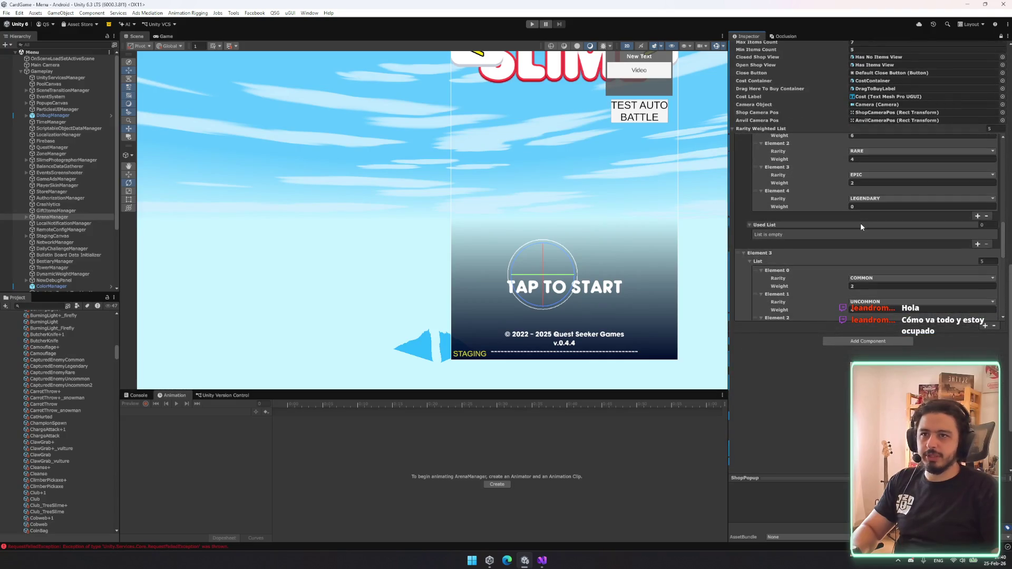
{"action": "scroll", "coordinate": [870, 237], "scroll_direction": "up", "scroll_amount": 5}
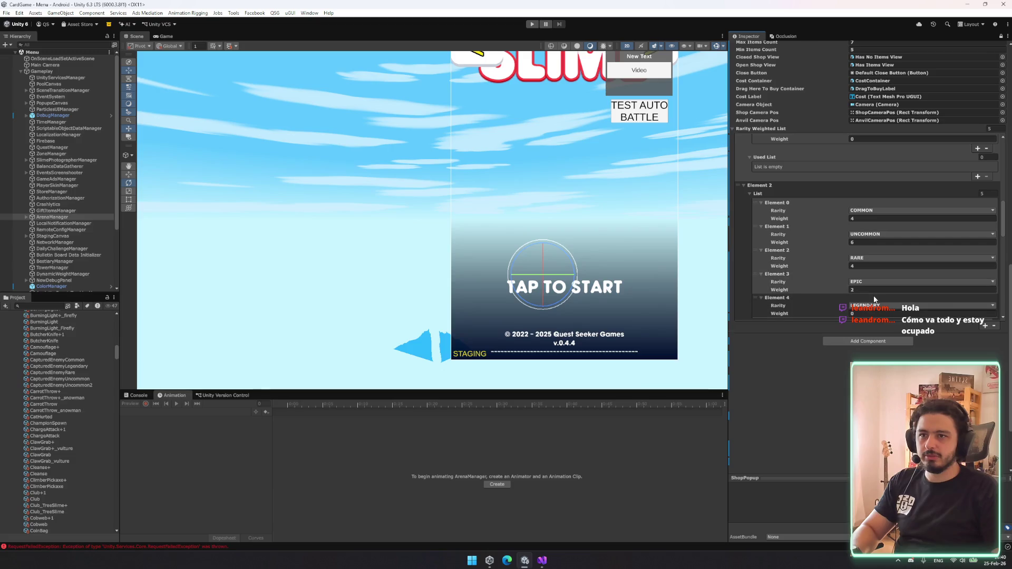
{"action": "scroll", "coordinate": [883, 287], "scroll_direction": "up", "scroll_amount": 3}
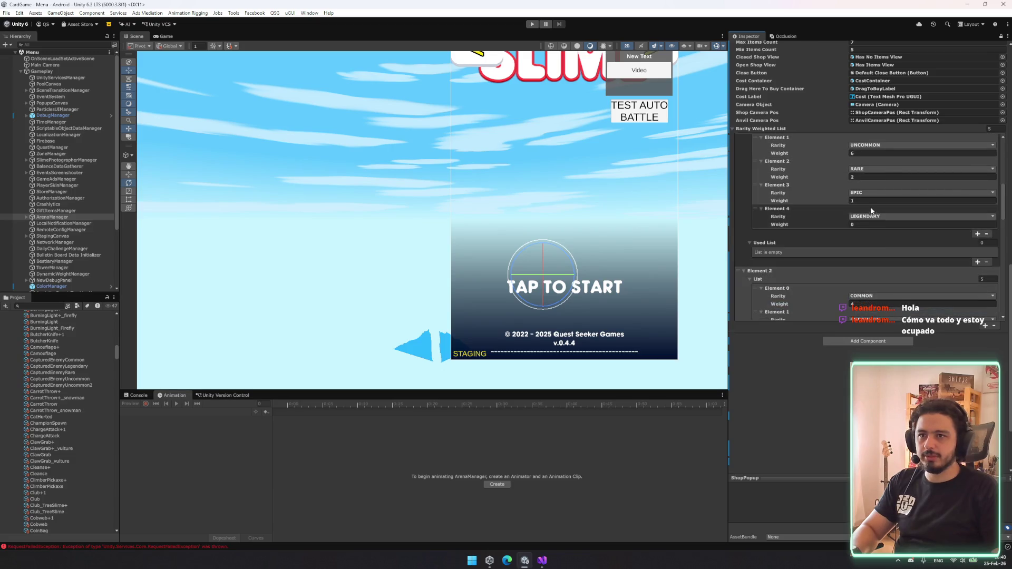
{"action": "scroll", "coordinate": [874, 217], "scroll_direction": "up", "scroll_amount": 3}
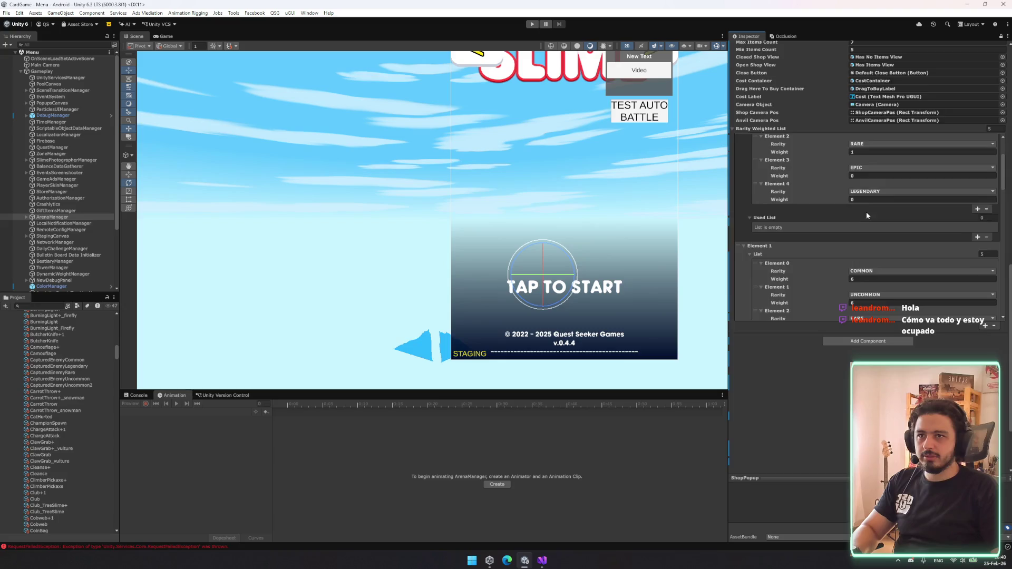
{"action": "scroll", "coordinate": [887, 232], "scroll_direction": "down", "scroll_amount": 15}
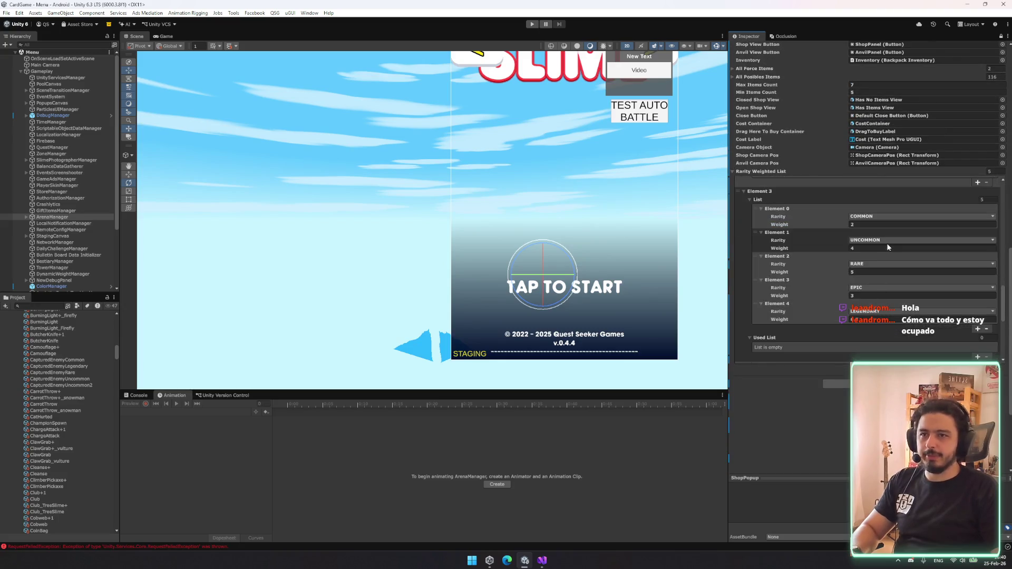
{"action": "scroll", "coordinate": [883, 252], "scroll_direction": "down", "scroll_amount": 9}
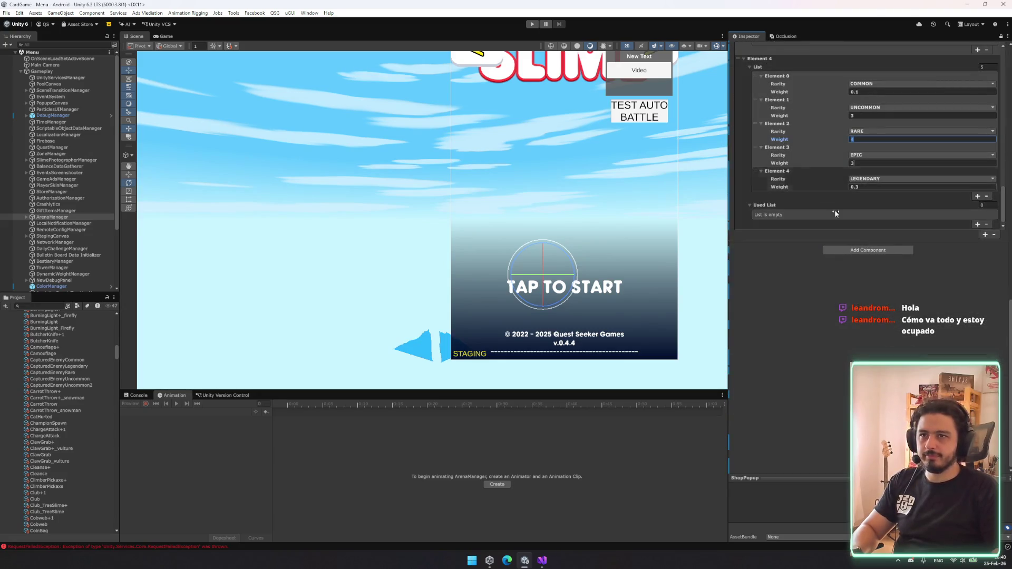
{"action": "scroll", "coordinate": [844, 174], "scroll_direction": "up", "scroll_amount": 2}
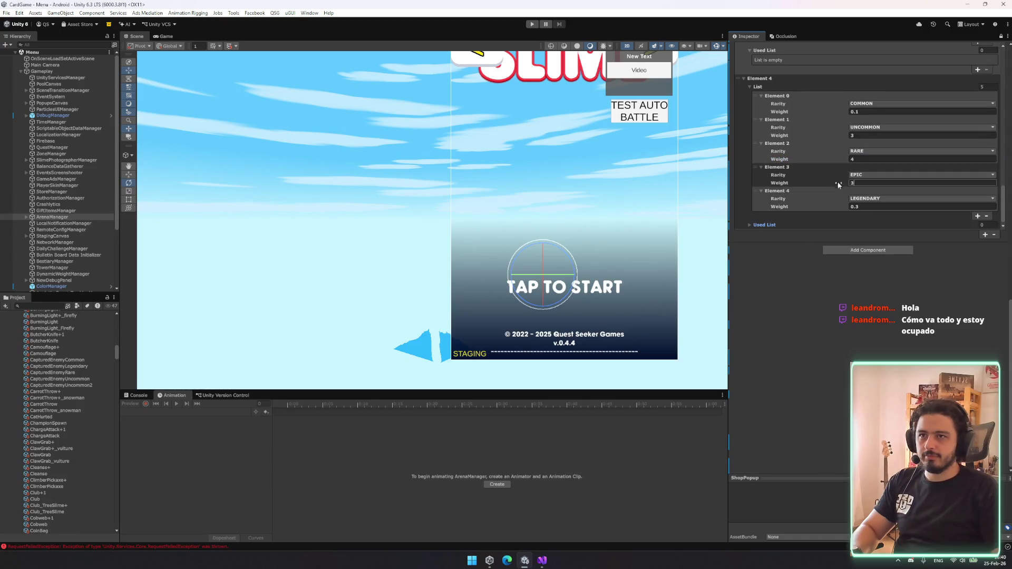
{"action": "scroll", "coordinate": [766, 101], "scroll_direction": "up", "scroll_amount": 5}
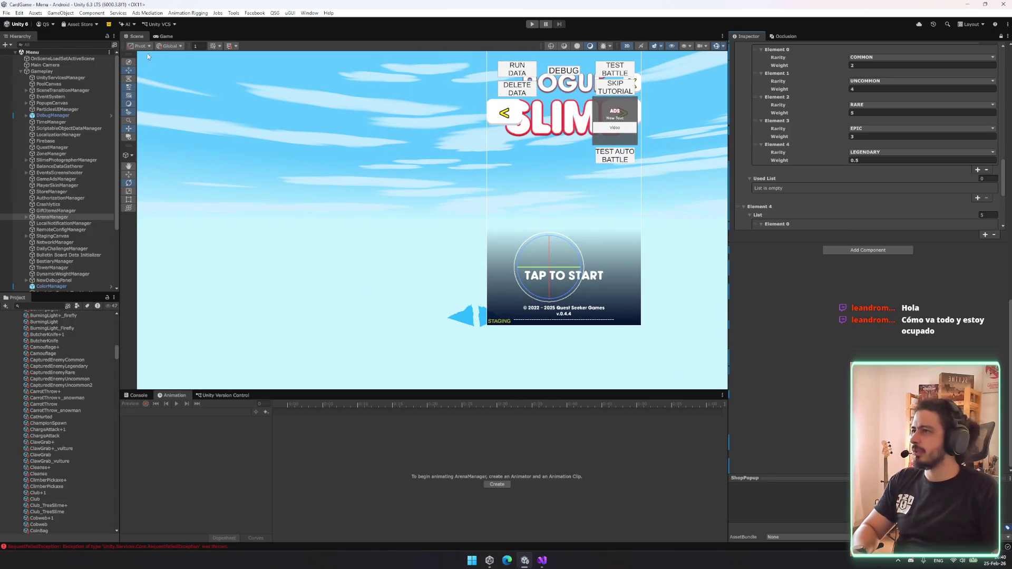
- Run the game, read the duplicate fire_wizard key error in the Console, then stop
{"action": "left_click", "coordinate": [532, 24]}
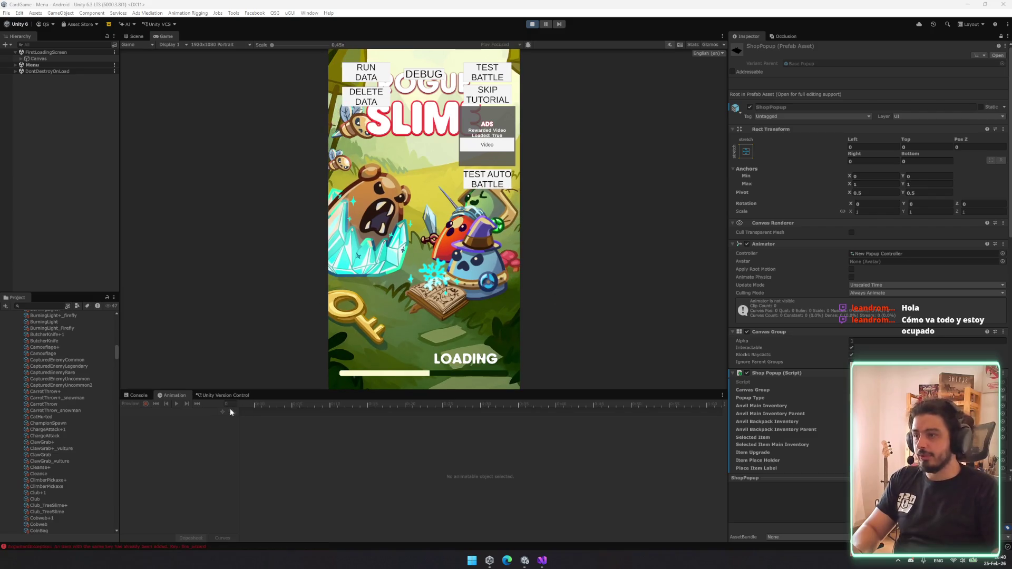
{"action": "left_click", "coordinate": [164, 547]}
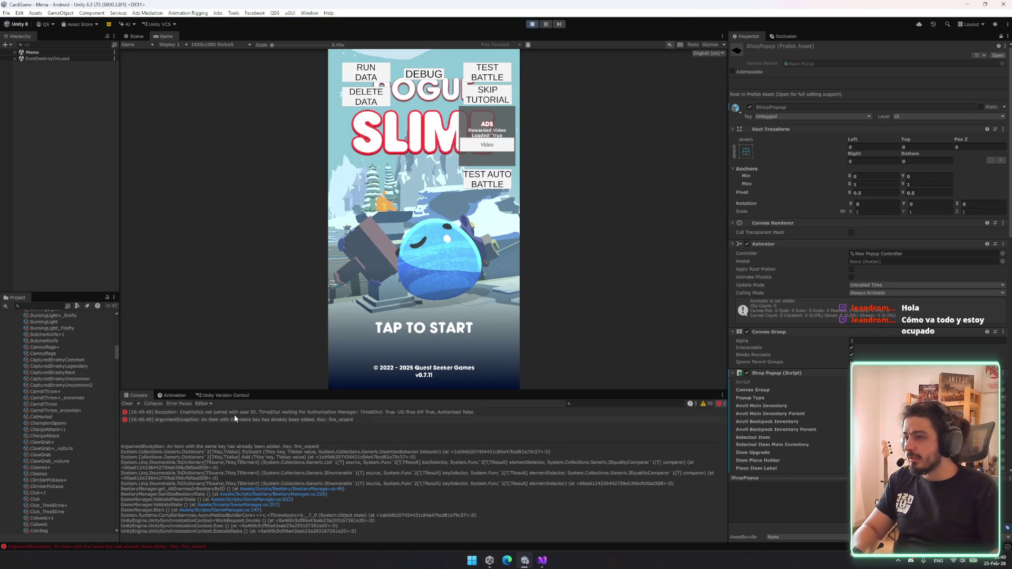
{"action": "key", "text": "ctrl+p"}
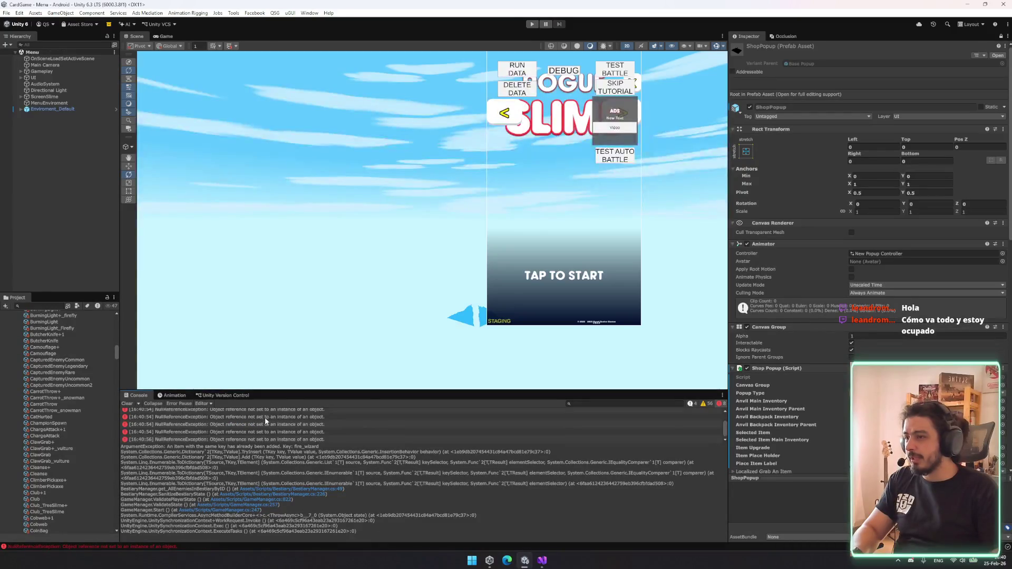
- Expand Gameplay in the Hierarchy and select ScriptableObjectDataManager
{"action": "left_click", "coordinate": [53, 78]}
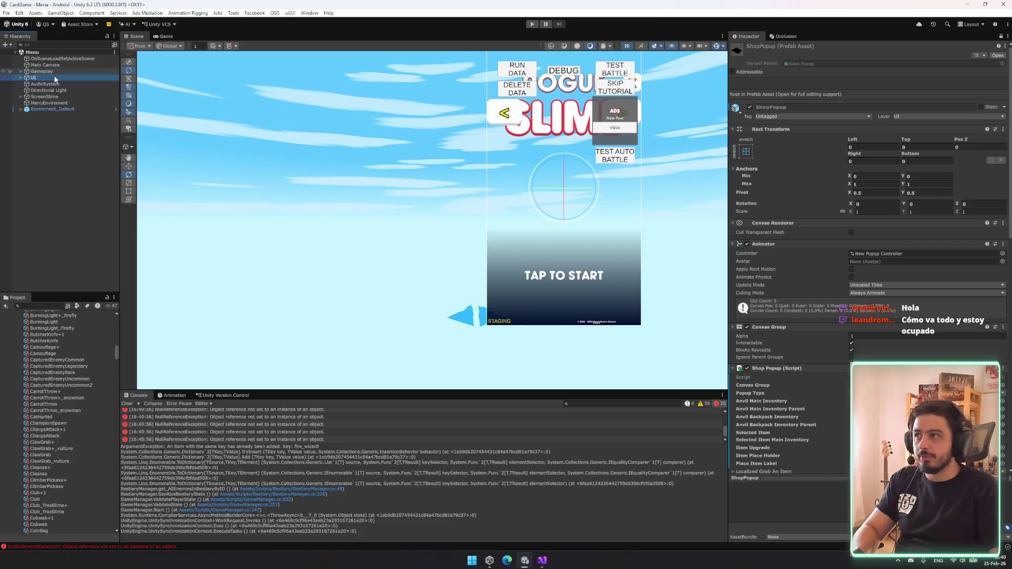
{"action": "left_click", "coordinate": [49, 72]}
{"action": "key", "text": "Right"}
{"action": "key", "text": "Down"}
{"action": "key", "text": "Down"}
{"action": "key", "text": "Down"}
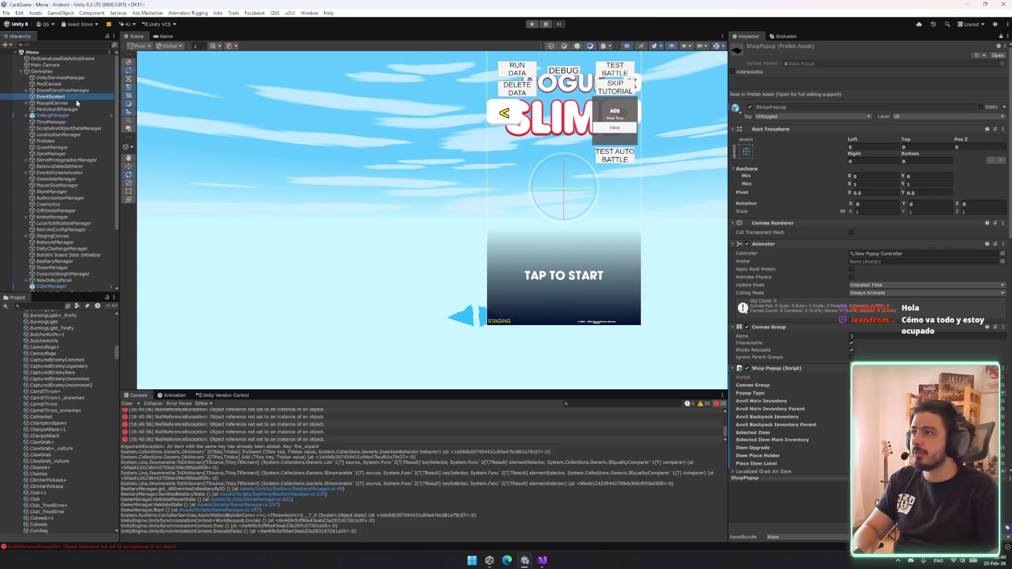
{"action": "left_click", "coordinate": [65, 128]}
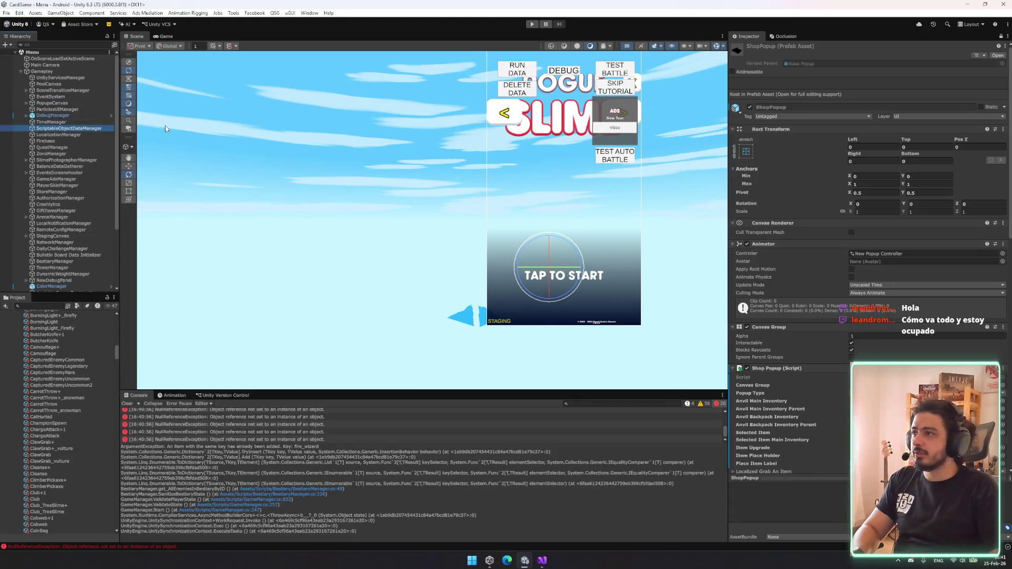
- Open the Tower_Zone_0 enemy folder and select the tower_venom_mage asset
{"action": "left_click_drag", "start_coordinate": [113, 352], "coordinate": [110, 318]}
{"action": "left_click", "coordinate": [67, 403]}
{"action": "key", "text": "Up"}
{"action": "key", "text": "Up"}
{"action": "key", "text": "Up"}
{"action": "key", "text": "Right"}
{"action": "key", "text": "Left"}
{"action": "key", "text": "Down"}
{"action": "key", "text": "Right"}
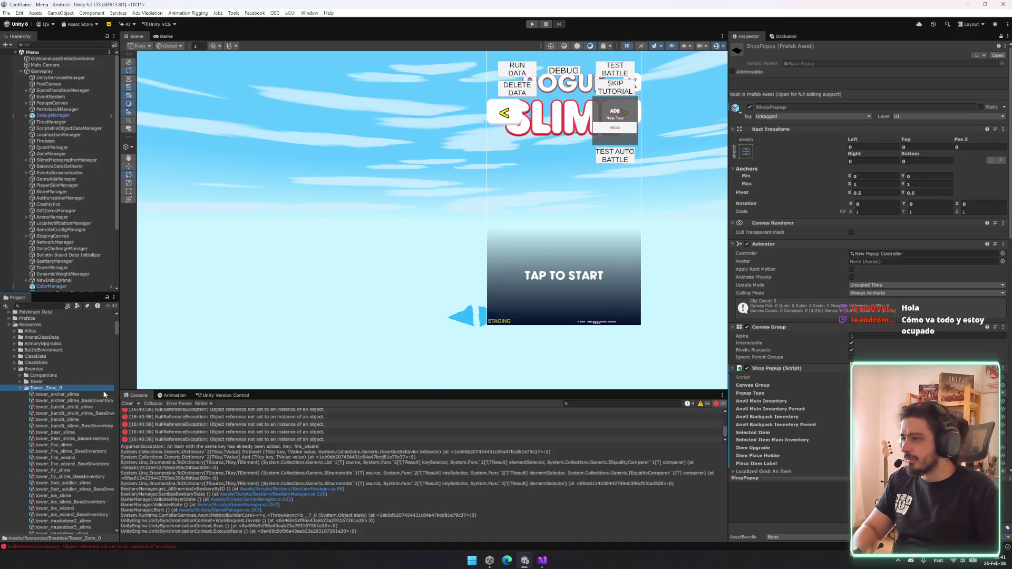
{"action": "scroll", "coordinate": [102, 390], "scroll_direction": "down", "scroll_amount": 5}
{"action": "scroll", "coordinate": [86, 392], "scroll_direction": "down", "scroll_amount": 3}
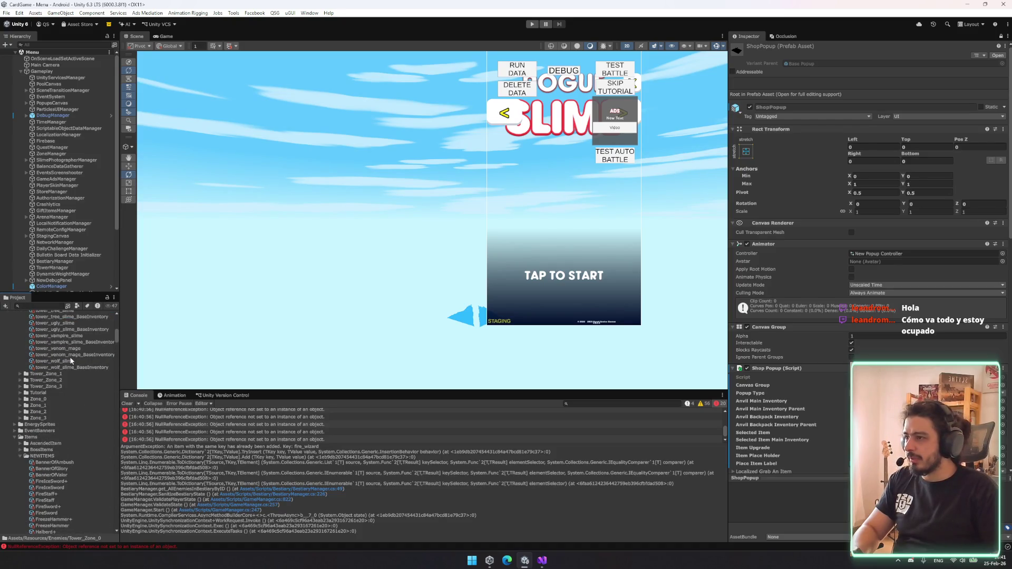
{"action": "left_click", "coordinate": [66, 349]}
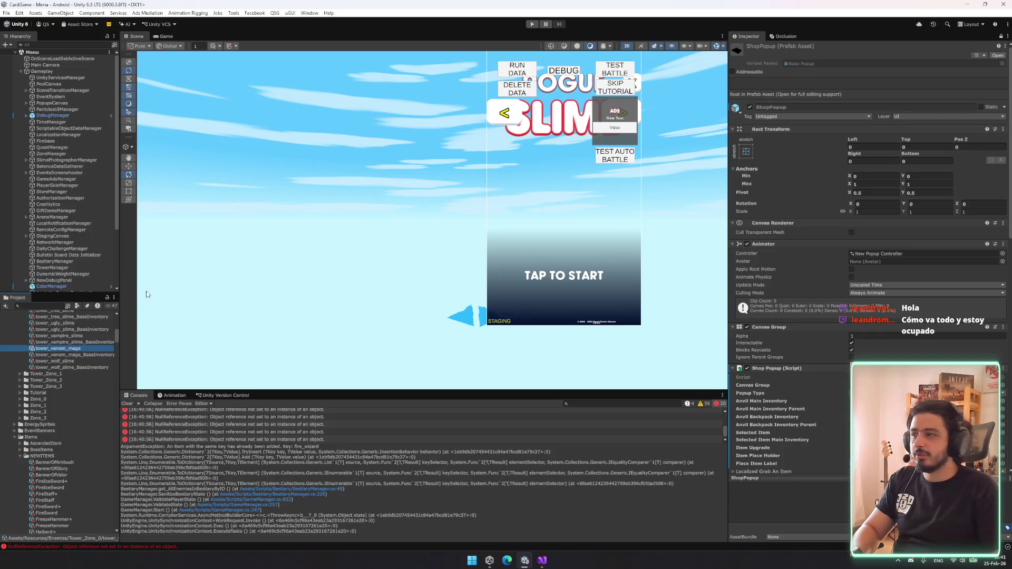
- Prefix the venom mage's Enemy ID with tower_ and uncheck Show In Bestiary
{"action": "left_click", "coordinate": [1001, 36]}
{"action": "left_click", "coordinate": [873, 82]}
{"action": "key", "text": "Home"}
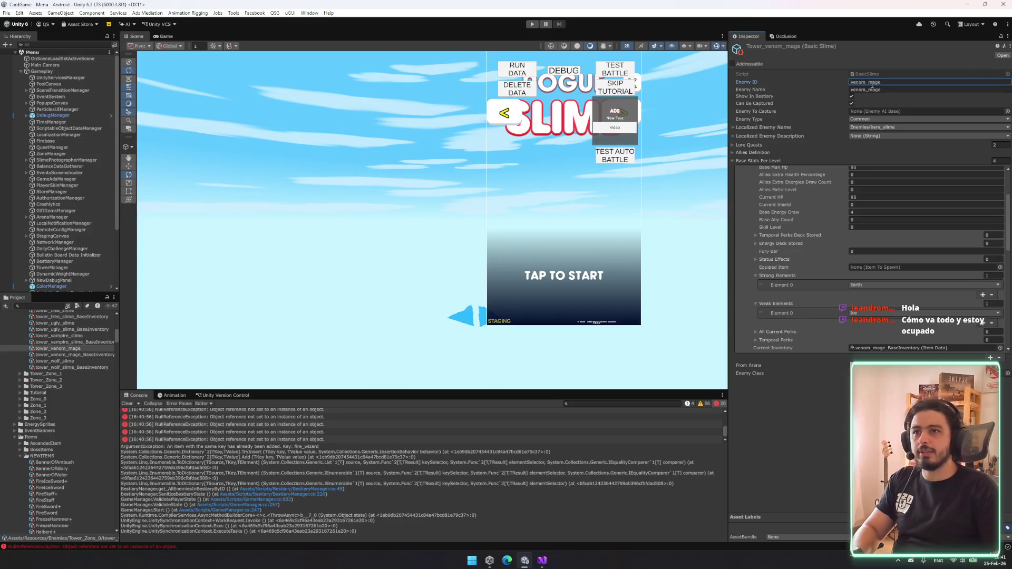
{"action": "type", "text": "tower_"}
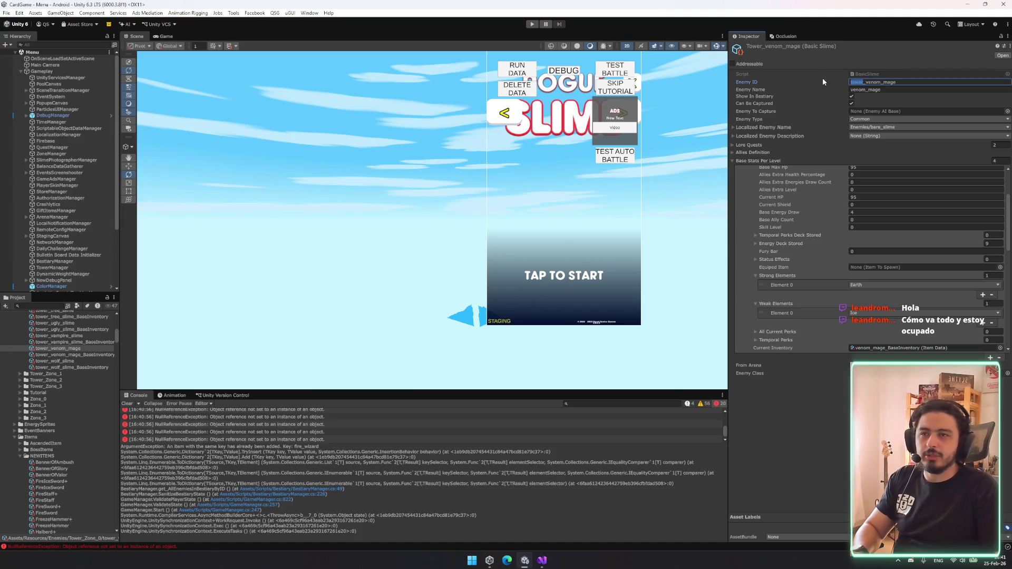
{"action": "key", "text": "ctrl+a"}
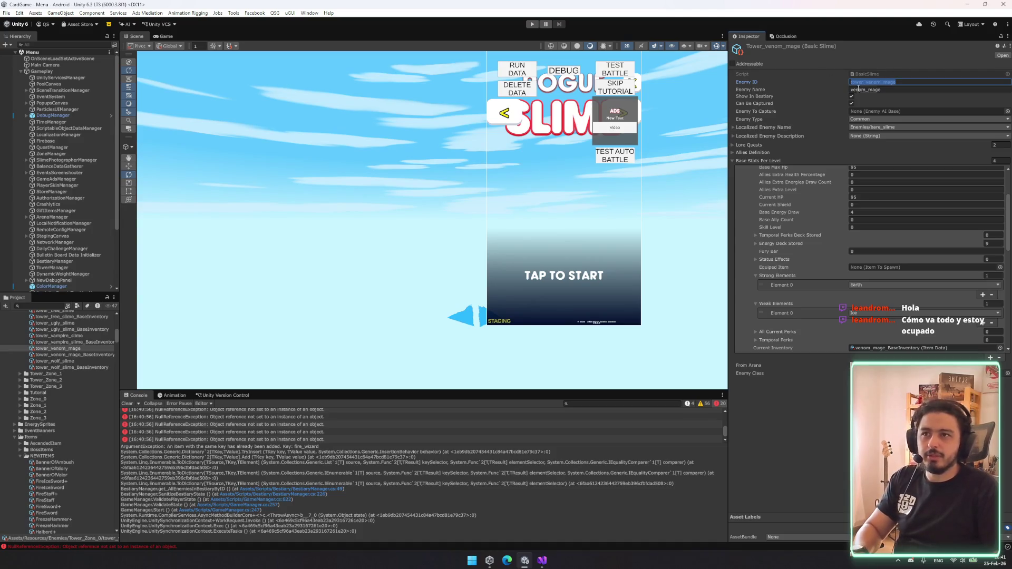
{"action": "key", "text": "Home"}
{"action": "key", "text": "ctrl+shift+Right"}
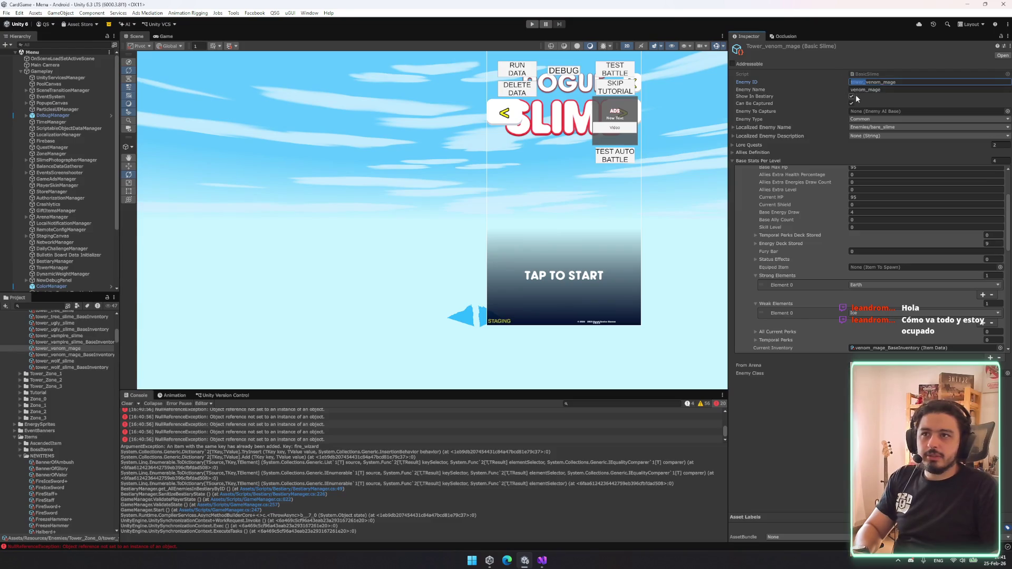
{"action": "left_click", "coordinate": [852, 97]}
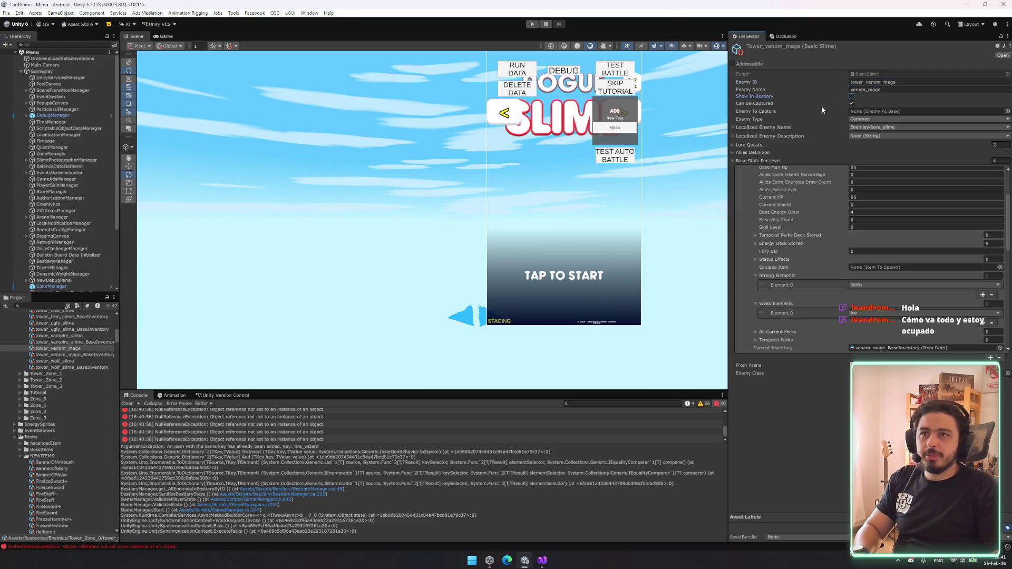
- Inspect the tower_ugly_slime, tower_vampire_slime, tower_venom_mage and tower_wolf_slime assets
{"action": "left_click", "coordinate": [66, 322]}
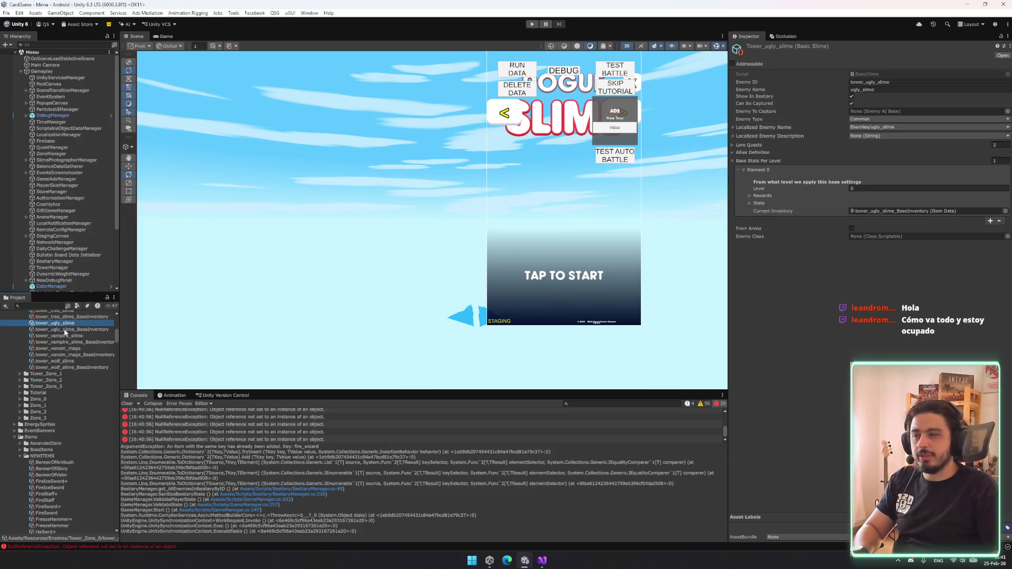
{"action": "left_click", "coordinate": [67, 336]}
{"action": "left_click", "coordinate": [65, 348]}
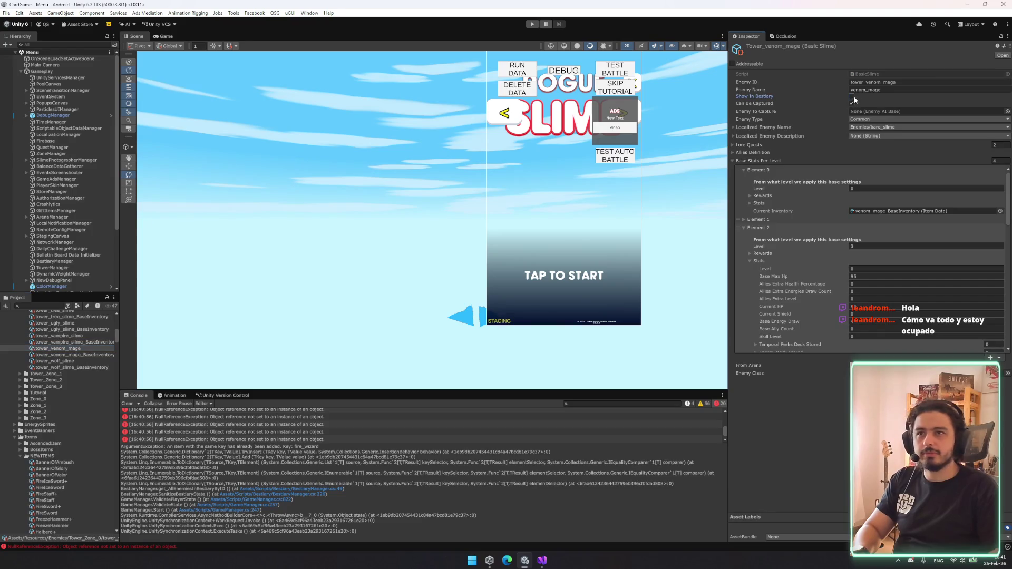
{"action": "left_click", "coordinate": [60, 361]}
{"action": "scroll", "coordinate": [63, 360], "scroll_direction": "up", "scroll_amount": 1}
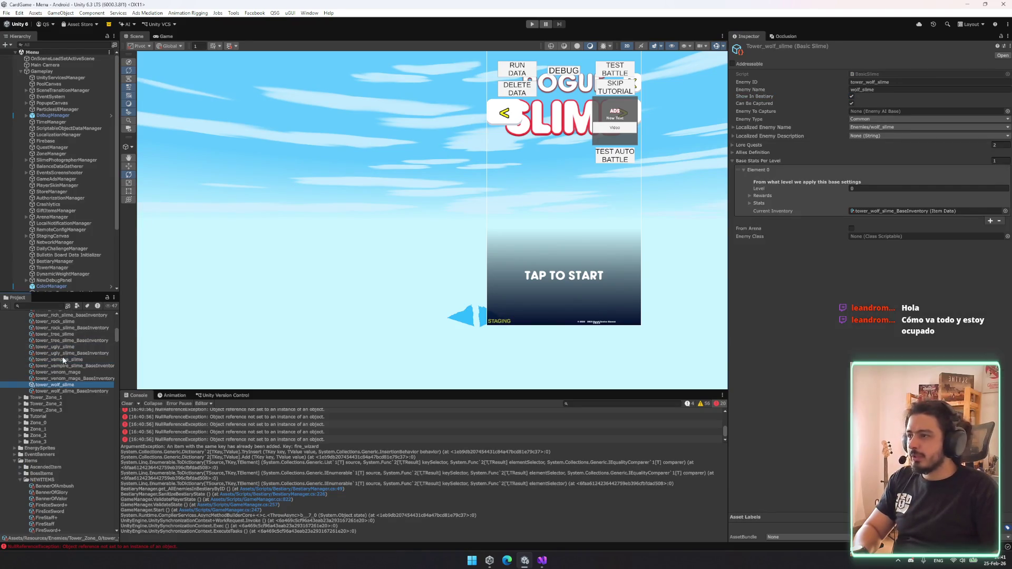
{"action": "scroll", "coordinate": [62, 351], "scroll_direction": "up", "scroll_amount": 2}
- Inspect tower_rich_slime, tower_fire_slime and tower_fire_wizard's Enemy ID, then return to Tower_Zone_1
{"action": "left_click", "coordinate": [64, 355]}
{"action": "scroll", "coordinate": [64, 355], "scroll_direction": "up", "scroll_amount": 1}
{"action": "scroll", "coordinate": [65, 356], "scroll_direction": "up", "scroll_amount": 3}
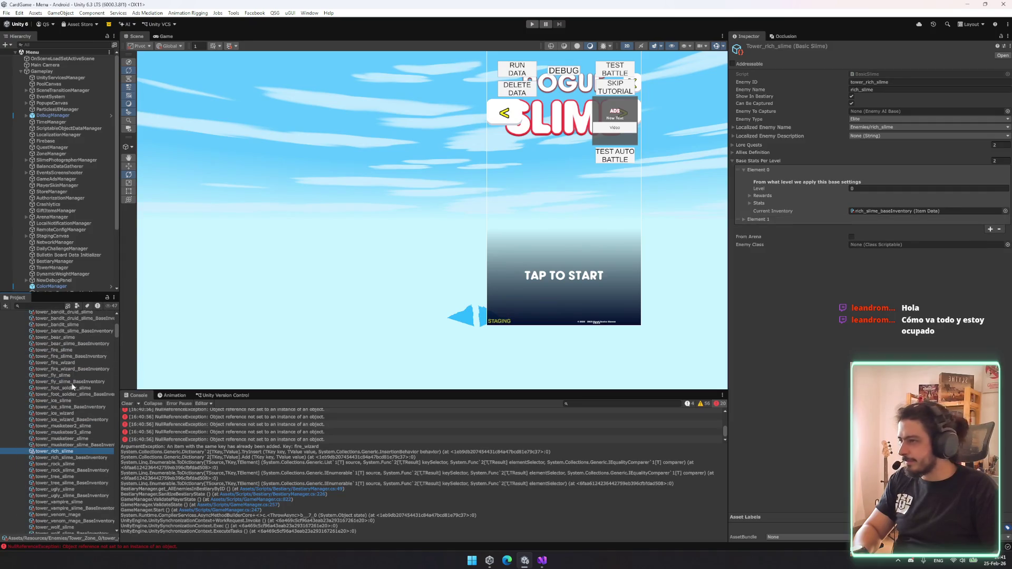
{"action": "left_click", "coordinate": [65, 350]}
{"action": "left_click", "coordinate": [73, 363]}
{"action": "left_click", "coordinate": [865, 81]}
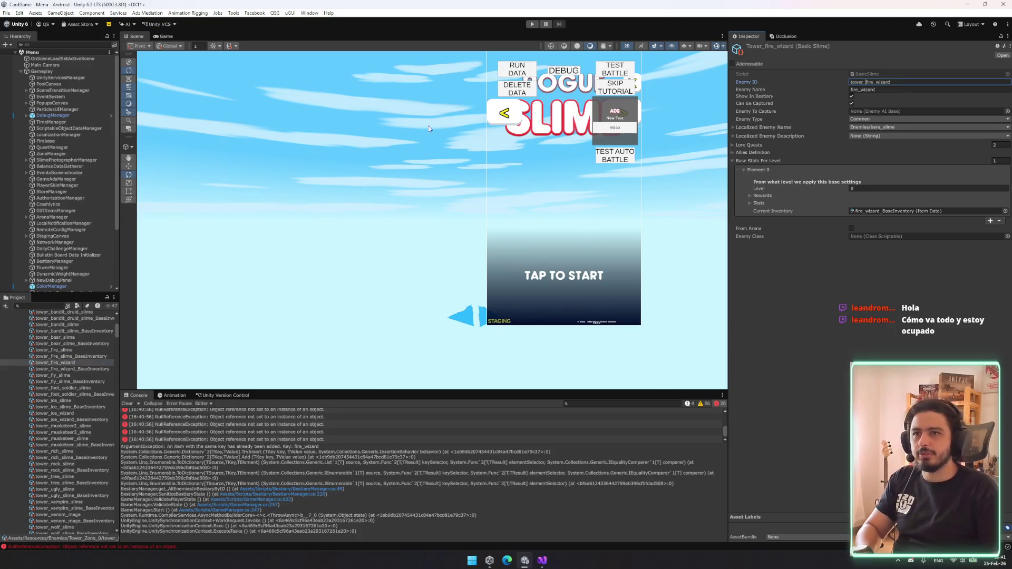
{"action": "left_click", "coordinate": [76, 348]}
{"action": "key", "text": "Left"}
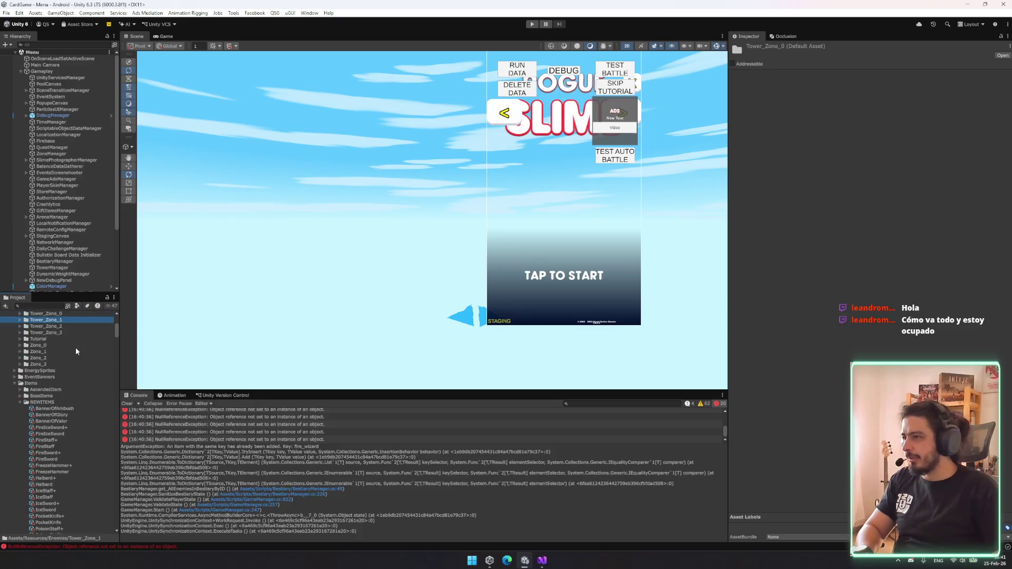
- Prefix the tower_dark_slime asset's Enemy ID with tower_
{"action": "scroll", "coordinate": [75, 346], "scroll_direction": "down", "scroll_amount": 4}
{"action": "left_click", "coordinate": [55, 319]}
{"action": "left_click", "coordinate": [891, 81]}
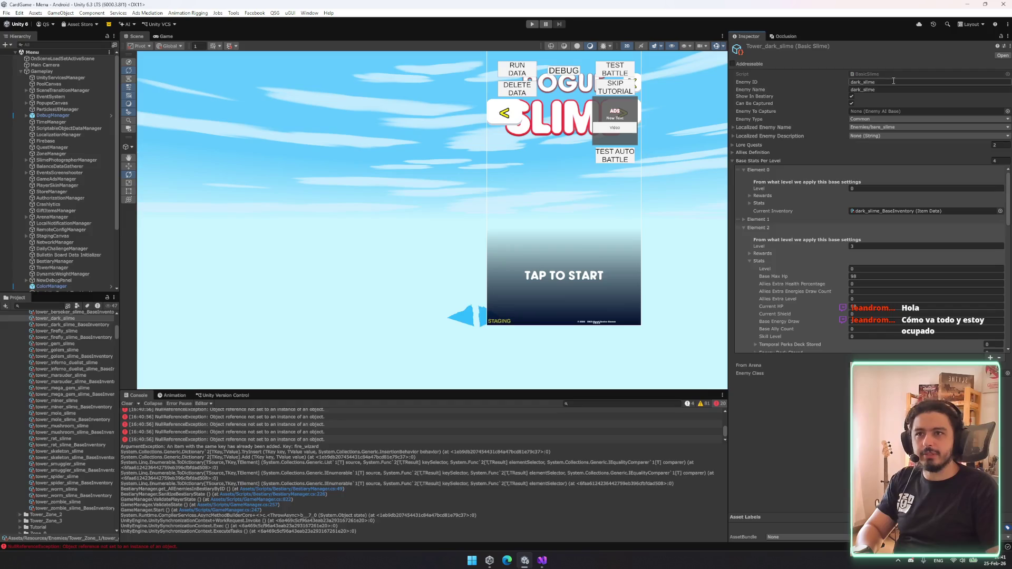
{"action": "key", "text": "Home"}
{"action": "type", "text": "tower_"}
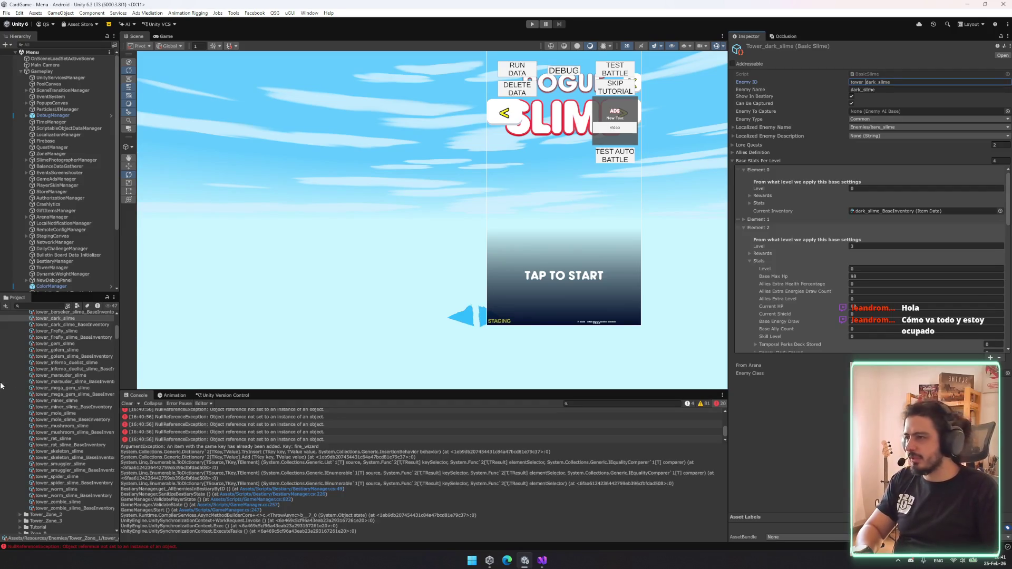
{"action": "scroll", "coordinate": [75, 345], "scroll_direction": "up", "scroll_amount": 3}
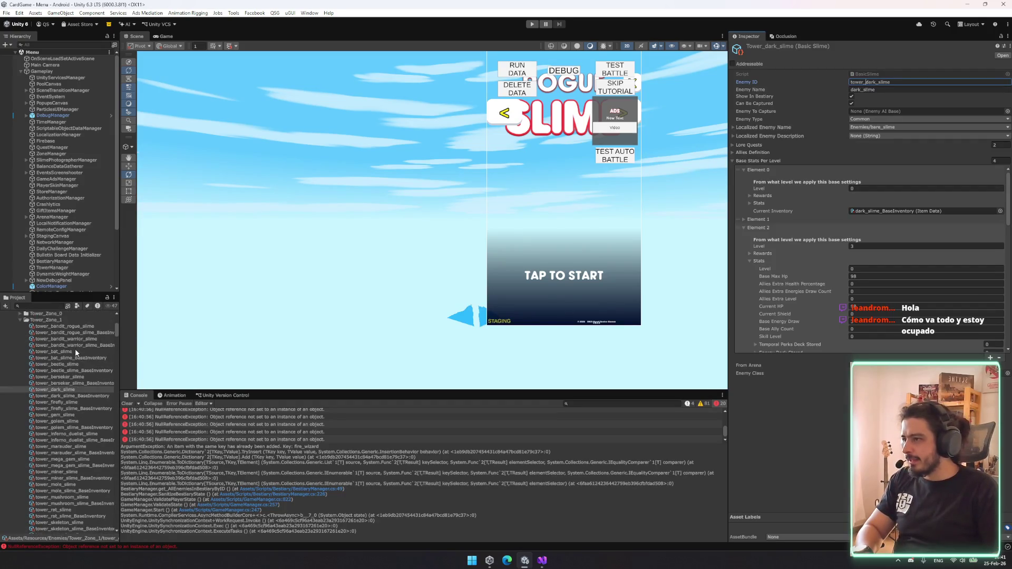
{"action": "scroll", "coordinate": [71, 365], "scroll_direction": "down", "scroll_amount": 3}
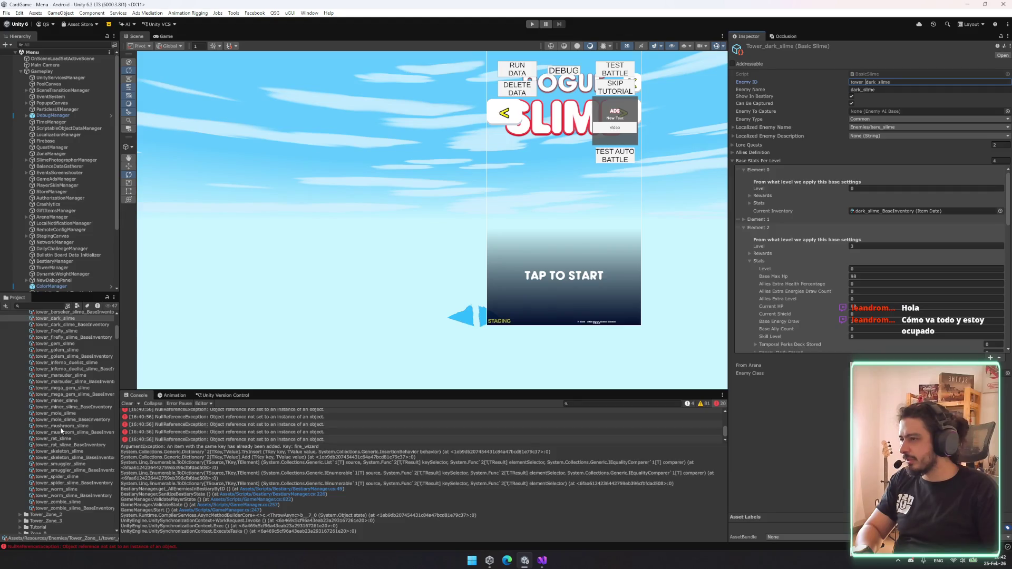
- Check the tower_inferno_duelist_slime asset's Enemy ID
{"action": "left_click", "coordinate": [75, 362]}
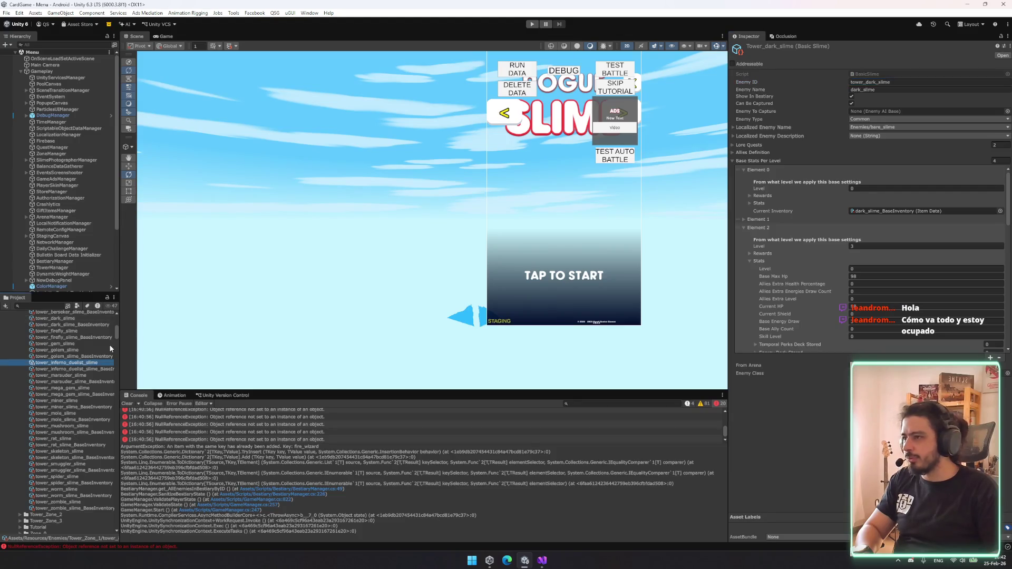
{"action": "left_click", "coordinate": [916, 83]}
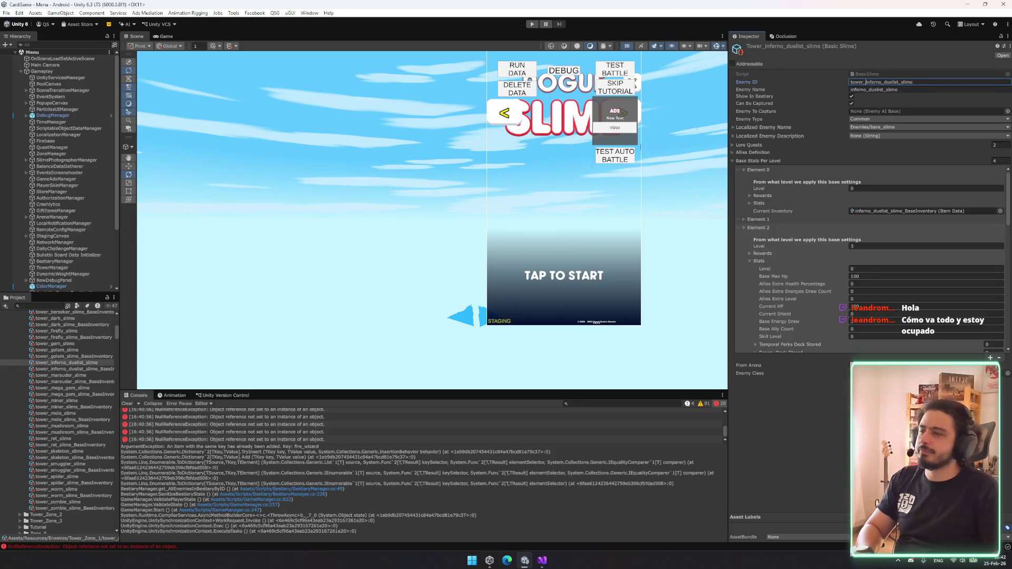
{"action": "scroll", "coordinate": [81, 348], "scroll_direction": "down", "scroll_amount": 1}
{"action": "scroll", "coordinate": [82, 347], "scroll_direction": "down", "scroll_amount": 3}
- In Tower_Zone_2, prefix tower_vanguard_slime's Enemy ID with tower_
{"action": "left_click", "coordinate": [62, 390]}
{"action": "scroll", "coordinate": [62, 393], "scroll_direction": "down", "scroll_amount": 2}
{"action": "key", "text": "Right"}
{"action": "key", "text": "Down"}
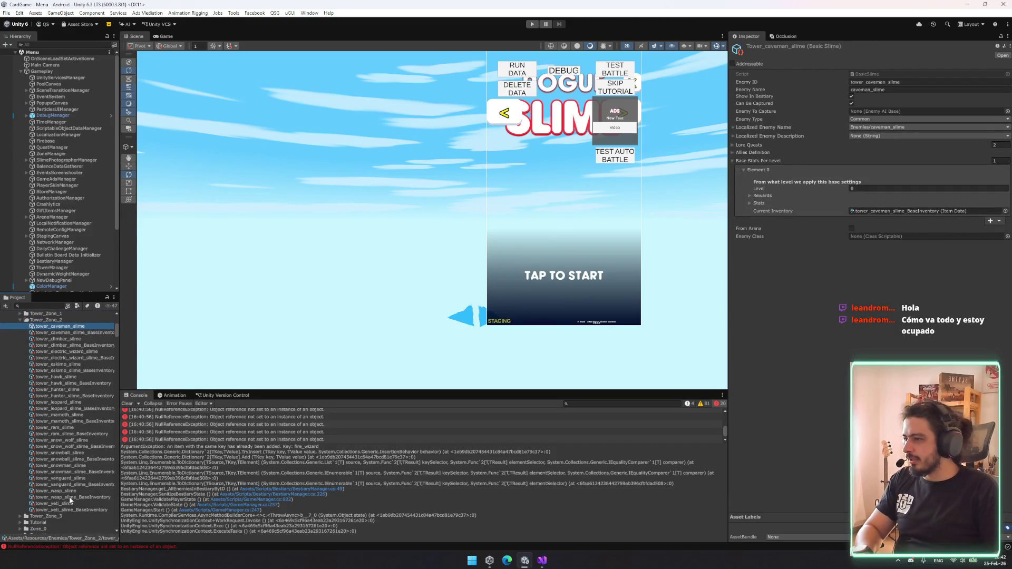
{"action": "left_click", "coordinate": [72, 478]}
{"action": "left_click", "coordinate": [898, 81]}
{"action": "key", "text": "Home"}
{"action": "type", "text": "tower_"}
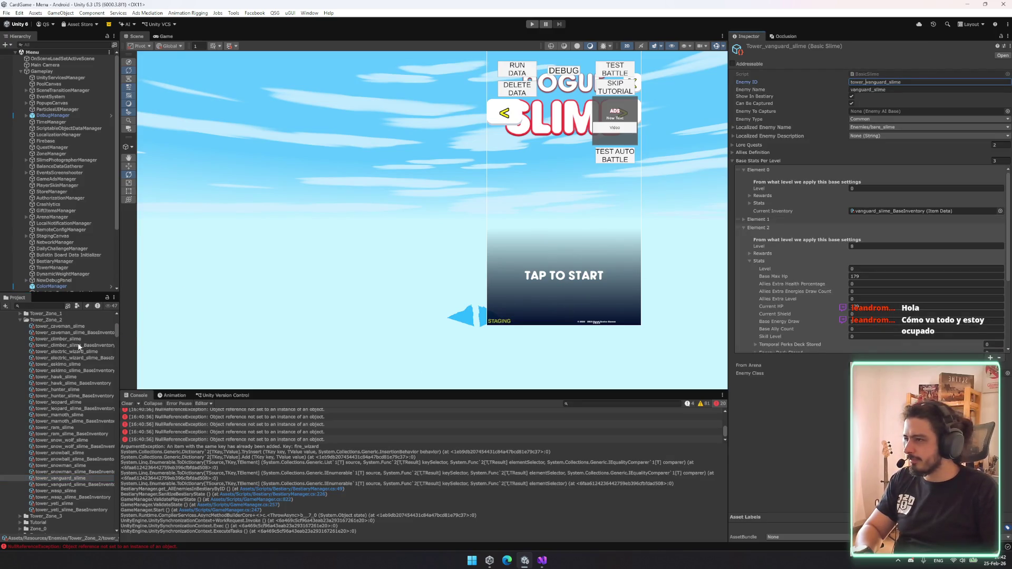
- In Tower_Zone_3, prefix tower_reaper_slime's Enemy ID with tower_
{"action": "left_click", "coordinate": [77, 350]}
{"action": "key", "text": "Left"}
{"action": "key", "text": "Left"}
{"action": "key", "text": "Down"}
{"action": "key", "text": "Right"}
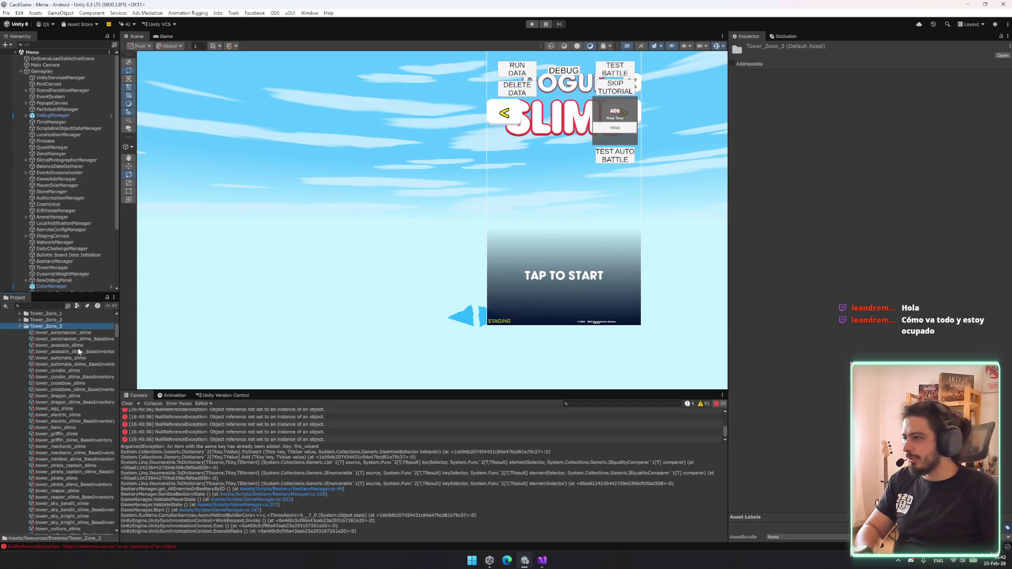
{"action": "scroll", "coordinate": [77, 347], "scroll_direction": "down", "scroll_amount": 5}
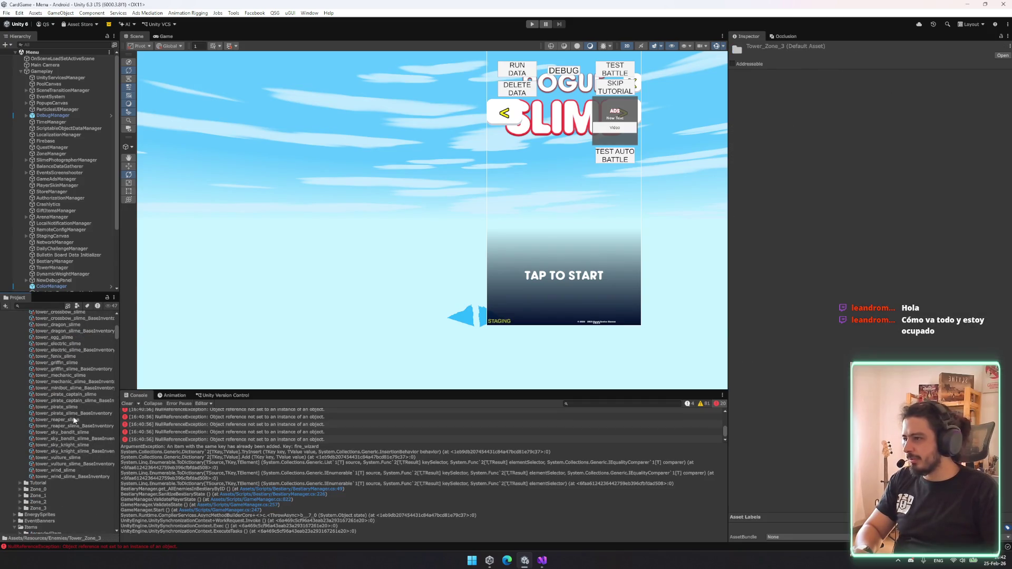
{"action": "left_click", "coordinate": [74, 420]}
{"action": "left_click", "coordinate": [896, 81]}
{"action": "key", "text": "Home"}
{"action": "type", "text": "tower_"}
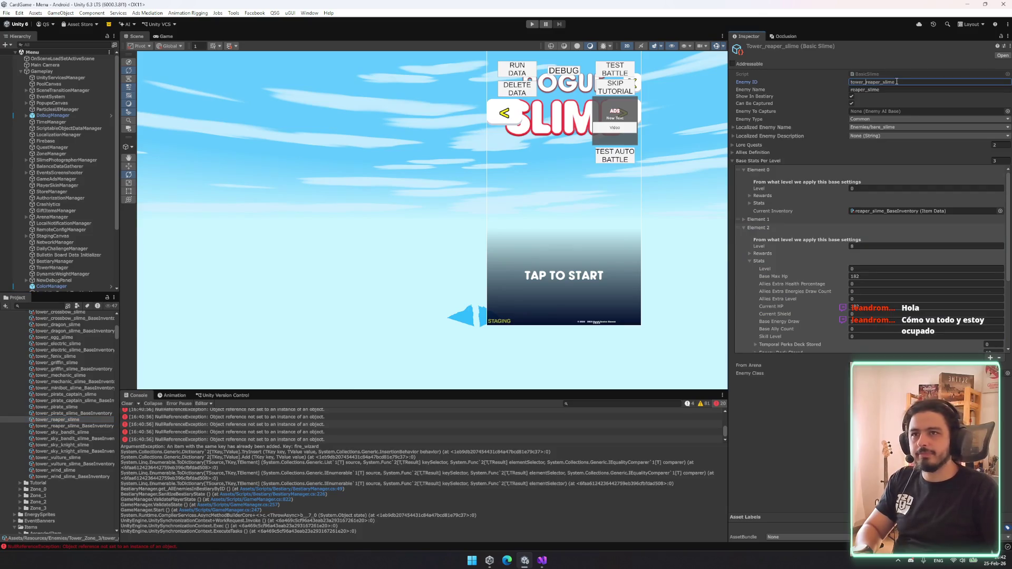
- Collapse the Tower_Zone_3 folder and start a test run of the game
{"action": "scroll", "coordinate": [62, 428], "scroll_direction": "up", "scroll_amount": 3}
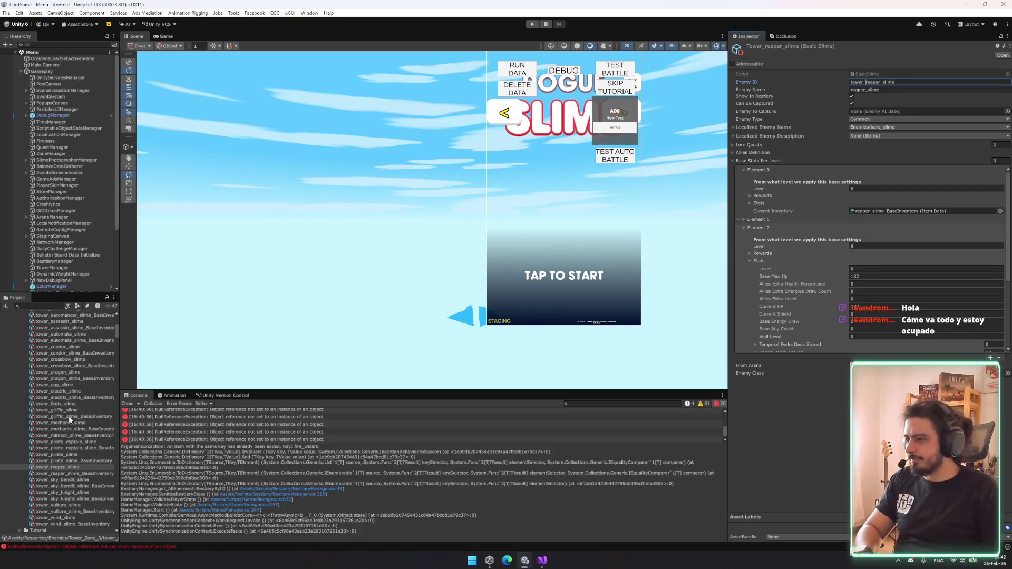
{"action": "scroll", "coordinate": [78, 418], "scroll_direction": "up", "scroll_amount": 2}
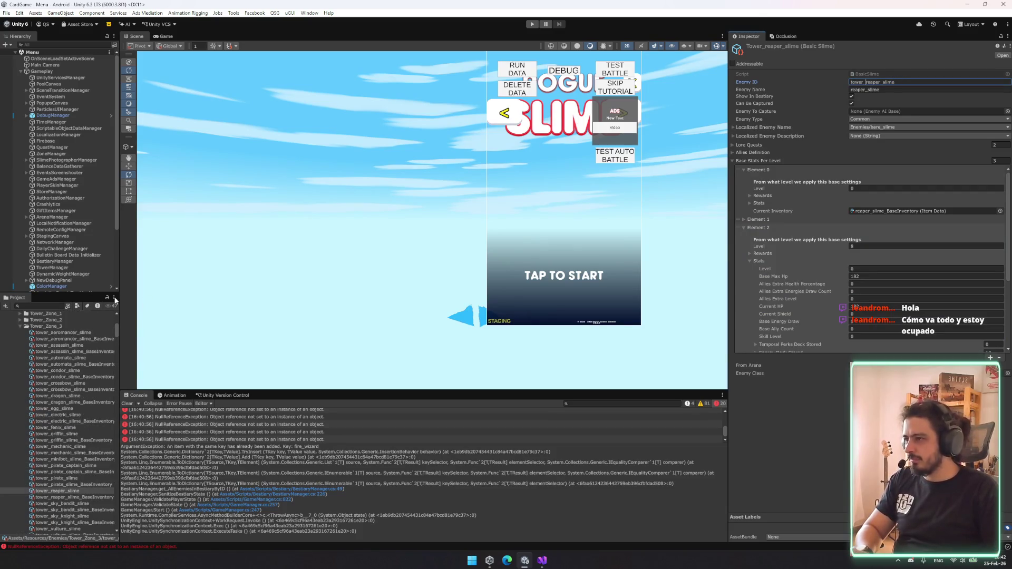
{"action": "left_click", "coordinate": [83, 326]}
{"action": "key", "text": "Left"}
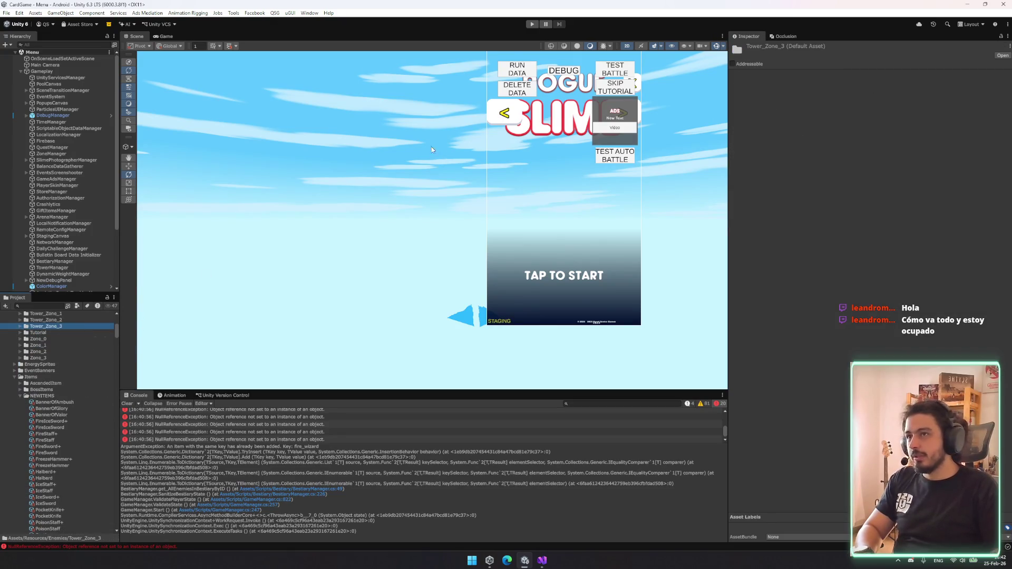
{"action": "left_click", "coordinate": [532, 24]}
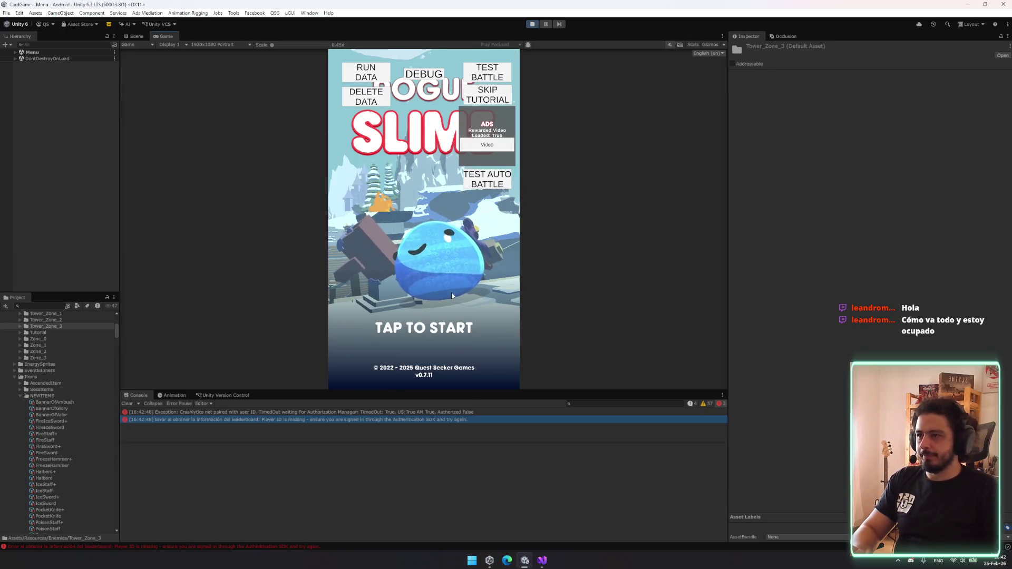
- Start from the title screen, view the Town Hall upgrades, then stop Play mode
{"action": "left_click", "coordinate": [387, 331]}
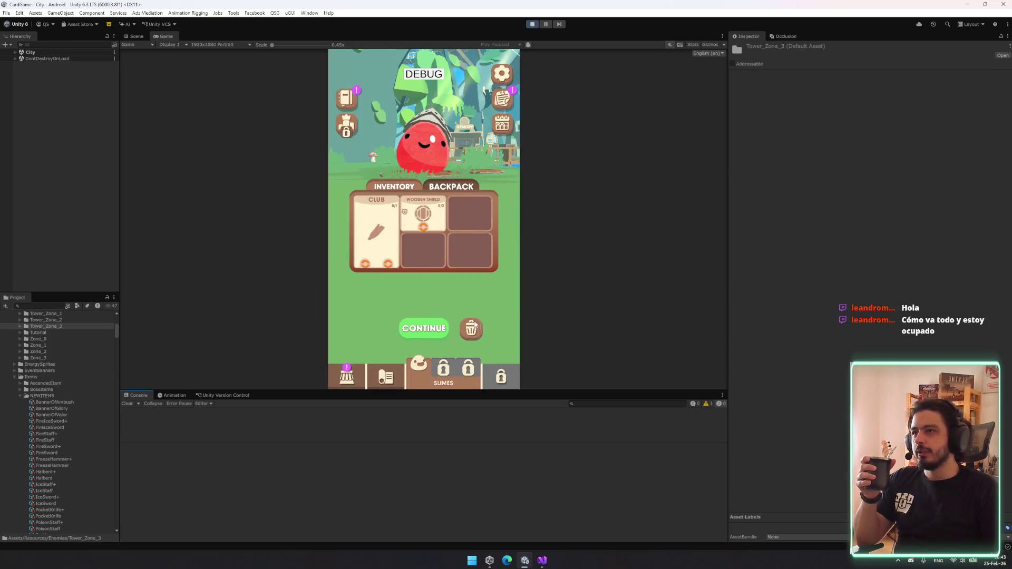
{"action": "left_click", "coordinate": [474, 327]}
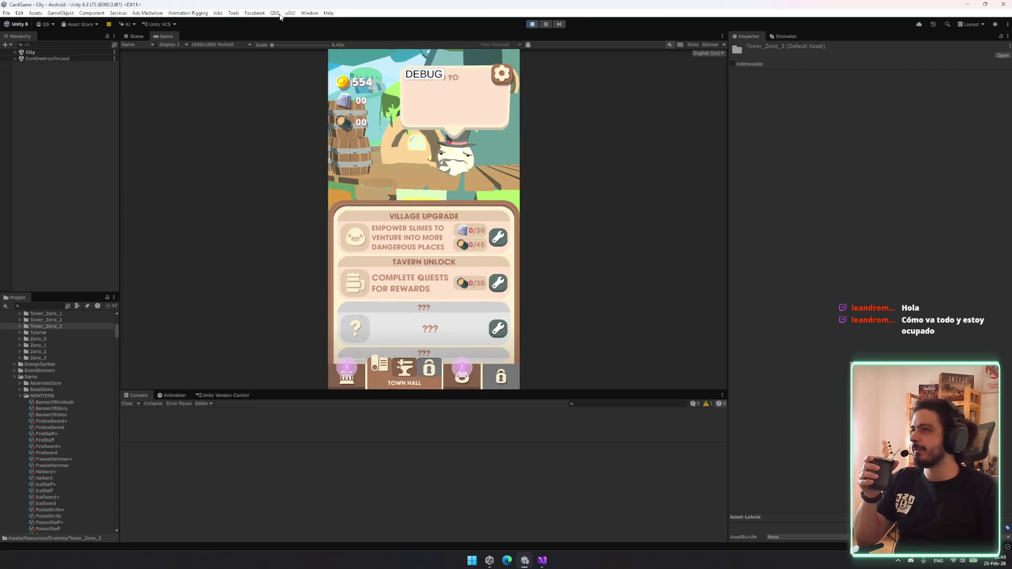
{"action": "key", "text": "ctrl+p"}
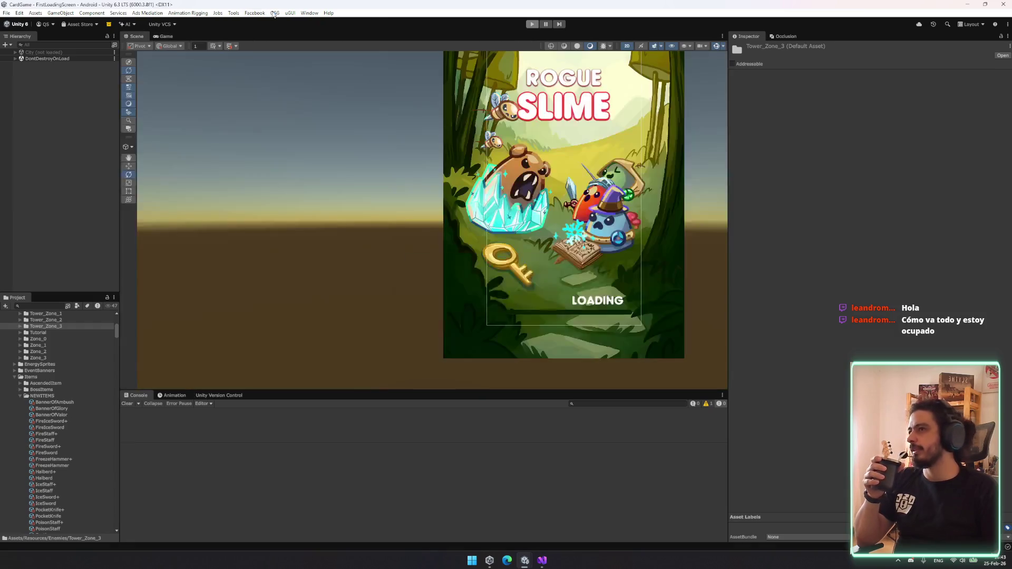
- Load the All_curses_ state via QSG's Player State Tool and enter Play mode
{"action": "left_click", "coordinate": [275, 13]}
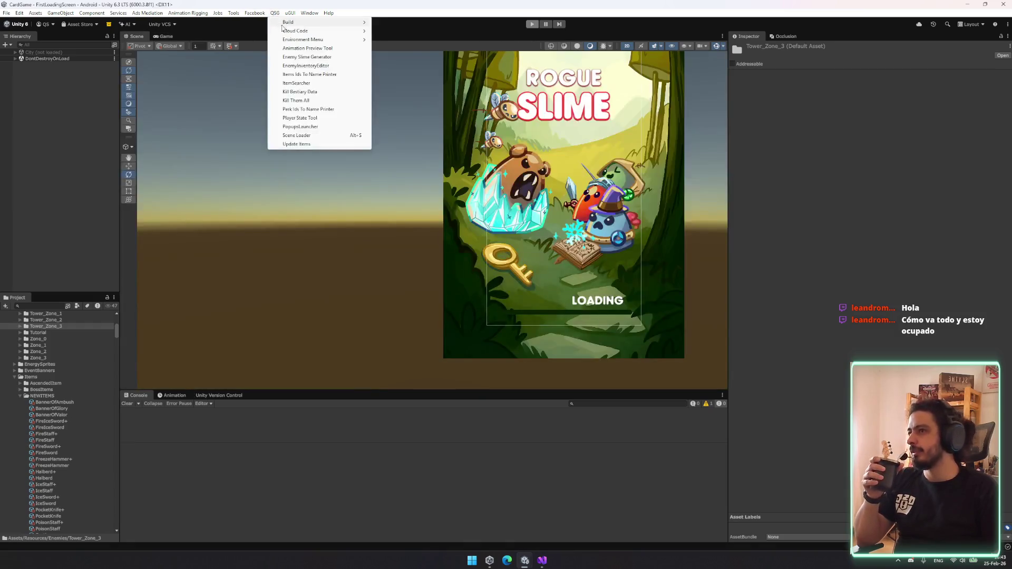
{"action": "left_click", "coordinate": [308, 117]}
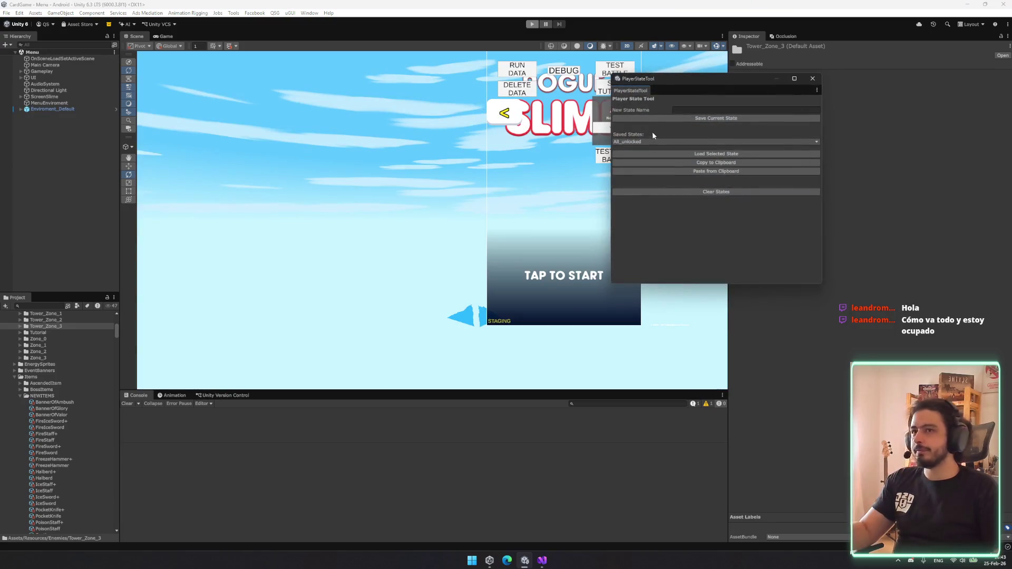
{"action": "left_click", "coordinate": [654, 141]}
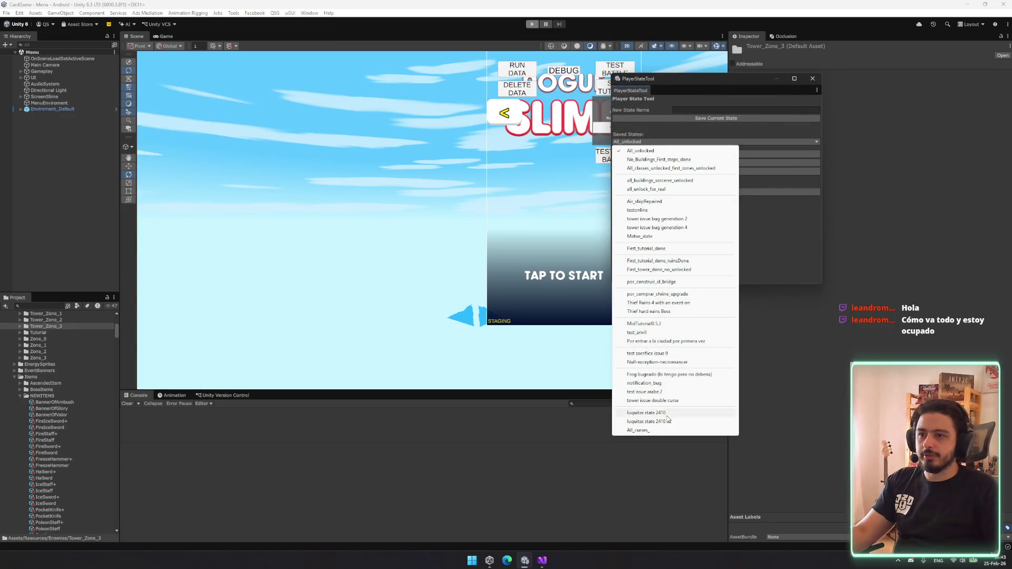
{"action": "left_click", "coordinate": [658, 430]}
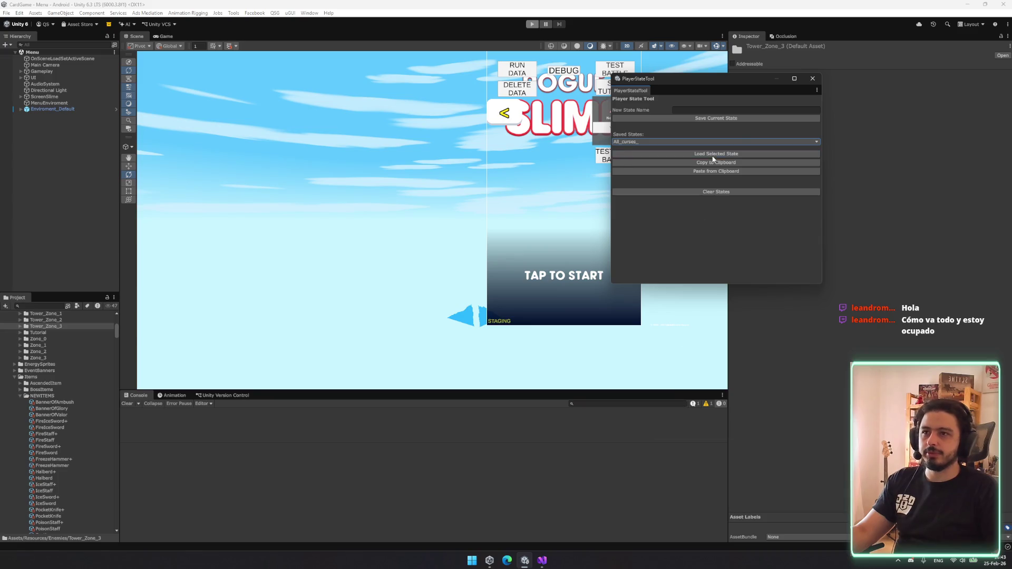
{"action": "left_click", "coordinate": [813, 78]}
{"action": "left_click", "coordinate": [532, 24]}
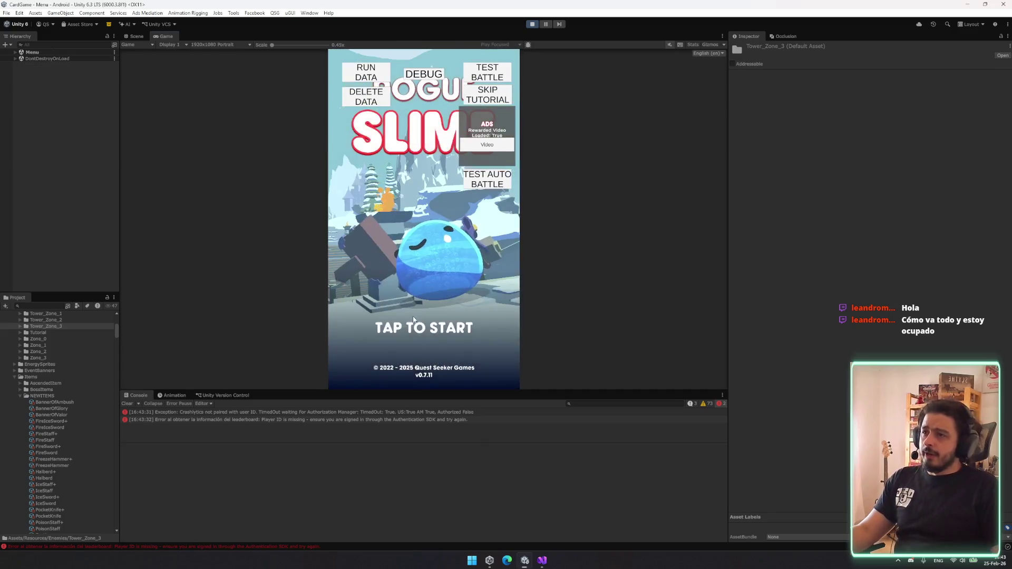
- Start a new game as the Alchemist with Blazlime and launch the Forest zone level
{"action": "left_click", "coordinate": [399, 300]}
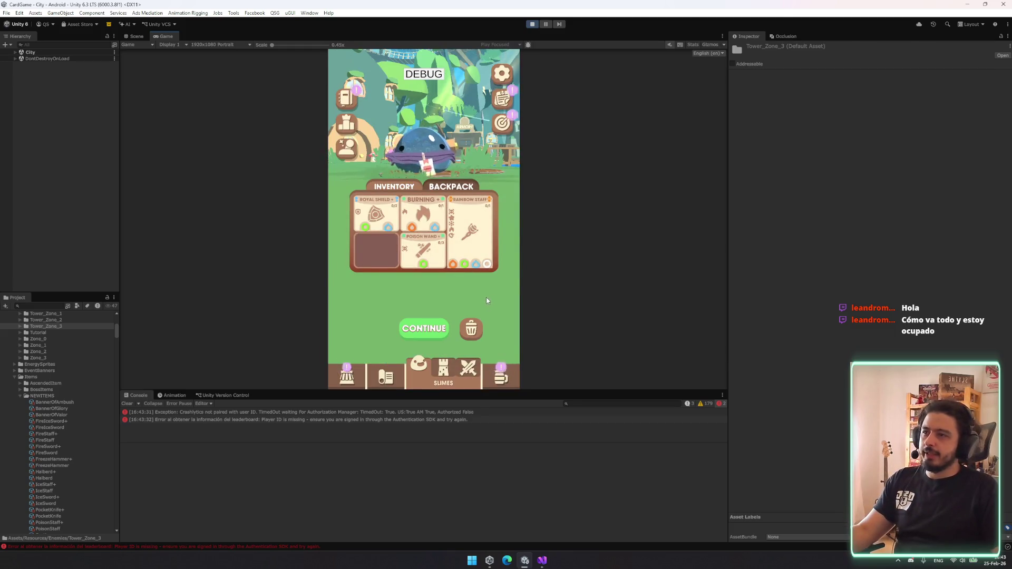
{"action": "left_click", "coordinate": [474, 328]}
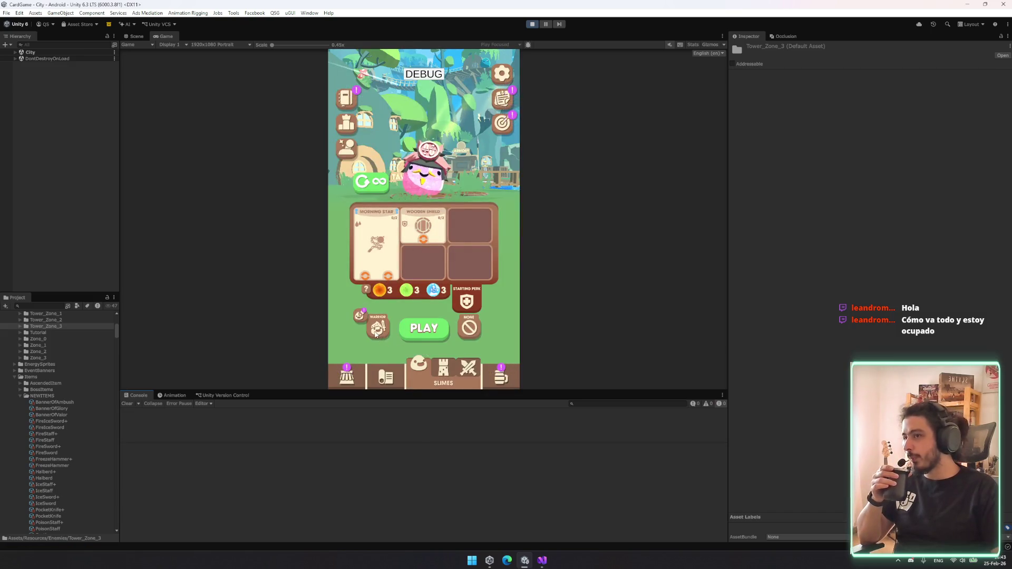
{"action": "left_click", "coordinate": [376, 333]}
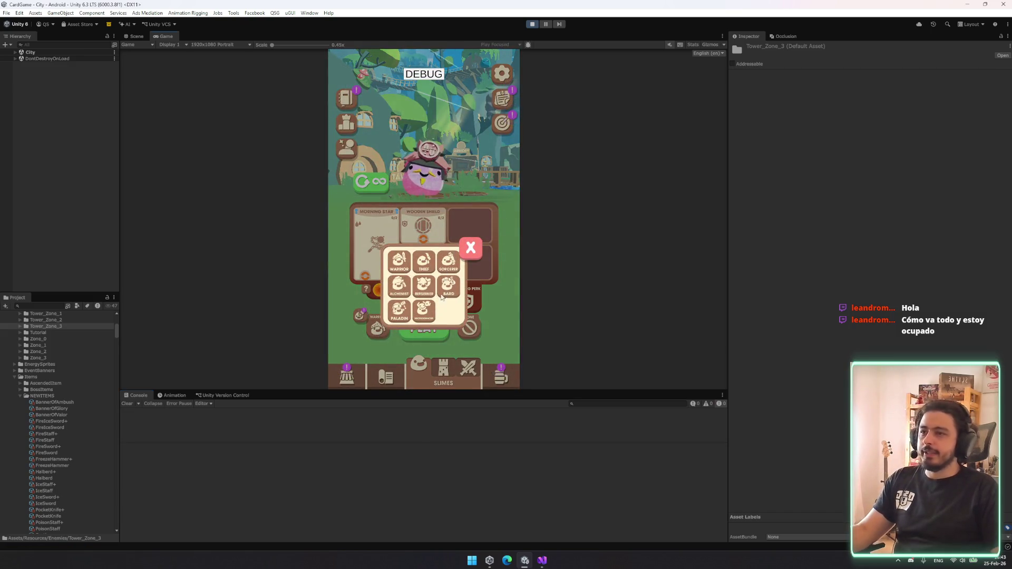
{"action": "left_click", "coordinate": [404, 295]}
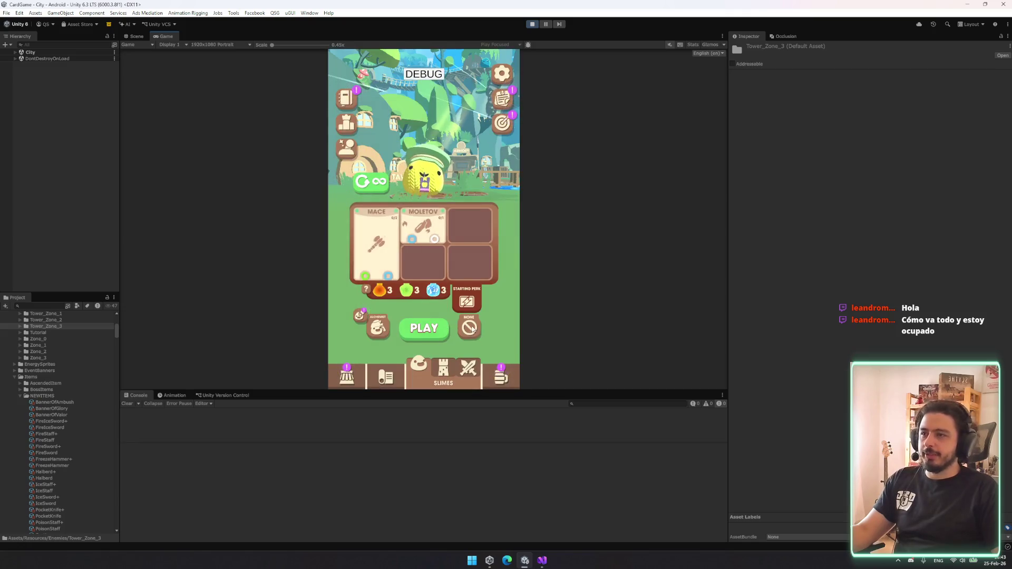
{"action": "left_click", "coordinate": [483, 289]}
{"action": "left_click", "coordinate": [426, 289]}
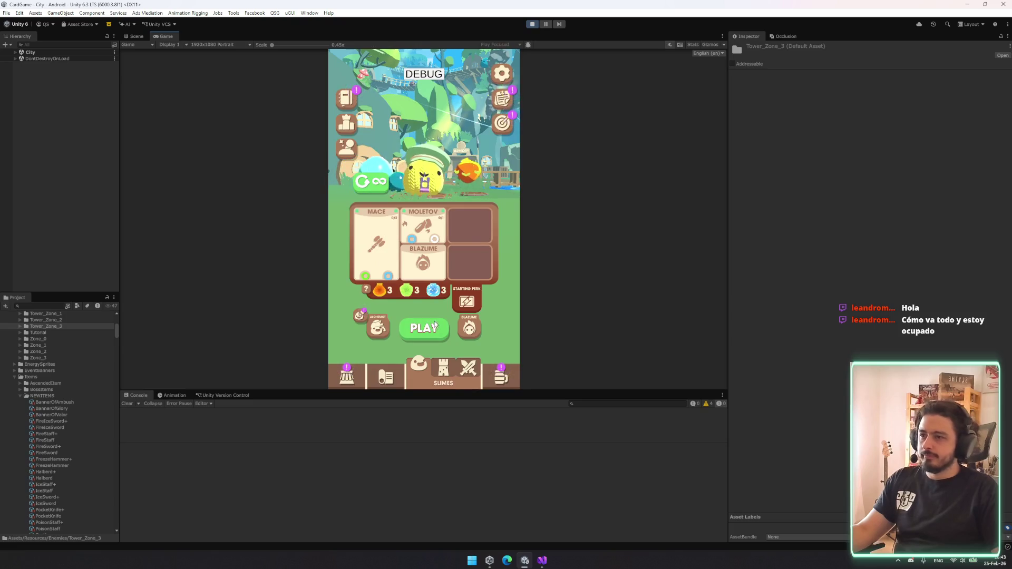
{"action": "left_click", "coordinate": [427, 329]}
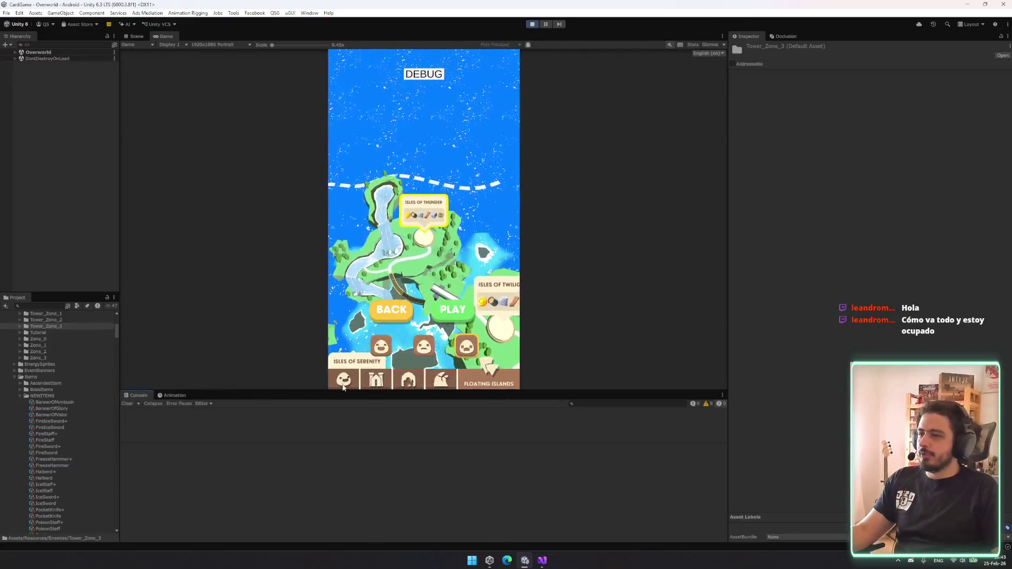
{"action": "left_click_drag", "start_coordinate": [339, 392], "coordinate": [340, 455]}
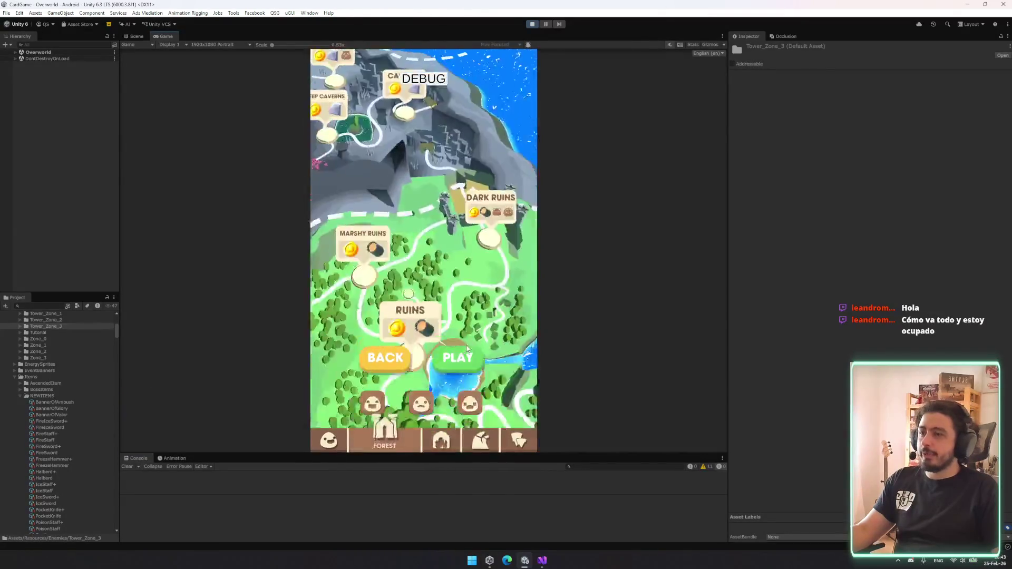
{"action": "left_click", "coordinate": [454, 364]}
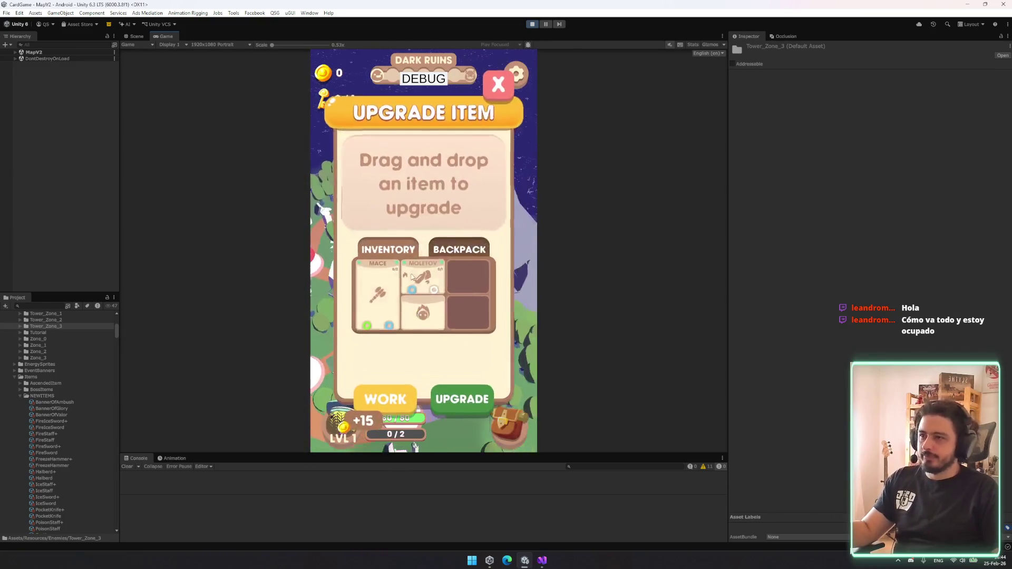
- Upgrade the Moletov card and advance to the next map encounter
{"action": "left_click", "coordinate": [416, 280]}
{"action": "left_click", "coordinate": [460, 394]}
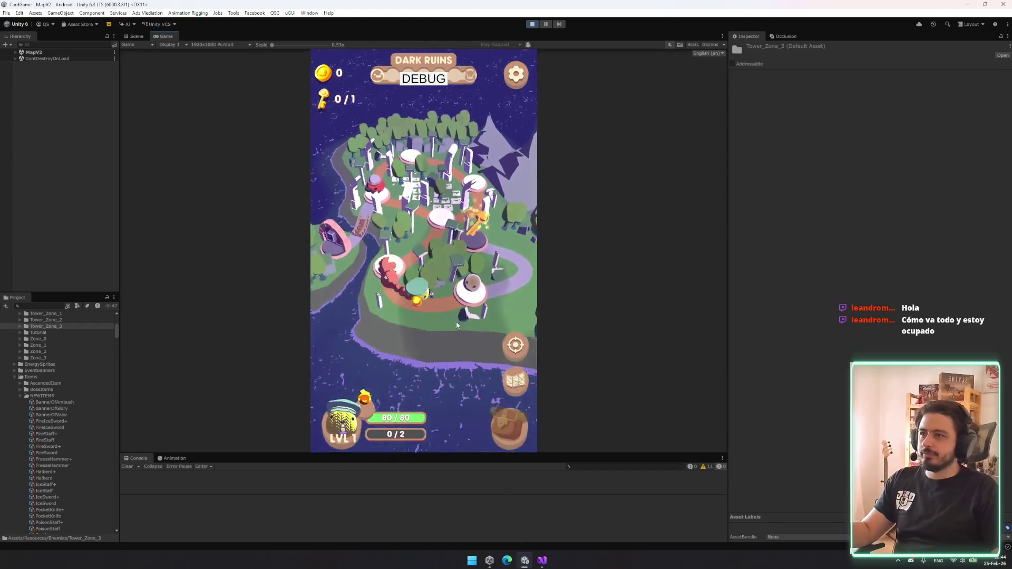
{"action": "left_click", "coordinate": [495, 86]}
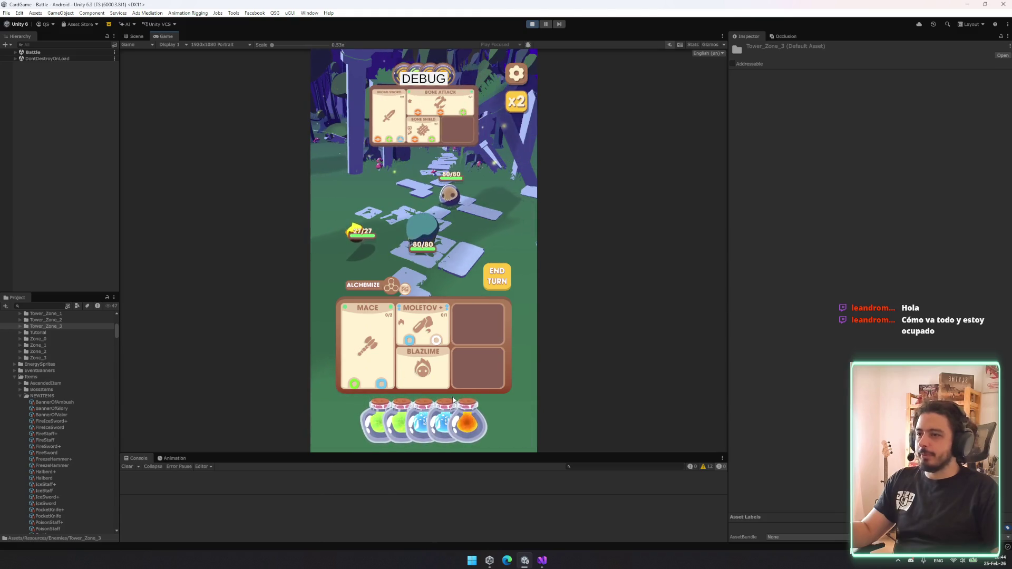
- Win the battle by charging Moletov and the Mace with potions, then collect the reward
{"action": "left_click_drag", "start_coordinate": [453, 401], "coordinate": [425, 330]}
{"action": "mouse_move", "coordinate": [467, 419]}
{"action": "left_mouse_down"}
{"action": "mouse_move", "coordinate": [430, 340]}
{"action": "mouse_move", "coordinate": [424, 364]}
{"action": "left_mouse_up"}
{"action": "left_click_drag", "start_coordinate": [395, 422], "coordinate": [367, 348]}
{"action": "left_click_drag", "start_coordinate": [449, 422], "coordinate": [367, 348]}
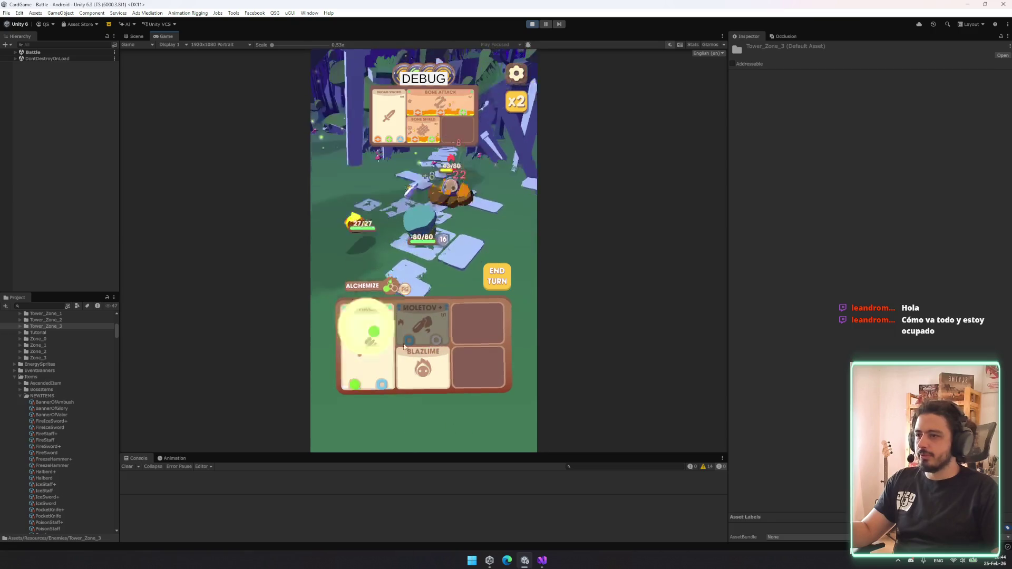
{"action": "left_click", "coordinate": [490, 285]}
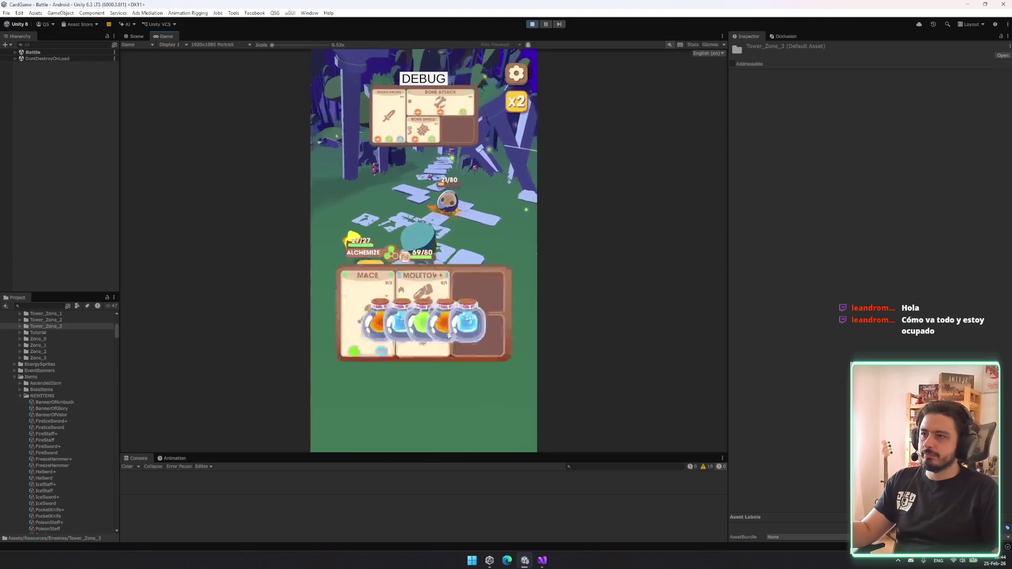
{"action": "mouse_move", "coordinate": [466, 427]}
{"action": "left_mouse_down"}
{"action": "mouse_move", "coordinate": [415, 331]}
{"action": "mouse_move", "coordinate": [370, 351]}
{"action": "left_mouse_up"}
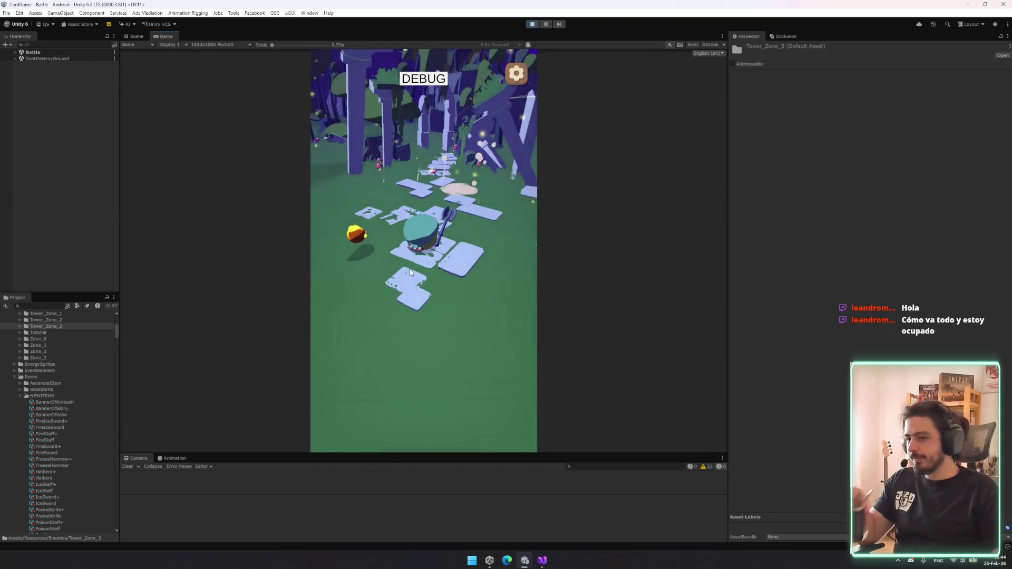
{"action": "left_click", "coordinate": [452, 397]}
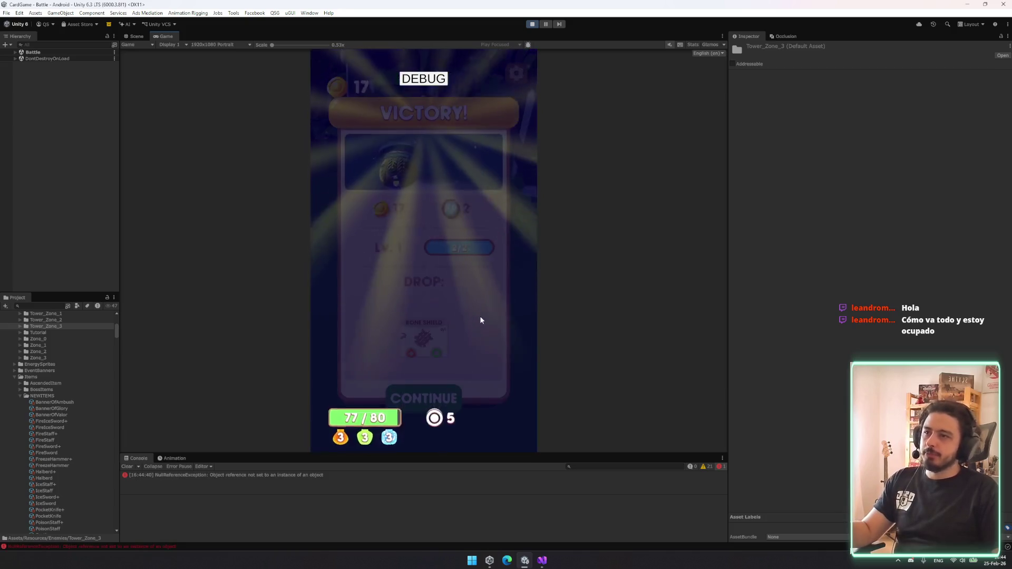
- Read the NullReferenceException stack trace in an enlarged Console, then exit Play mode with Ctrl+P
{"action": "left_click", "coordinate": [311, 474]}
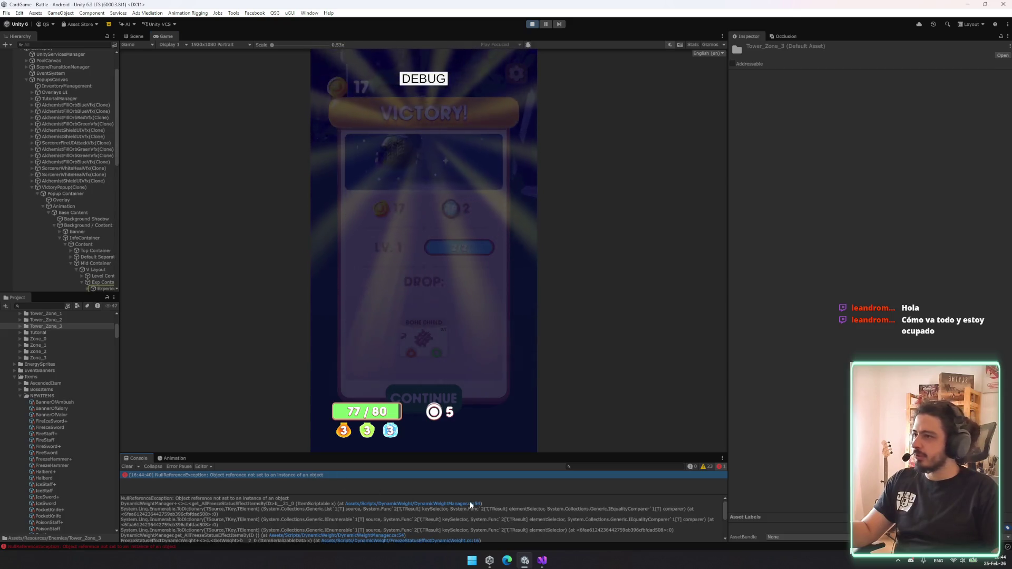
{"action": "left_click_drag", "start_coordinate": [412, 455], "coordinate": [413, 361]}
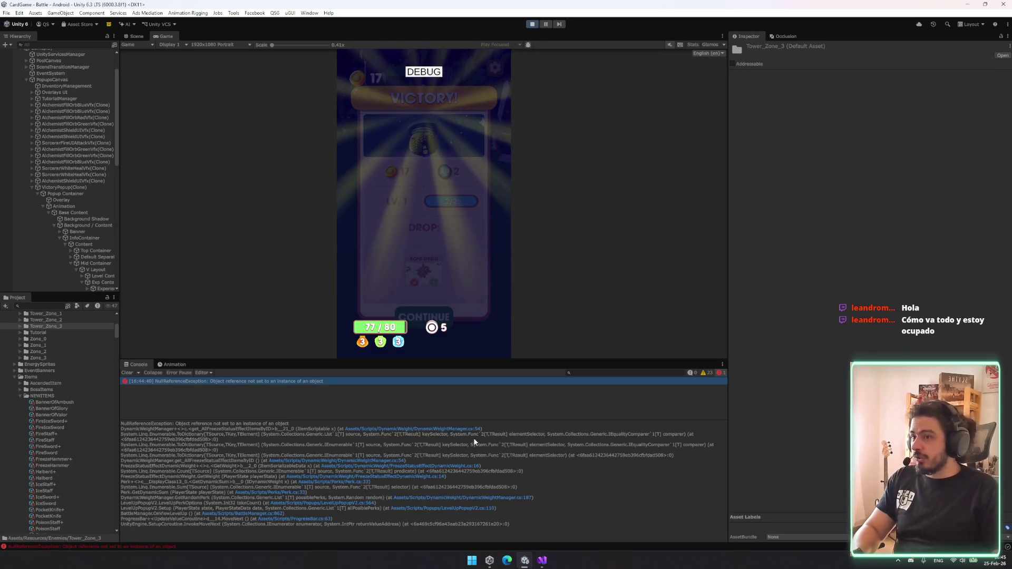
{"action": "key", "text": "ctrl+p"}
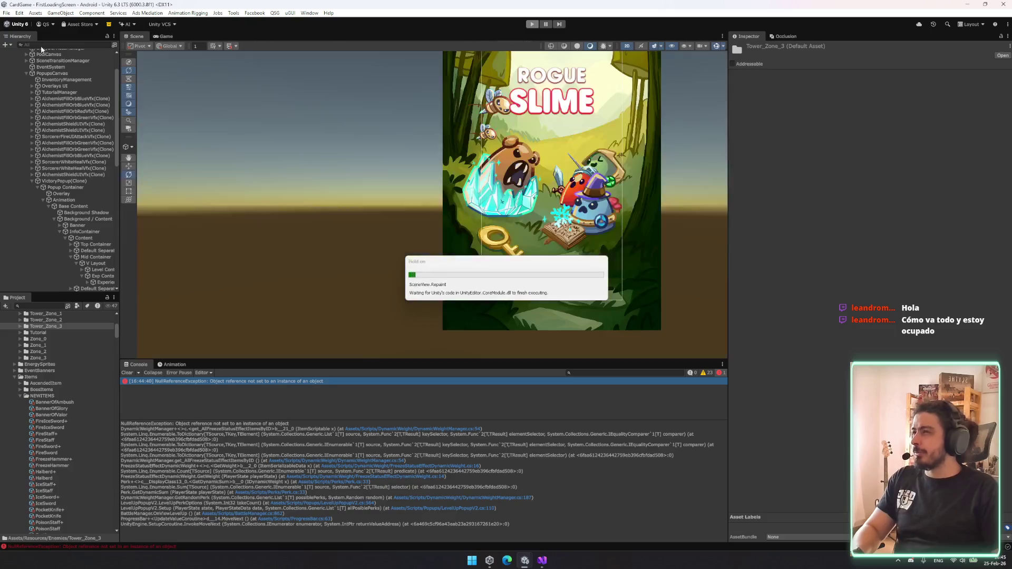
- Select the ScriptableObjectDataManager object under Gameplay in the Hierarchy
{"action": "left_click", "coordinate": [62, 43]}
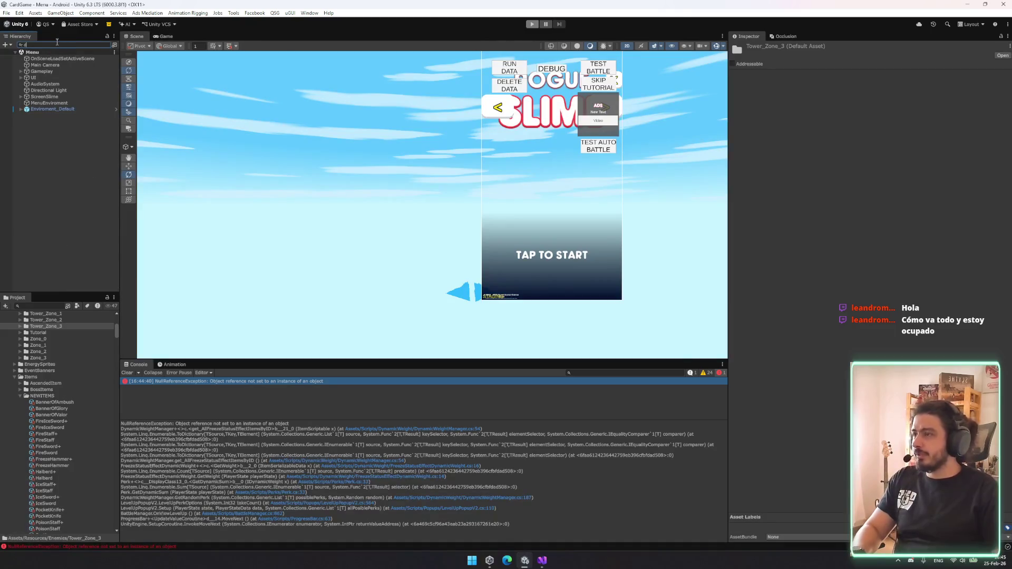
{"action": "type", "text": "yna"}
{"action": "key", "text": "BackSpace"}
{"action": "key", "text": "BackSpace"}
{"action": "key", "text": "BackSpace"}
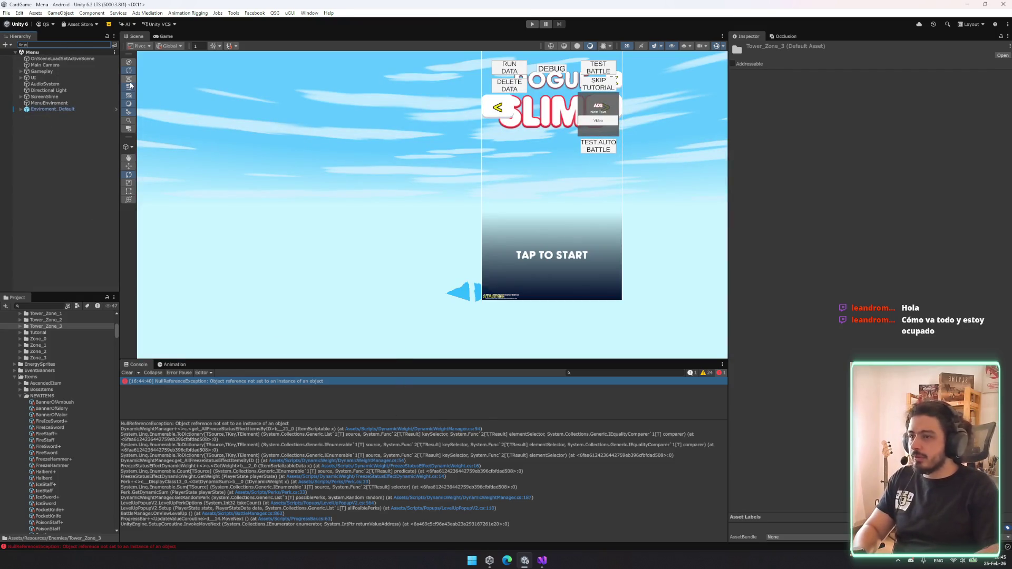
{"action": "key", "text": "BackSpace"}
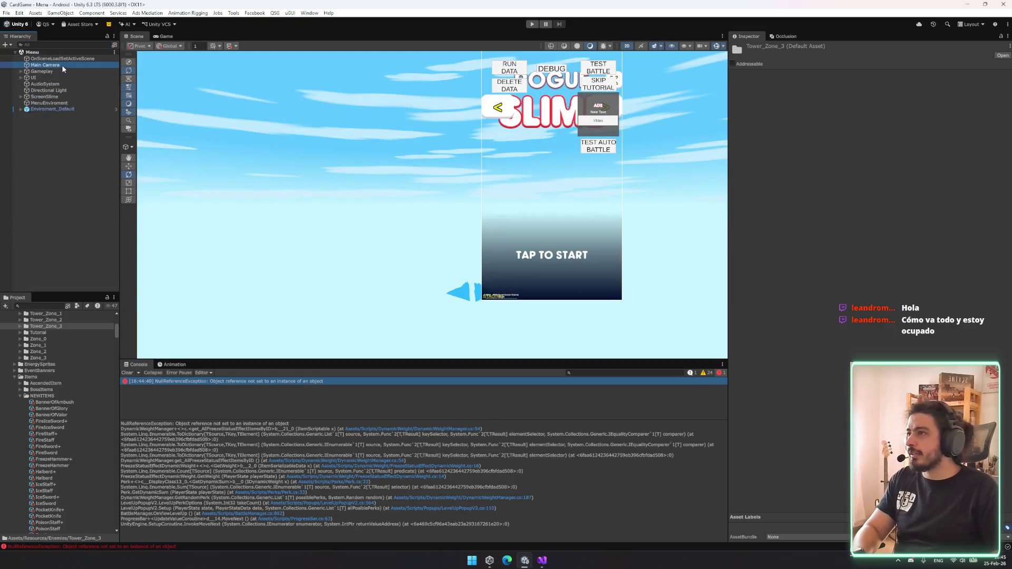
{"action": "left_click", "coordinate": [70, 70]}
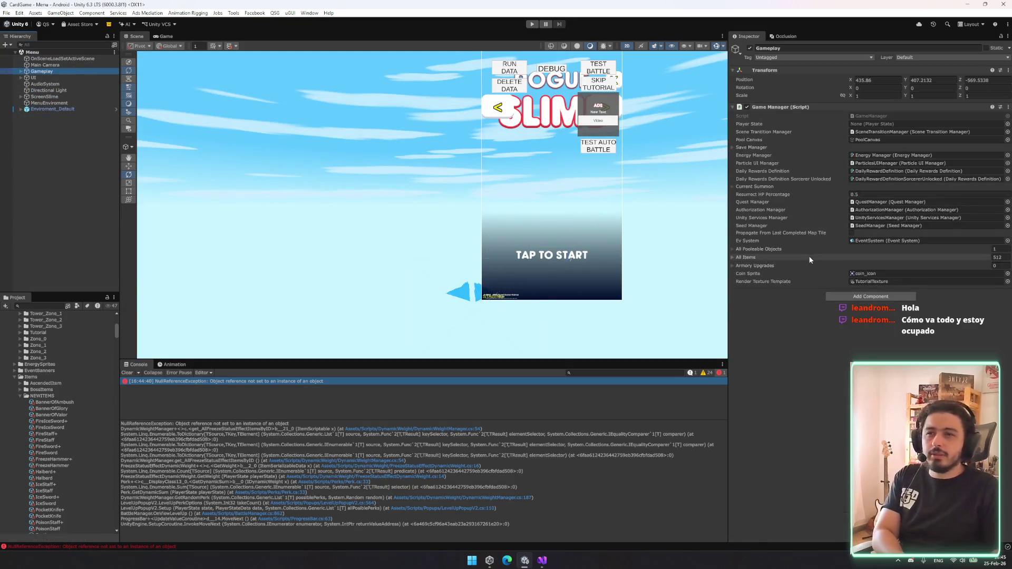
{"action": "left_click", "coordinate": [96, 70]}
{"action": "key", "text": "Right"}
{"action": "key", "text": "Down"}
{"action": "key", "text": "Down"}
{"action": "key", "text": "Down"}
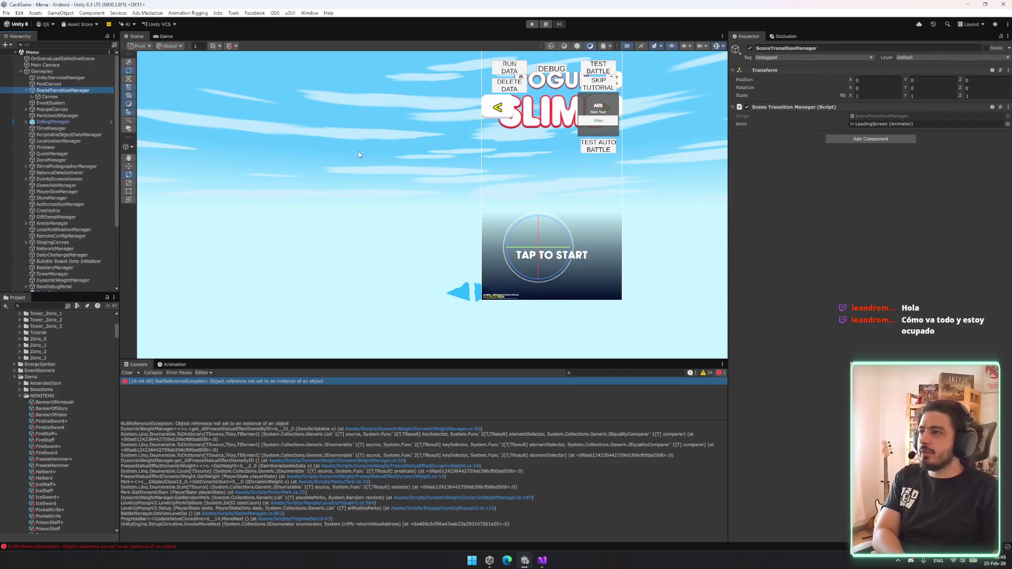
{"action": "key", "text": "Down"}
{"action": "key", "text": "Down"}
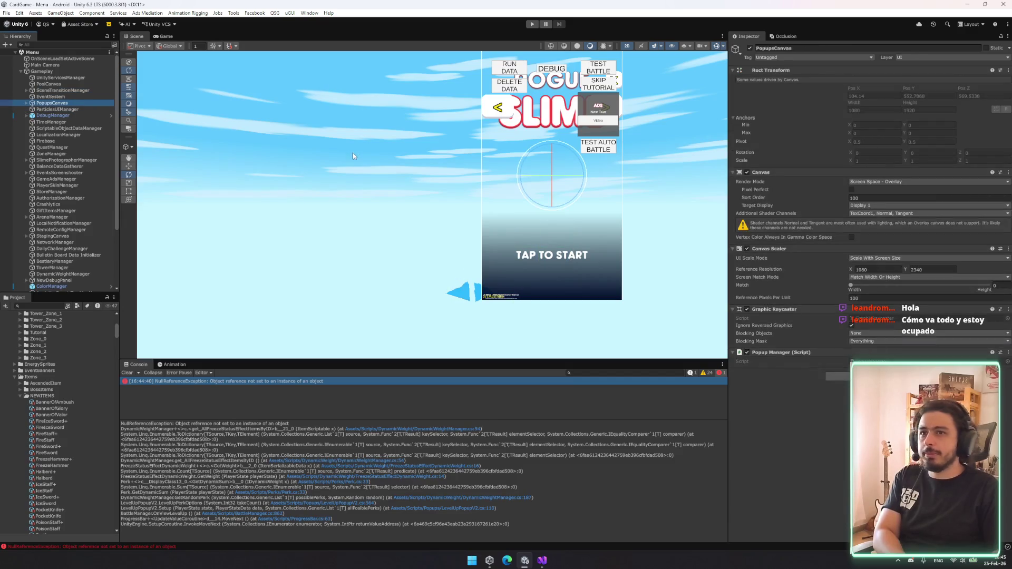
{"action": "key", "text": "Down"}
{"action": "key", "text": "Down"}
{"action": "key", "text": "Down"}
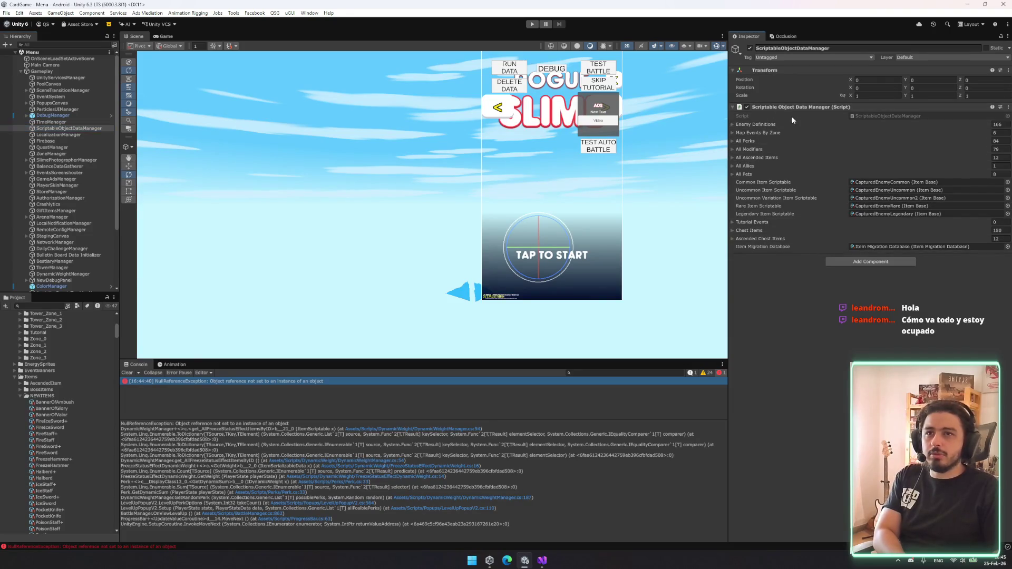
- Run Fill Lists on the data manager and Fill item lists on the Dynamic Weight Manager
{"action": "right_click", "coordinate": [821, 109]}
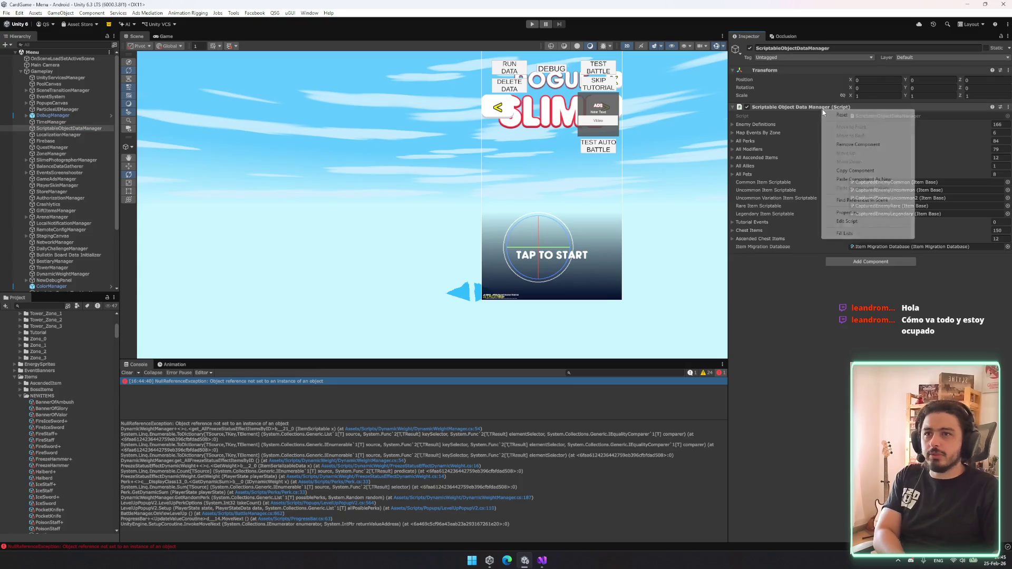
{"action": "left_click", "coordinate": [859, 233]}
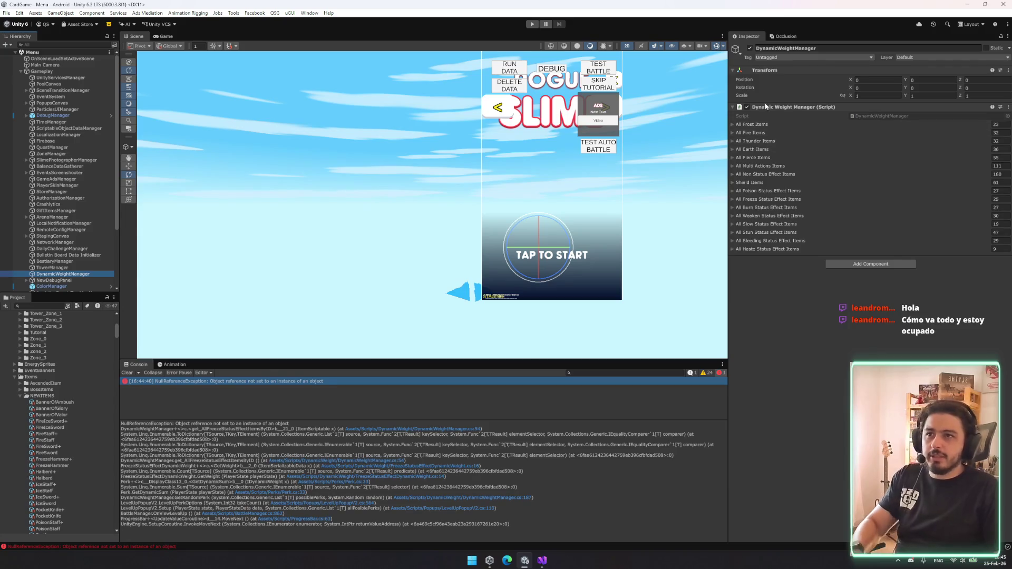
{"action": "right_click", "coordinate": [778, 110]}
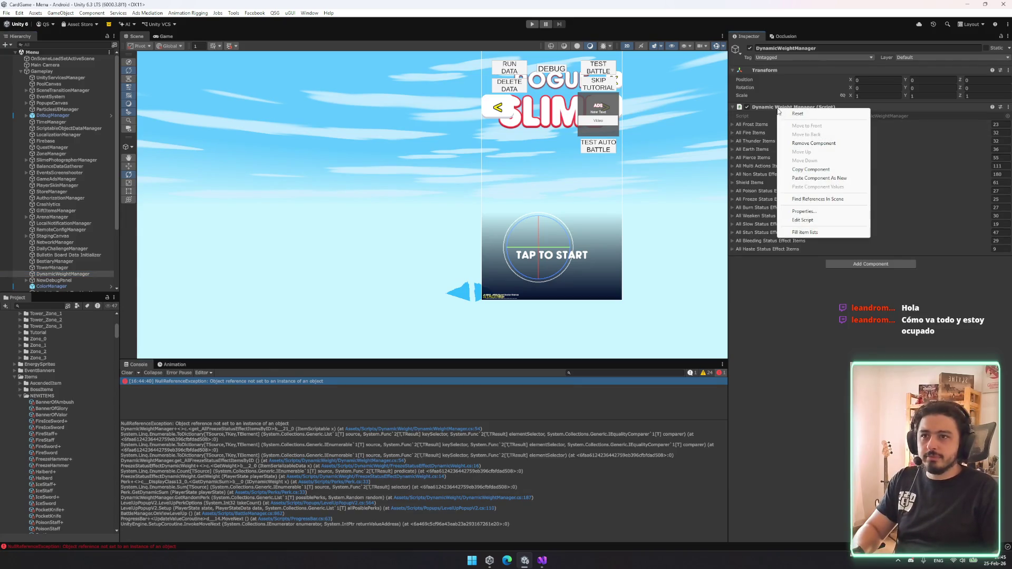
{"action": "left_click", "coordinate": [819, 233]}
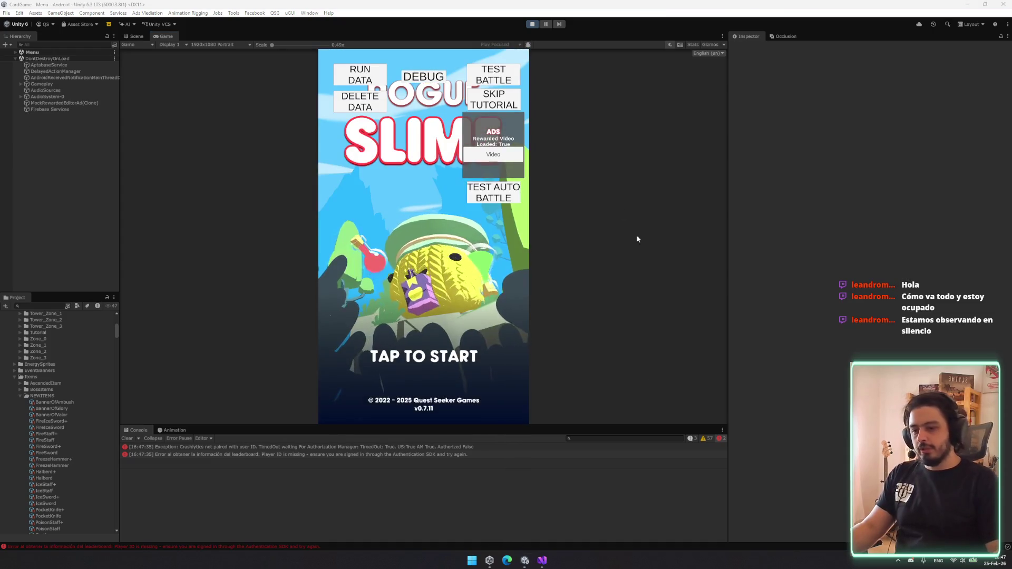
- Start the game and open the new NullReferenceException's stack trace
{"action": "left_click", "coordinate": [393, 249]}
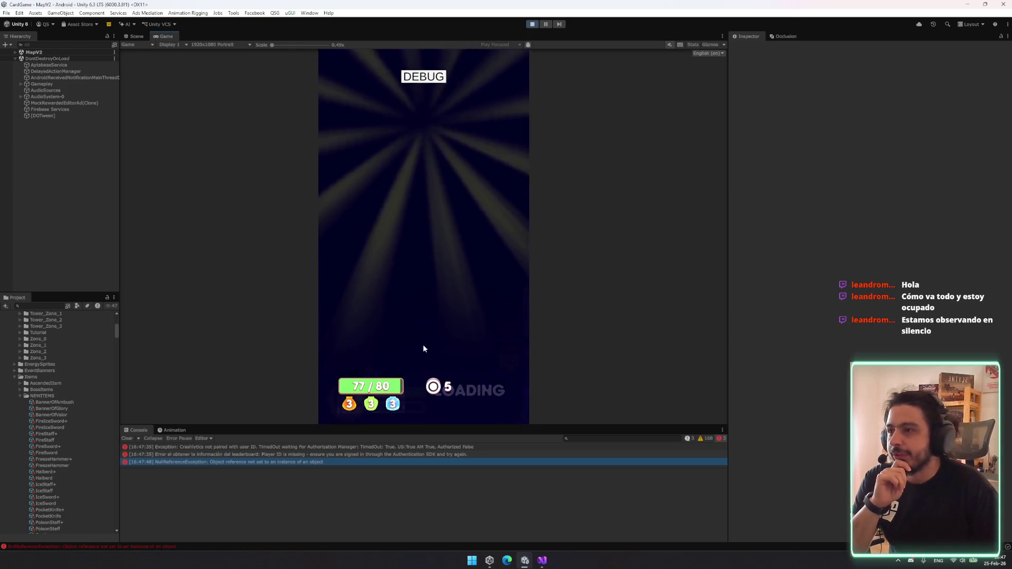
{"action": "left_click", "coordinate": [357, 463]}
{"action": "left_click", "coordinate": [338, 461]}
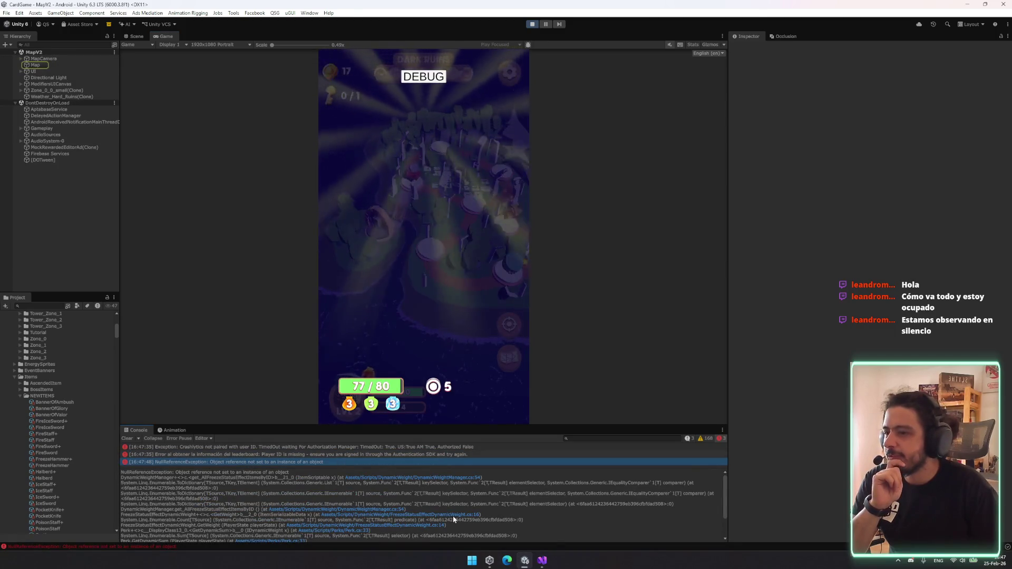
- Search 'dynami' to select DynamicWeightManager, expand its Freeze items list, then stop the game
{"action": "left_click", "coordinate": [76, 46]}
{"action": "type", "text": "dy"}
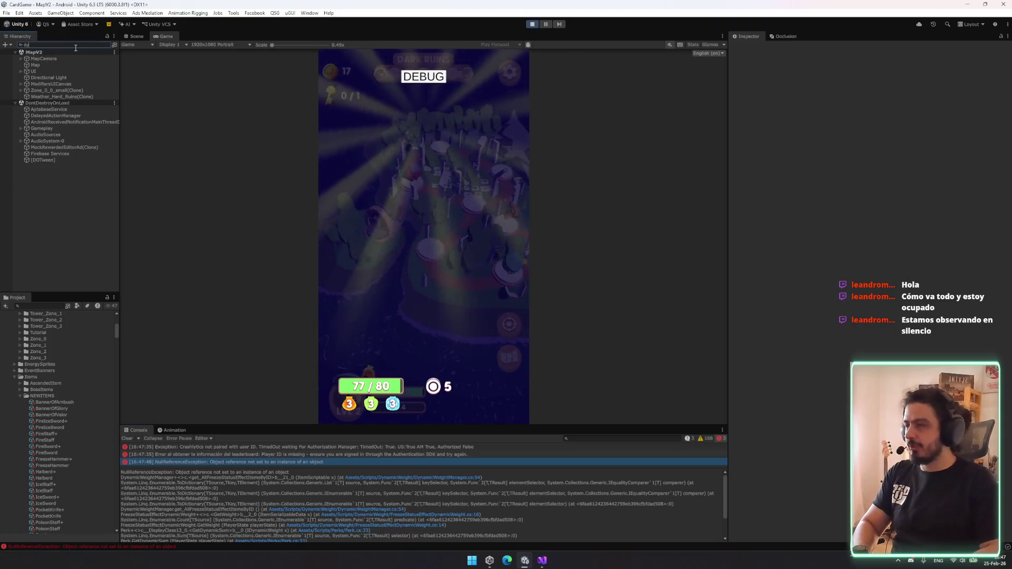
{"action": "type", "text": "nami"}
{"action": "left_click", "coordinate": [52, 58]}
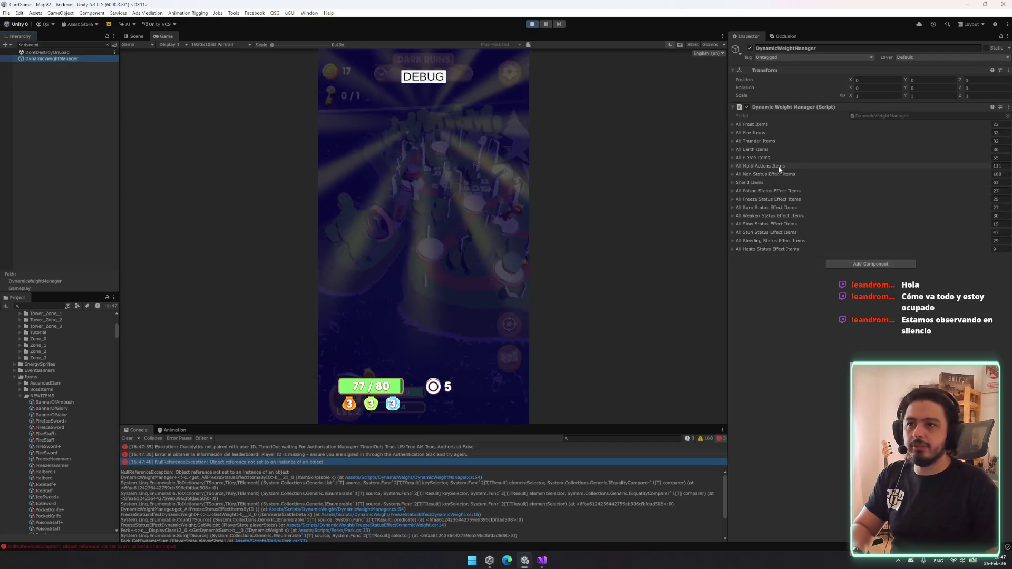
{"action": "left_click", "coordinate": [758, 198]}
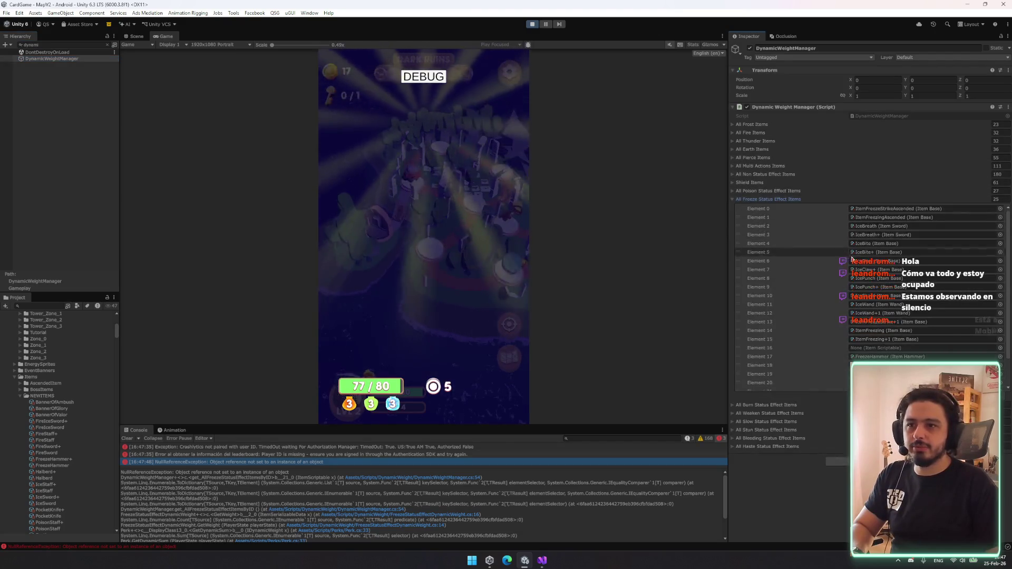
{"action": "scroll", "coordinate": [880, 345], "scroll_direction": "down", "scroll_amount": 2}
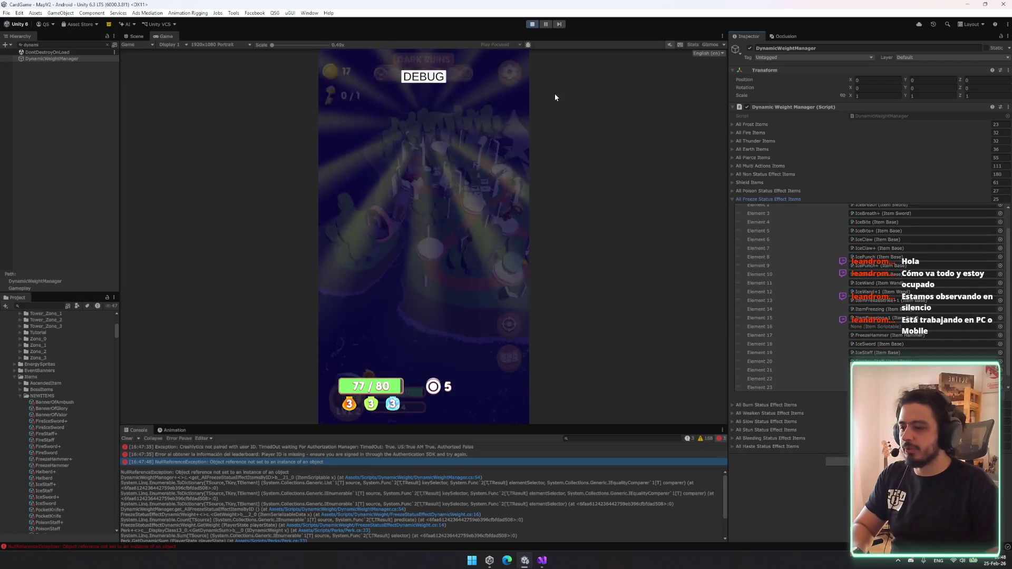
{"action": "left_click", "coordinate": [529, 27]}
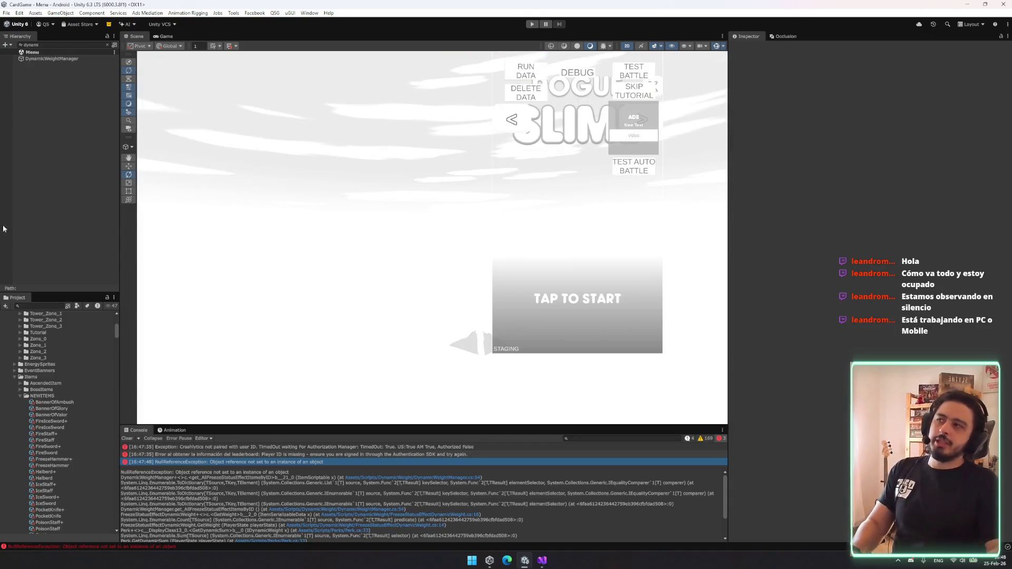
- Clear the Hierarchy filter and select the DynamicWeightManager object under Gameplay
{"action": "left_click", "coordinate": [106, 44]}
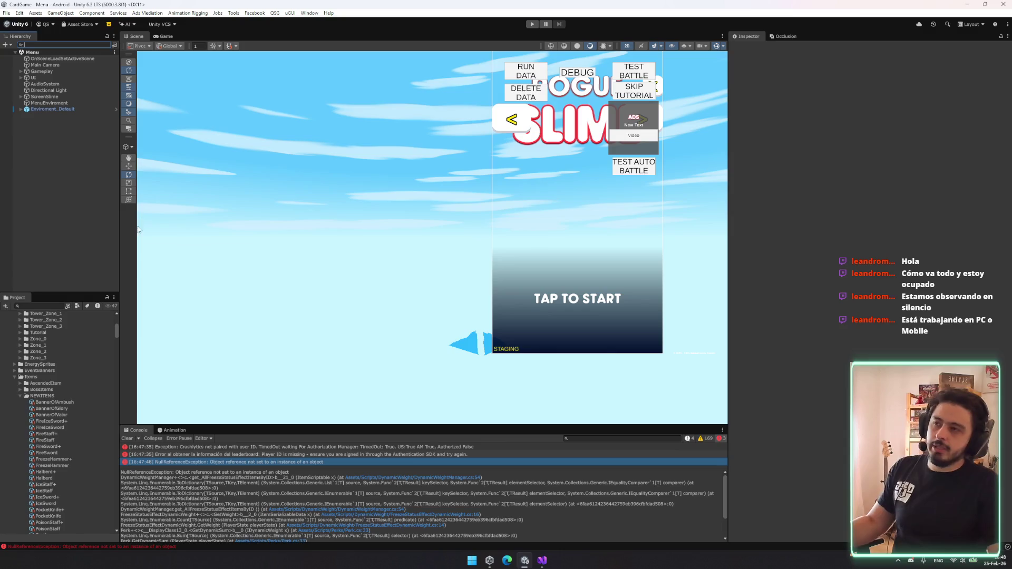
{"action": "left_click", "coordinate": [64, 72]}
{"action": "key", "text": "Down"}
{"action": "key", "text": "Right"}
{"action": "key", "text": "Down"}
{"action": "key", "text": "Left"}
{"action": "key", "text": "Left"}
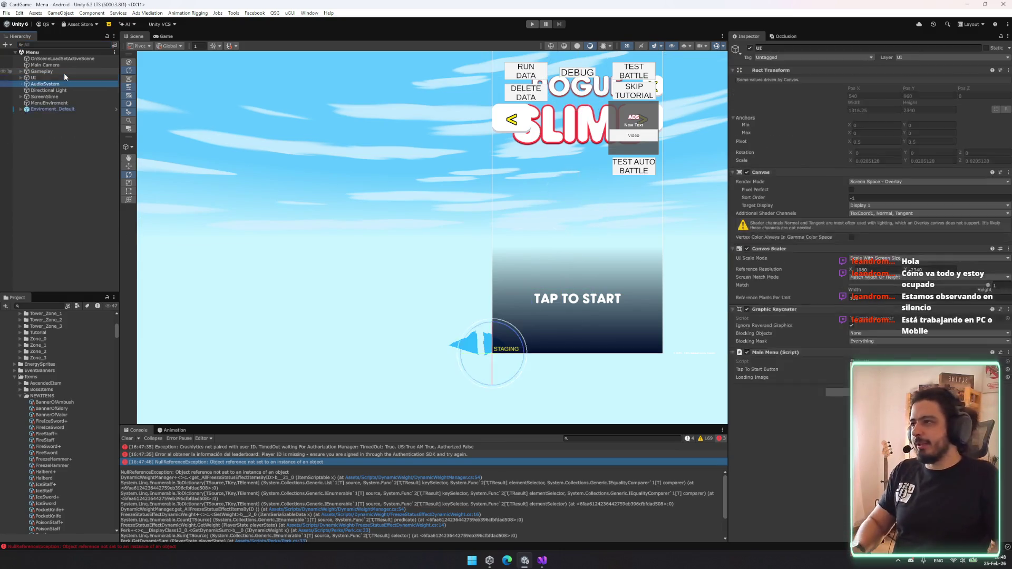
{"action": "key", "text": "Up"}
{"action": "key", "text": "Right"}
{"action": "key", "text": "Down"}
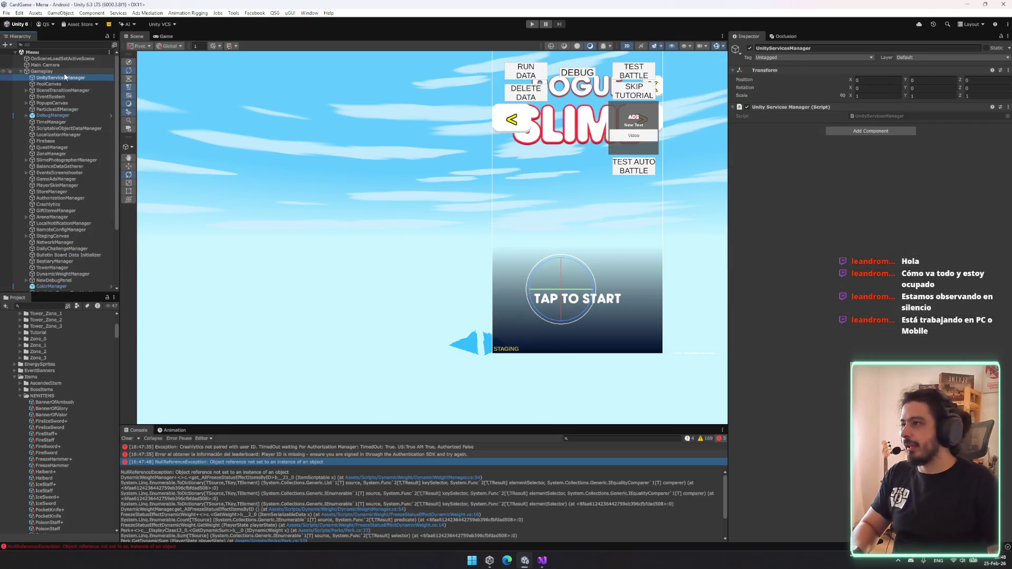
{"action": "scroll", "coordinate": [62, 223], "scroll_direction": "down", "scroll_amount": 3}
{"action": "left_click", "coordinate": [78, 213]}
{"action": "left_click", "coordinate": [77, 226]}
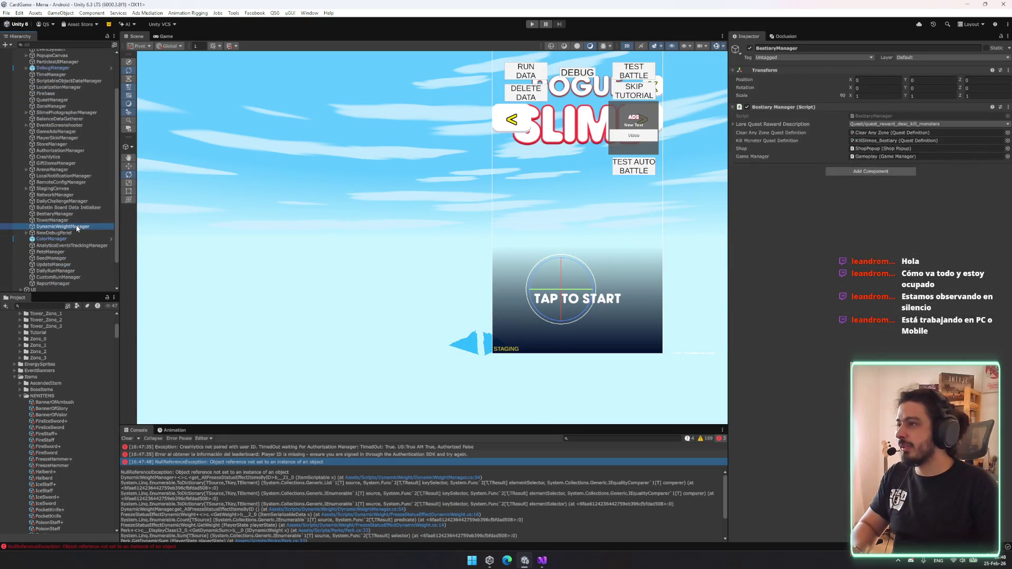
- Refill the Dynamic Weight Manager item lists and expand the All Freeze Status Effect Items list
{"action": "right_click", "coordinate": [814, 109]}
{"action": "left_click", "coordinate": [776, 200]}
{"action": "left_click", "coordinate": [776, 199]}
{"action": "right_click", "coordinate": [794, 109]}
{"action": "left_click", "coordinate": [830, 236]}
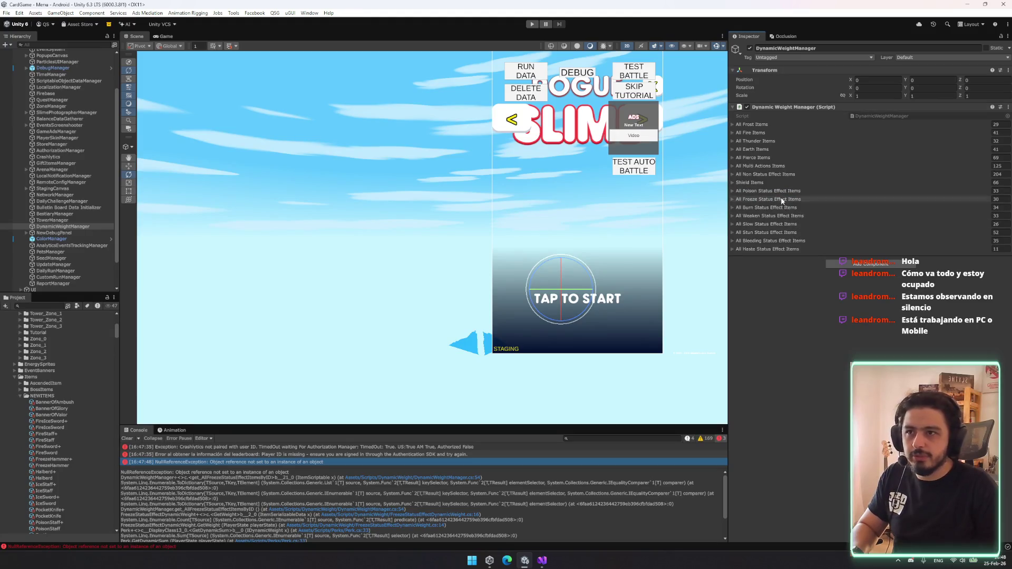
{"action": "left_click", "coordinate": [785, 200]}
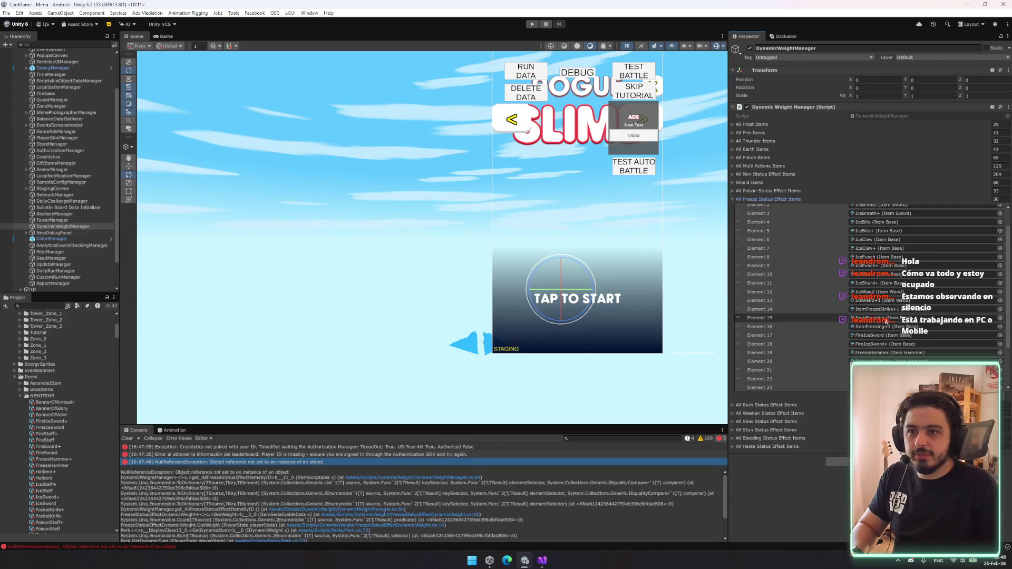
- Ping Elements 15–17 (ItemFreezing, ItemFreezing+1, FireIceSword) to locate their assets
{"action": "left_click", "coordinate": [886, 319]}
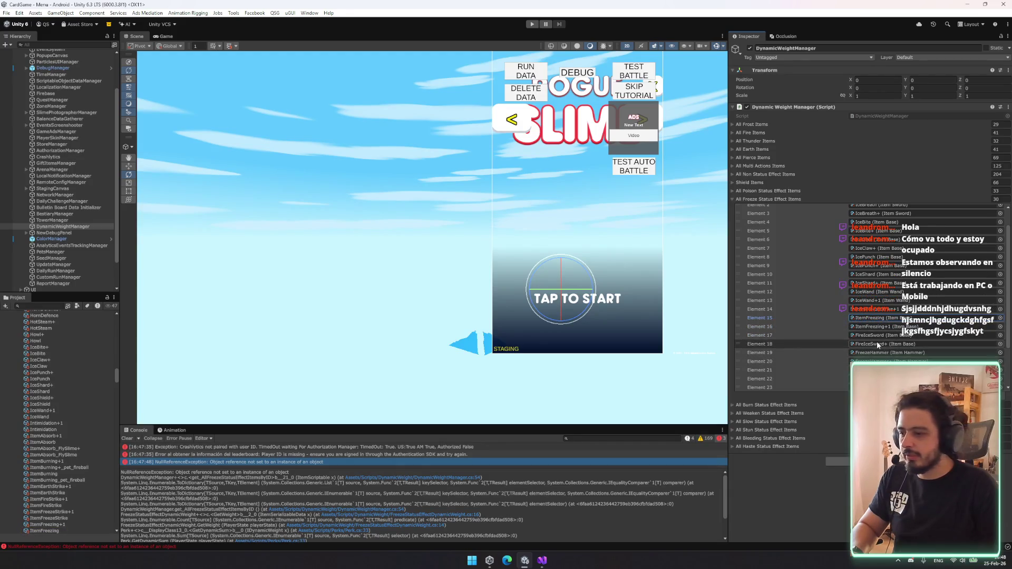
{"action": "scroll", "coordinate": [878, 341], "scroll_direction": "down", "scroll_amount": 3}
{"action": "left_click", "coordinate": [895, 283]}
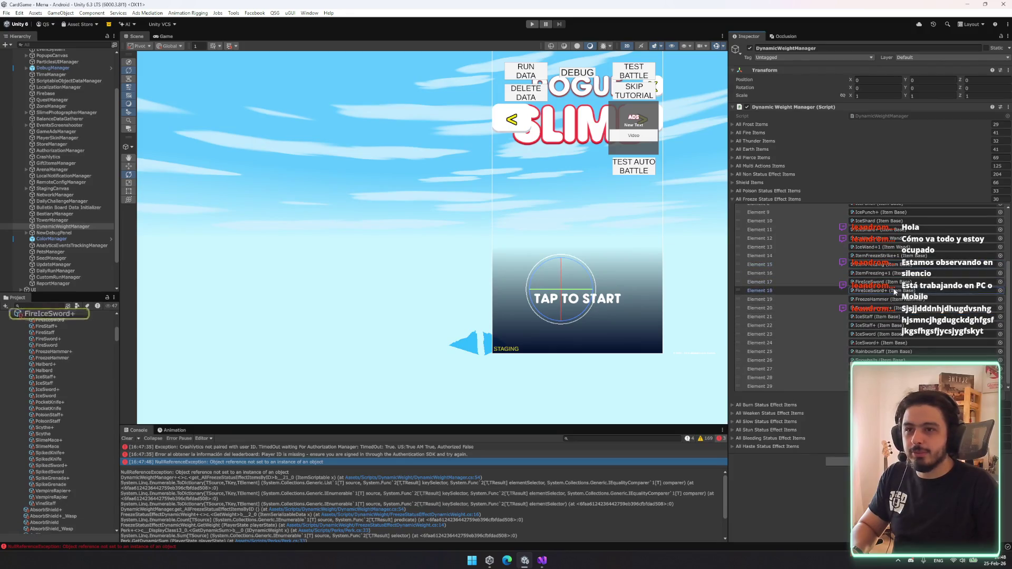
{"action": "left_click", "coordinate": [878, 273]}
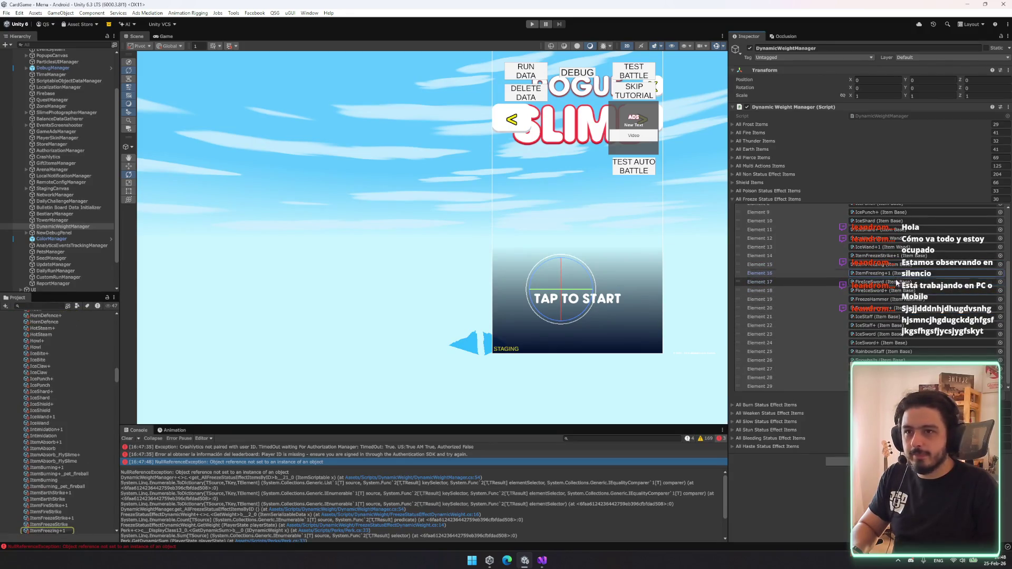
{"action": "left_click", "coordinate": [896, 283]}
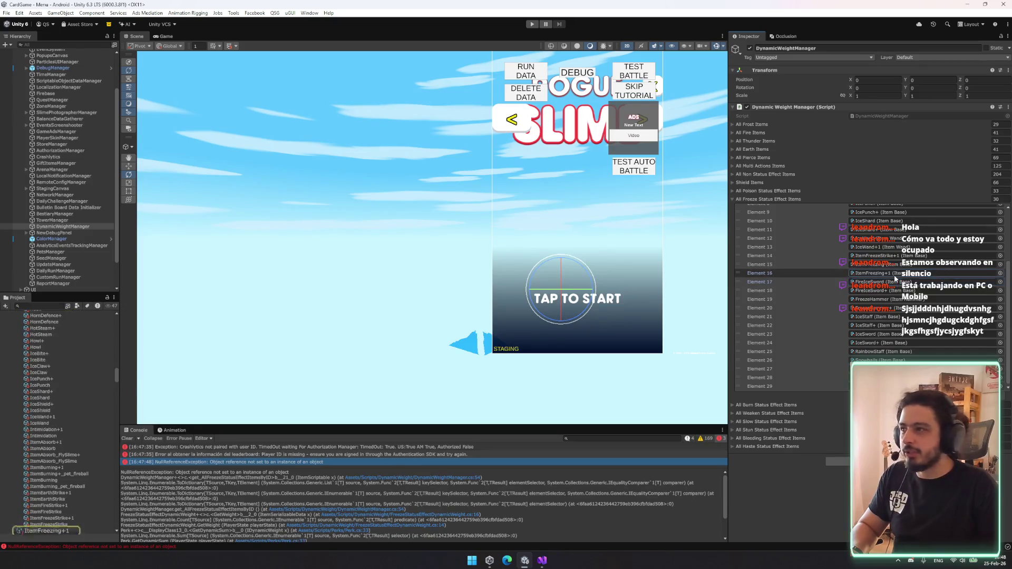
{"action": "left_click", "coordinate": [893, 274]}
{"action": "left_click", "coordinate": [893, 283]}
{"action": "left_click", "coordinate": [893, 275]}
{"action": "left_click", "coordinate": [893, 283]}
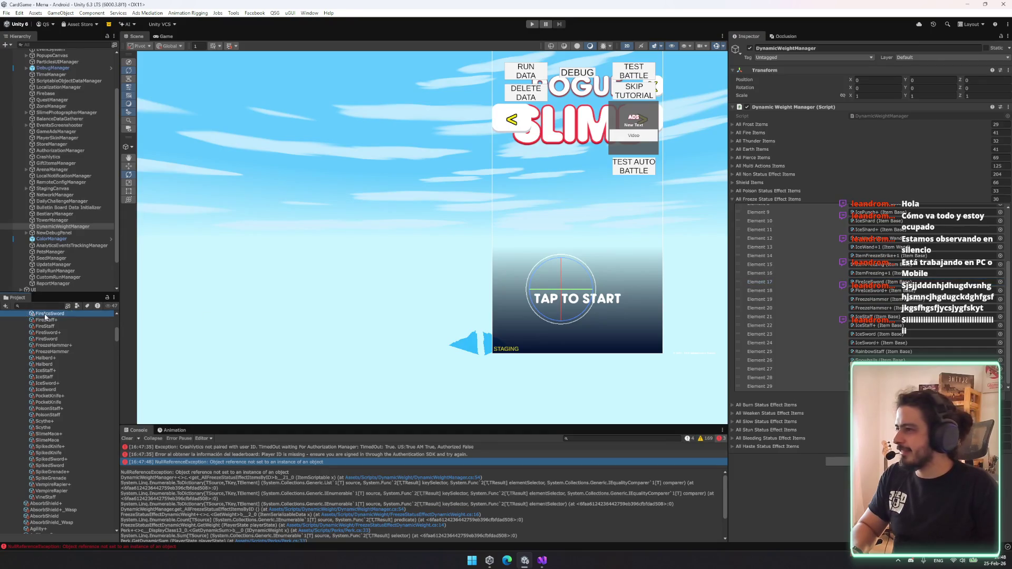
- Inspect the FireIceSword and FireIceSword+ item assets in the Project window
{"action": "left_click", "coordinate": [46, 315]}
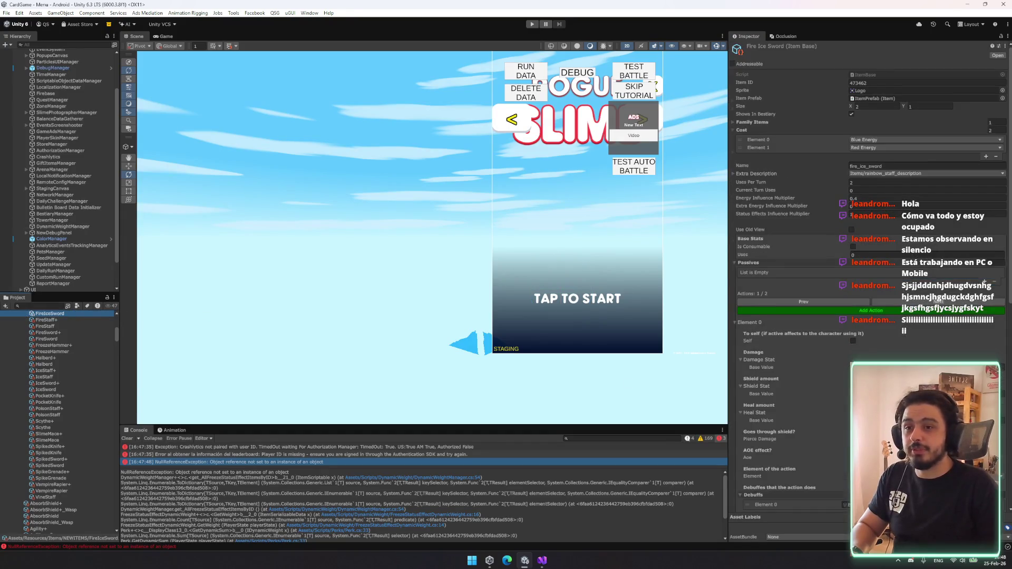
{"action": "scroll", "coordinate": [791, 264], "scroll_direction": "down", "scroll_amount": 5}
{"action": "scroll", "coordinate": [791, 264], "scroll_direction": "down", "scroll_amount": 8}
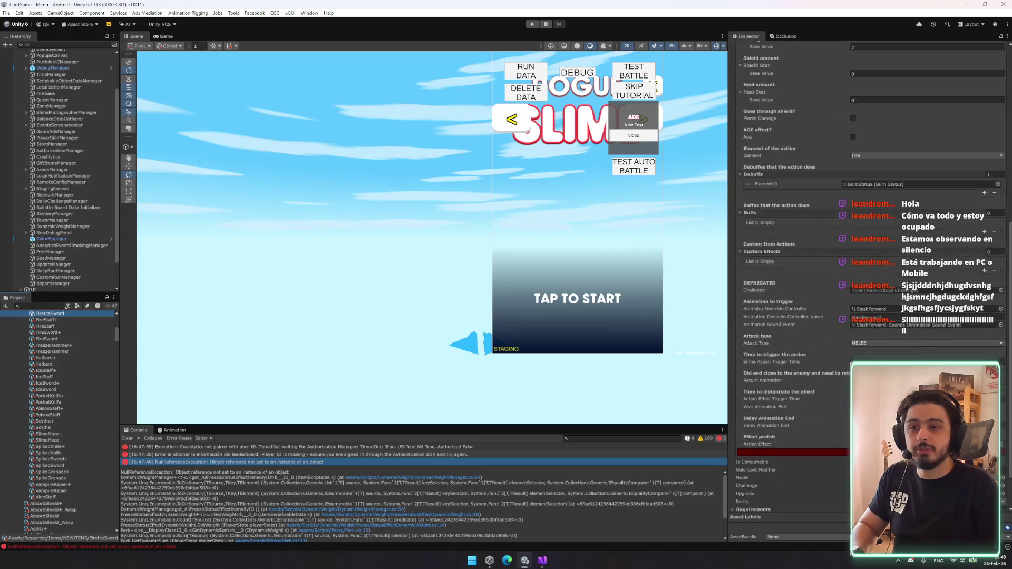
{"action": "scroll", "coordinate": [791, 264], "scroll_direction": "up", "scroll_amount": 10}
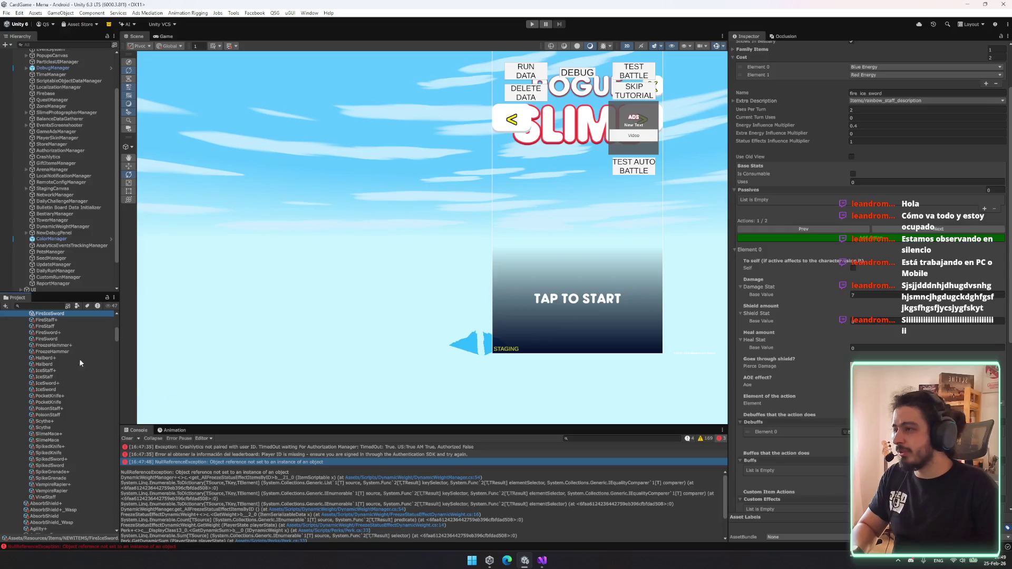
{"action": "scroll", "coordinate": [79, 362], "scroll_direction": "up", "scroll_amount": 2}
{"action": "scroll", "coordinate": [55, 338], "scroll_direction": "up", "scroll_amount": 2}
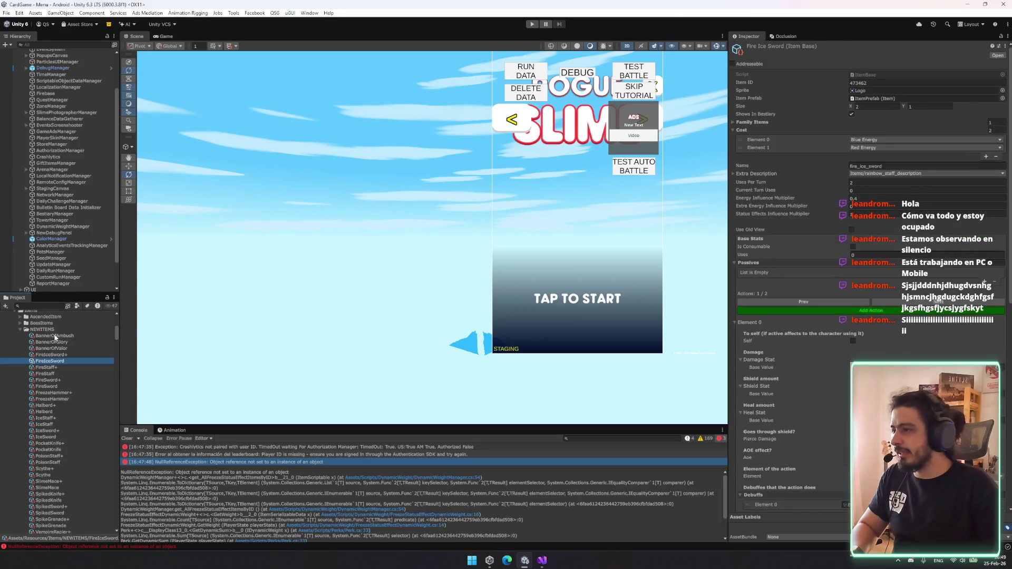
{"action": "left_click", "coordinate": [58, 355]}
{"action": "key", "text": "Down"}
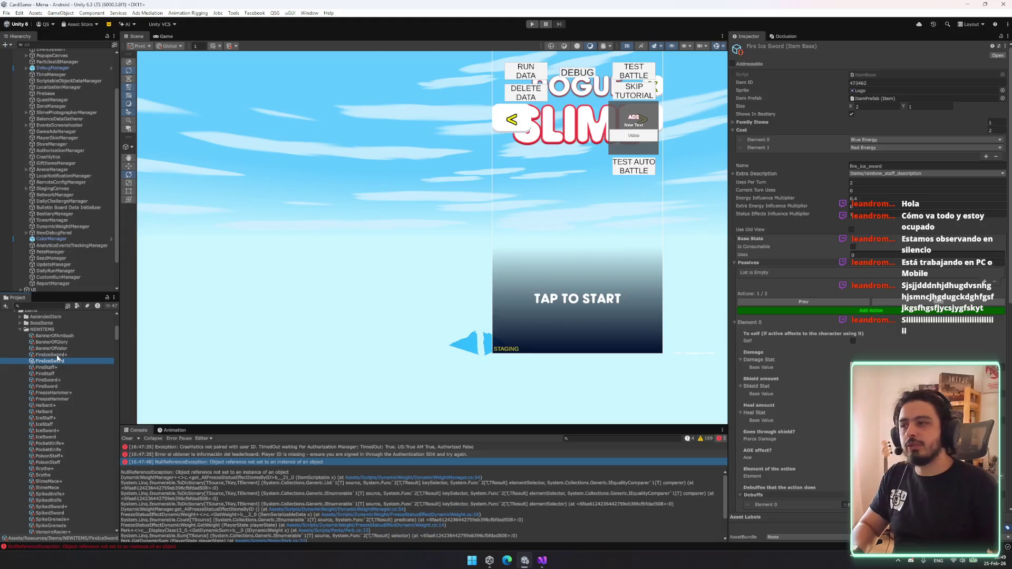
- Step through the BannerOfValor, banner, Fire Ice Sword, Fire Staff and Fire Sword items
{"action": "key", "text": "Up"}
{"action": "key", "text": "Up"}
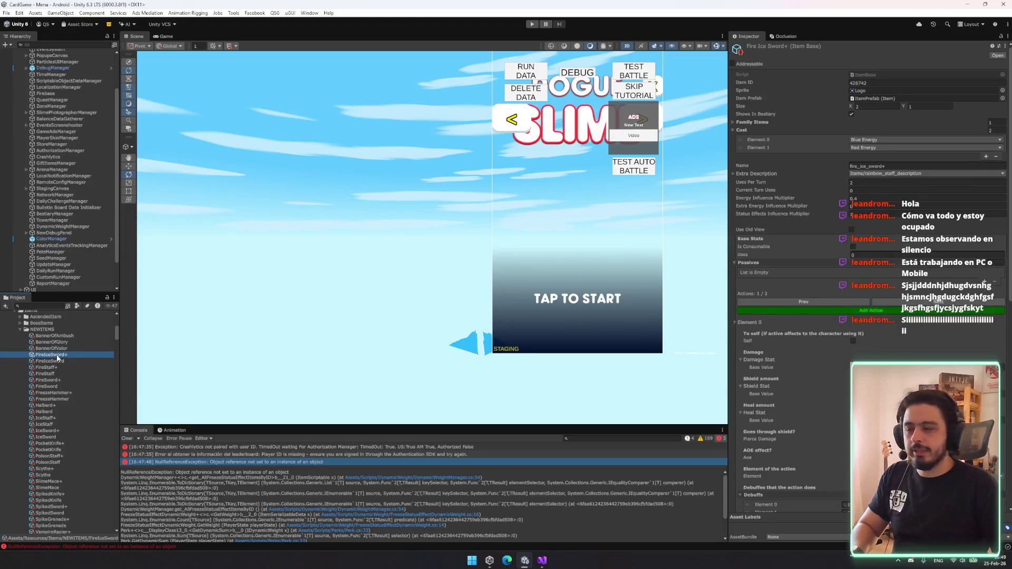
{"action": "key", "text": "Up"}
{"action": "key", "text": "Up"}
{"action": "key", "text": "Down"}
{"action": "key", "text": "Down"}
{"action": "key", "text": "Up"}
{"action": "key", "text": "Down"}
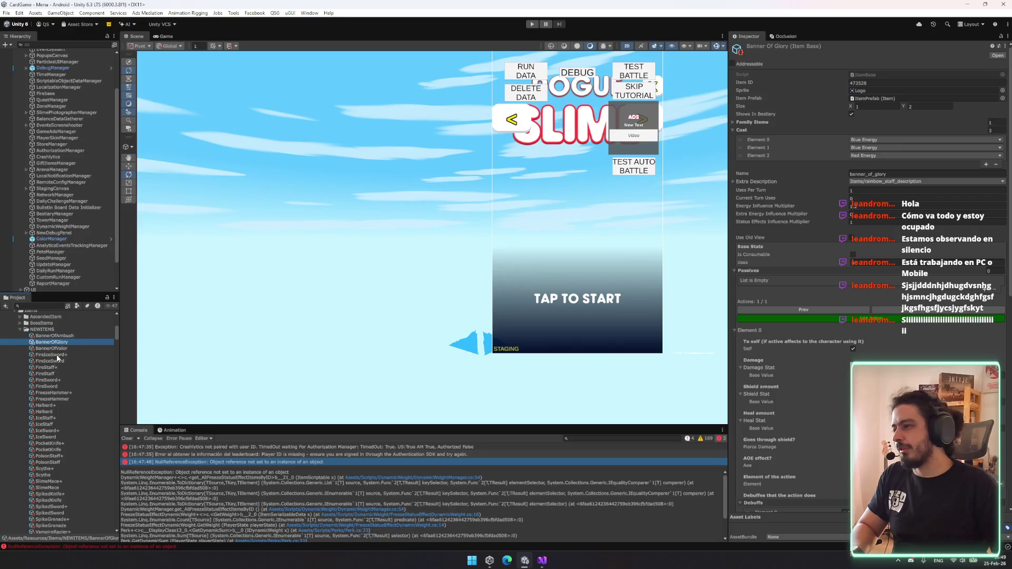
{"action": "key", "text": "Down"}
{"action": "key", "text": "Down"}
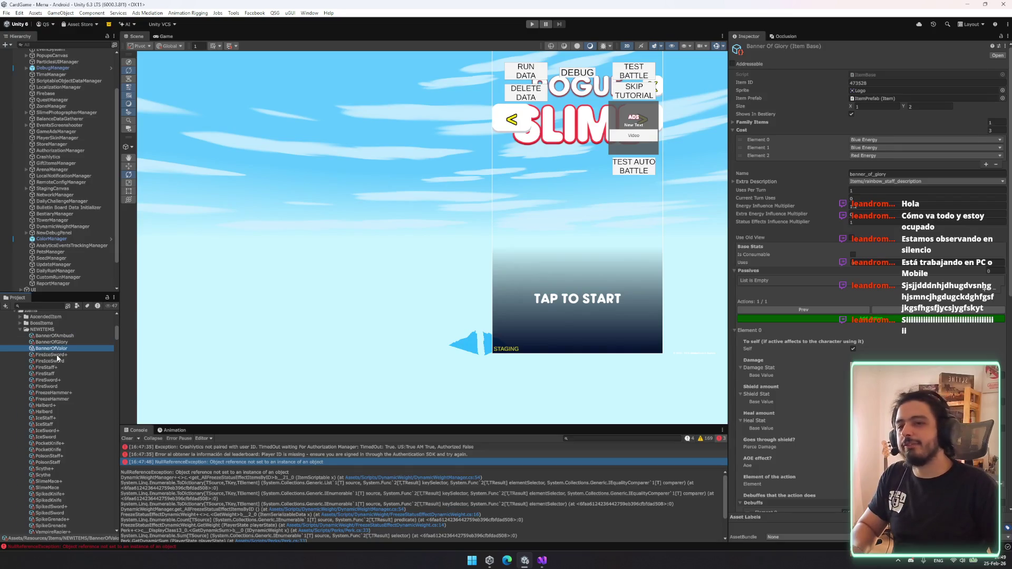
{"action": "key", "text": "Down"}
{"action": "key", "text": "Down"}
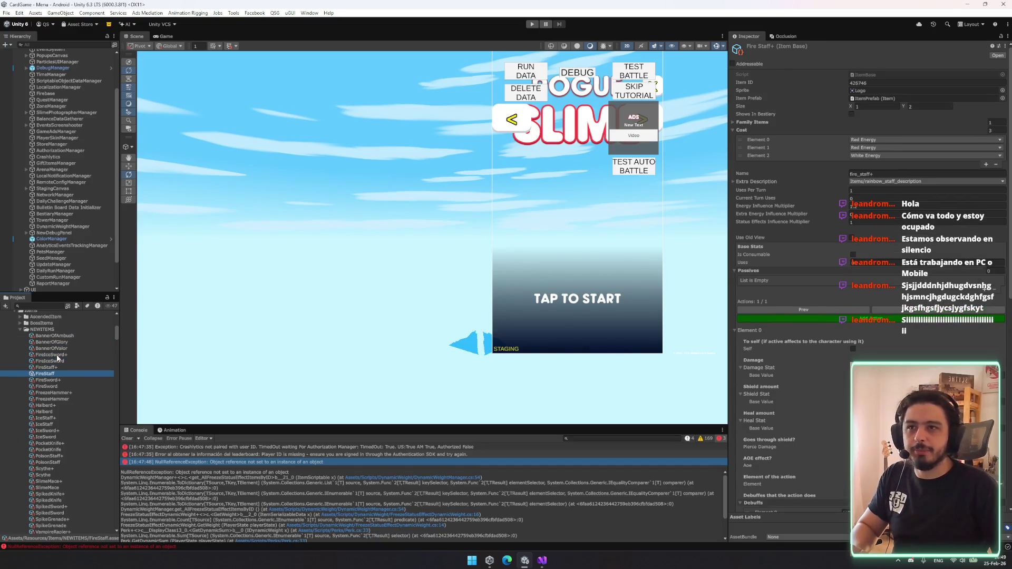
{"action": "key", "text": "Down"}
{"action": "key", "text": "Down"}
{"action": "key", "text": "Up"}
{"action": "key", "text": "Up"}
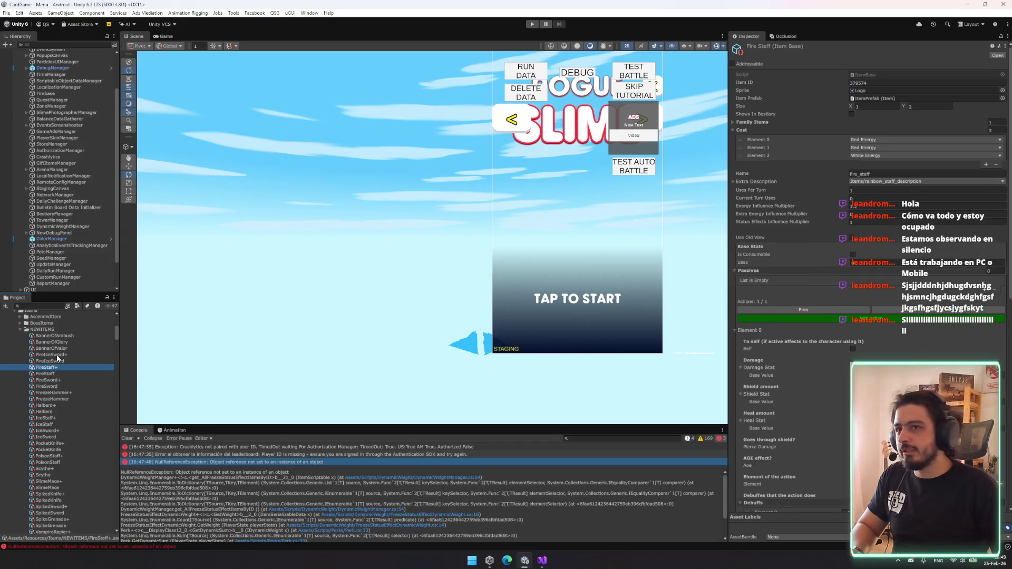
{"action": "key", "text": "shift+Up"}
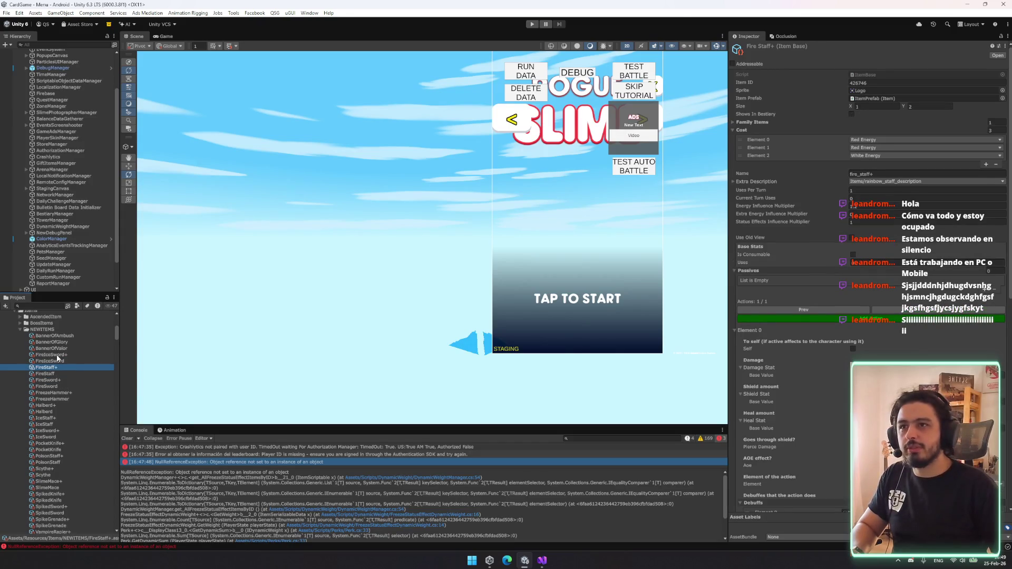
- Compare the Fire Staff, Fire Staff+ and Fire Ice Sword+ items in the Inspector
{"action": "left_click", "coordinate": [51, 374]}
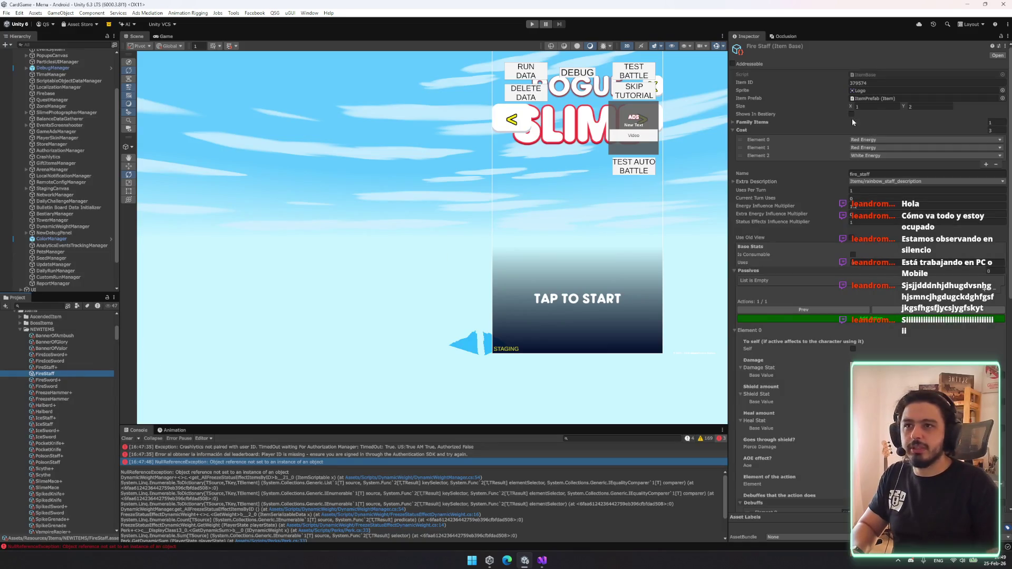
{"action": "left_click", "coordinate": [75, 365]}
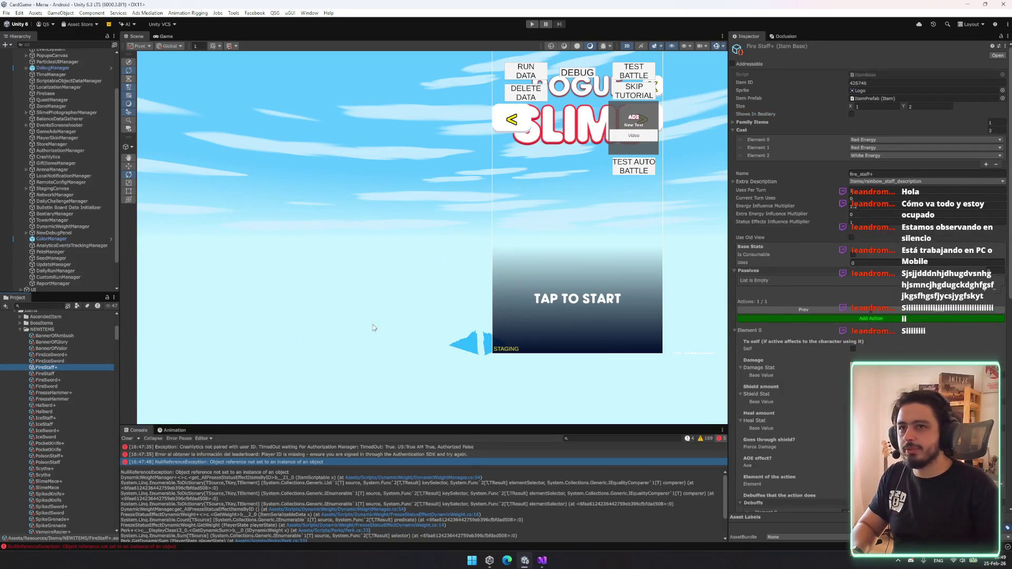
{"action": "left_click", "coordinate": [851, 114]}
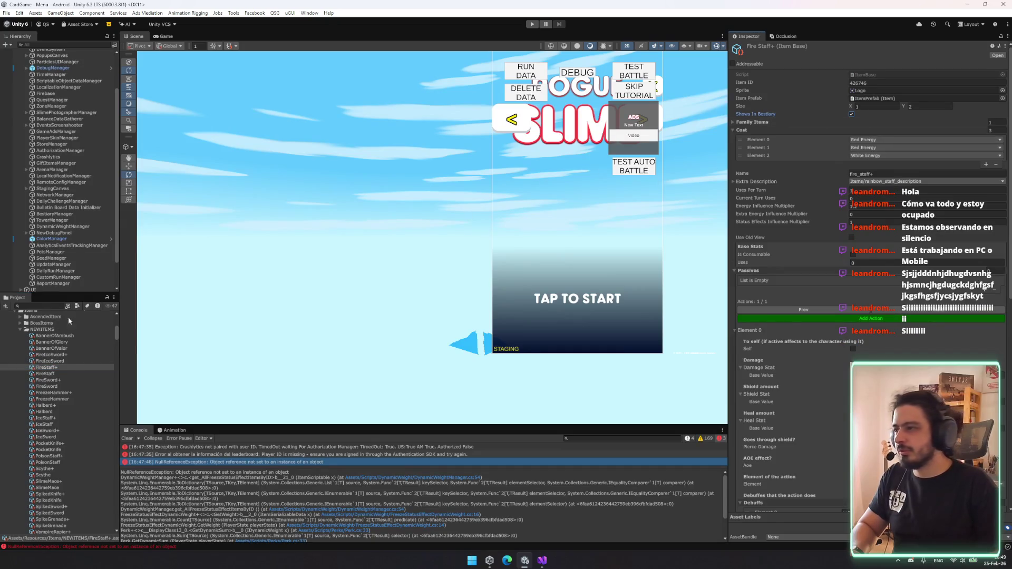
{"action": "left_click", "coordinate": [68, 357]}
- Delete the VineStaff item asset from NEWITEMS, confirming the deletion
{"action": "key", "text": "Down"}
{"action": "key", "text": "Down"}
{"action": "key", "text": "Down"}
{"action": "key", "text": "Down"}
{"action": "key", "text": "Down"}
{"action": "key", "text": "Down"}
{"action": "scroll", "coordinate": [93, 429], "scroll_direction": "down", "scroll_amount": 5}
{"action": "key", "text": "Down"}
{"action": "key", "text": "Down"}
{"action": "key", "text": "Down"}
{"action": "key", "text": "Down"}
{"action": "key", "text": "Down"}
{"action": "key", "text": "Down"}
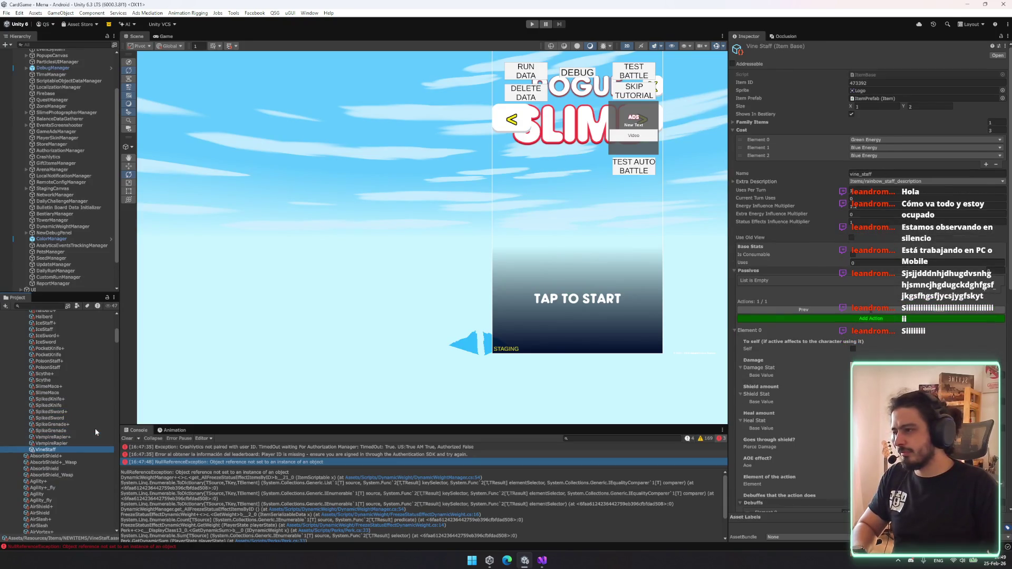
{"action": "key", "text": "Delete"}
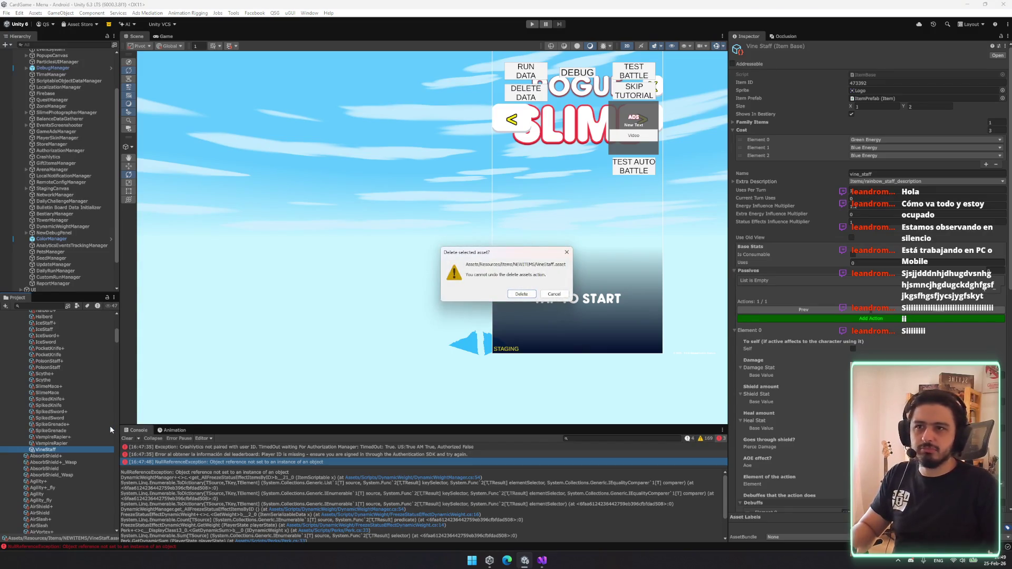
{"action": "key", "text": "Return"}
- Inspect the Vampire Rapier+ item and reselect the ScriptableObjectDataManager
{"action": "scroll", "coordinate": [75, 448], "scroll_direction": "down", "scroll_amount": 2}
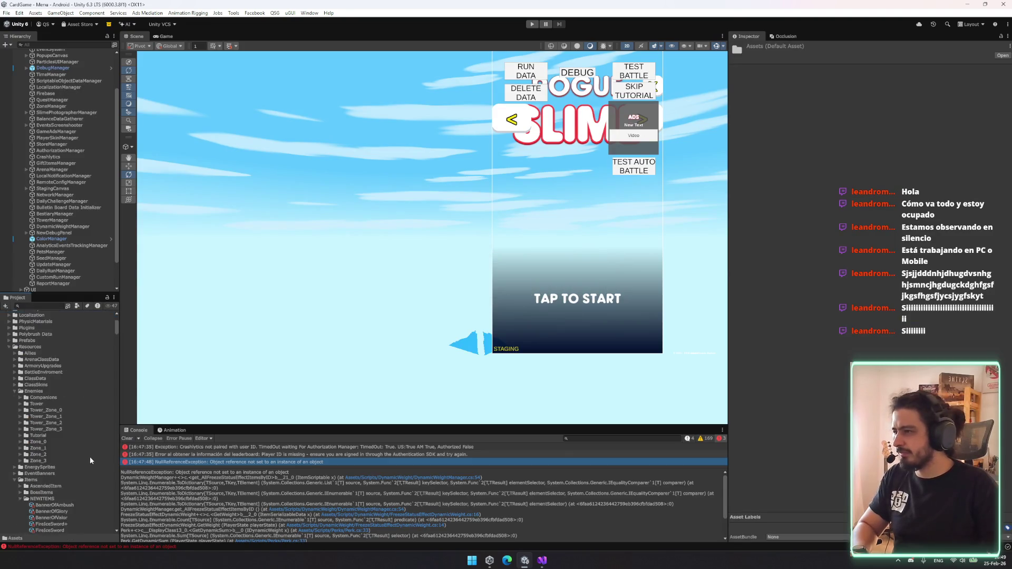
{"action": "left_click", "coordinate": [83, 415]}
{"action": "scroll", "coordinate": [82, 427], "scroll_direction": "down", "scroll_amount": 2}
{"action": "scroll", "coordinate": [81, 428], "scroll_direction": "up", "scroll_amount": 10}
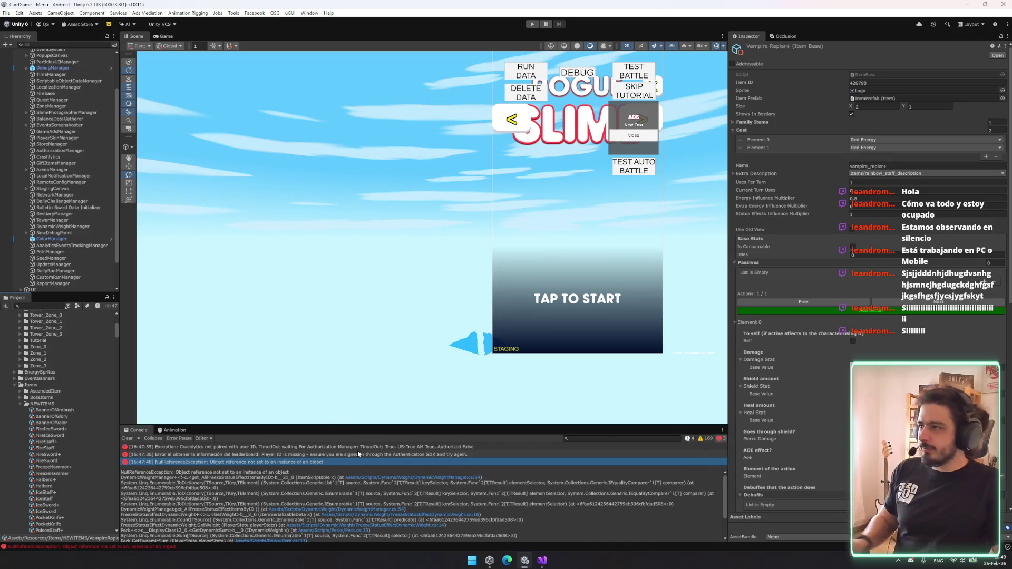
{"action": "left_click", "coordinate": [64, 240]}
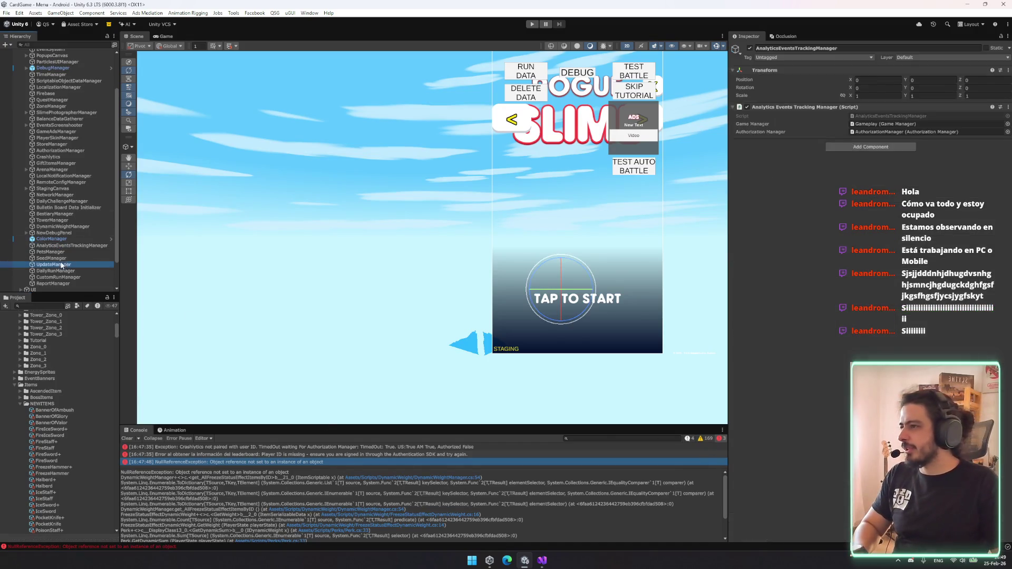
- Select the ScriptableObjectDataManager and check its component options
{"action": "left_click", "coordinate": [69, 81]}
{"action": "right_click", "coordinate": [866, 105]}
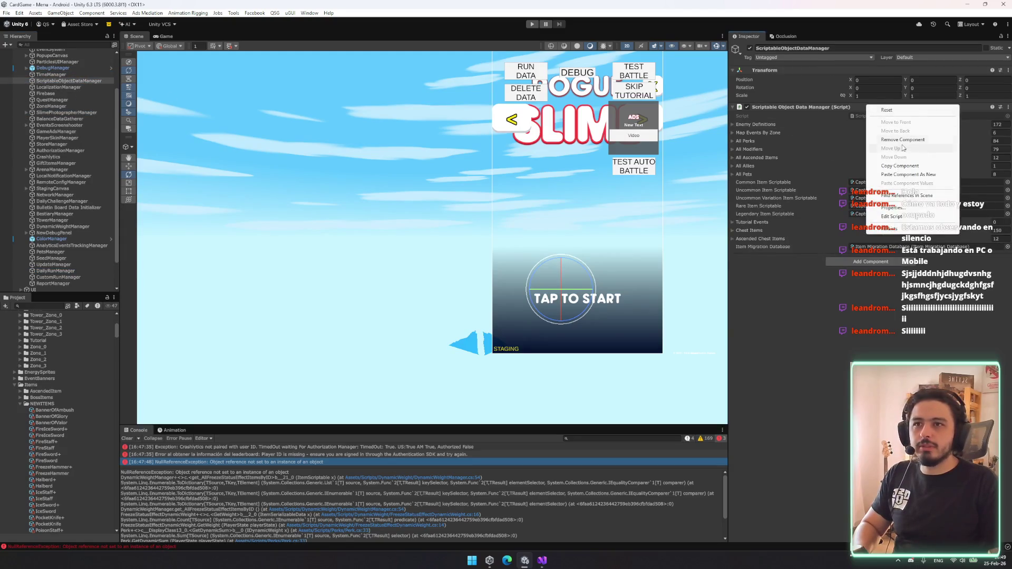
{"action": "left_click", "coordinate": [898, 229]}
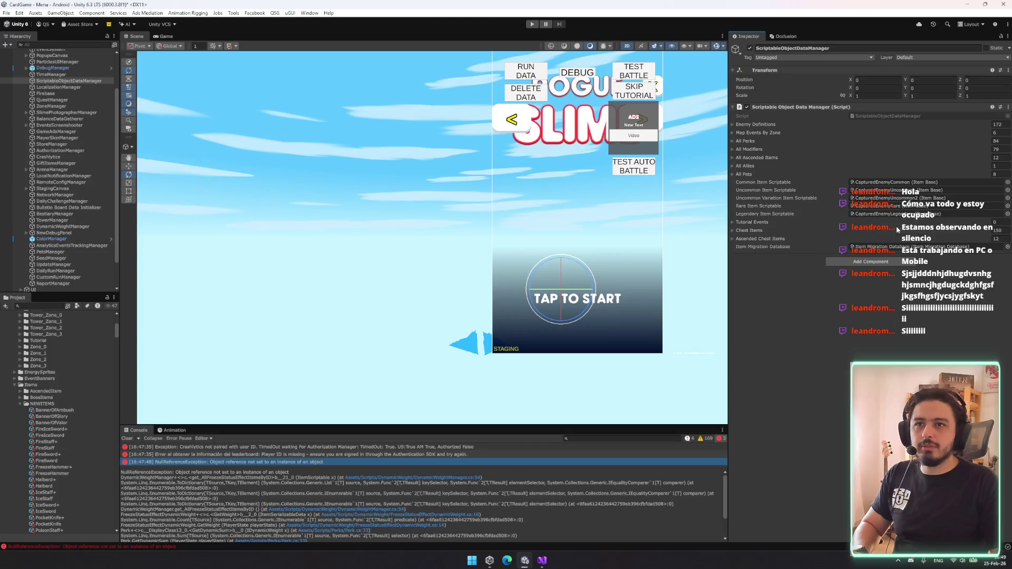
- Fill the DynamicWeightManager item lists and verify 30 Freeze Status Effect Items
{"action": "left_click", "coordinate": [50, 227]}
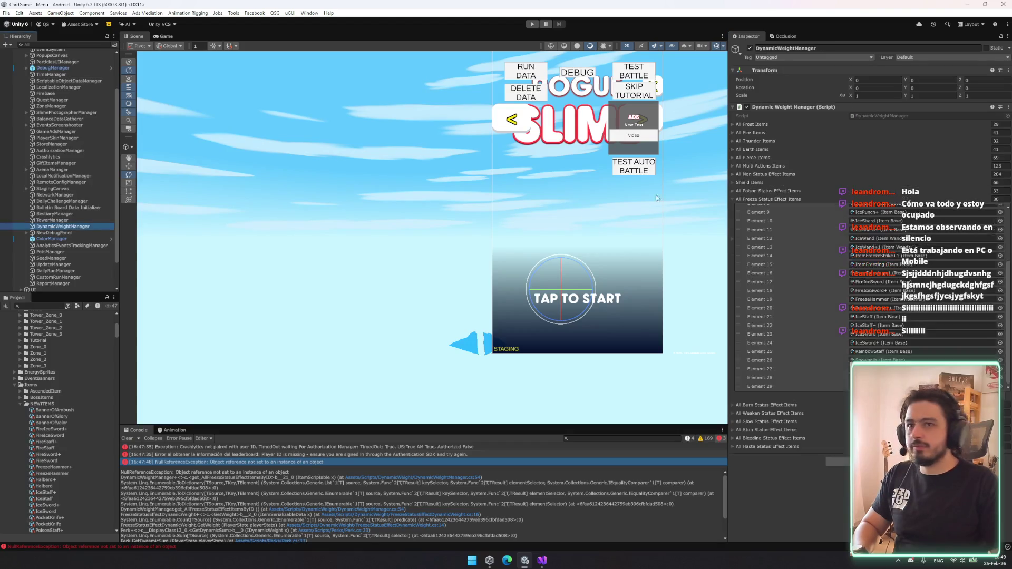
{"action": "right_click", "coordinate": [802, 106]}
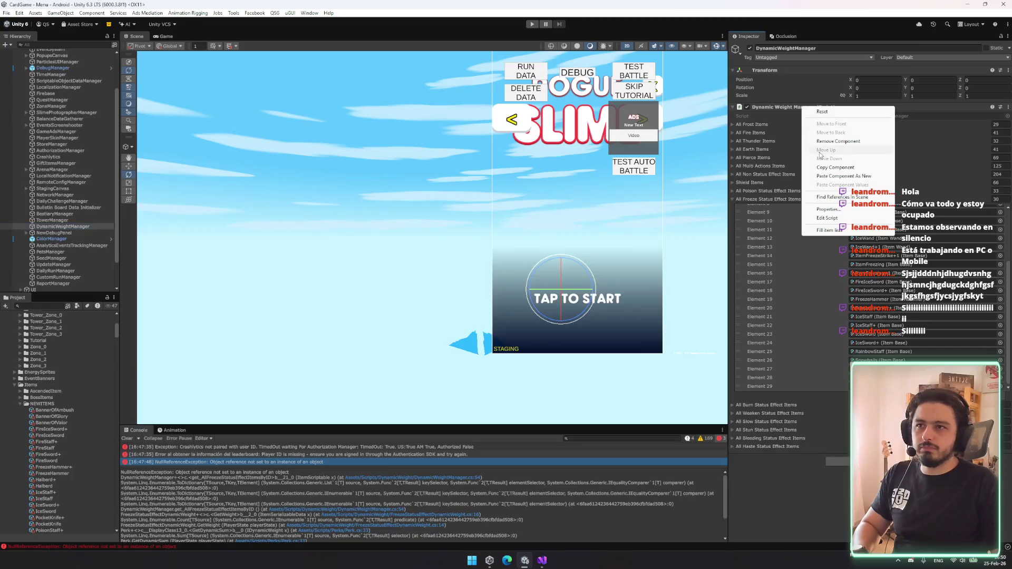
{"action": "left_click", "coordinate": [851, 231]}
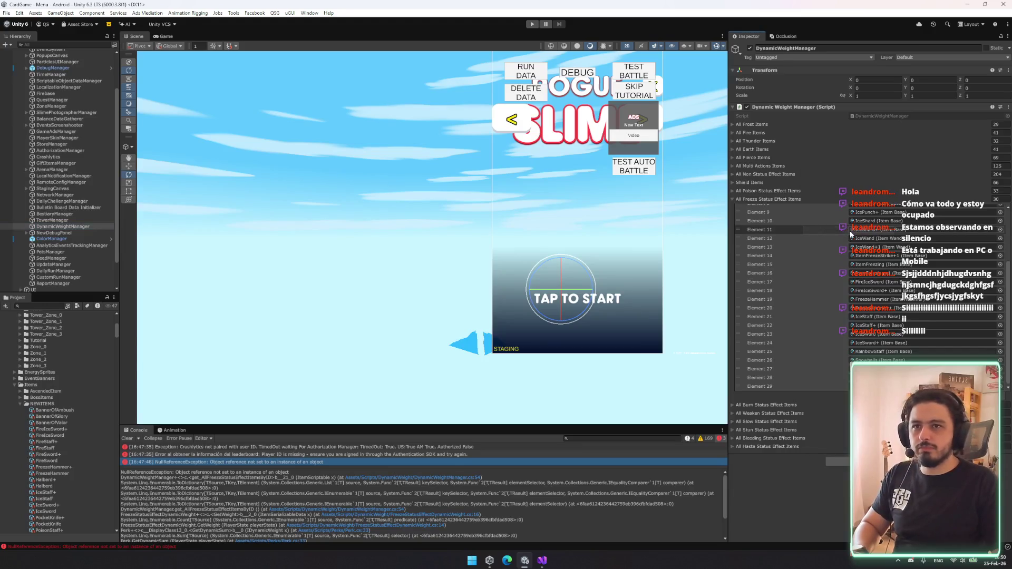
{"action": "left_click", "coordinate": [793, 199]}
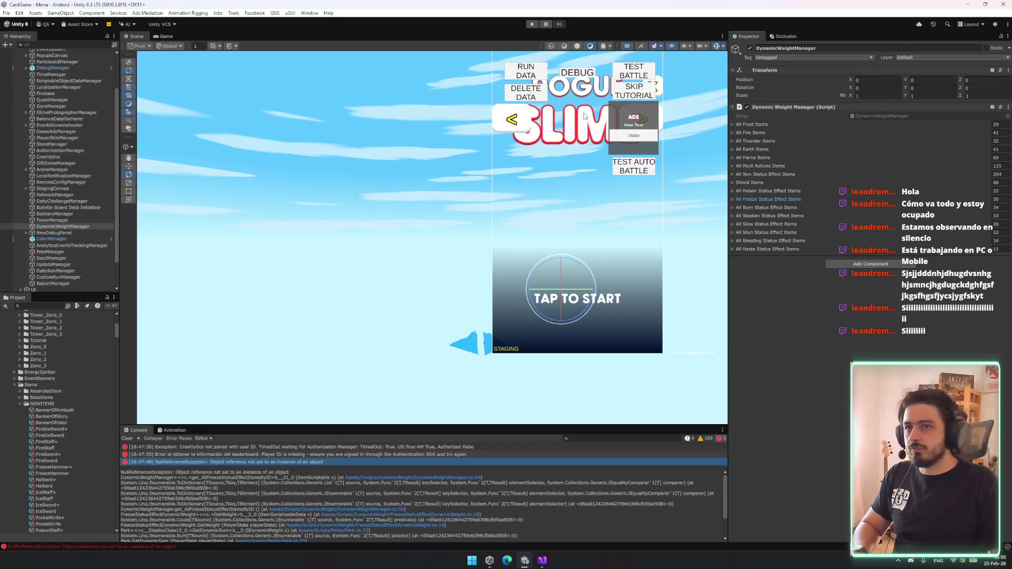
{"action": "left_click", "coordinate": [792, 199]}
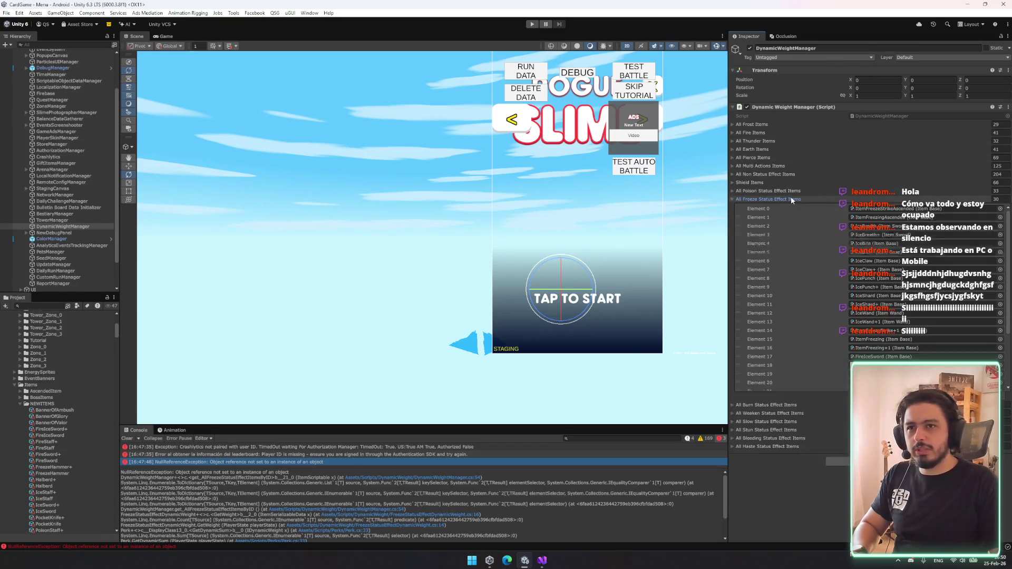
{"action": "scroll", "coordinate": [792, 237], "scroll_direction": "down", "scroll_amount": 3}
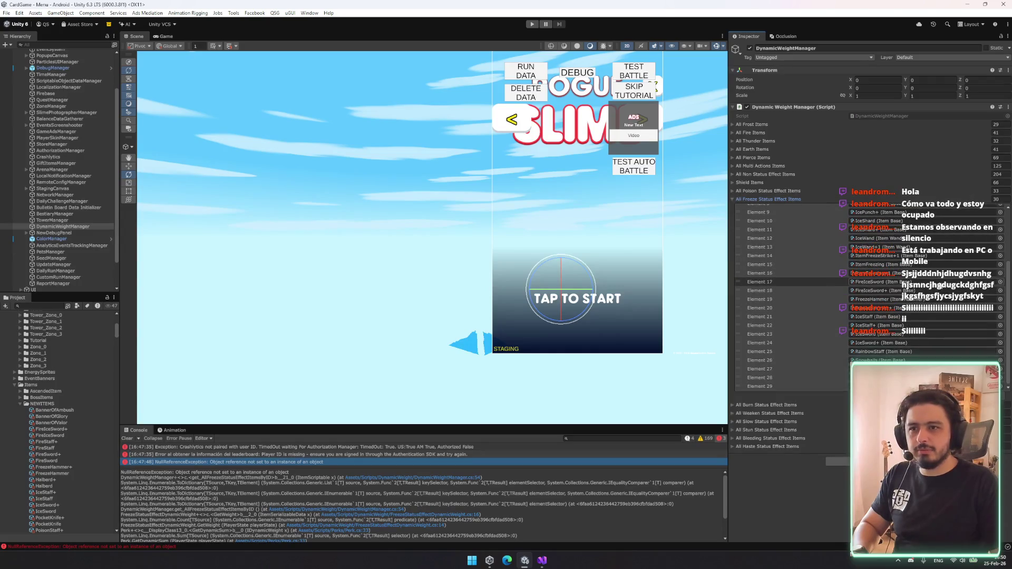
{"action": "left_click", "coordinate": [890, 115]}
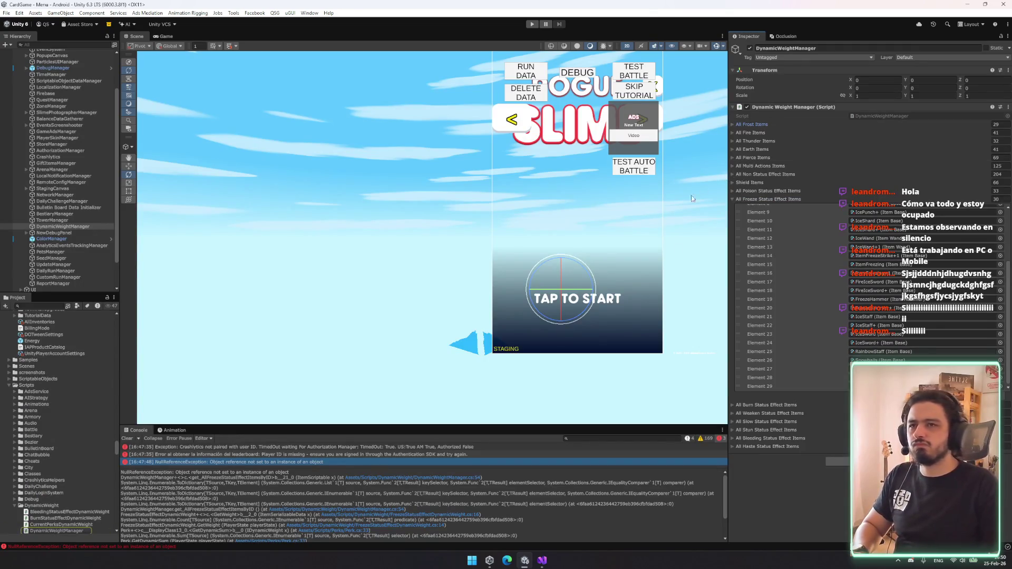
{"action": "left_click", "coordinate": [542, 561]}
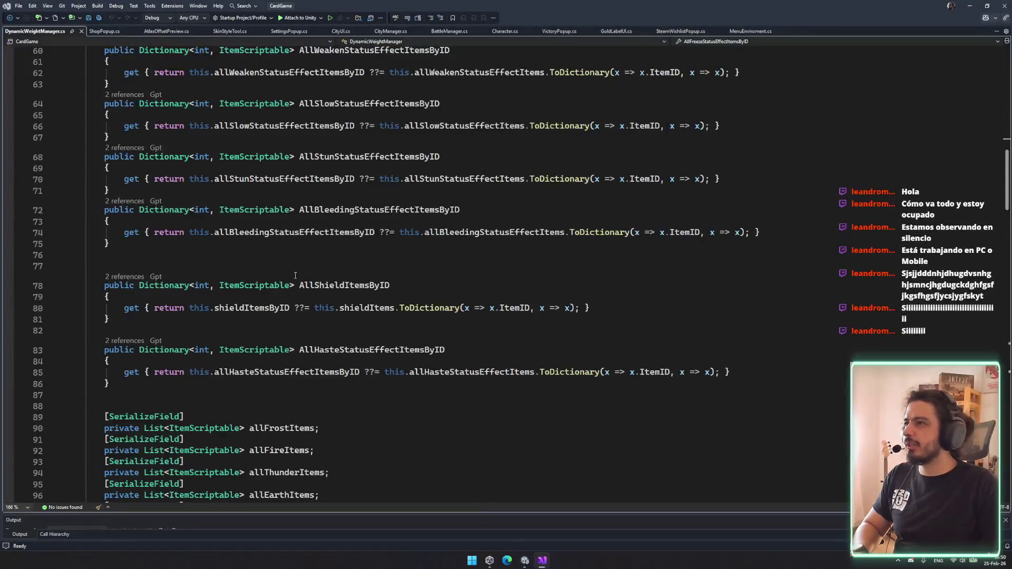
{"action": "scroll", "coordinate": [474, 264], "scroll_direction": "down", "scroll_amount": 15}
{"action": "left_click_drag", "start_coordinate": [85, 194], "coordinate": [393, 313]}
{"action": "left_click", "coordinate": [392, 311]}
{"action": "mouse_move", "coordinate": [87, 257]}
{"action": "left_mouse_down"}
{"action": "mouse_move", "coordinate": [561, 392]}
{"action": "mouse_move", "coordinate": [559, 403]}
{"action": "left_mouse_up"}
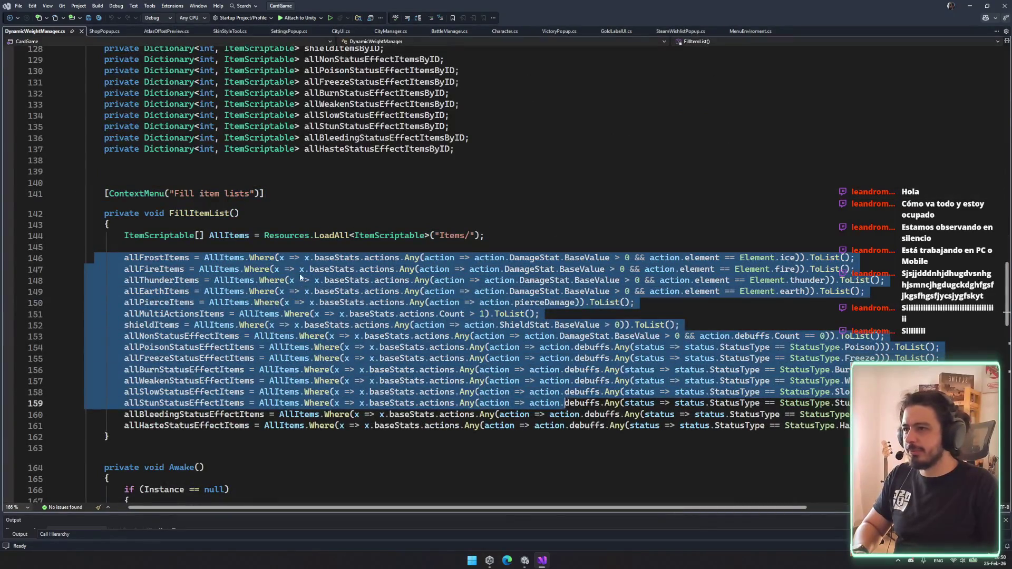
{"action": "left_click", "coordinate": [224, 258]}
{"action": "left_click", "coordinate": [404, 259]}
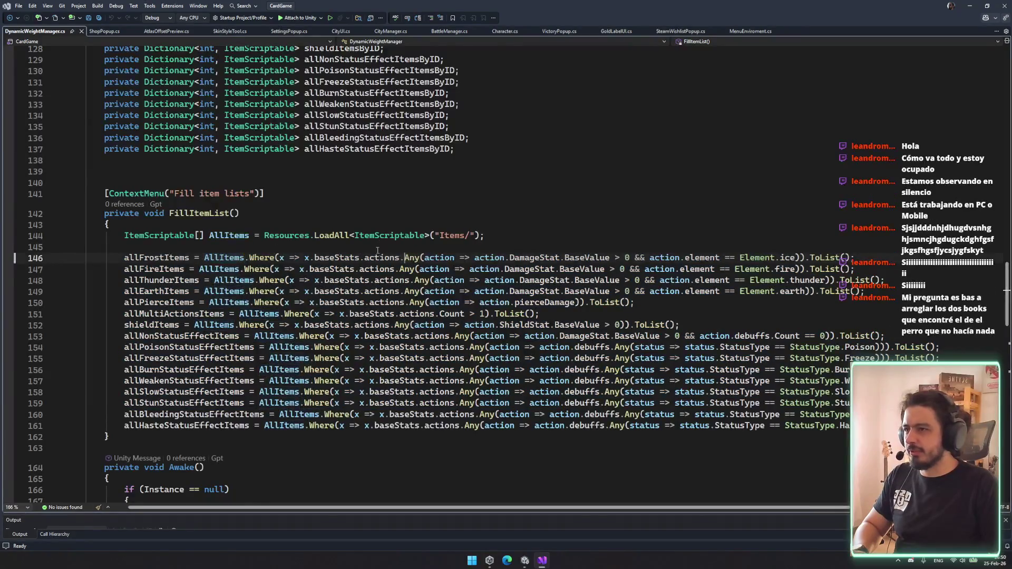
{"action": "left_click_drag", "start_coordinate": [389, 235], "coordinate": [486, 235]}
{"action": "left_click", "coordinate": [537, 246]}
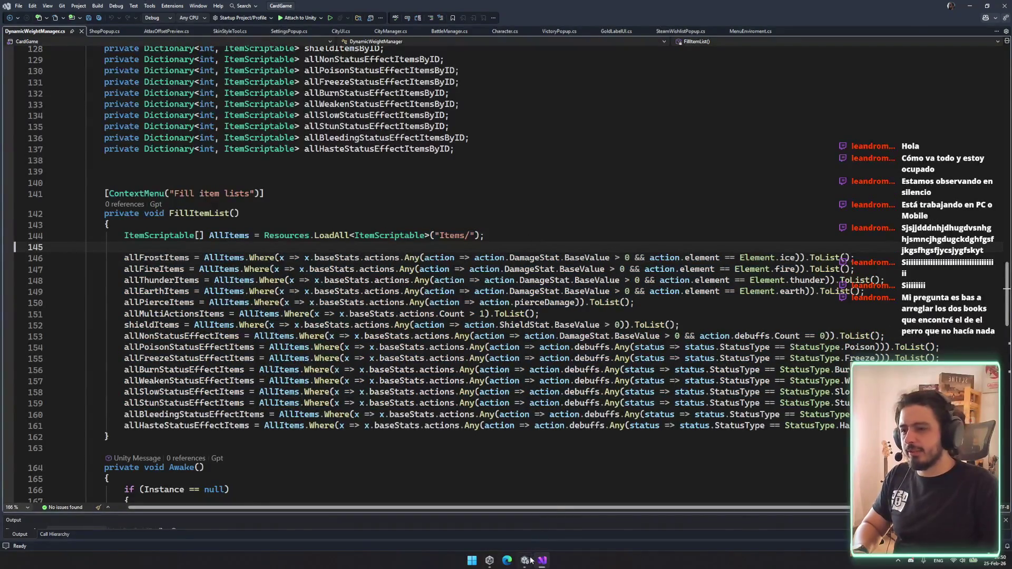
{"action": "left_click", "coordinate": [526, 560]}
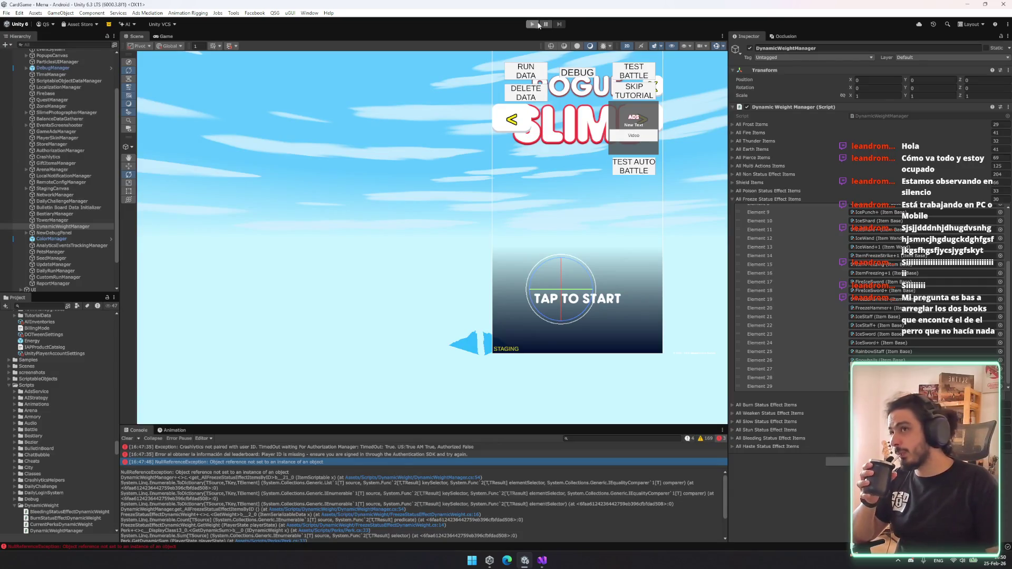
- Collapse the All Freeze Status Effect Items foldout and enter Play mode
{"action": "left_click", "coordinate": [777, 199]}
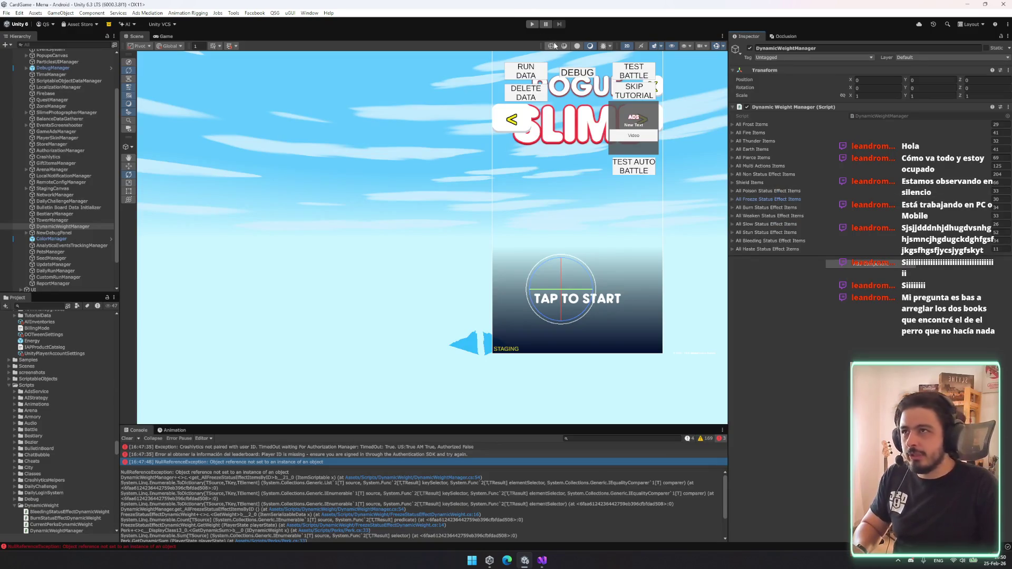
{"action": "left_click", "coordinate": [531, 25]}
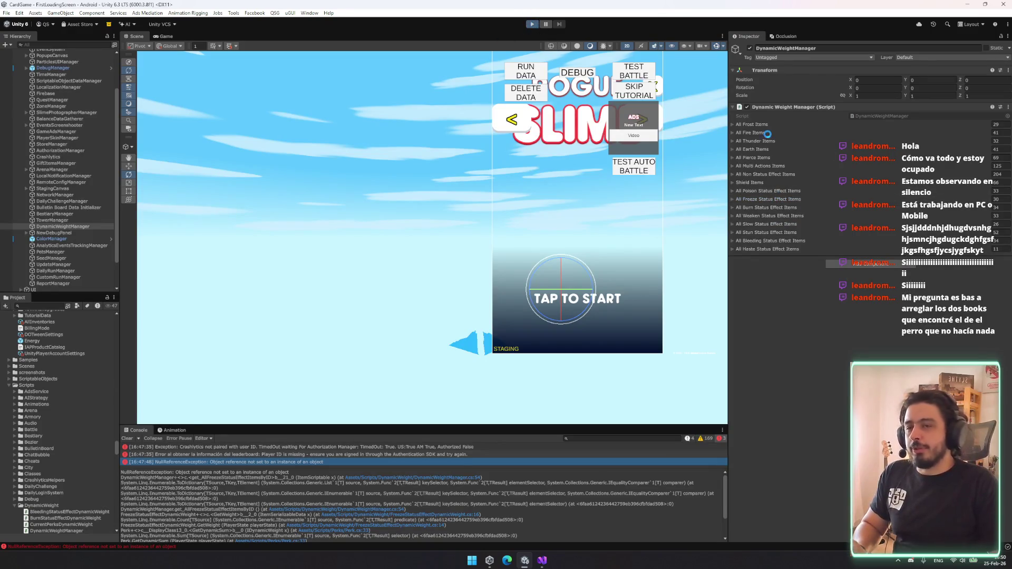
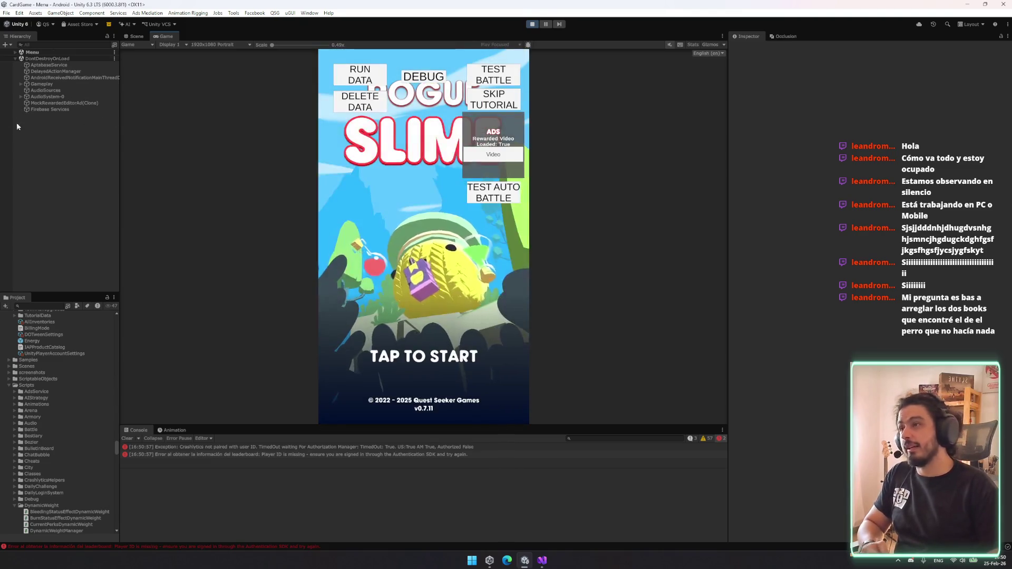
- Browse the Menu scene's objects: Directional Light, UI and ScreenSlime
{"action": "left_click", "coordinate": [62, 52]}
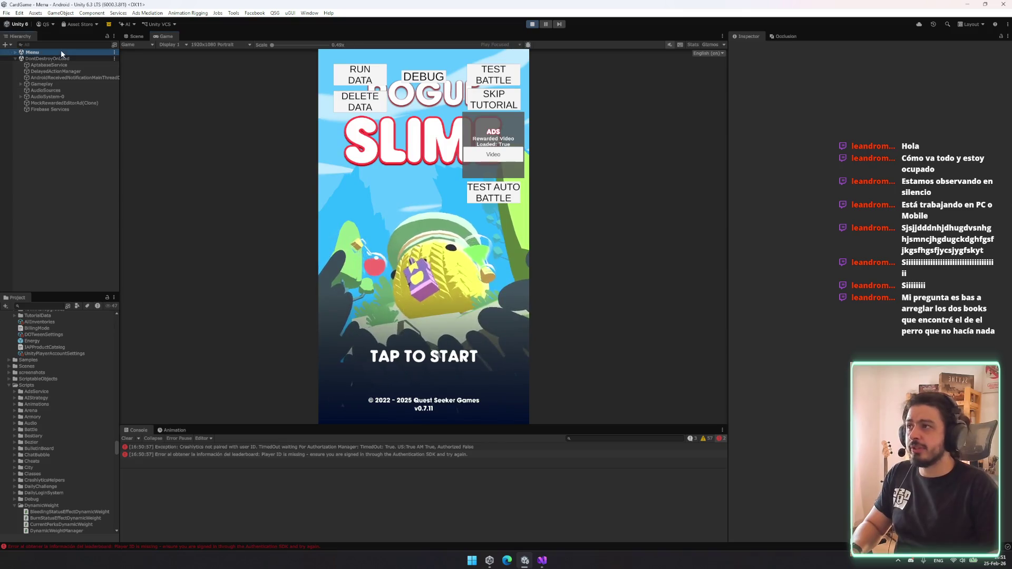
{"action": "key", "text": "Right"}
{"action": "key", "text": "Down"}
{"action": "key", "text": "Down"}
{"action": "key", "text": "Down"}
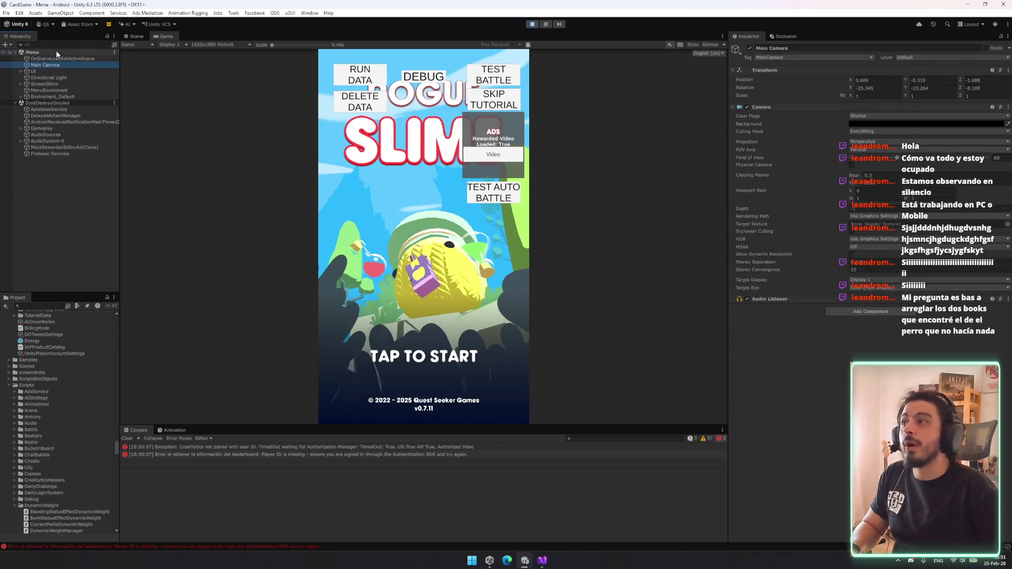
{"action": "key", "text": "Up"}
{"action": "key", "text": "Right"}
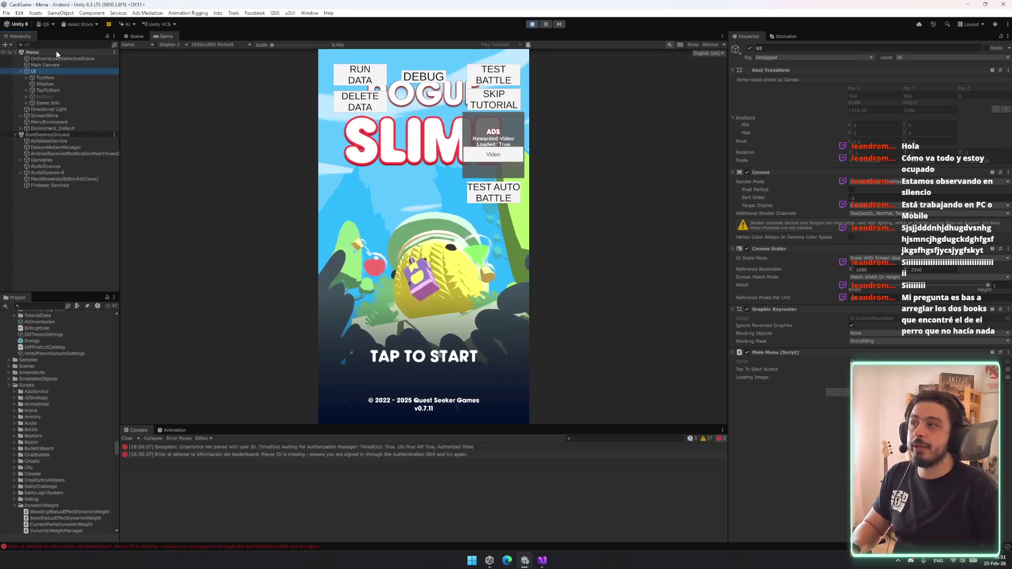
{"action": "key", "text": "Left"}
{"action": "key", "text": "Down"}
{"action": "key", "text": "Down"}
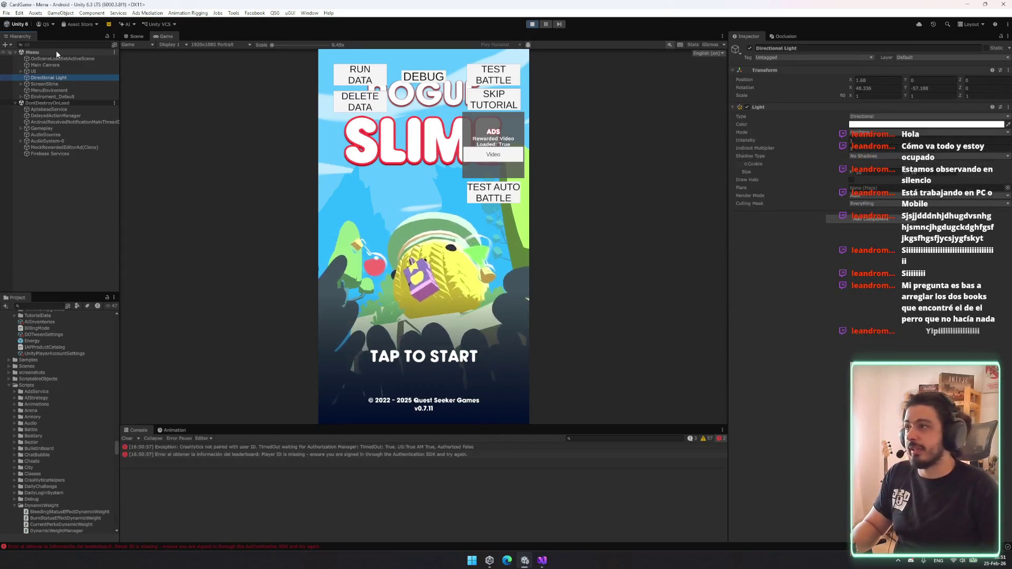
{"action": "key", "text": "Left"}
{"action": "key", "text": "Left"}
- Expand Gameplay and briefly expand the Game Manager's All Items list
{"action": "key", "text": "Down"}
{"action": "key", "text": "Down"}
{"action": "key", "text": "Down"}
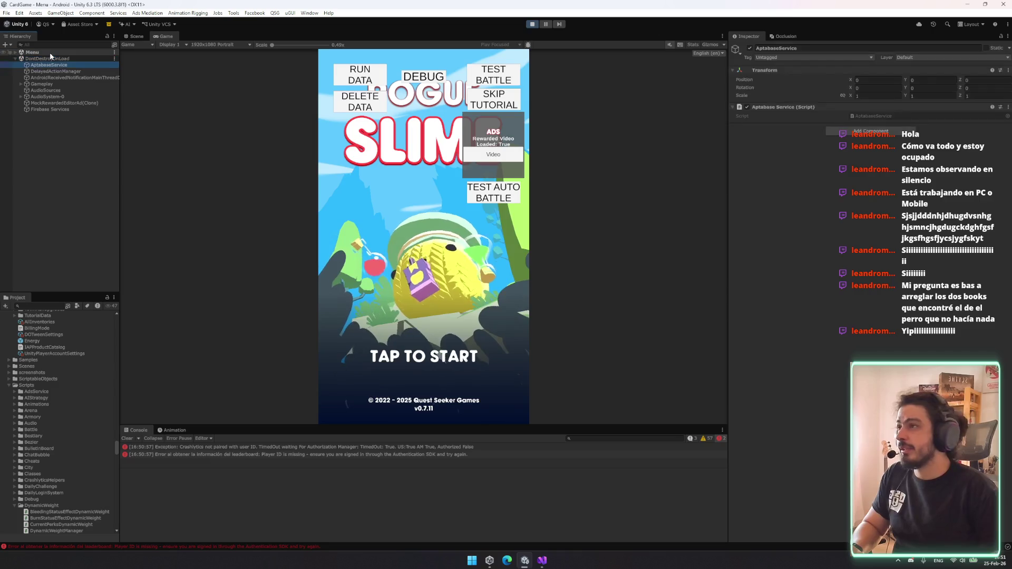
{"action": "key", "text": "Right"}
{"action": "key", "text": "Down"}
{"action": "key", "text": "Up"}
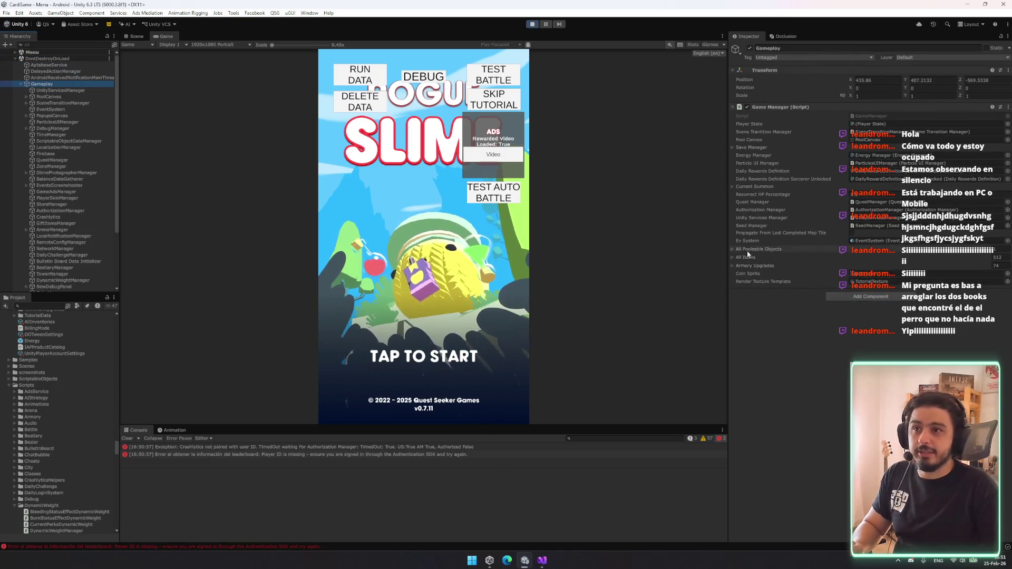
{"action": "left_click", "coordinate": [776, 254]}
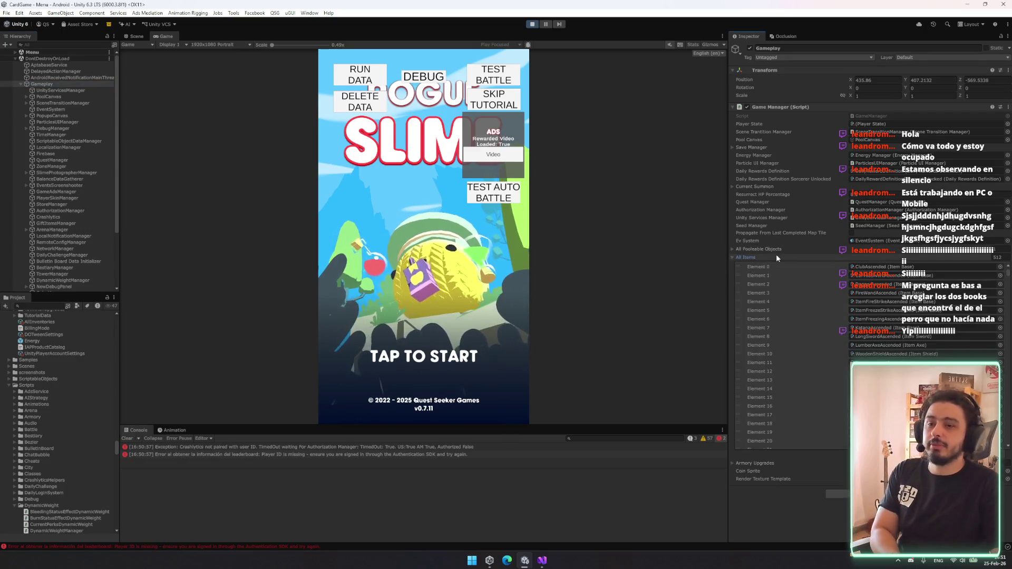
{"action": "left_click", "coordinate": [776, 254]}
- Step through the Gameplay managers, including DailyChallengeManager and ArenaManager
{"action": "left_click", "coordinate": [64, 179]}
{"action": "left_click", "coordinate": [79, 235]}
{"action": "left_click", "coordinate": [81, 261]}
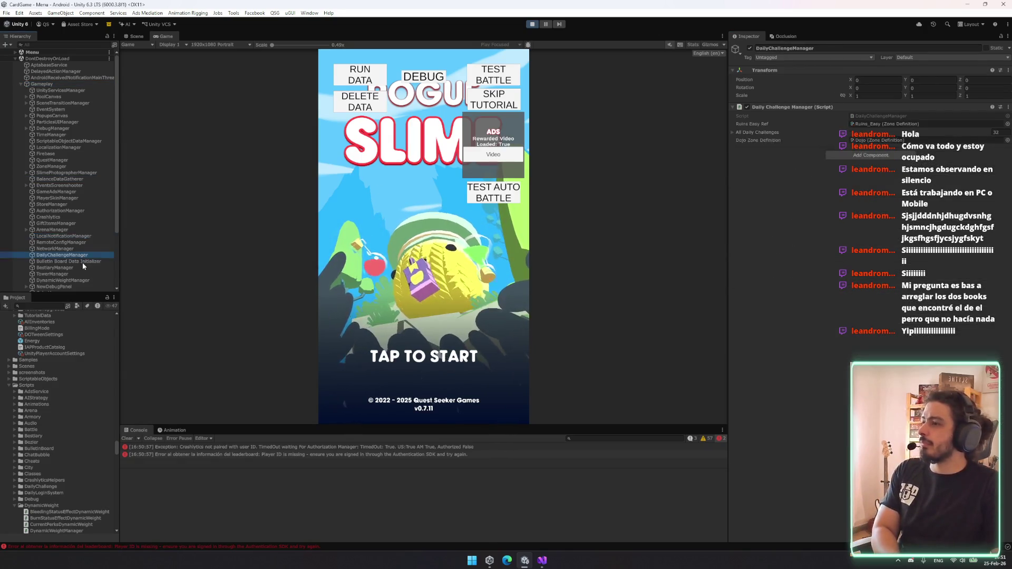
{"action": "left_click", "coordinate": [82, 255]}
{"action": "left_click", "coordinate": [86, 236]}
{"action": "left_click", "coordinate": [74, 229]}
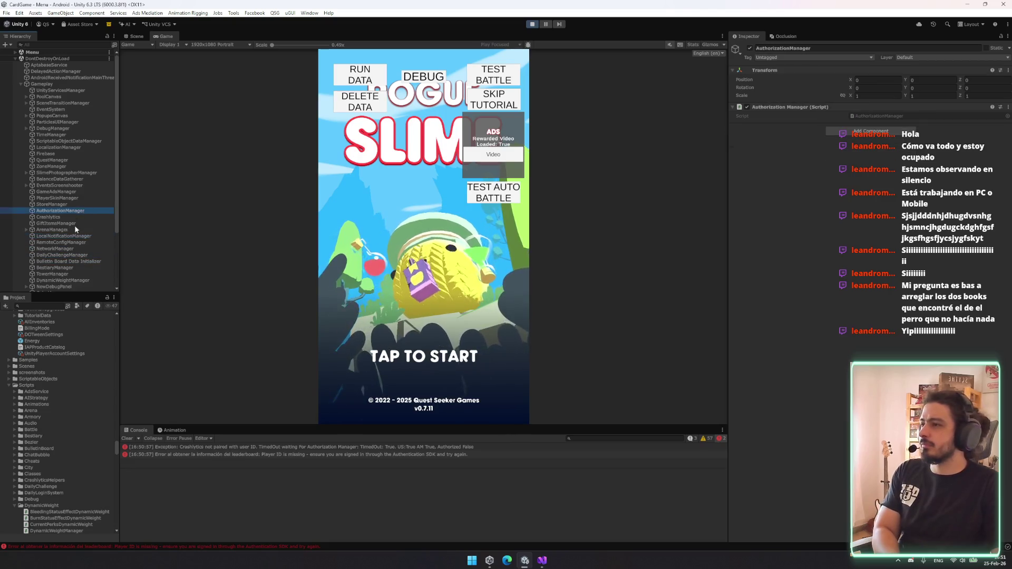
- Expand DynamicWeightManager's All Freeze Status Effect Items, then start the game
{"action": "scroll", "coordinate": [68, 188], "scroll_direction": "down", "scroll_amount": 3}
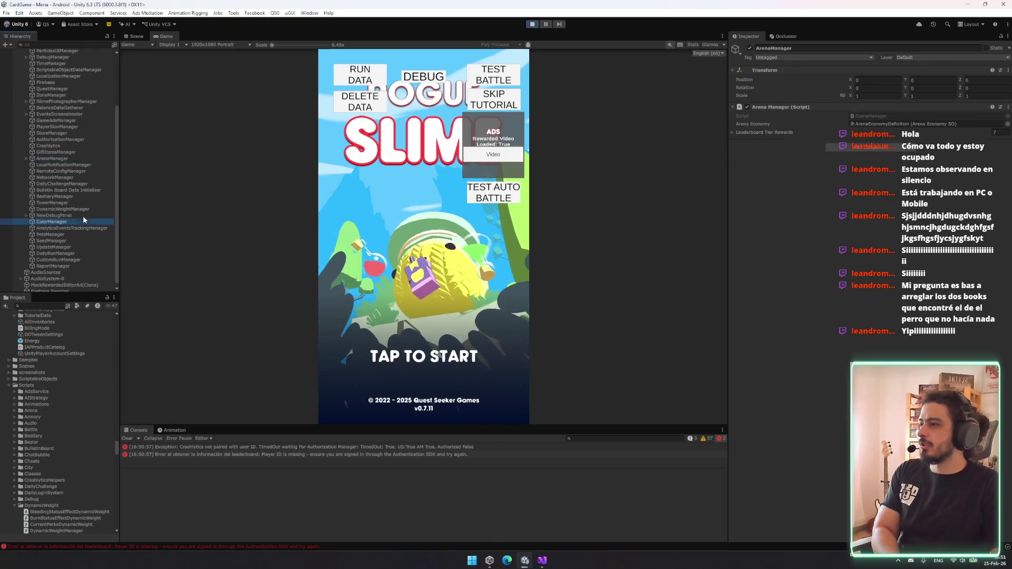
{"action": "left_click", "coordinate": [83, 210]}
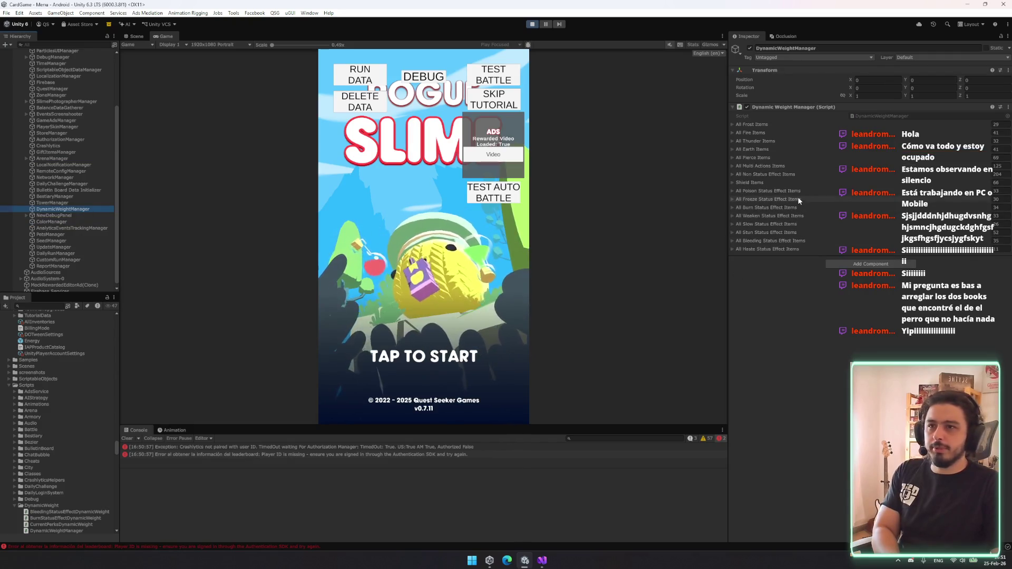
{"action": "left_click", "coordinate": [764, 200]}
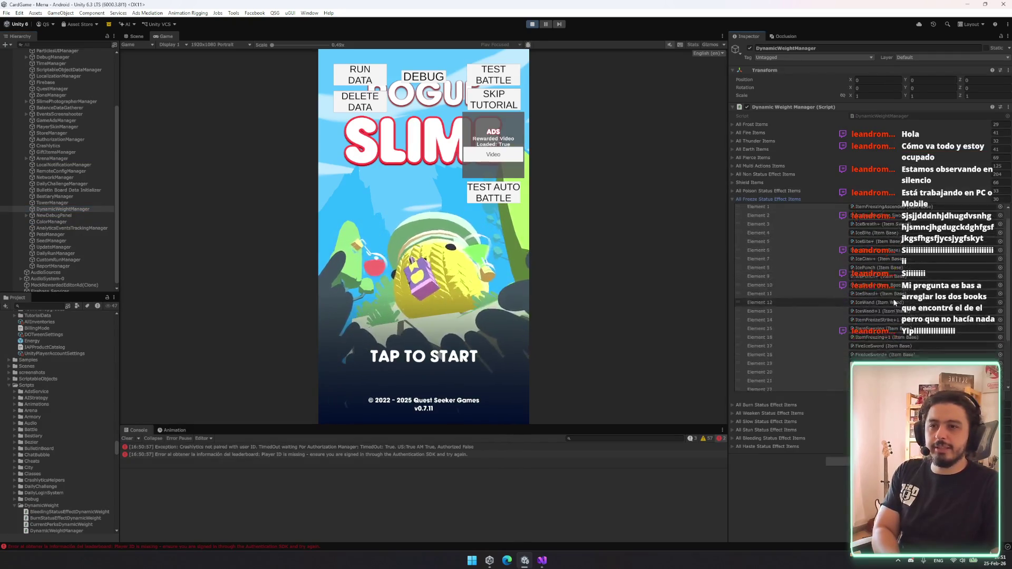
{"action": "scroll", "coordinate": [887, 320], "scroll_direction": "down", "scroll_amount": 5}
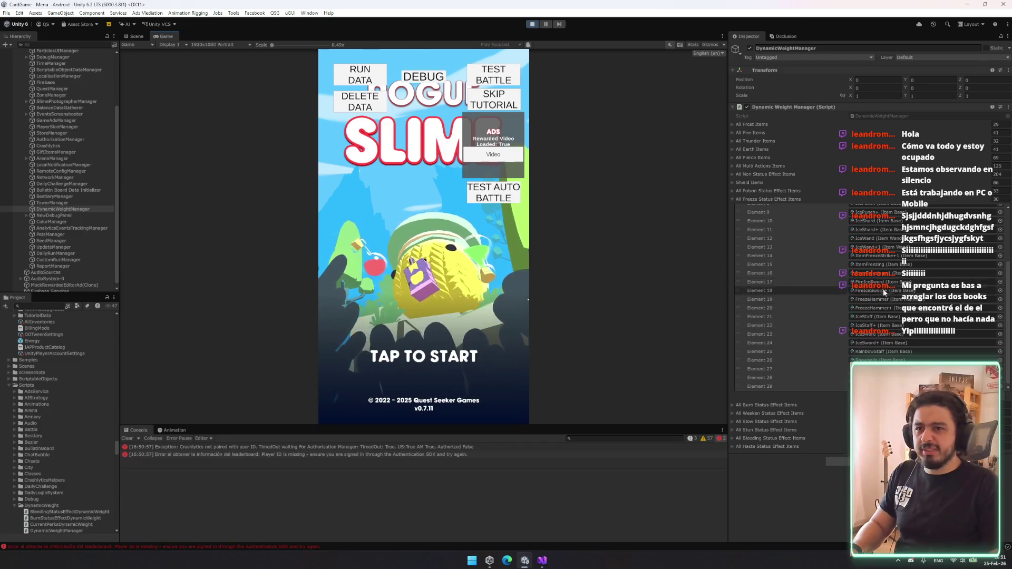
{"action": "left_click", "coordinate": [470, 378]}
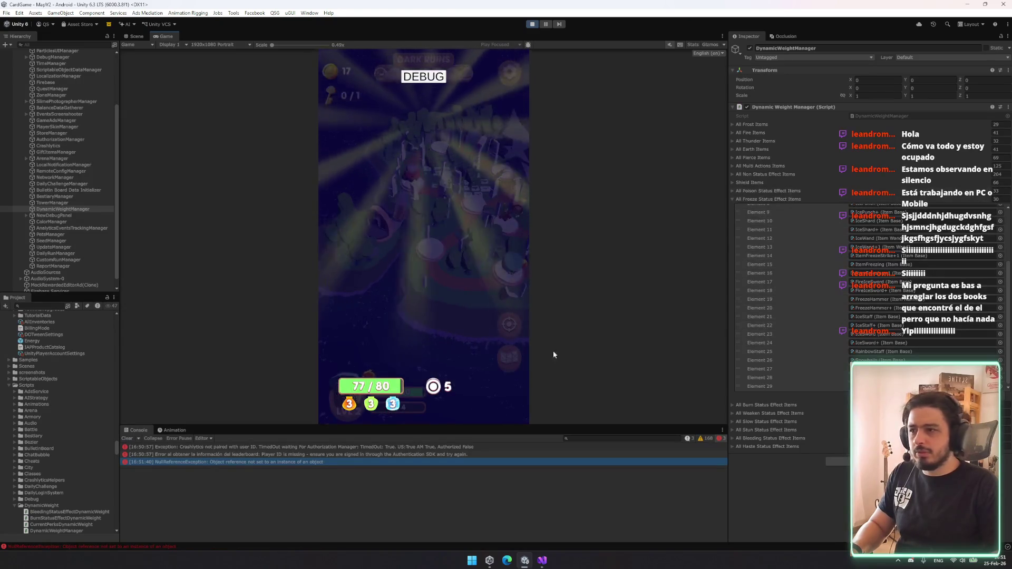
- View the NullReferenceException stack trace and swap the Freeze list for All Bleeding Status Effect Items
{"action": "left_click", "coordinate": [378, 462]}
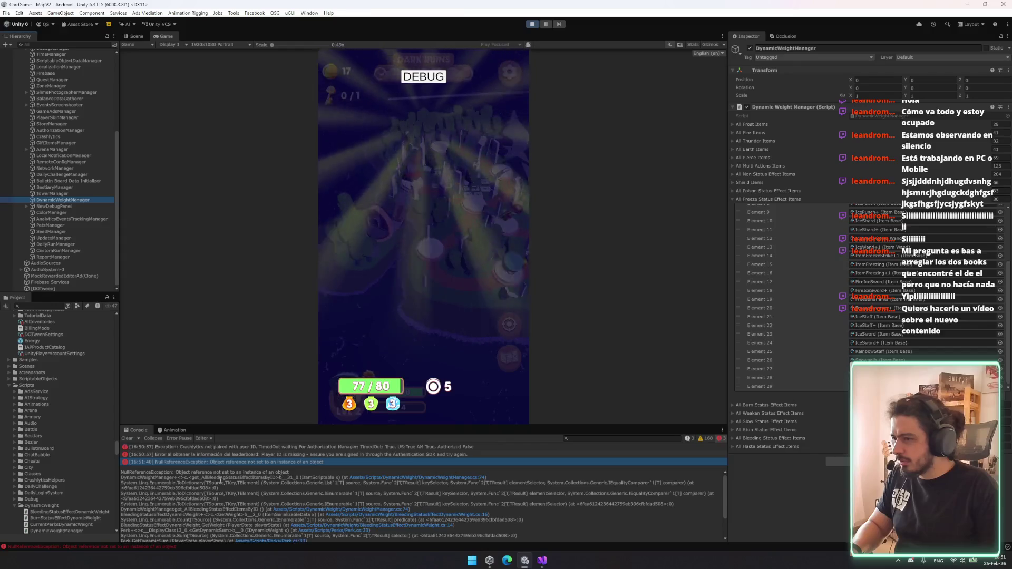
{"action": "left_click", "coordinate": [753, 199]}
{"action": "left_click", "coordinate": [764, 242]}
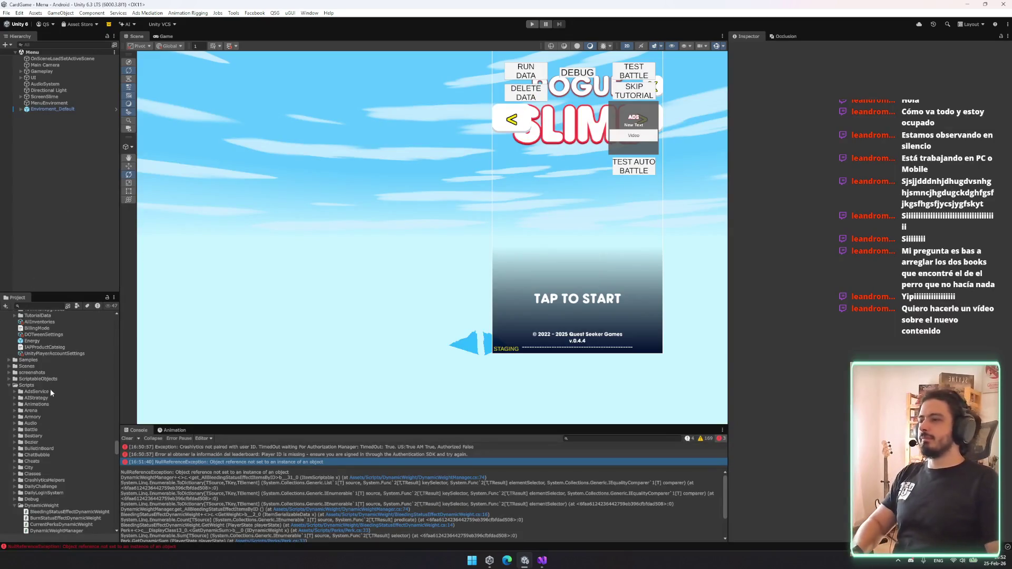
- Filter the Hierarchy with 'dyna' and select DynamicWeightManager
{"action": "scroll", "coordinate": [50, 393], "scroll_direction": "down", "scroll_amount": 10}
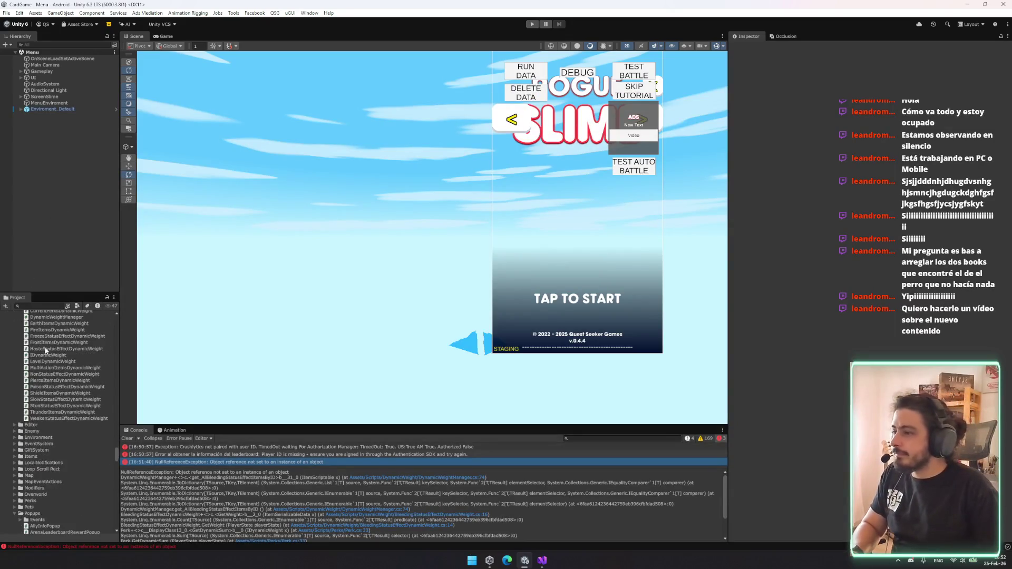
{"action": "scroll", "coordinate": [62, 369], "scroll_direction": "down", "scroll_amount": 12}
{"action": "scroll", "coordinate": [63, 367], "scroll_direction": "up", "scroll_amount": 10}
{"action": "scroll", "coordinate": [58, 352], "scroll_direction": "up", "scroll_amount": 15}
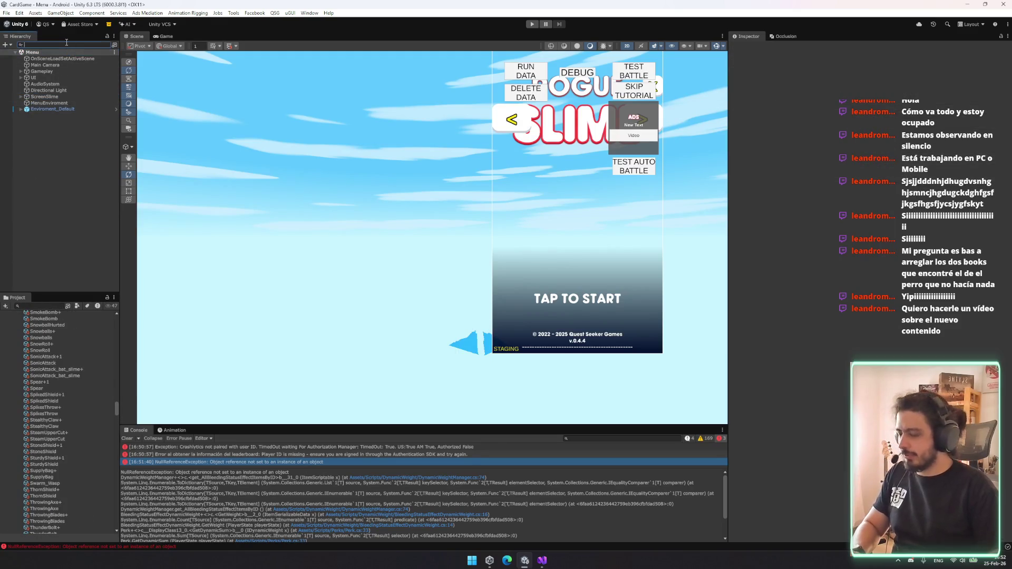
{"action": "type", "text": "dyna"}
{"action": "left_click", "coordinate": [64, 59]}
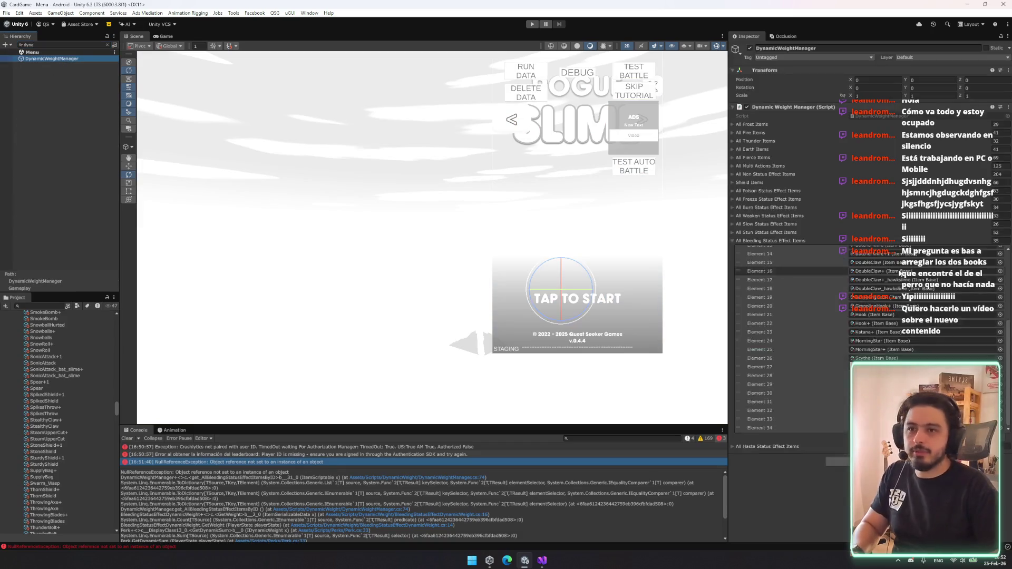
- Run Fill item lists on the Dynamic Weight Manager and recheck the Bleeding list
{"action": "right_click", "coordinate": [817, 109]}
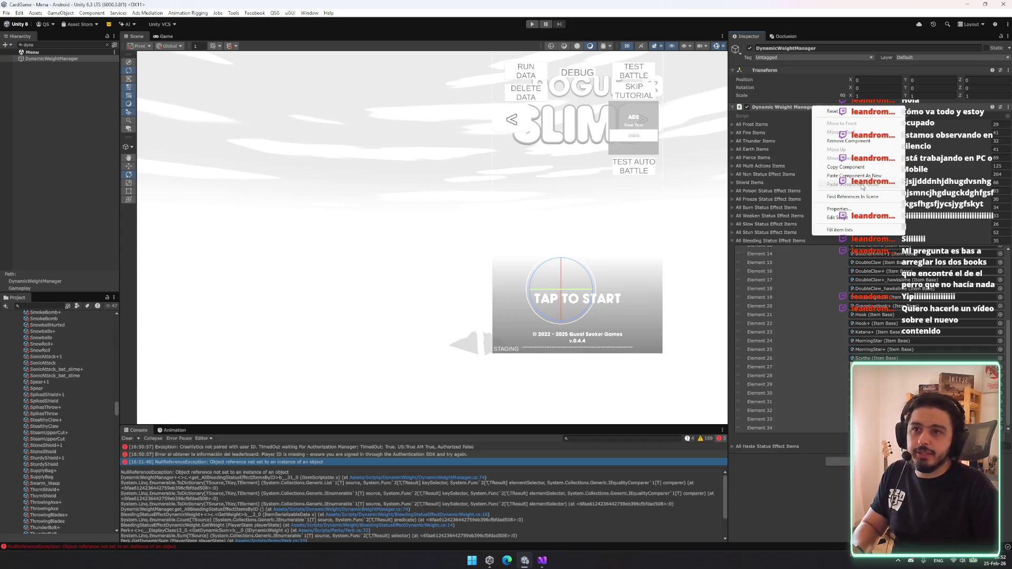
{"action": "left_click", "coordinate": [846, 230]}
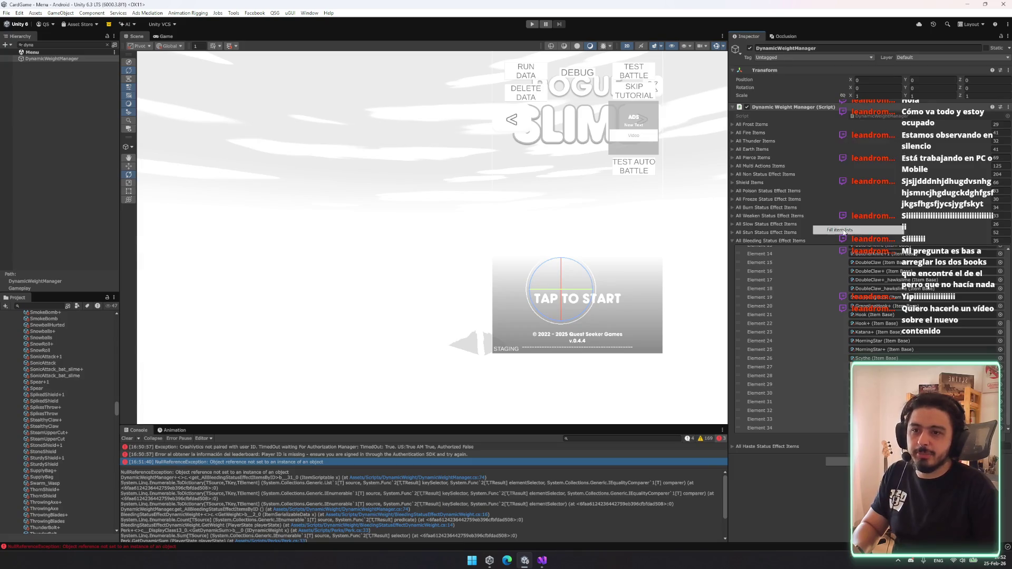
{"action": "left_click", "coordinate": [790, 241]}
{"action": "left_click", "coordinate": [790, 242]}
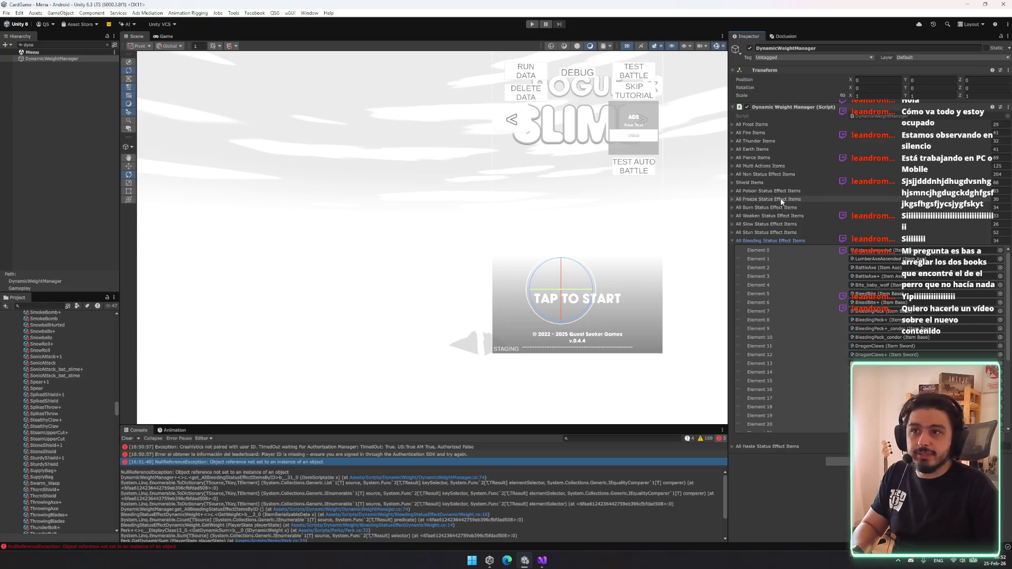
- Review the Freeze and Poison lists, then collapse them along with Bleeding
{"action": "left_click", "coordinate": [780, 198]}
{"action": "scroll", "coordinate": [840, 327], "scroll_direction": "down", "scroll_amount": 3}
{"action": "scroll", "coordinate": [834, 284], "scroll_direction": "down", "scroll_amount": 2}
{"action": "scroll", "coordinate": [834, 284], "scroll_direction": "up", "scroll_amount": 3}
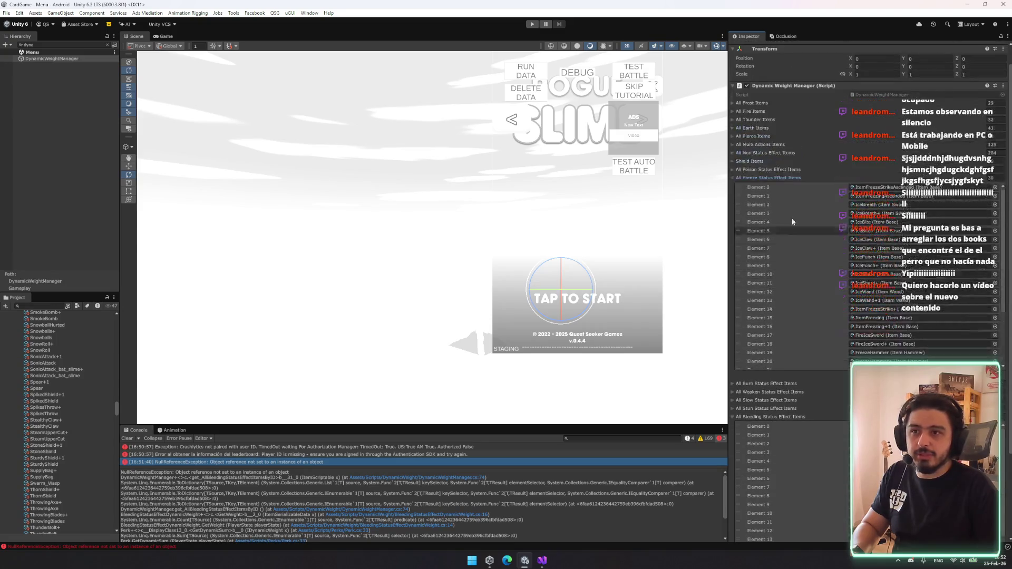
{"action": "left_click", "coordinate": [776, 173]}
{"action": "left_click", "coordinate": [763, 191]}
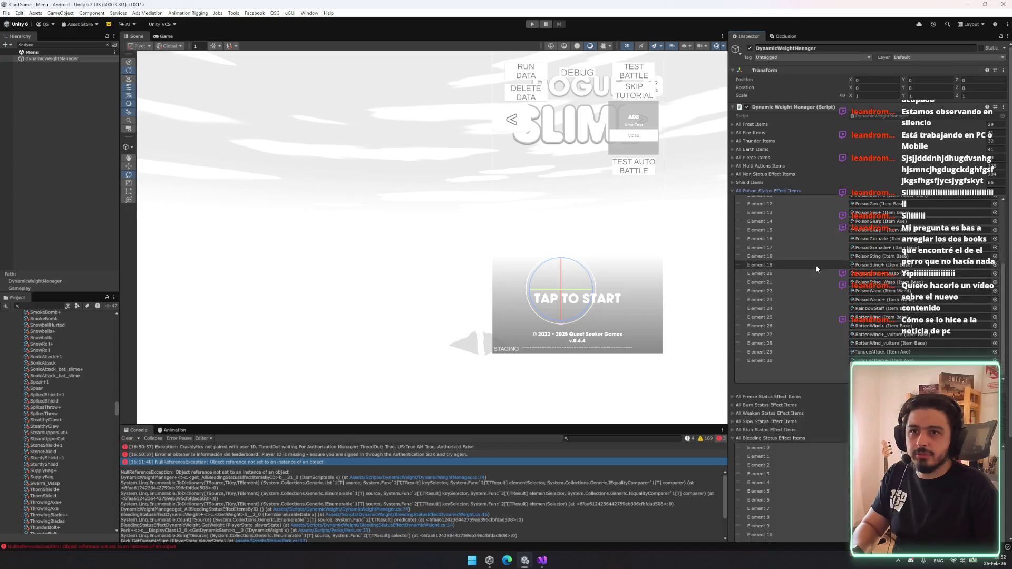
{"action": "scroll", "coordinate": [815, 264], "scroll_direction": "down", "scroll_amount": 5}
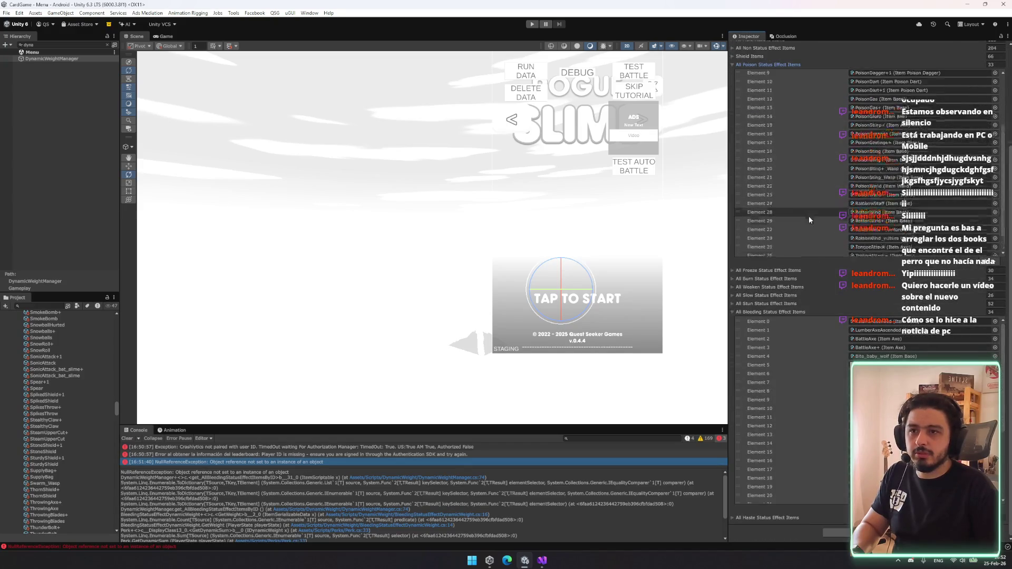
{"action": "scroll", "coordinate": [808, 211], "scroll_direction": "up", "scroll_amount": 5}
{"action": "left_click", "coordinate": [784, 191]}
{"action": "left_click", "coordinate": [773, 241]}
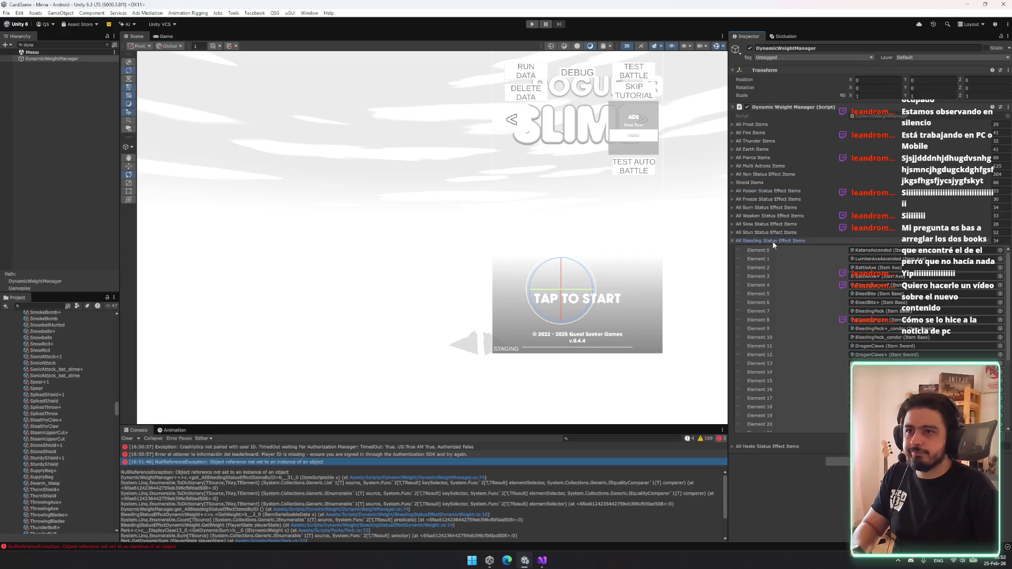
{"action": "mouse_move", "coordinate": [537, 559]}
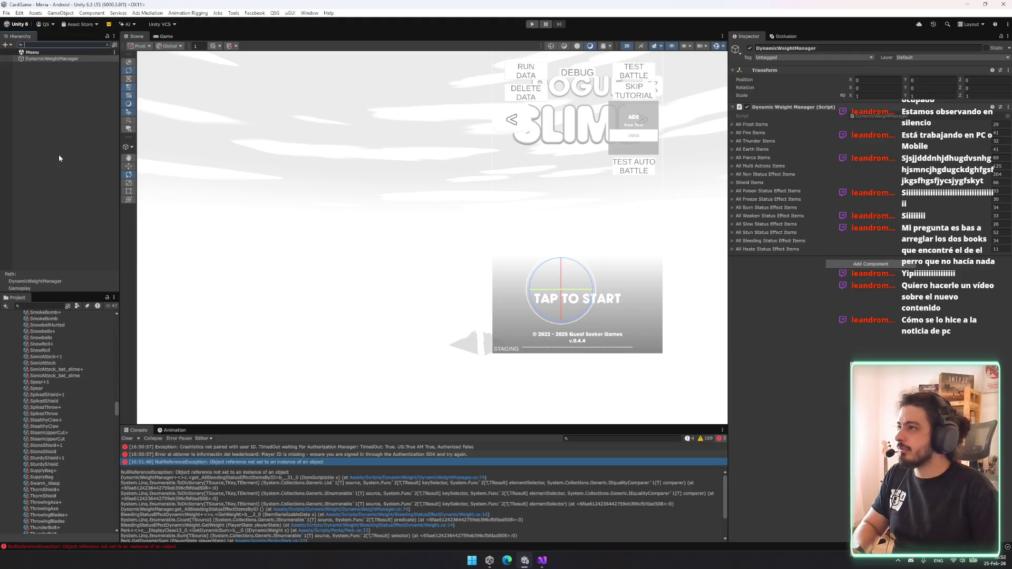
- Restart play mode and select DynamicWeightManager via a 'dynamic' Hierarchy search
{"action": "left_click", "coordinate": [536, 24]}
{"action": "left_click", "coordinate": [531, 24]}
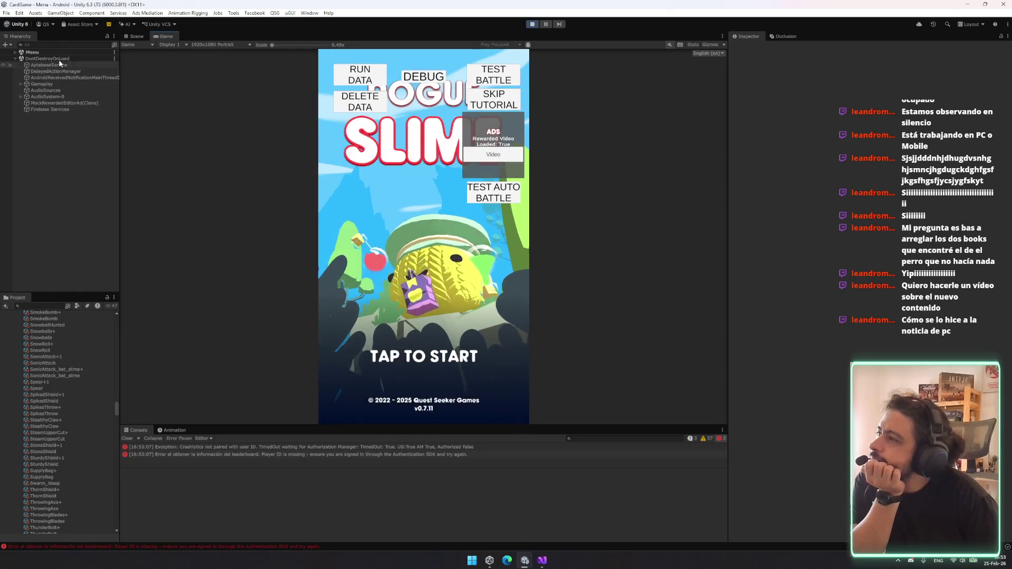
{"action": "left_click", "coordinate": [58, 45]}
{"action": "type", "text": "dynam"}
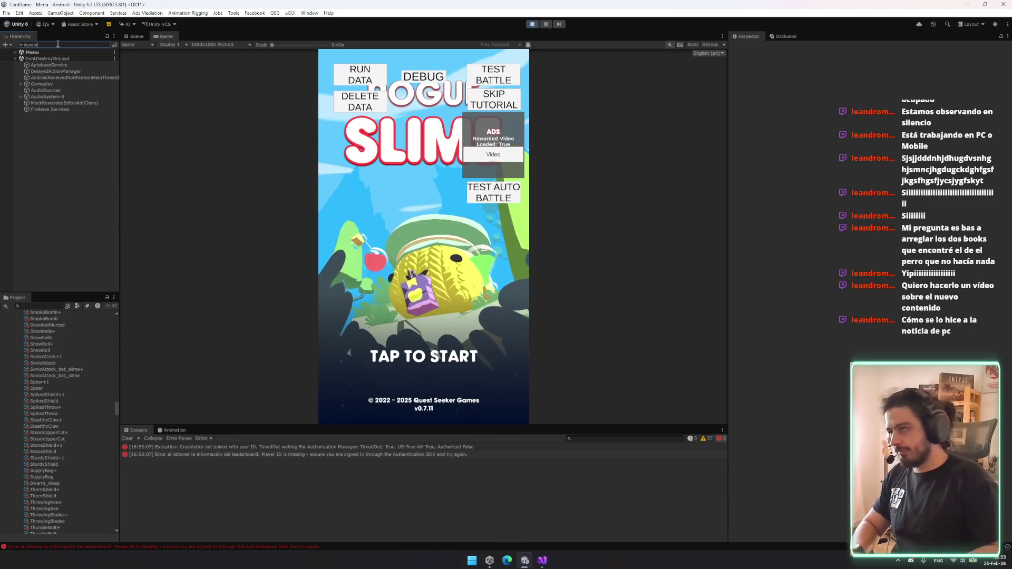
{"action": "type", "text": "ic"}
{"action": "left_click", "coordinate": [42, 58]}
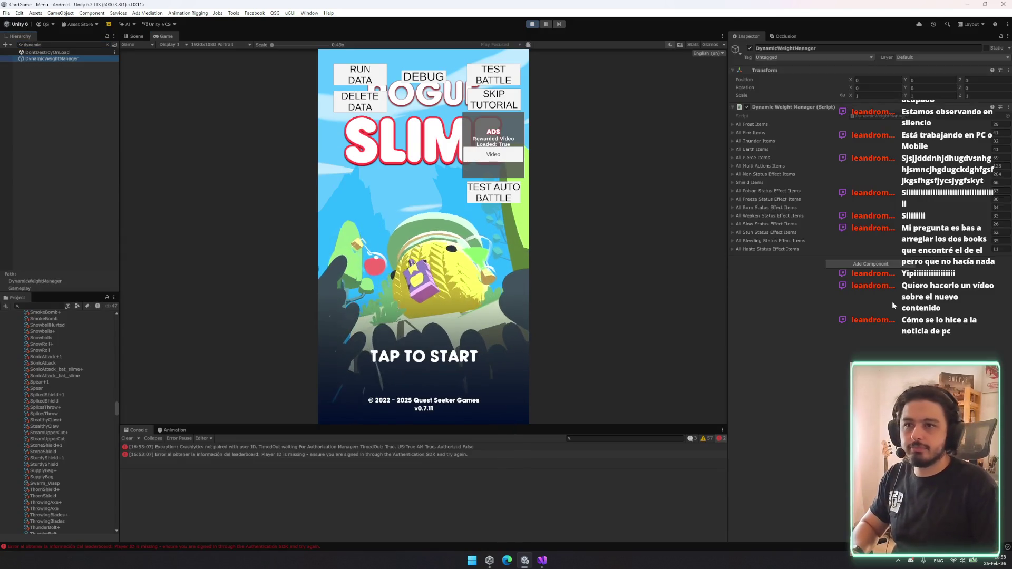
- Check the Haste, Bleeding and Stun status effect item lists
{"action": "left_click", "coordinate": [767, 249]}
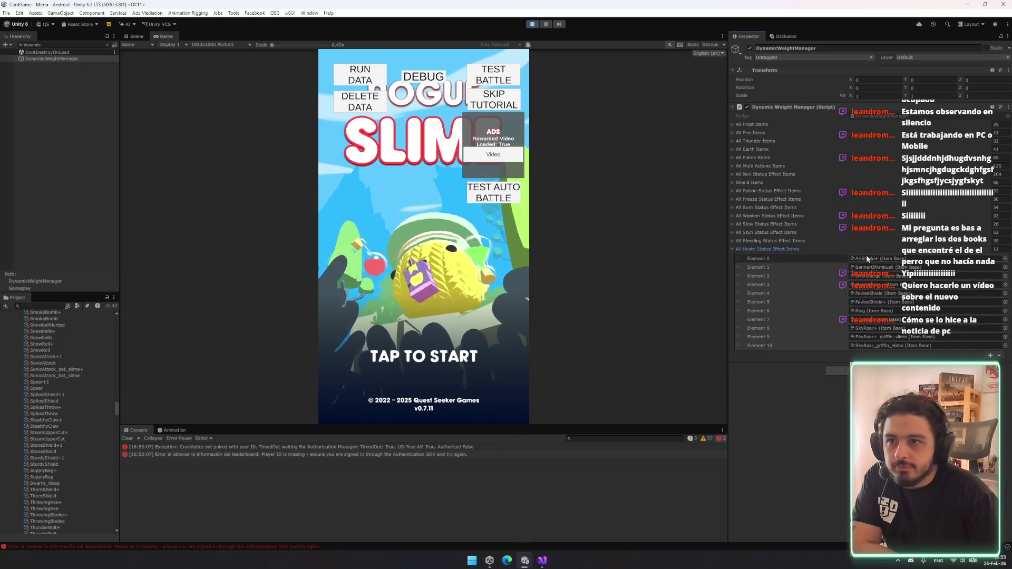
{"action": "left_click", "coordinate": [768, 249]}
{"action": "left_click", "coordinate": [770, 241]}
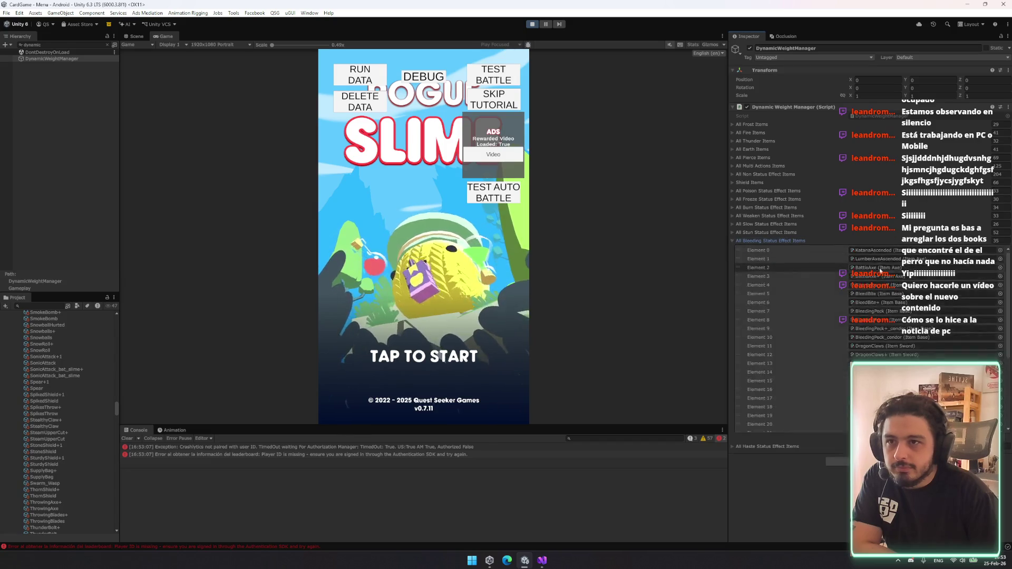
{"action": "scroll", "coordinate": [879, 271], "scroll_direction": "down", "scroll_amount": 5}
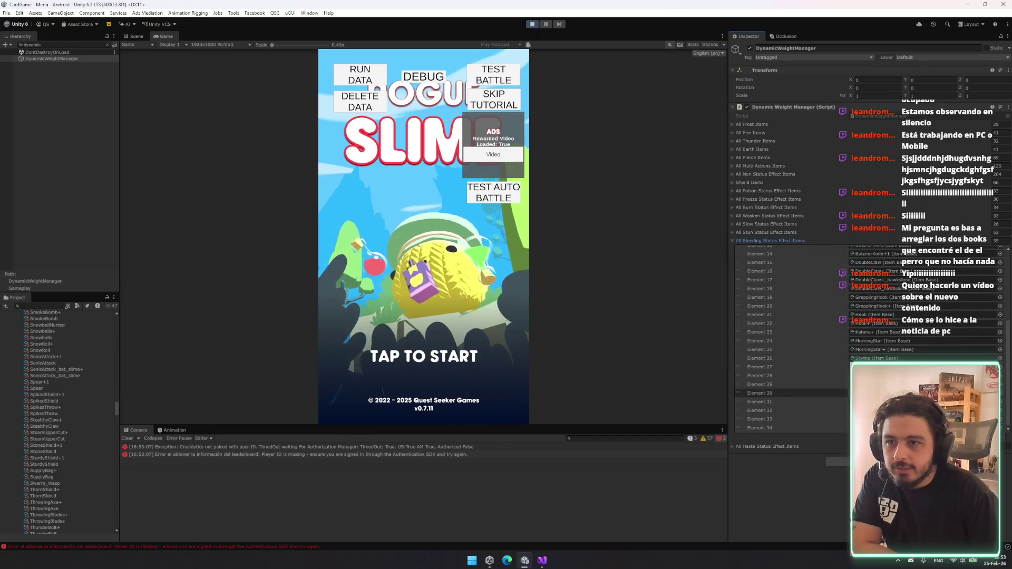
{"action": "left_click", "coordinate": [776, 232]}
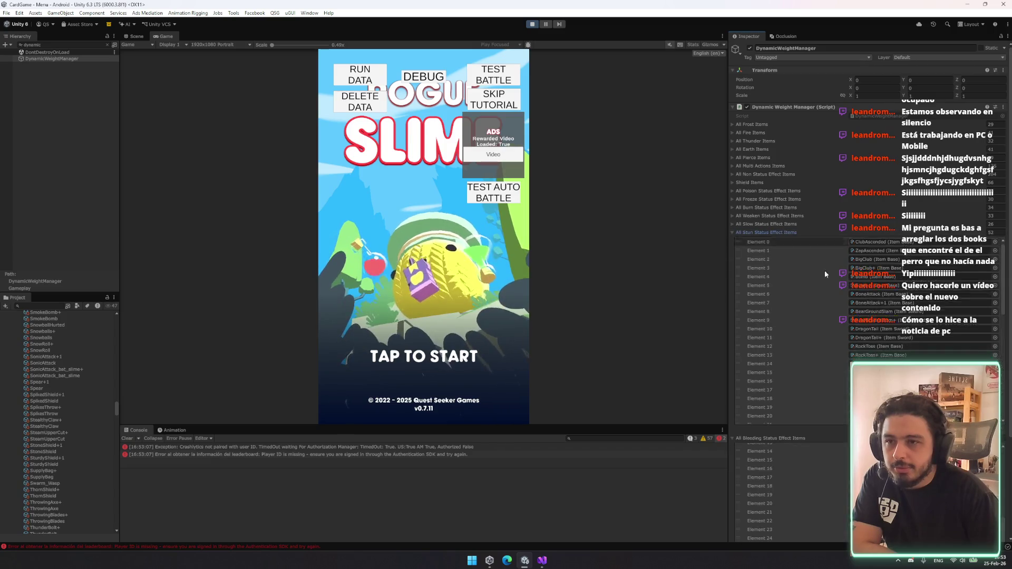
{"action": "scroll", "coordinate": [893, 338], "scroll_direction": "down", "scroll_amount": 5}
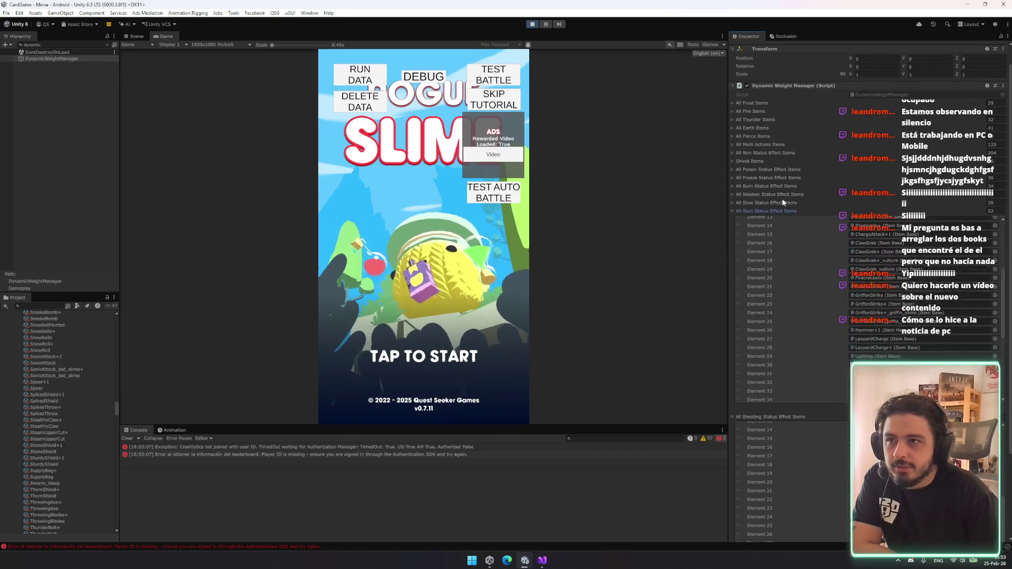
{"action": "scroll", "coordinate": [894, 338], "scroll_direction": "up", "scroll_amount": 8}
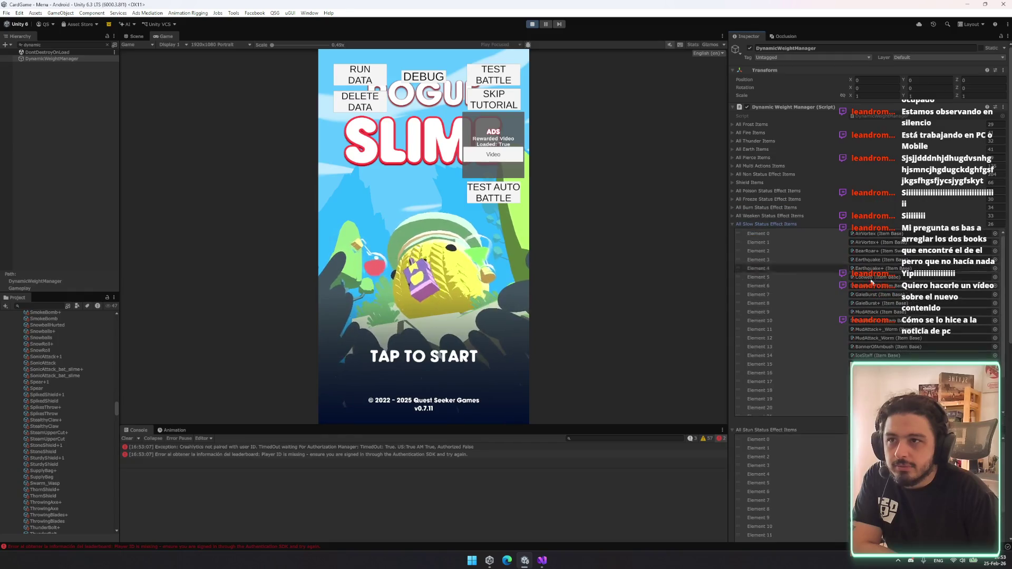
{"action": "scroll", "coordinate": [791, 253], "scroll_direction": "down", "scroll_amount": 1}
- Check the Slow, Weaken, Burn, Freeze and Poison status effect item lists
{"action": "left_click", "coordinate": [767, 202]}
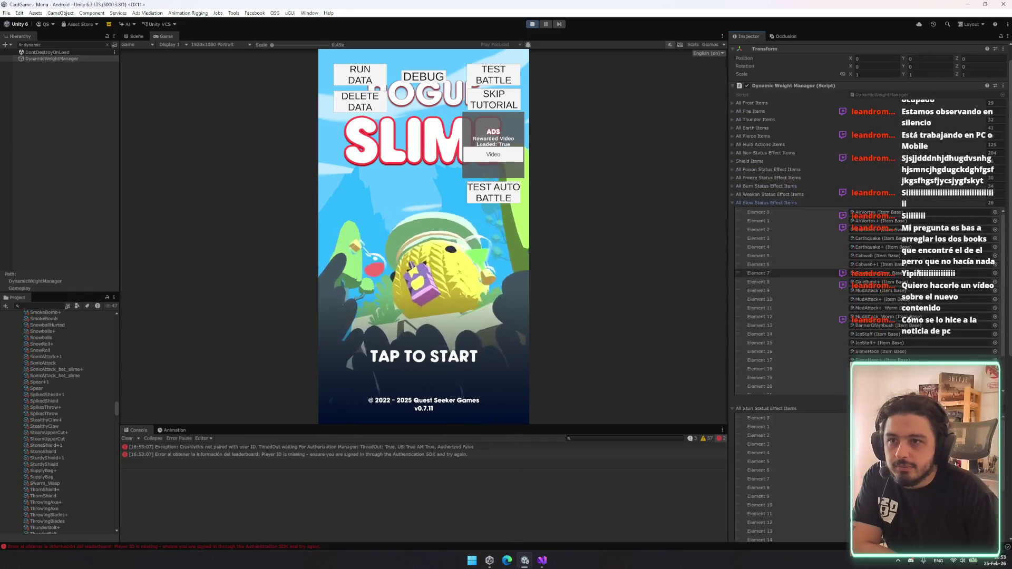
{"action": "left_click", "coordinate": [770, 194]}
{"action": "scroll", "coordinate": [909, 256], "scroll_direction": "down", "scroll_amount": 2}
{"action": "left_click", "coordinate": [768, 143]}
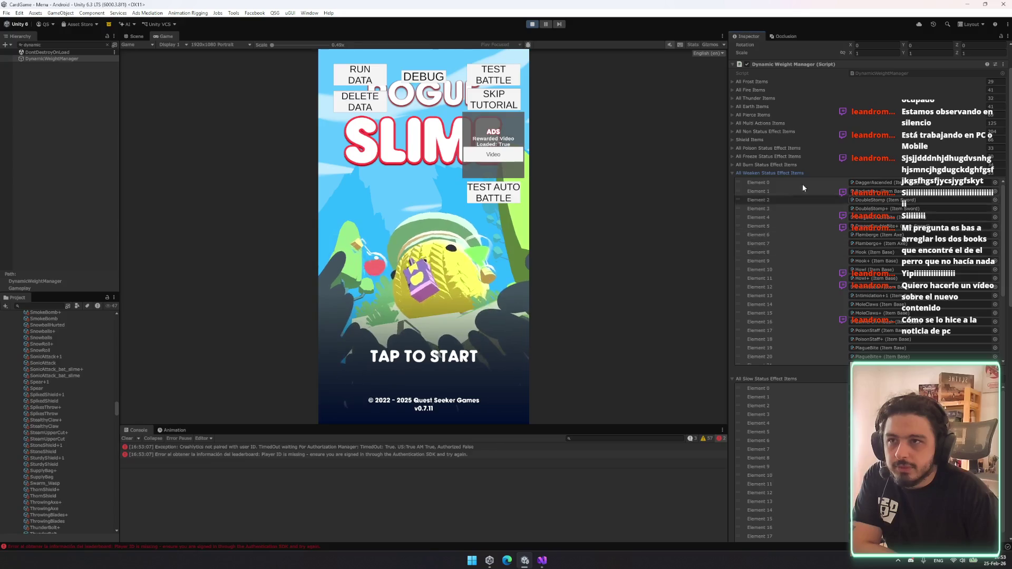
{"action": "scroll", "coordinate": [770, 213], "scroll_direction": "down", "scroll_amount": 4}
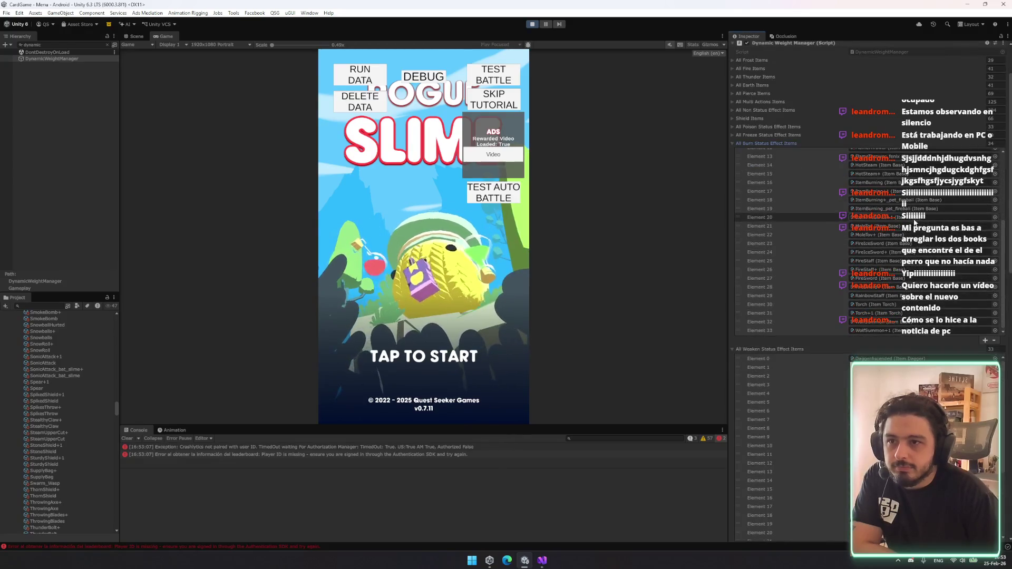
{"action": "scroll", "coordinate": [885, 270], "scroll_direction": "up", "scroll_amount": 5}
{"action": "left_click", "coordinate": [768, 156]}
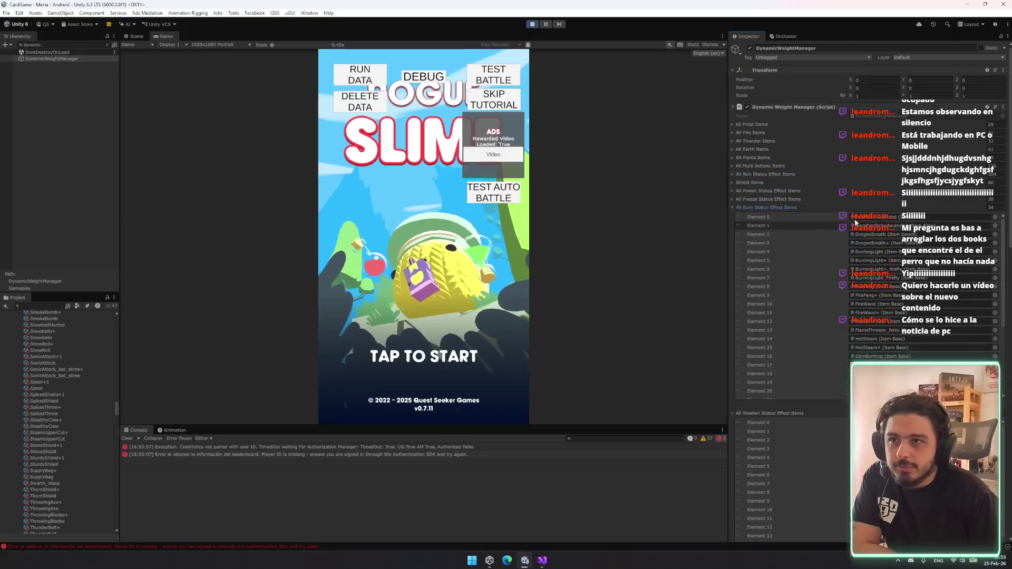
{"action": "scroll", "coordinate": [891, 258], "scroll_direction": "down", "scroll_amount": 5}
{"action": "left_click", "coordinate": [769, 127]}
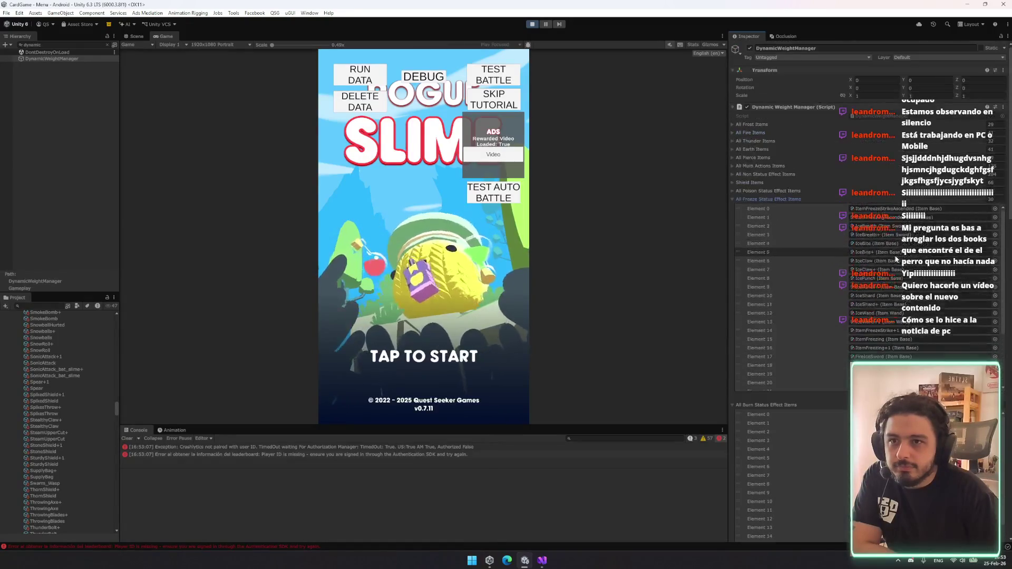
{"action": "scroll", "coordinate": [896, 258], "scroll_direction": "down", "scroll_amount": 3}
{"action": "scroll", "coordinate": [916, 265], "scroll_direction": "up", "scroll_amount": 5}
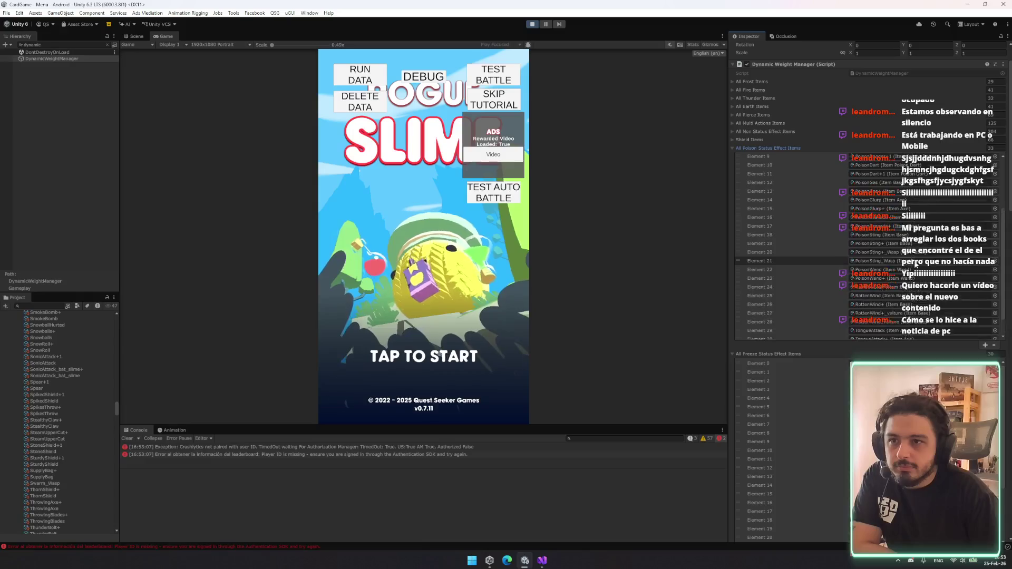
- Check the Shield, Non Status Effect and Multi Actions item lists
{"action": "left_click", "coordinate": [760, 182]}
{"action": "scroll", "coordinate": [896, 258], "scroll_direction": "down", "scroll_amount": 10}
{"action": "scroll", "coordinate": [896, 258], "scroll_direction": "down", "scroll_amount": 5}
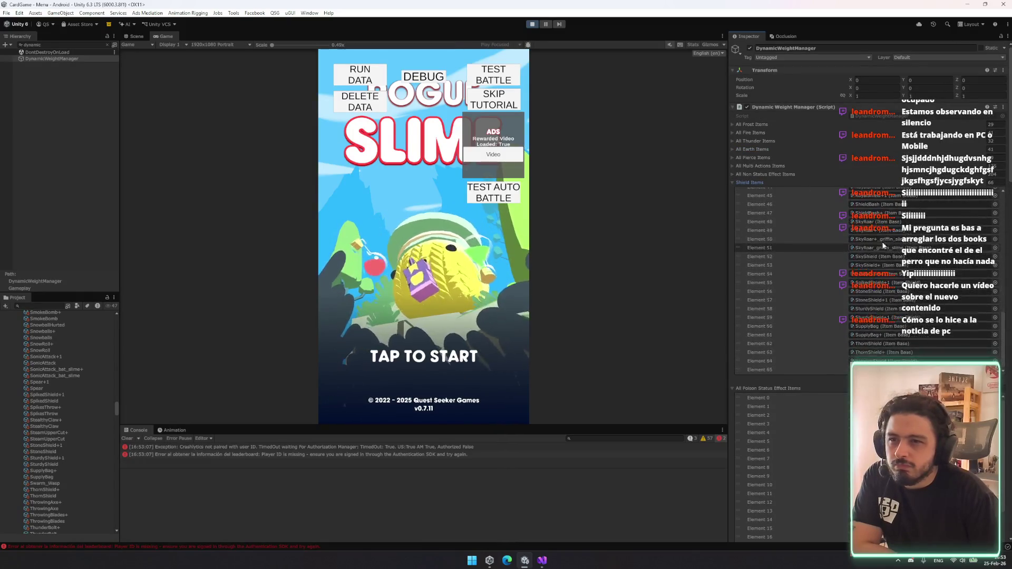
{"action": "left_click", "coordinate": [769, 110]}
{"action": "scroll", "coordinate": [842, 198], "scroll_direction": "down", "scroll_amount": 20}
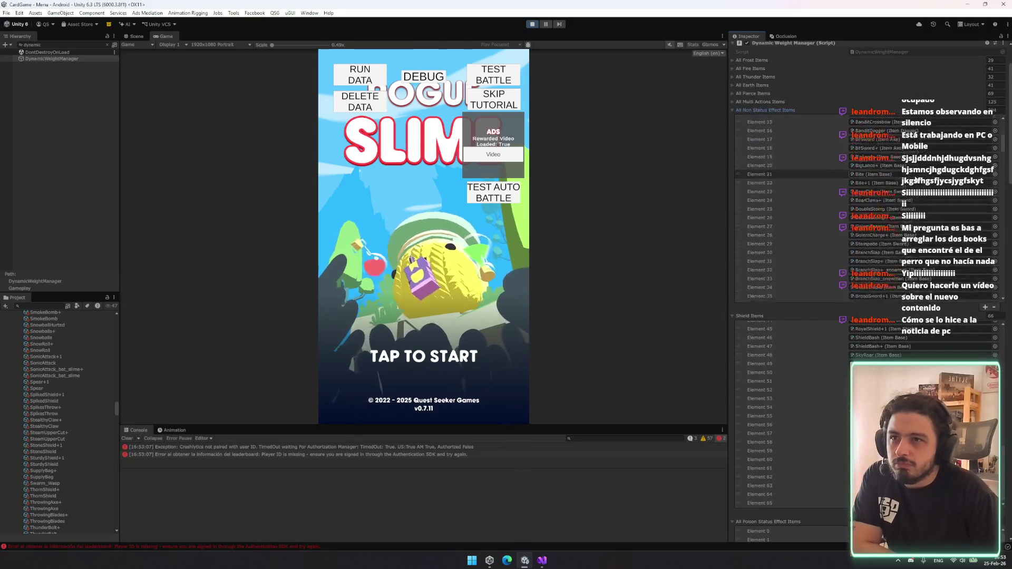
{"action": "scroll", "coordinate": [791, 208], "scroll_direction": "down", "scroll_amount": 20}
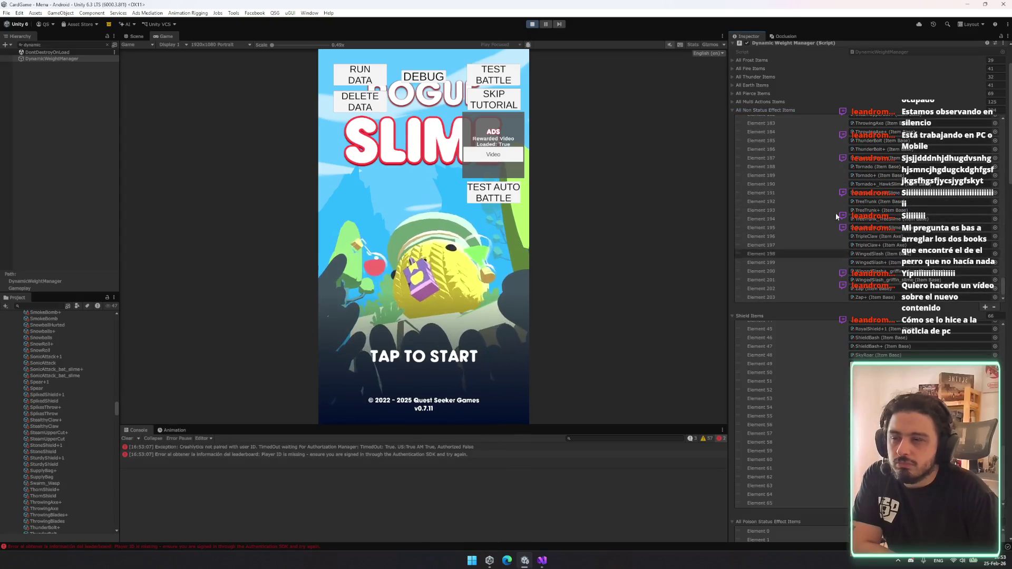
{"action": "left_click", "coordinate": [779, 102]}
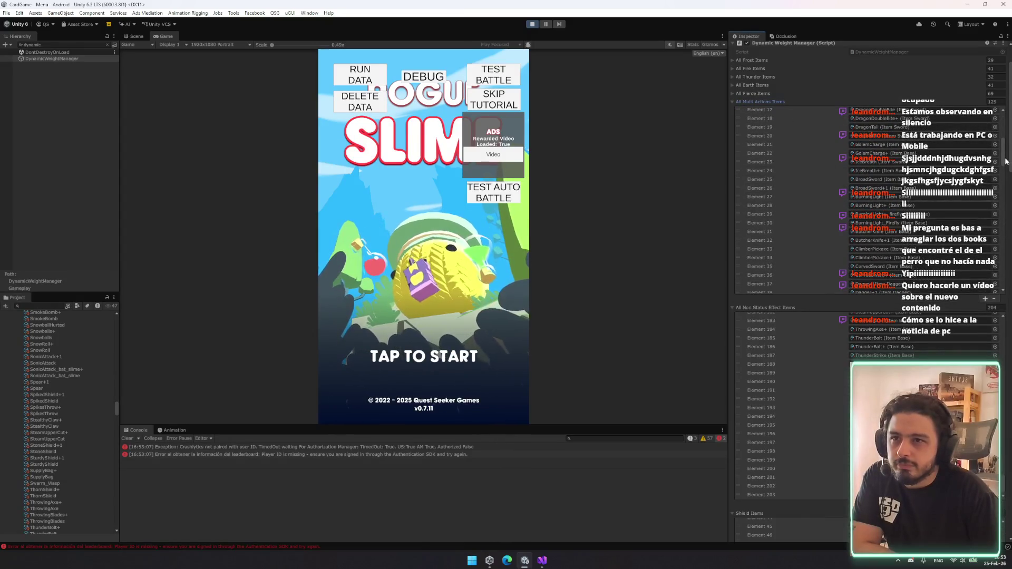
{"action": "mouse_move", "coordinate": [999, 161]}
{"action": "left_mouse_down"}
{"action": "mouse_move", "coordinate": [1010, 255]}
{"action": "mouse_move", "coordinate": [1008, 237]}
{"action": "left_mouse_up"}
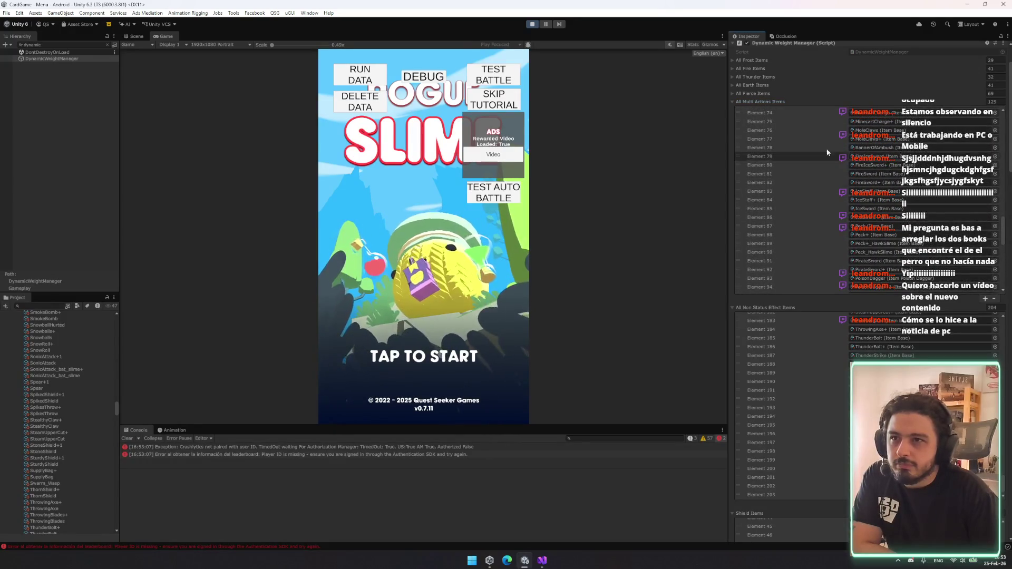
- Check the Pierce, Earth, Thunder, Fire and Frost lists, then switch to Visual Studio
{"action": "left_click", "coordinate": [758, 96]}
{"action": "left_click_drag", "start_coordinate": [1004, 129], "coordinate": [1007, 247]}
{"action": "left_click", "coordinate": [758, 85]}
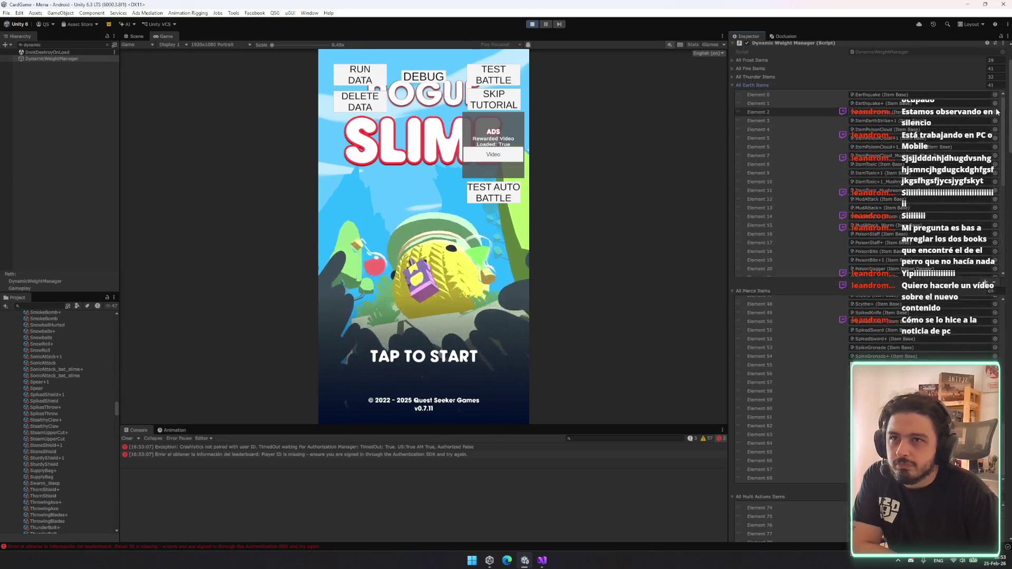
{"action": "left_click", "coordinate": [758, 77]}
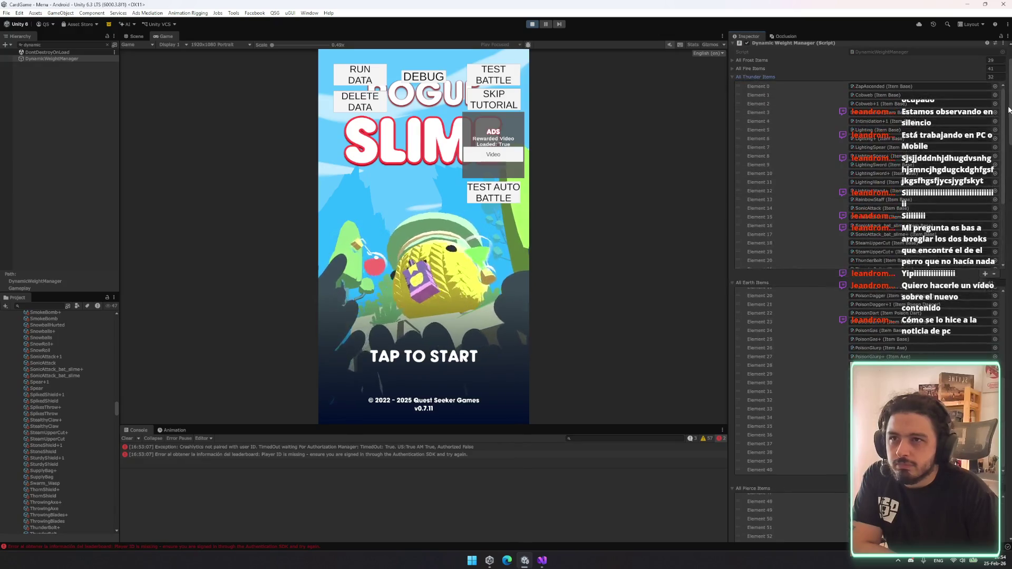
{"action": "left_click", "coordinate": [758, 69]}
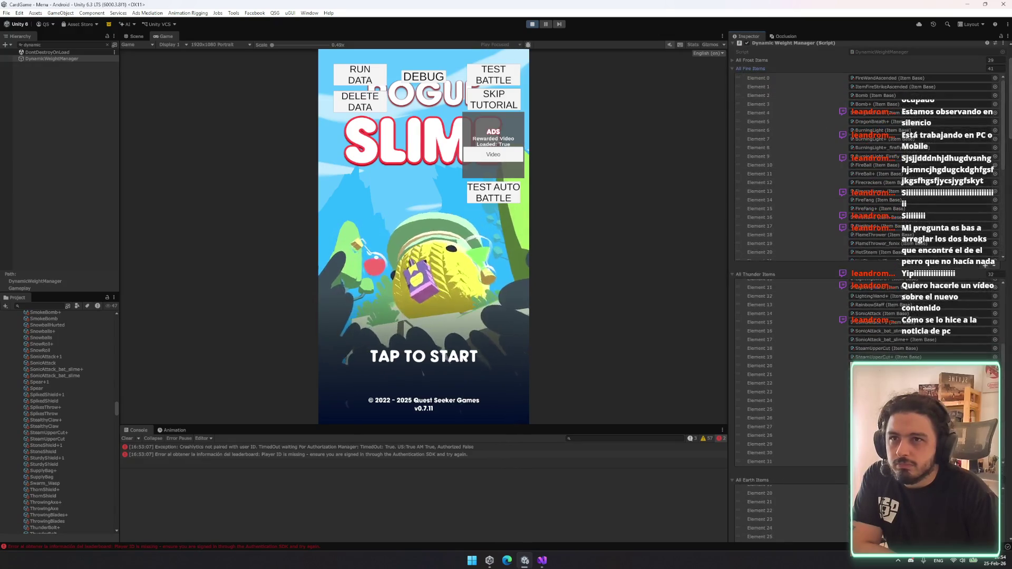
{"action": "scroll", "coordinate": [996, 205], "scroll_direction": "down", "scroll_amount": 5}
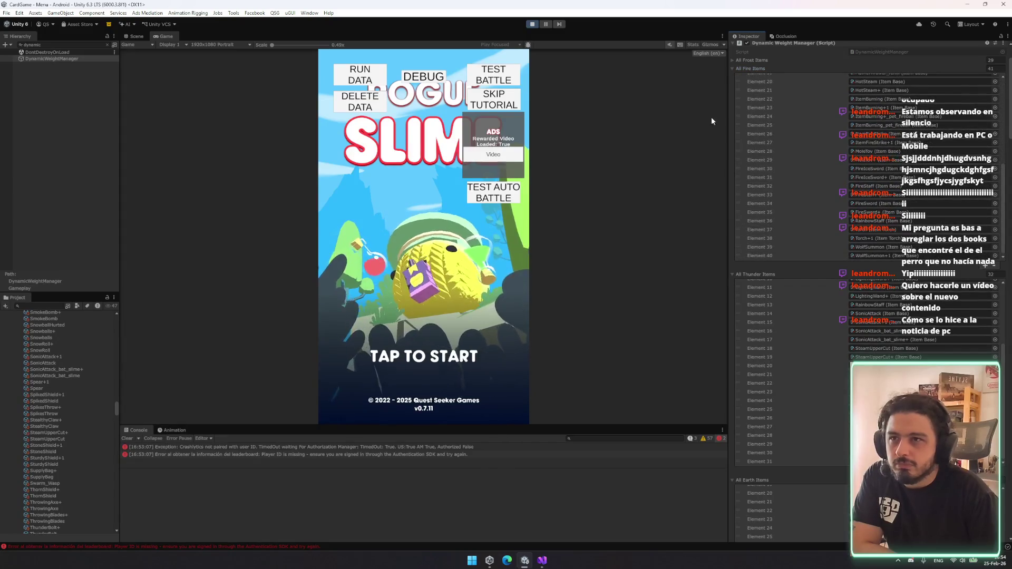
{"action": "left_click", "coordinate": [739, 61]}
{"action": "scroll", "coordinate": [761, 99], "scroll_direction": "down", "scroll_amount": 2}
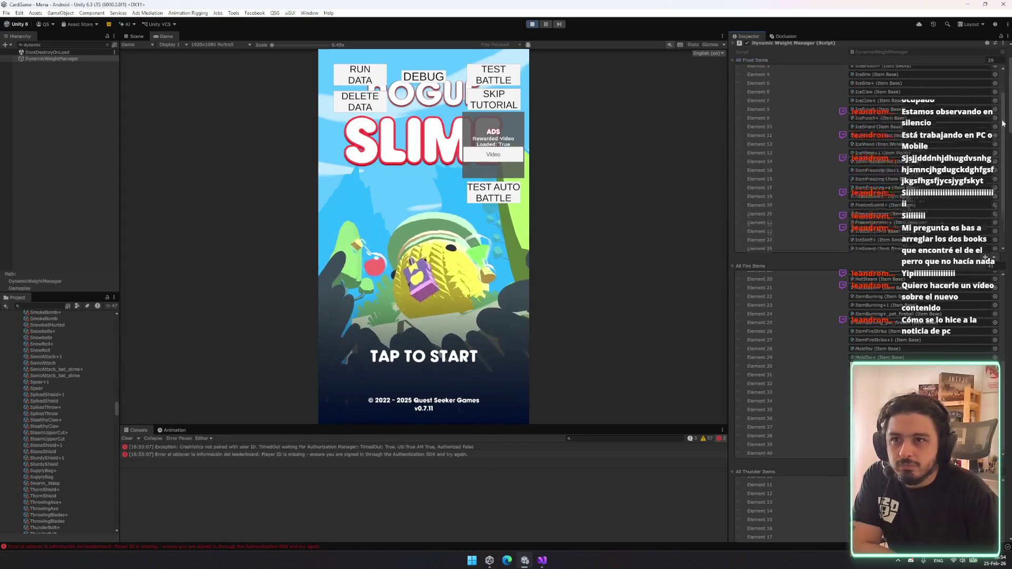
{"action": "scroll", "coordinate": [761, 100], "scroll_direction": "down", "scroll_amount": 15}
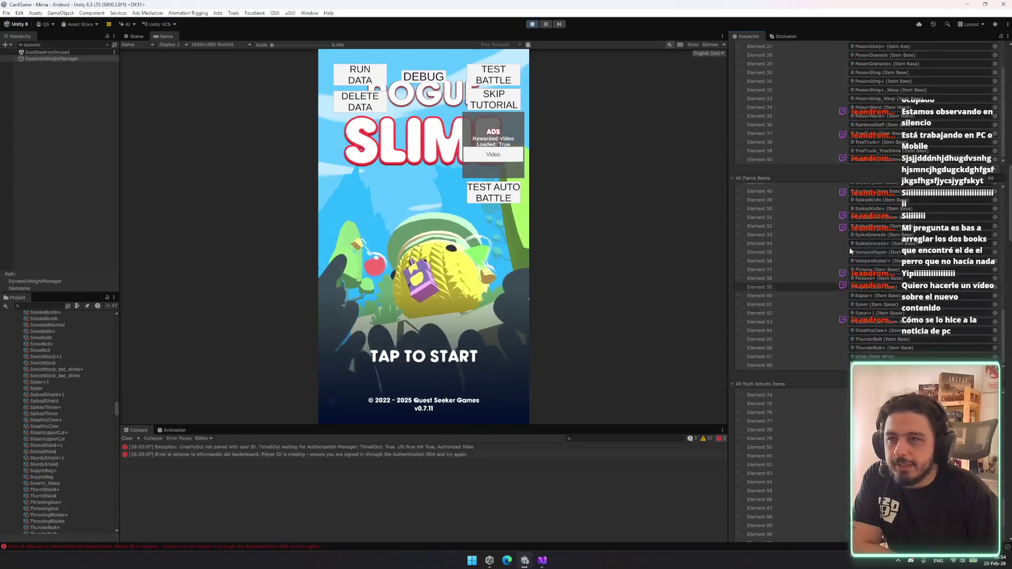
{"action": "left_click", "coordinate": [549, 563]}
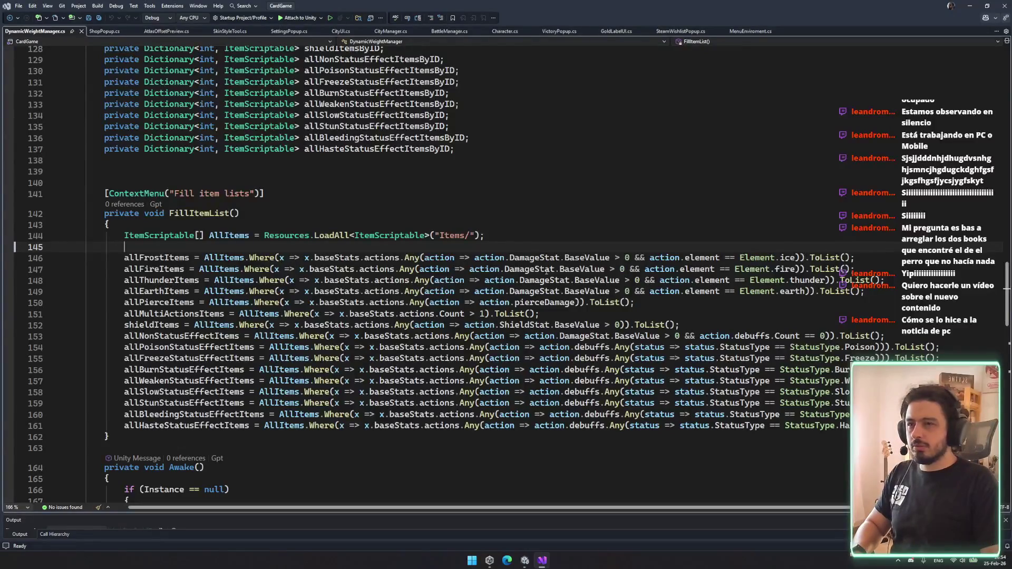
{"action": "left_click", "coordinate": [228, 259]}
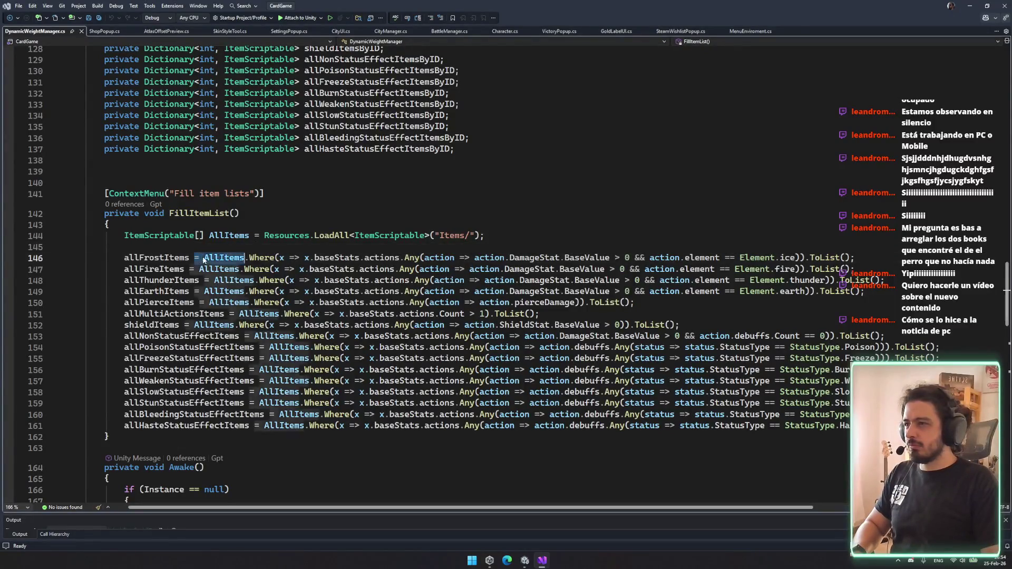
{"action": "left_click", "coordinate": [485, 236]}
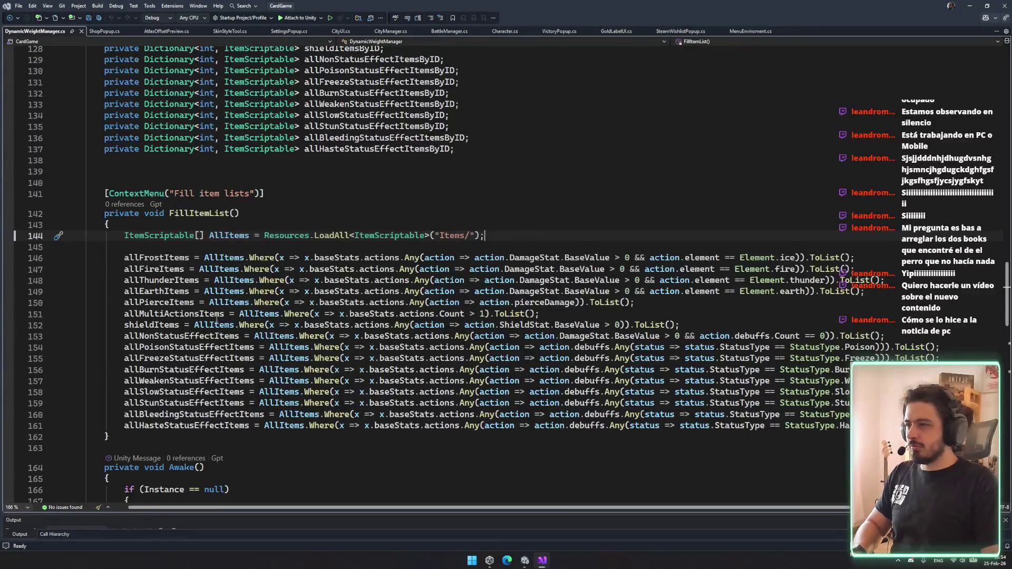
{"action": "scroll", "coordinate": [191, 337], "scroll_direction": "down", "scroll_amount": 4}
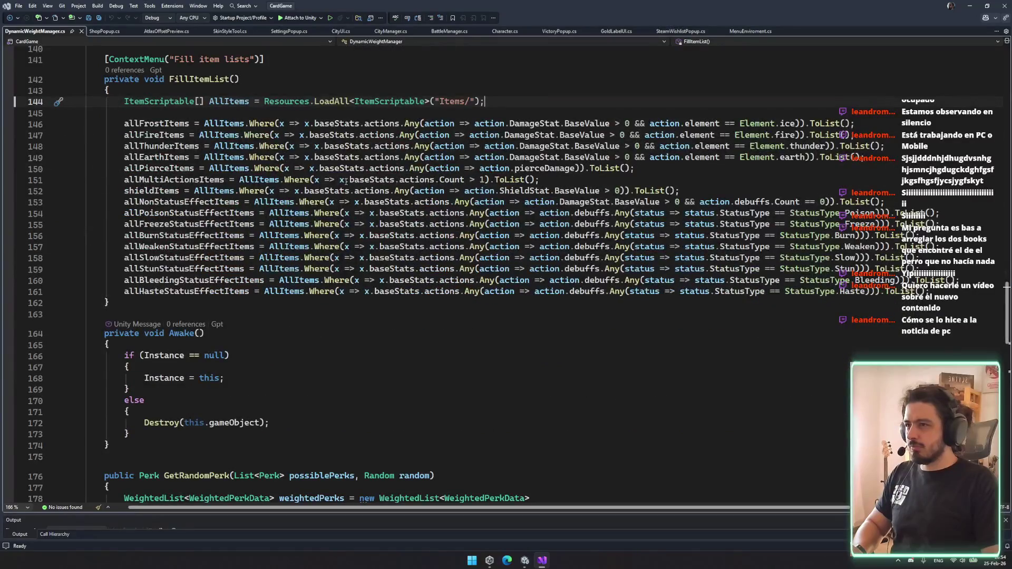
{"action": "left_click", "coordinate": [489, 202]}
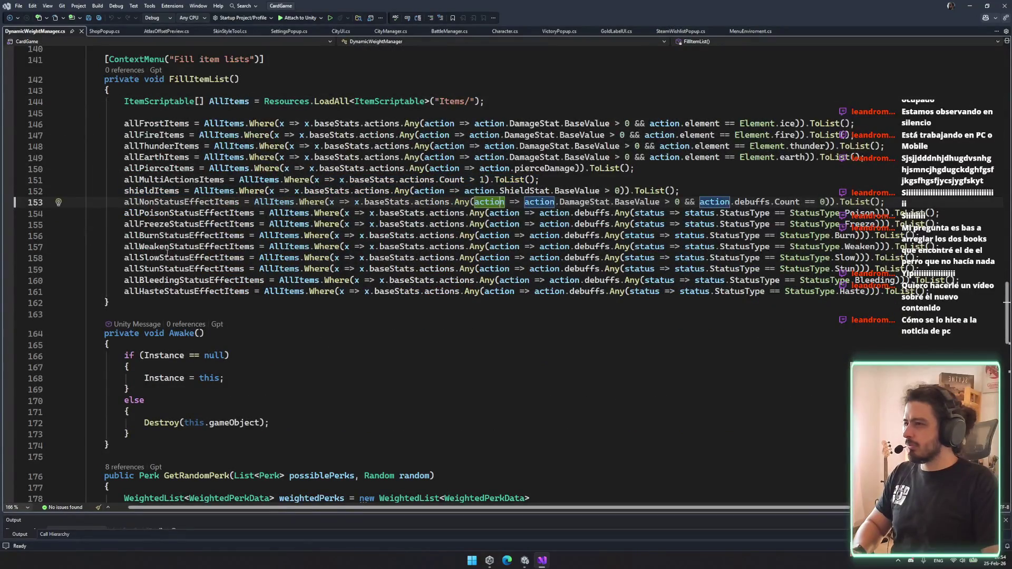
{"action": "left_click", "coordinate": [169, 235]}
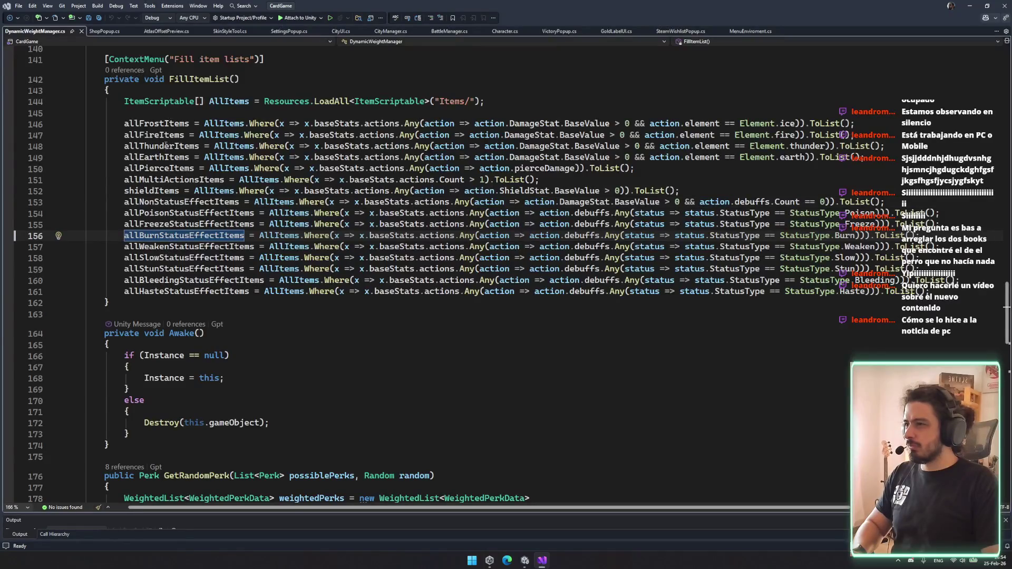
{"action": "double_click", "coordinate": [169, 281]}
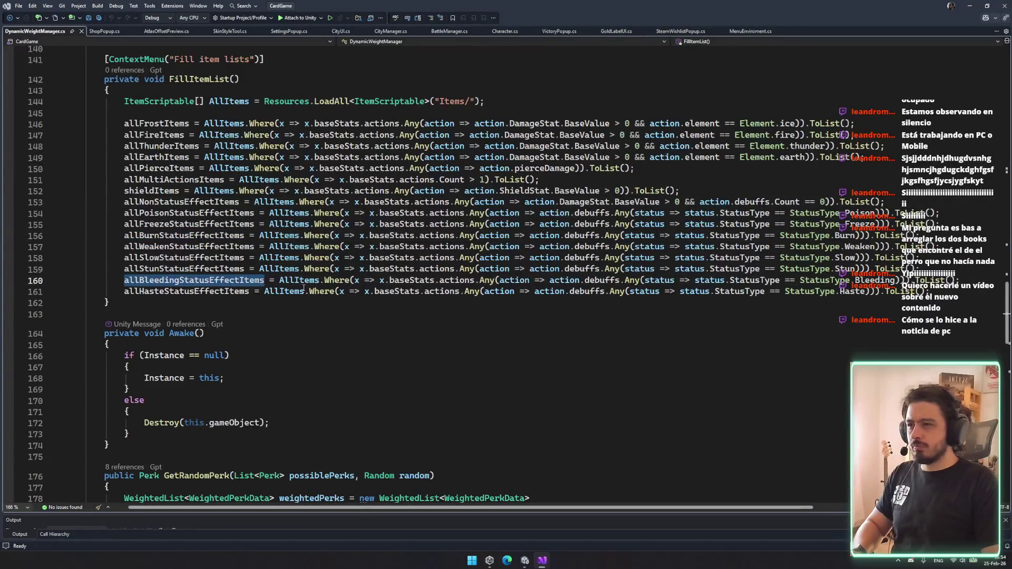
{"action": "left_click", "coordinate": [588, 293]}
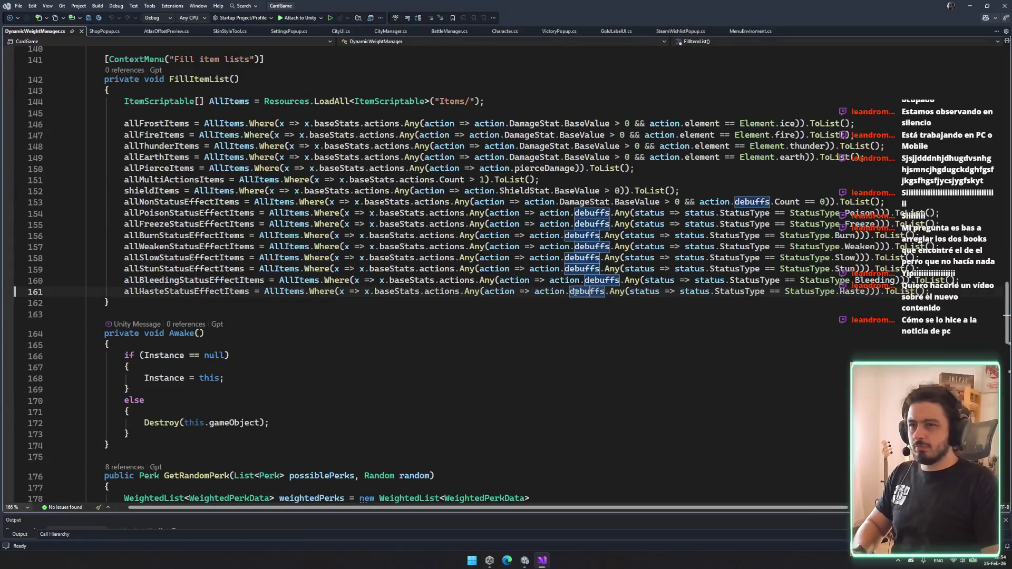
{"action": "left_click_drag", "start_coordinate": [545, 292], "coordinate": [839, 291]}
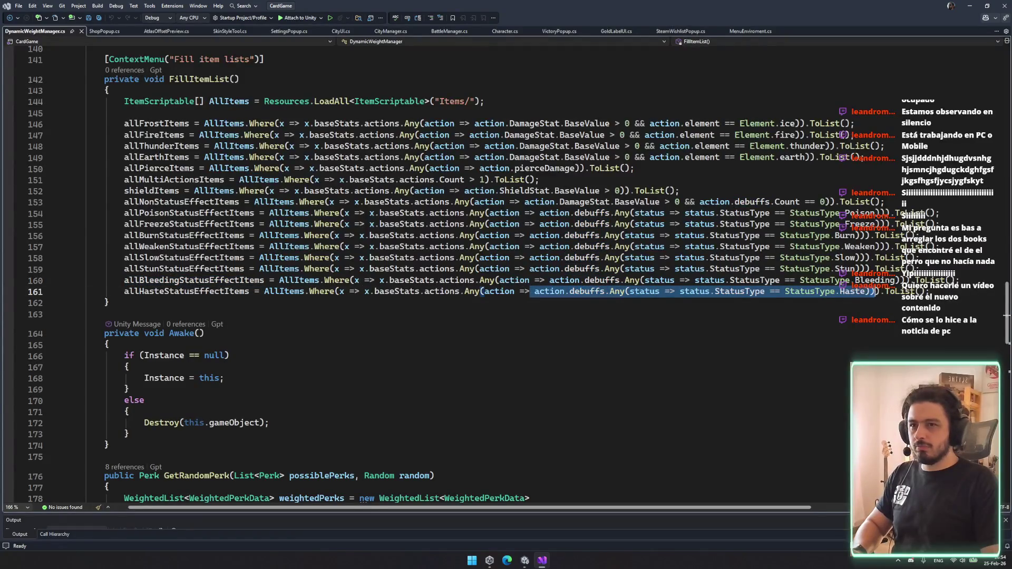
{"action": "left_click", "coordinate": [533, 293]}
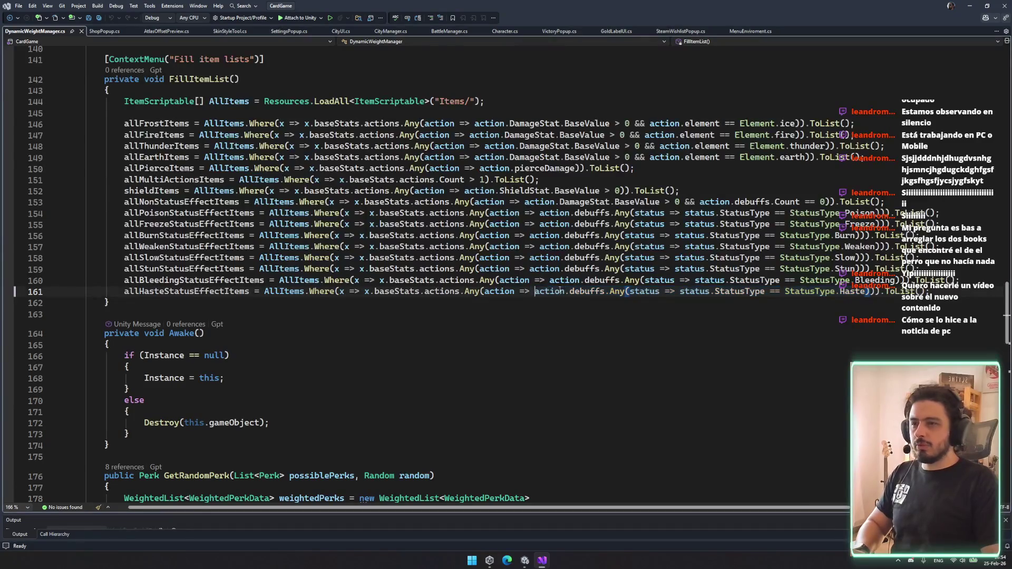
{"action": "mouse_move", "coordinate": [532, 293]}
{"action": "left_mouse_down"}
{"action": "mouse_move", "coordinate": [855, 281]}
{"action": "mouse_move", "coordinate": [873, 292]}
{"action": "left_mouse_up"}
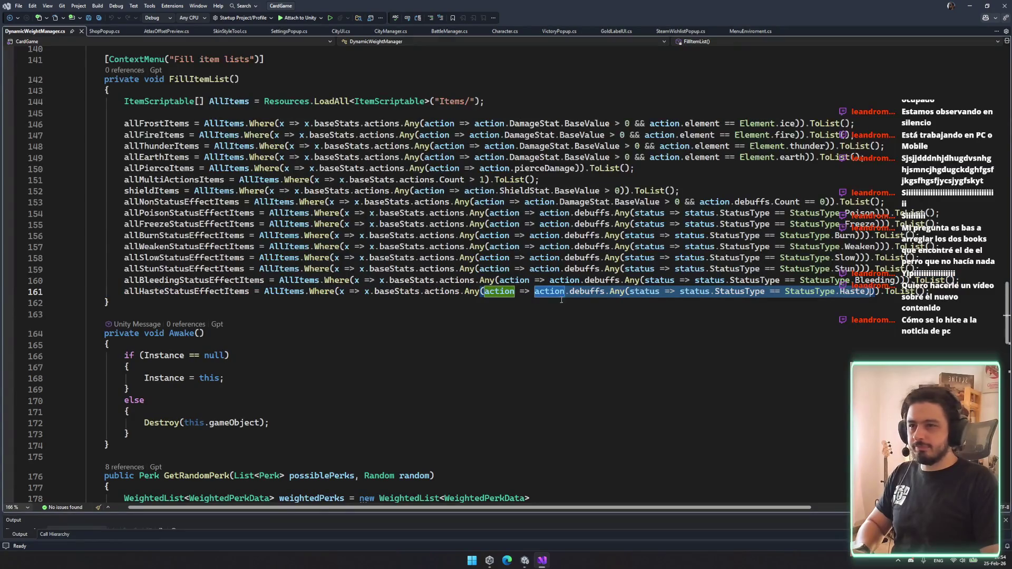
- Extend the Haste items condition with '|| action.buffs' Haste check and save the script
{"action": "key", "text": "ctrl+c"}
{"action": "key", "text": "Right"}
{"action": "key", "text": "ctrl+v"}
{"action": "type", "text": "||"}
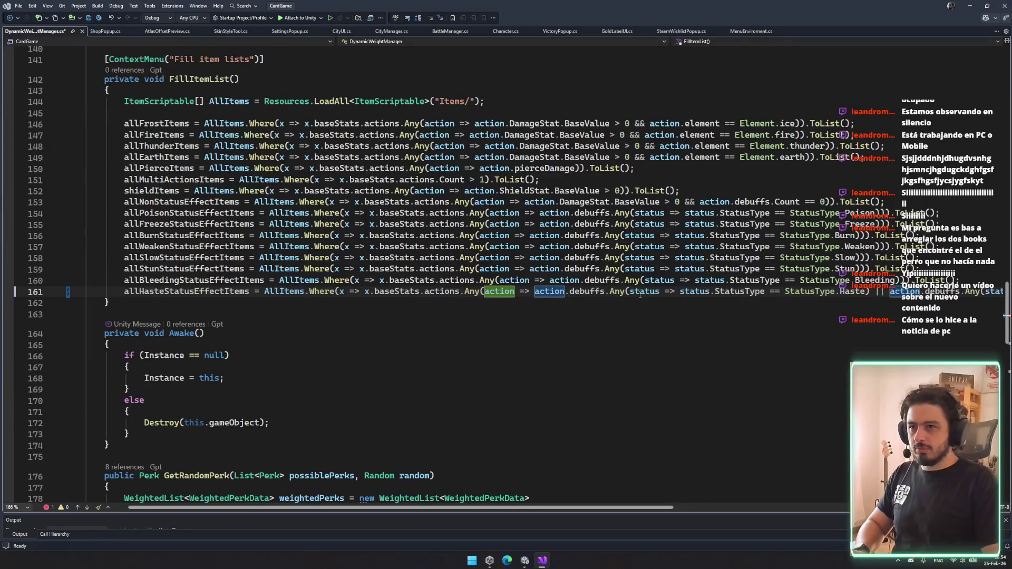
{"action": "double_click", "coordinate": [599, 292]}
{"action": "type", "text": "buf"}
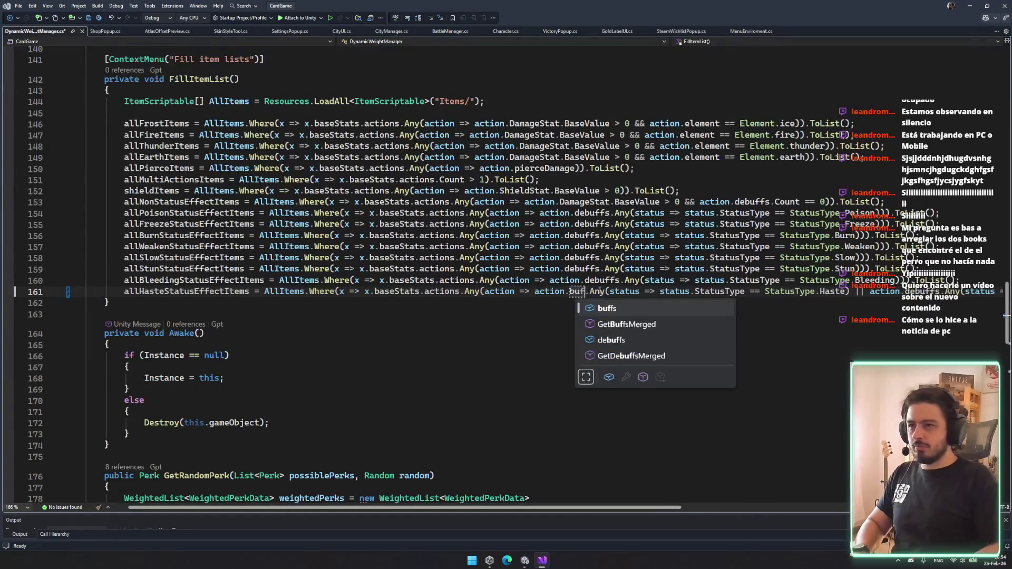
{"action": "key", "text": "Tab"}
{"action": "key", "text": "ctrl+s"}
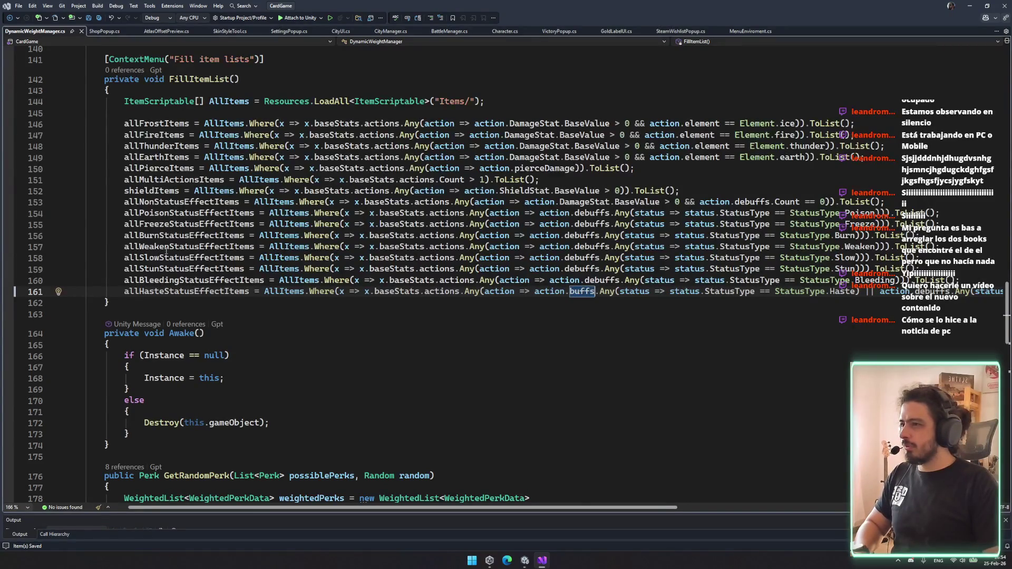
- Review the edited Haste line and return to Unity to recompile
{"action": "scroll", "coordinate": [166, 214], "scroll_direction": "up", "scroll_amount": 2}
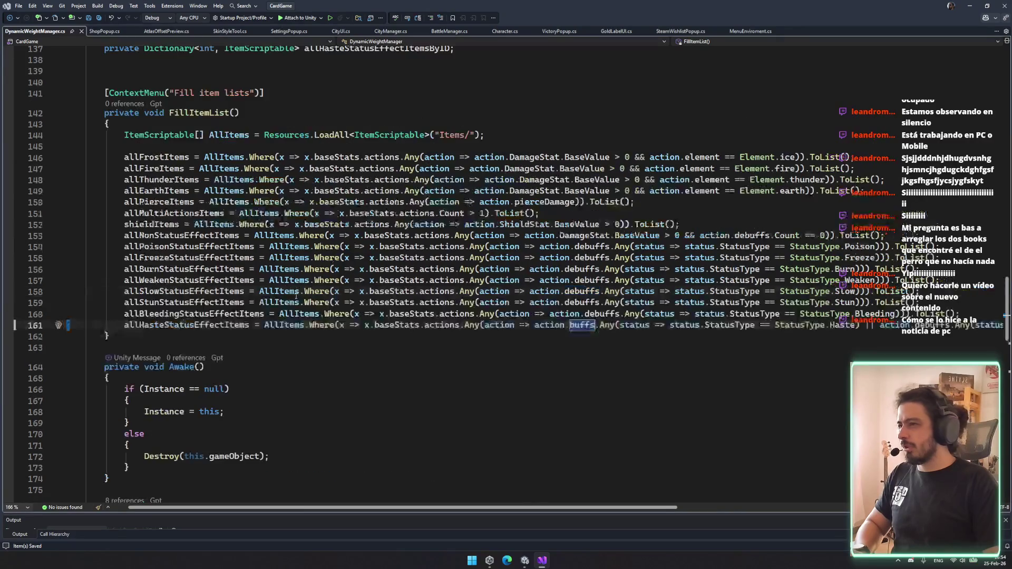
{"action": "scroll", "coordinate": [295, 313], "scroll_direction": "down", "scroll_amount": 1}
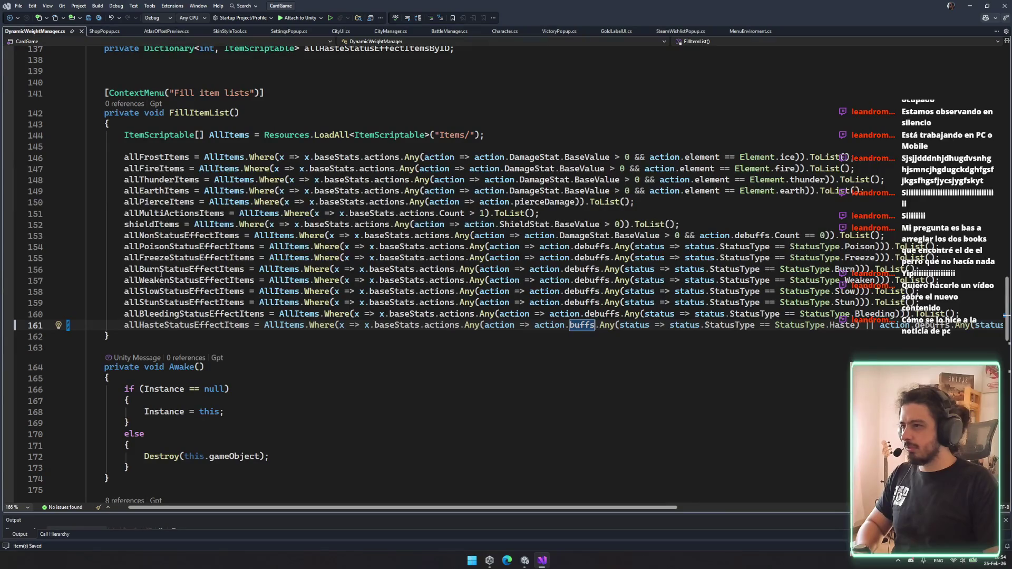
{"action": "left_click", "coordinate": [360, 401]}
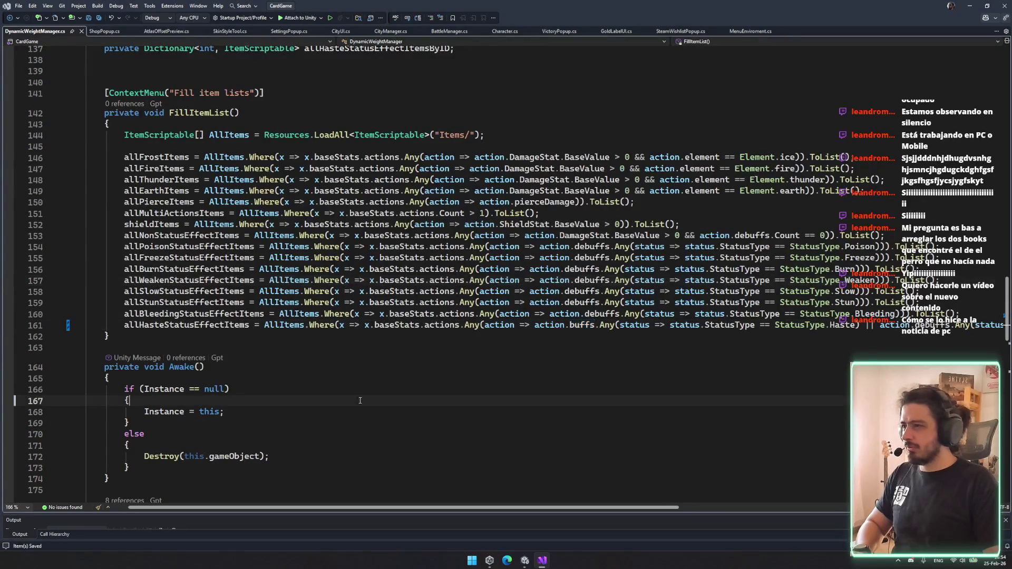
{"action": "scroll", "coordinate": [335, 452], "scroll_direction": "down", "scroll_amount": 2}
{"action": "left_click", "coordinate": [529, 563]}
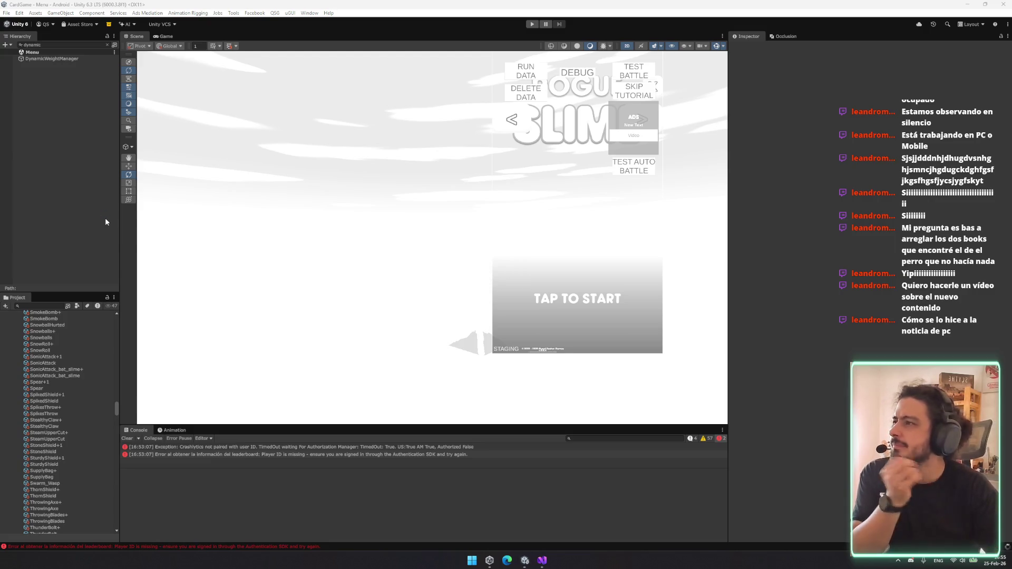
- Select DynamicWeightManager and collapse the Frost, Fire, Thunder, Earth, Pierce and Multi Actions lists
{"action": "left_click", "coordinate": [55, 59]}
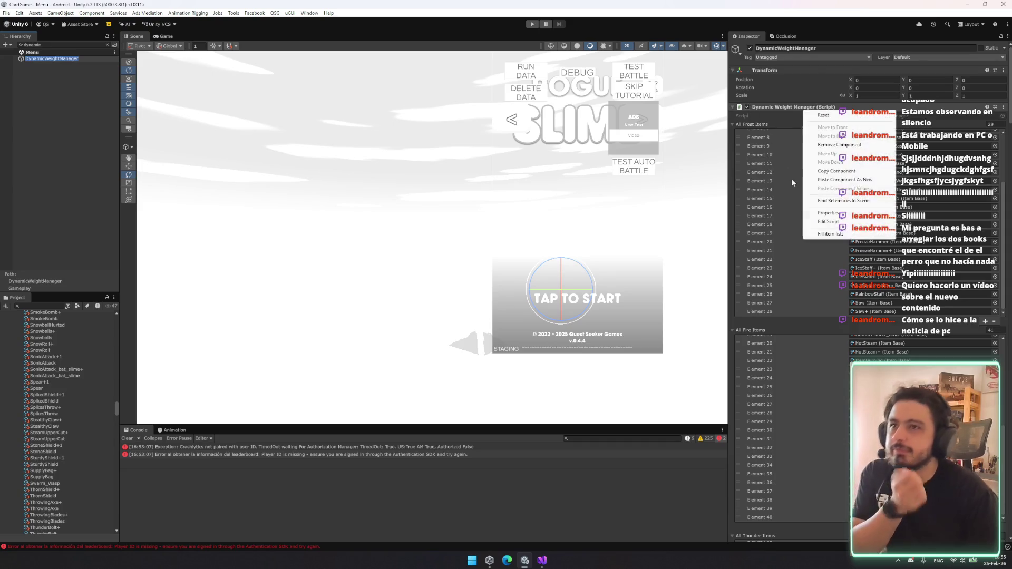
{"action": "left_click", "coordinate": [760, 136]}
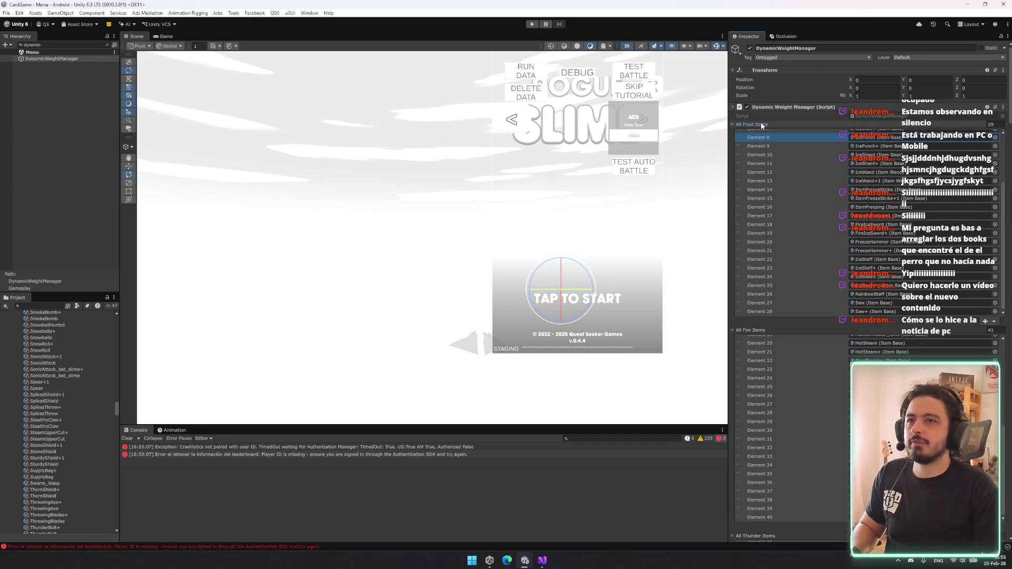
{"action": "left_click", "coordinate": [761, 123]}
{"action": "left_click", "coordinate": [763, 132]}
{"action": "left_click", "coordinate": [760, 142]}
{"action": "left_click", "coordinate": [759, 150]}
{"action": "left_click", "coordinate": [756, 158]}
{"action": "left_click", "coordinate": [754, 165]}
- Collapse the Non Status Effect, Shield, Poison, Freeze, Burn, Weaken, Slow, Stun and Bleeding lists
{"action": "left_click", "coordinate": [754, 174]}
{"action": "left_click", "coordinate": [754, 184]}
{"action": "left_click", "coordinate": [754, 190]}
{"action": "left_click", "coordinate": [751, 200]}
{"action": "left_click", "coordinate": [754, 208]}
{"action": "left_click", "coordinate": [754, 216]}
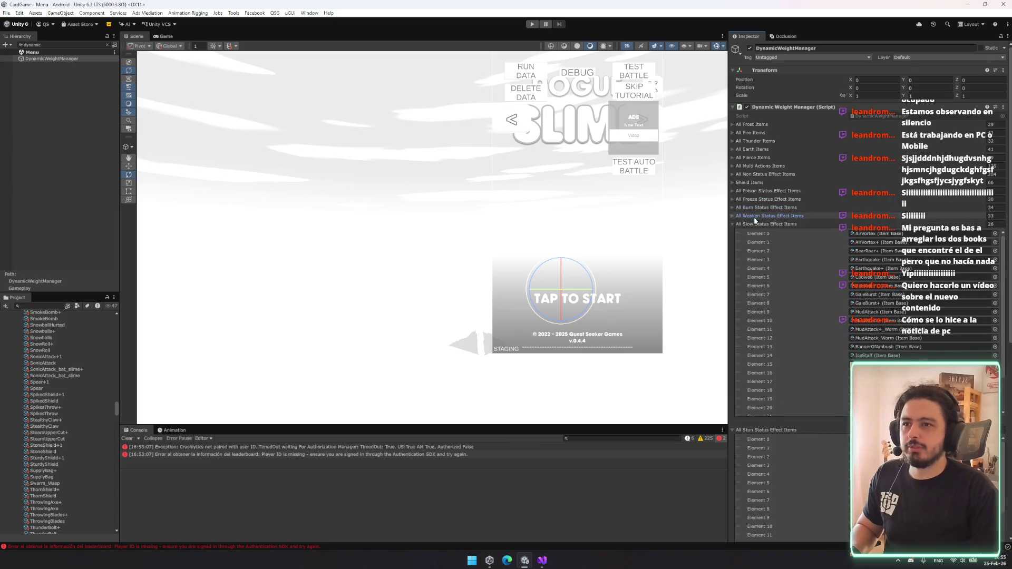
{"action": "left_click", "coordinate": [754, 224]}
{"action": "left_click", "coordinate": [755, 233]}
{"action": "left_click", "coordinate": [756, 241]}
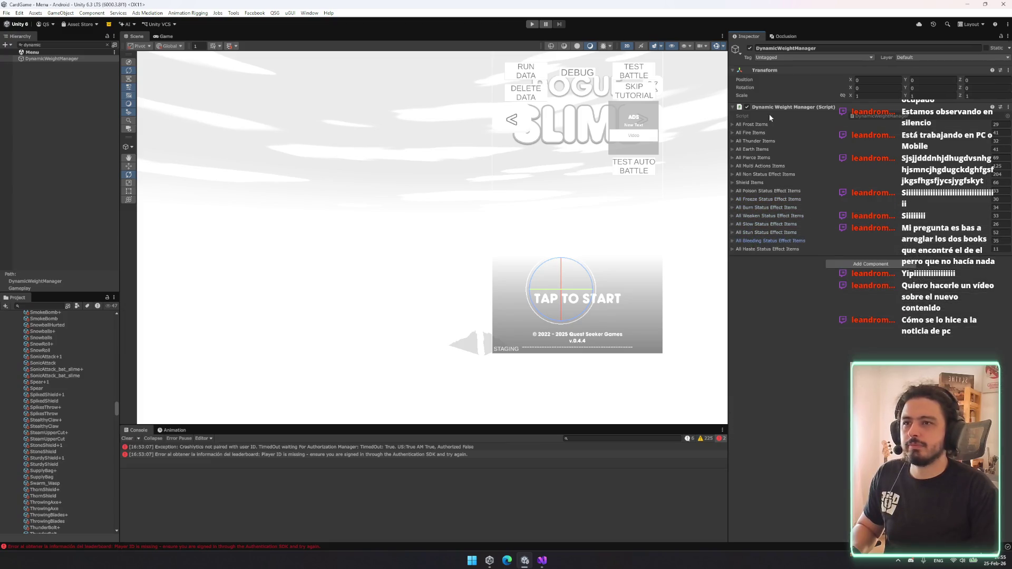
- Run Fill item lists and confirm Haste Status Effect Items holds 16 entries
{"action": "right_click", "coordinate": [774, 106]}
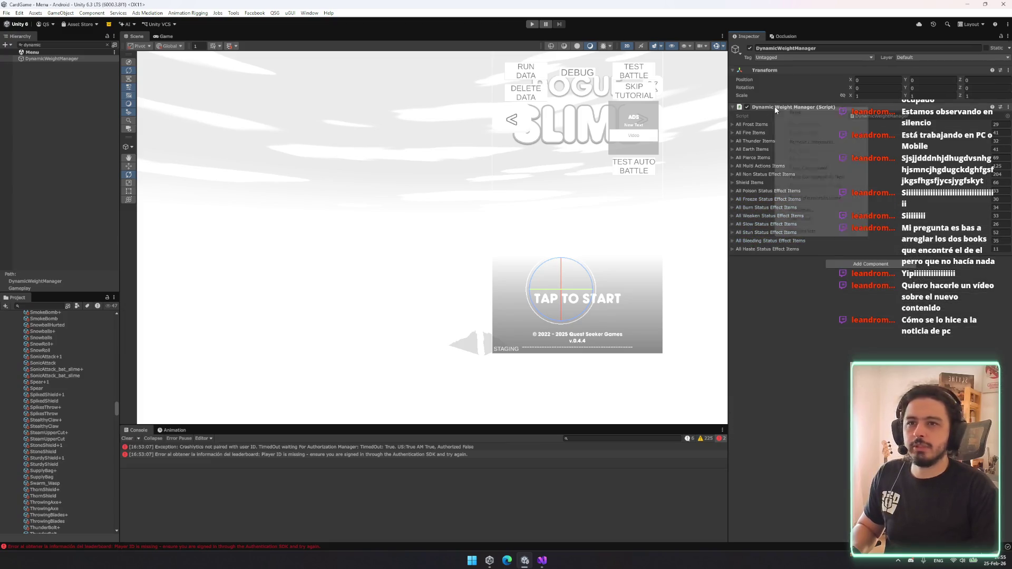
{"action": "left_click", "coordinate": [802, 231]}
{"action": "left_click", "coordinate": [754, 249]}
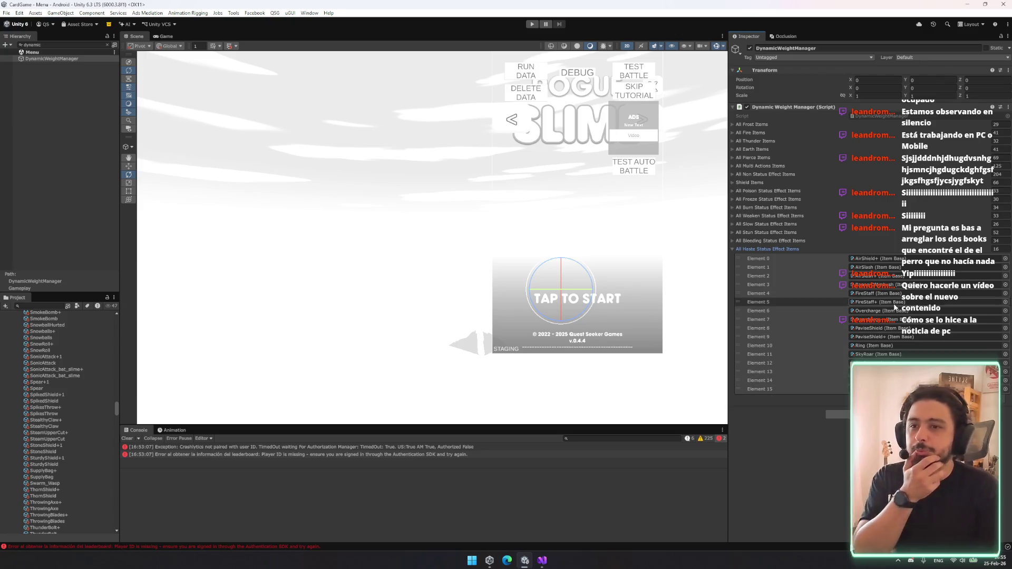
{"action": "left_click", "coordinate": [783, 249]}
- Check the Bleeding and Freeze item lists, then clear the selection
{"action": "left_click", "coordinate": [786, 240]}
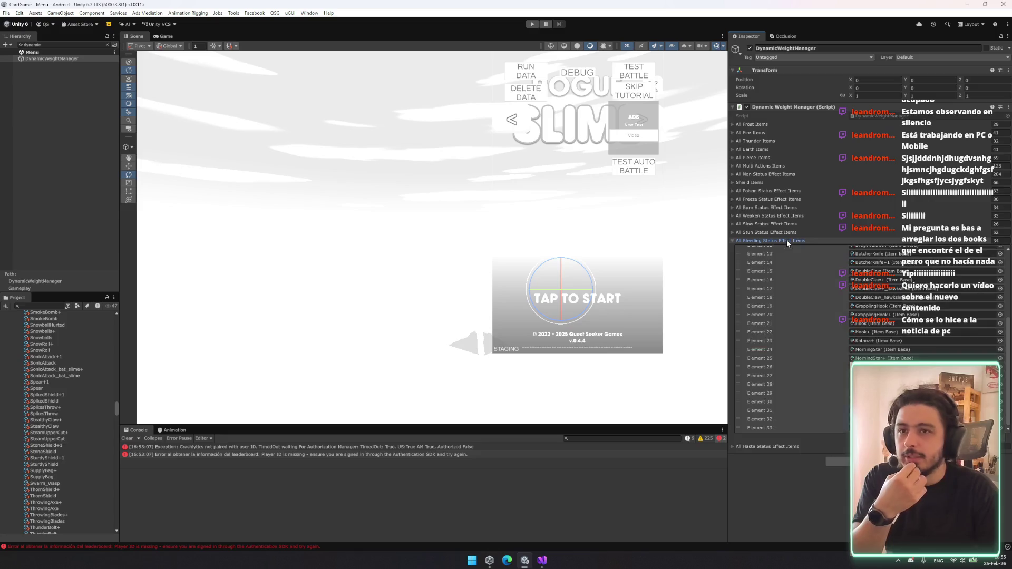
{"action": "scroll", "coordinate": [830, 338], "scroll_direction": "down", "scroll_amount": 5}
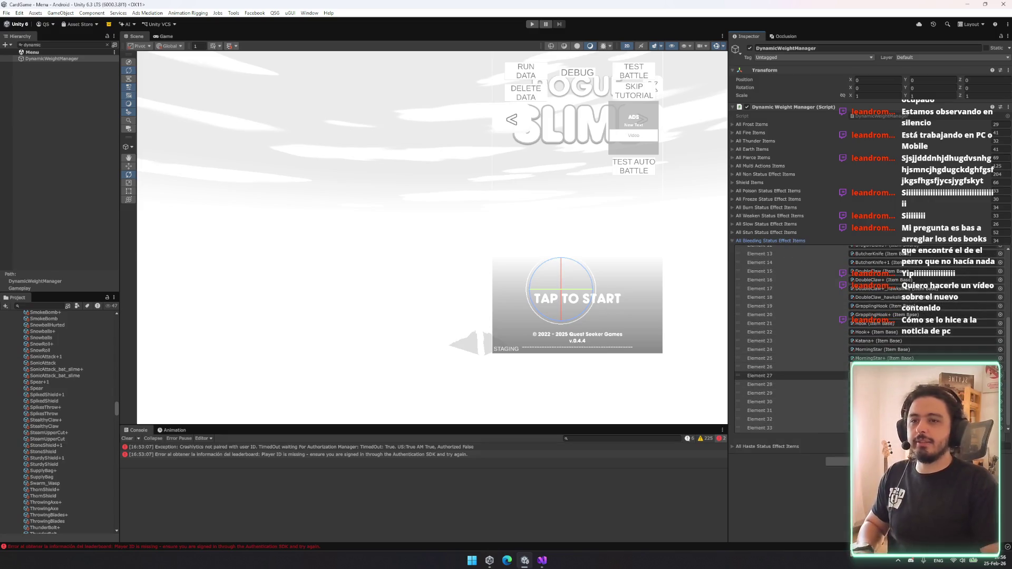
{"action": "left_click", "coordinate": [798, 240]}
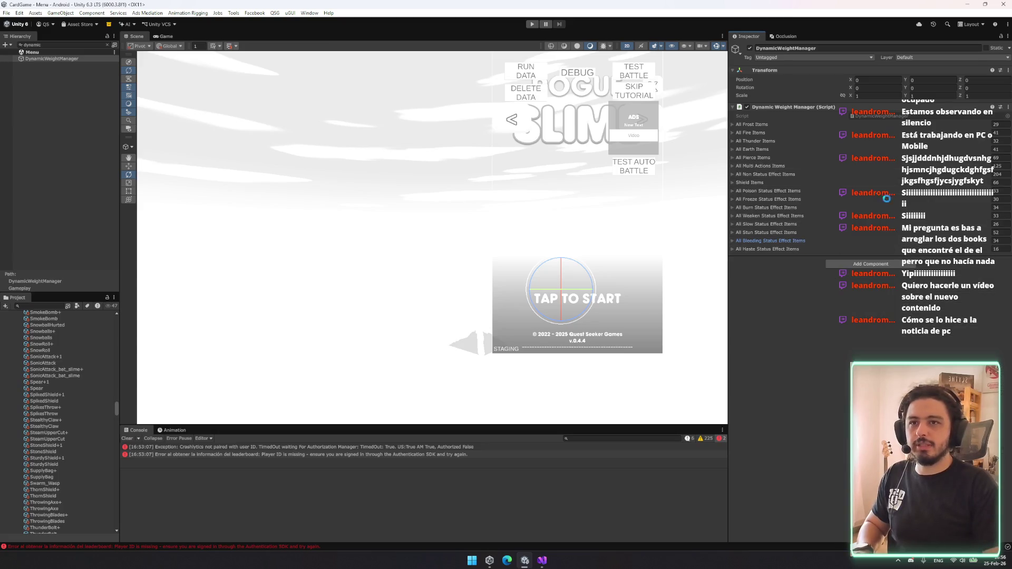
{"action": "left_click", "coordinate": [758, 199]}
{"action": "scroll", "coordinate": [818, 245], "scroll_direction": "down", "scroll_amount": 3}
{"action": "left_click", "coordinate": [761, 198]}
{"action": "left_click", "coordinate": [91, 51]}
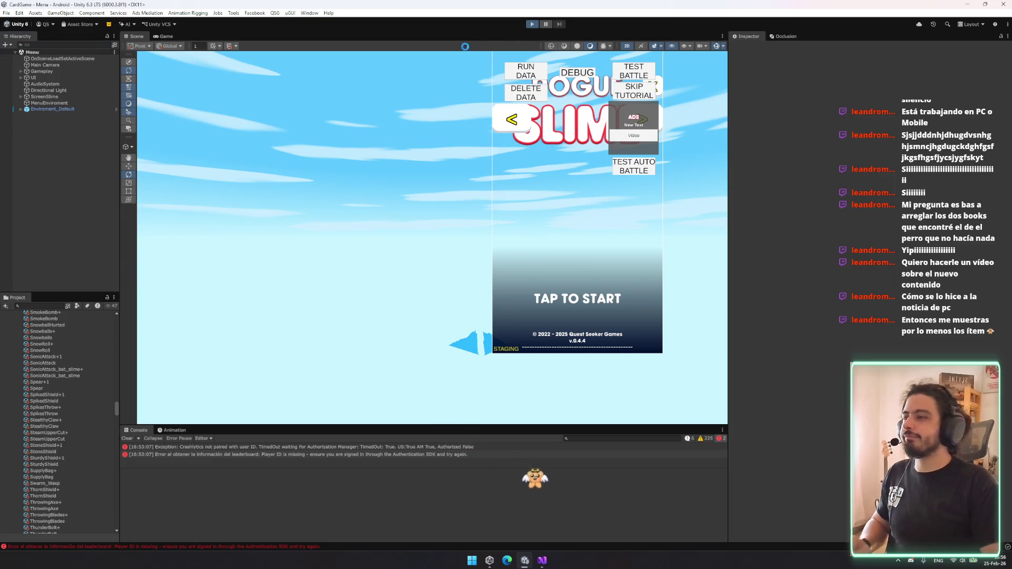
- In play mode, search 'dynamic' and inspect Element 30 of DynamicWeightManager's Bleeding list
{"action": "left_click", "coordinate": [532, 24]}
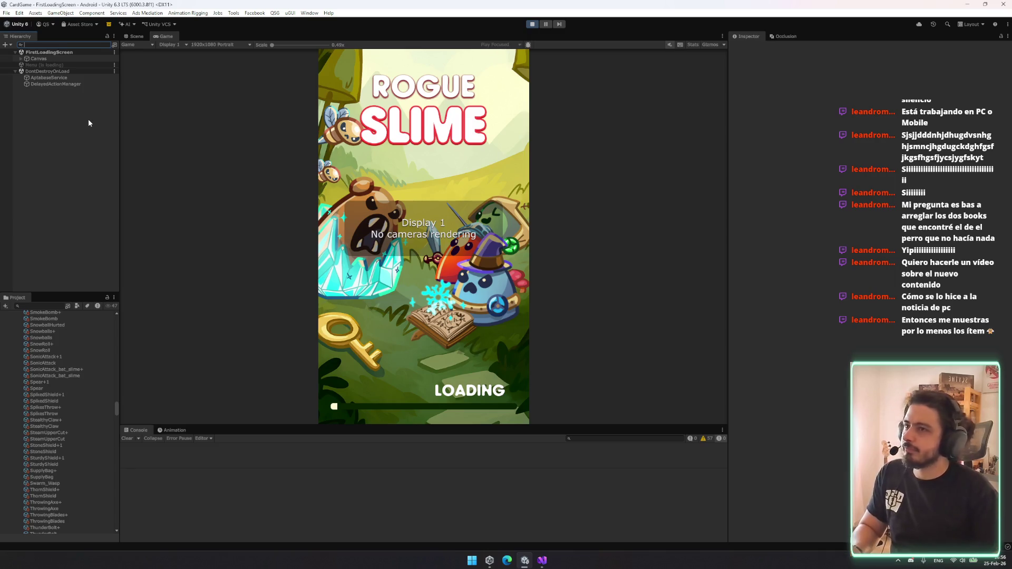
{"action": "type", "text": "dynamic"}
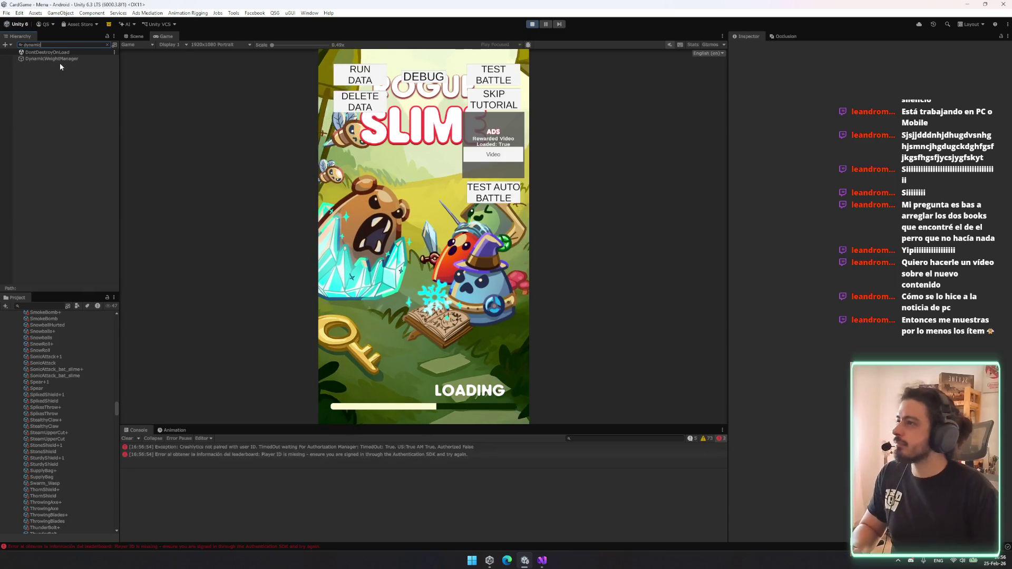
{"action": "left_click", "coordinate": [63, 59]}
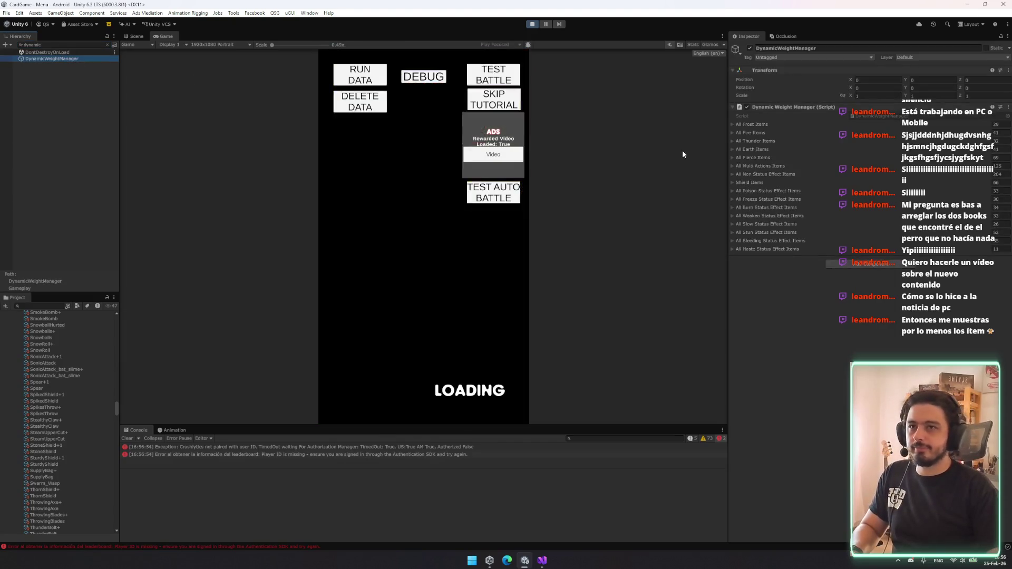
{"action": "left_click", "coordinate": [849, 242]}
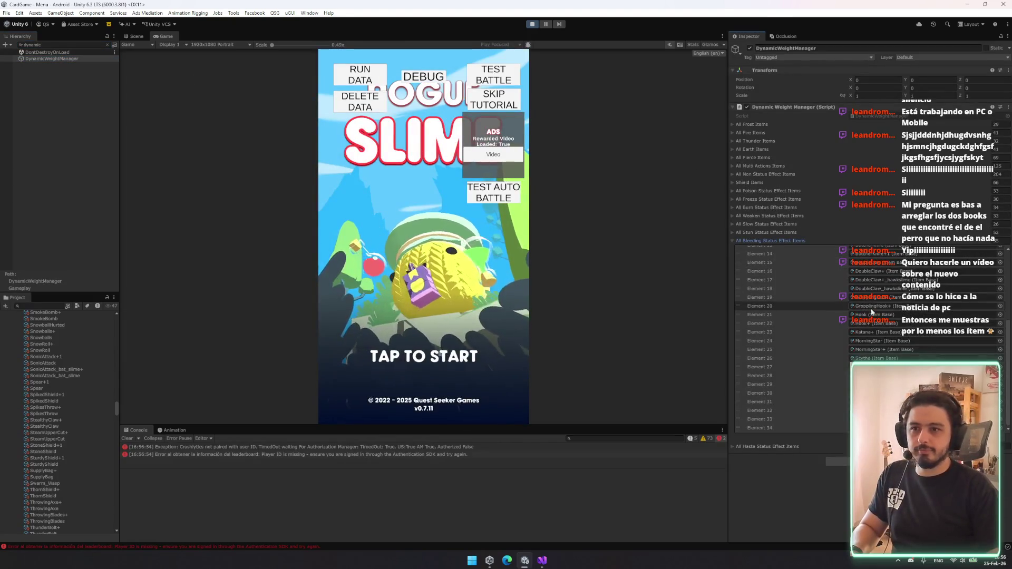
{"action": "left_click", "coordinate": [810, 396]}
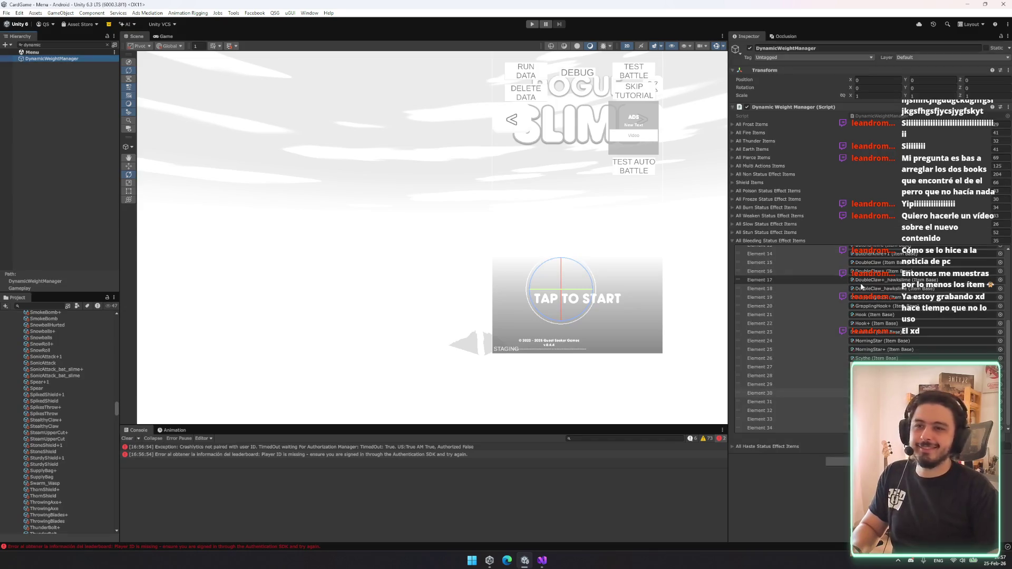
- Run Fill item lists on the manager component and review the 34 refilled Bleeding items
{"action": "right_click", "coordinate": [812, 108]}
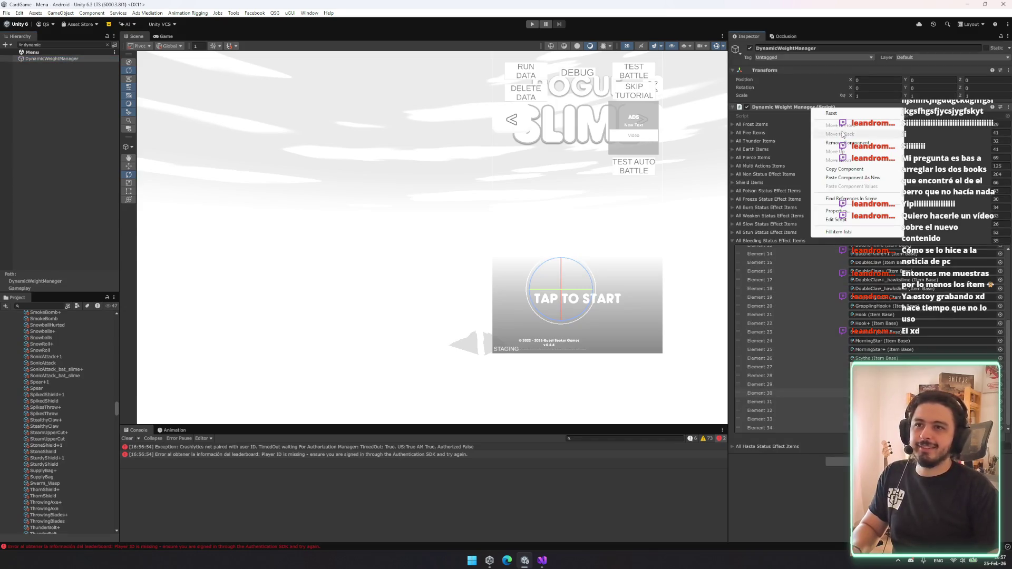
{"action": "left_click", "coordinate": [844, 232]}
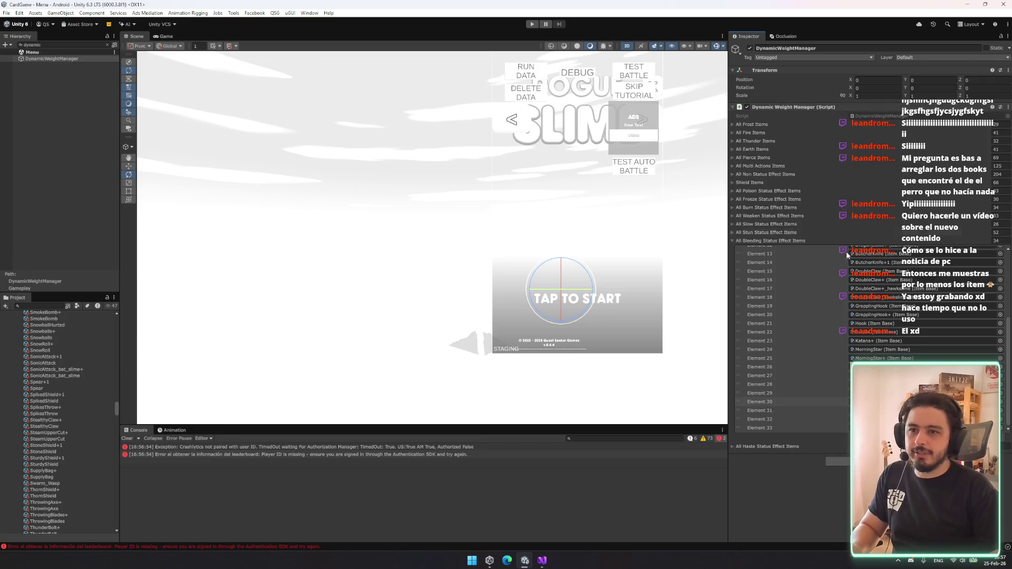
{"action": "left_click", "coordinate": [860, 241]}
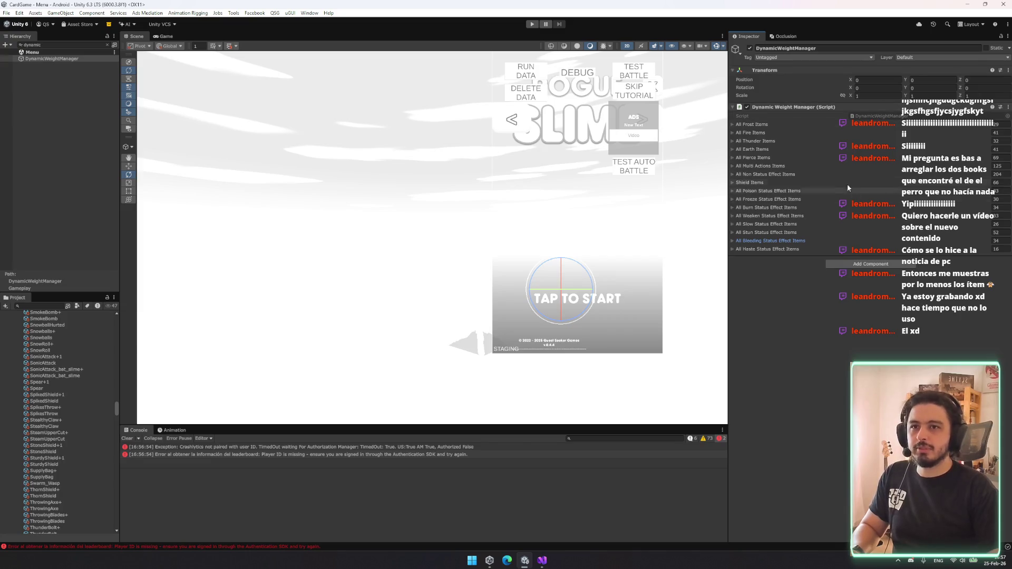
- Check the Freeze Status Effect Items list, then bring Visual Studio back to the front
{"action": "left_click", "coordinate": [832, 199]}
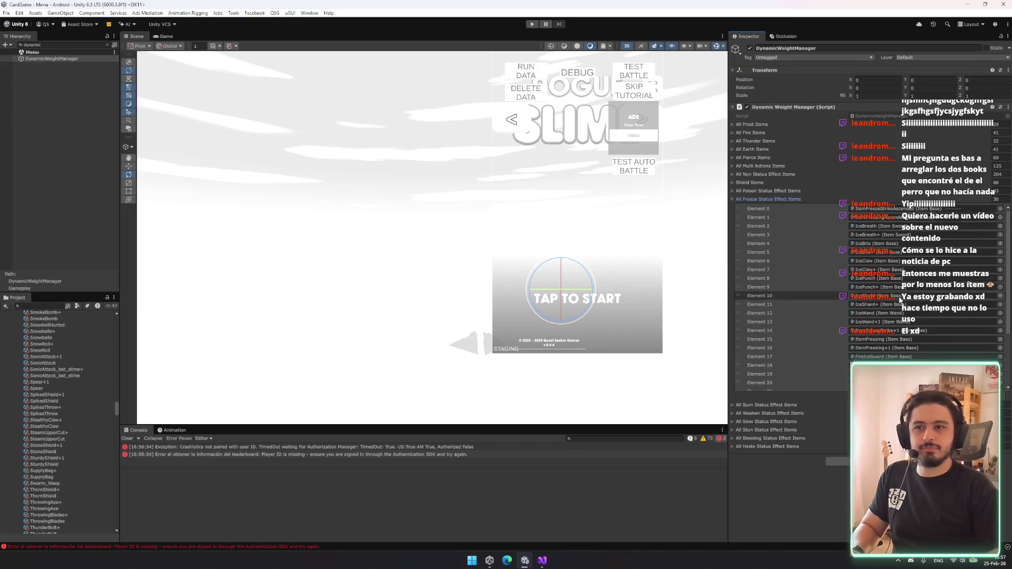
{"action": "scroll", "coordinate": [897, 290], "scroll_direction": "down", "scroll_amount": 3}
{"action": "left_click", "coordinate": [772, 199]}
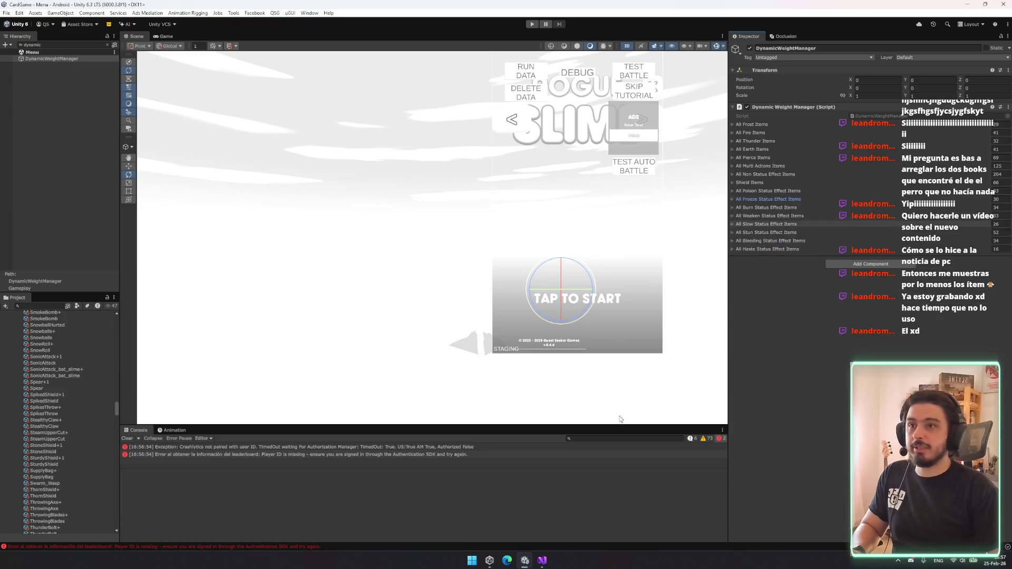
{"action": "left_click", "coordinate": [544, 562]}
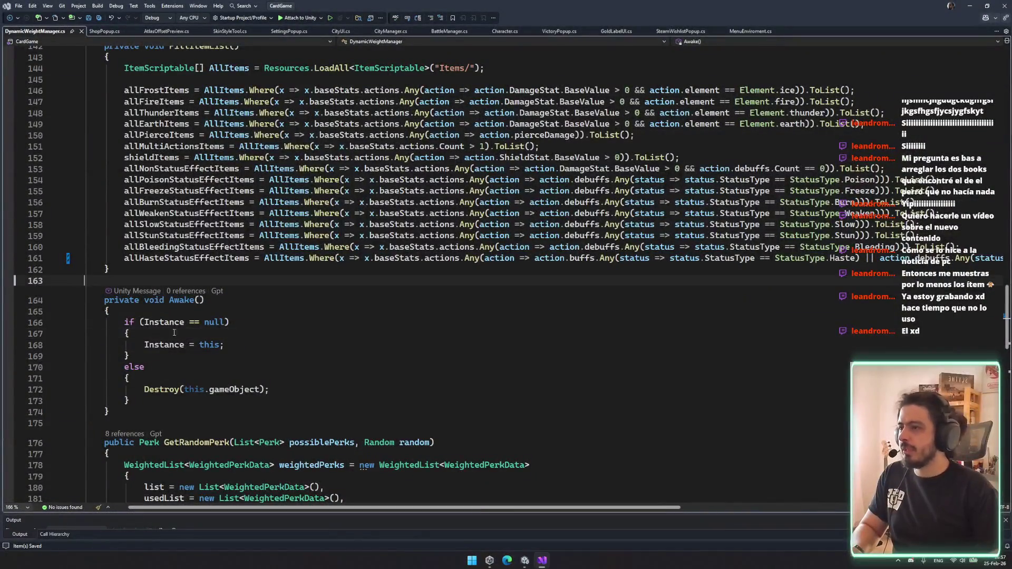
- Read through the end of FillItemList and the GetRandomPerk method code
{"action": "left_click", "coordinate": [158, 400]}
{"action": "scroll", "coordinate": [163, 277], "scroll_direction": "down", "scroll_amount": 6}
{"action": "left_click", "coordinate": [195, 241]}
{"action": "scroll", "coordinate": [188, 325], "scroll_direction": "down", "scroll_amount": 6}
{"action": "left_click", "coordinate": [187, 325]}
{"action": "scroll", "coordinate": [188, 325], "scroll_direction": "down", "scroll_amount": 6}
{"action": "scroll", "coordinate": [188, 325], "scroll_direction": "up", "scroll_amount": 6}
- Review DebugRandomPerkWeights and WeightedPerkData, ending on the allHasteStatusEffectItems line, then return to Unity
{"action": "left_click", "coordinate": [222, 238]}
{"action": "scroll", "coordinate": [304, 325], "scroll_direction": "down", "scroll_amount": 4}
{"action": "scroll", "coordinate": [305, 325], "scroll_direction": "down", "scroll_amount": 4}
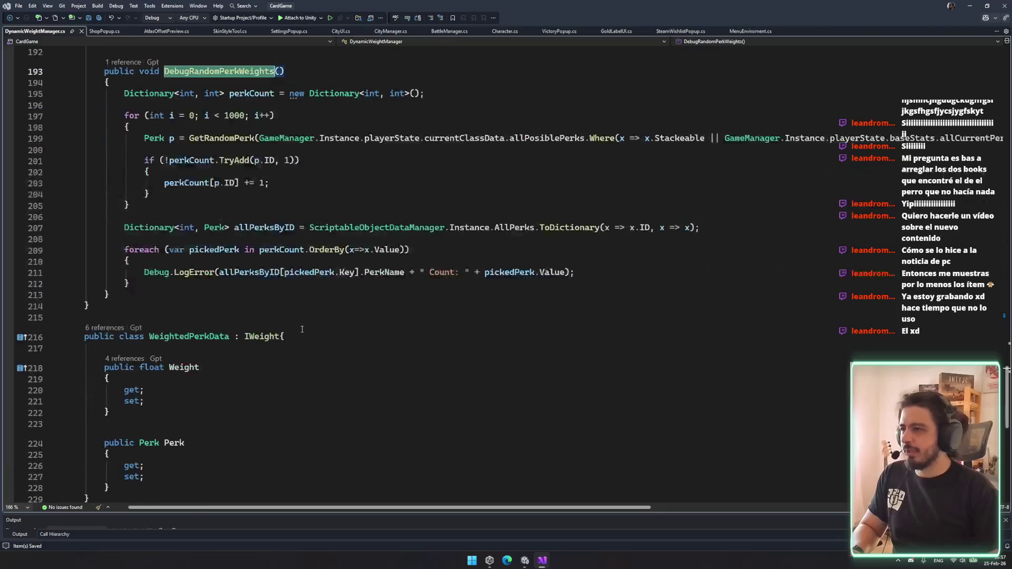
{"action": "left_click", "coordinate": [327, 233]}
{"action": "scroll", "coordinate": [329, 411], "scroll_direction": "up", "scroll_amount": 6}
{"action": "scroll", "coordinate": [329, 411], "scroll_direction": "up", "scroll_amount": 20}
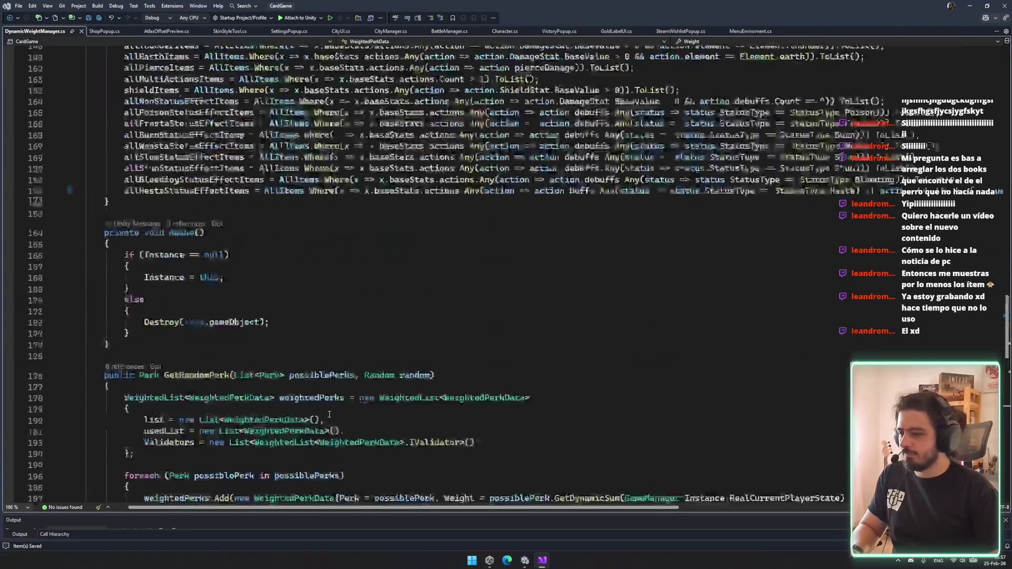
{"action": "scroll", "coordinate": [288, 350], "scroll_direction": "down", "scroll_amount": 2}
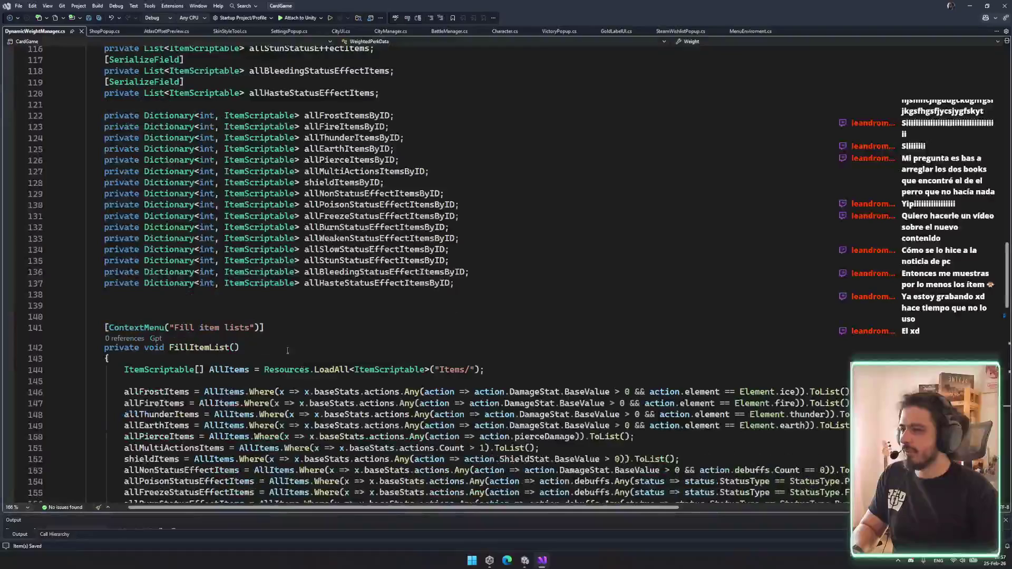
{"action": "scroll", "coordinate": [276, 343], "scroll_direction": "down", "scroll_amount": 5}
{"action": "left_click", "coordinate": [467, 389]}
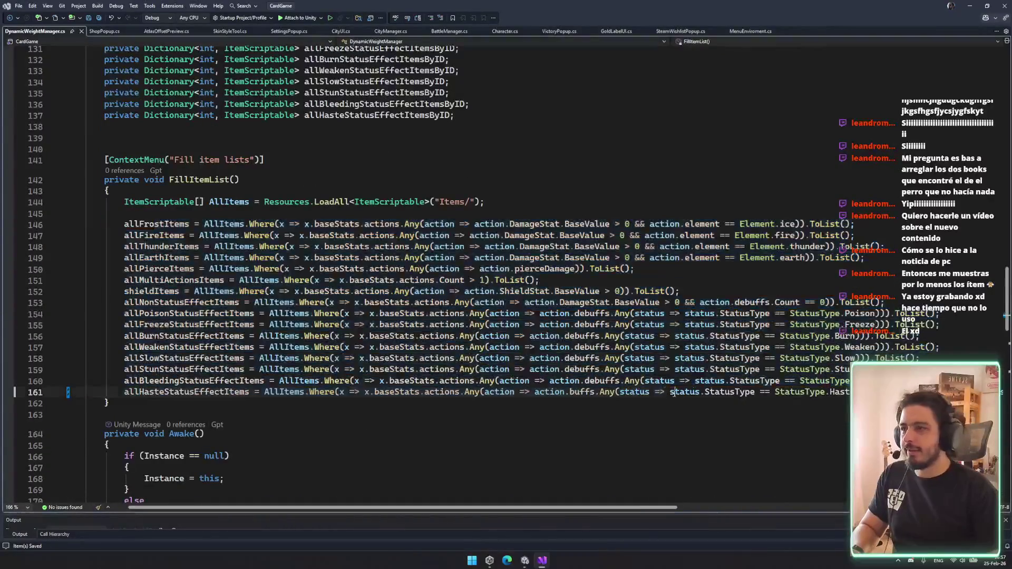
{"action": "left_click", "coordinate": [525, 561]}
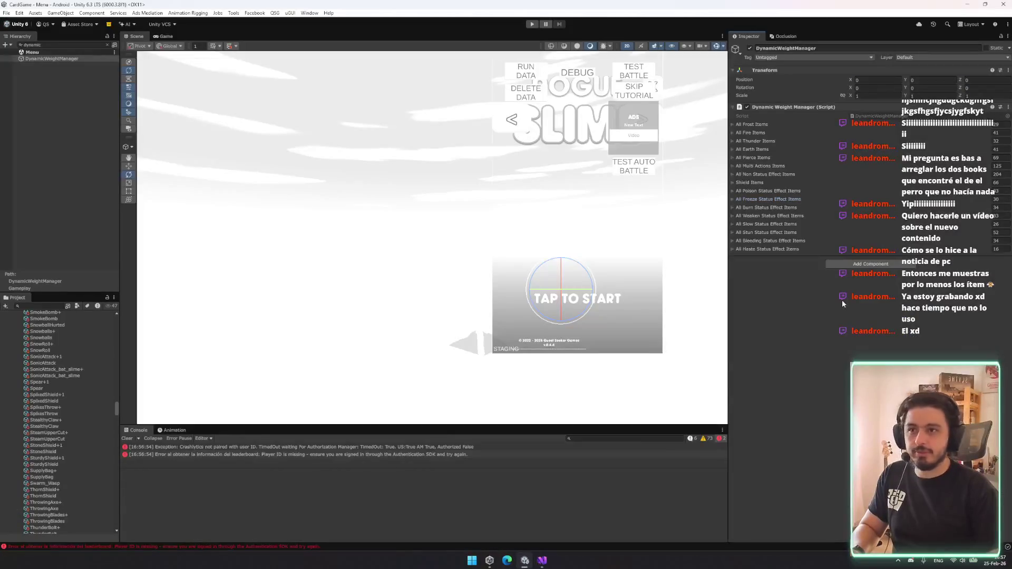
- Check the Bleeding items list, clear the Hierarchy filter, and open FirstLoadingScreen via SceneTool
{"action": "left_click", "coordinate": [790, 241]}
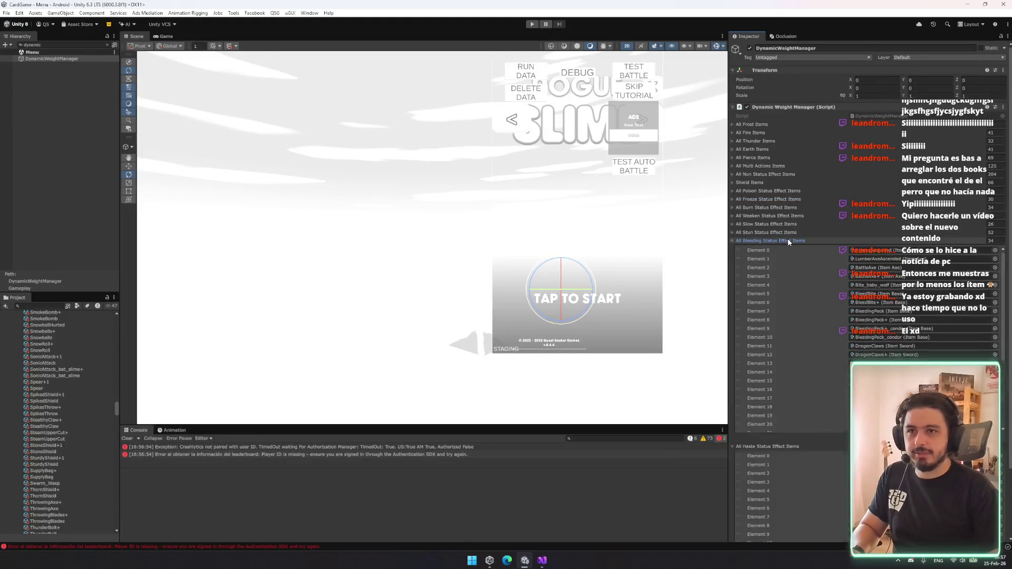
{"action": "scroll", "coordinate": [791, 238], "scroll_direction": "down", "scroll_amount": 3}
{"action": "left_click", "coordinate": [35, 96]}
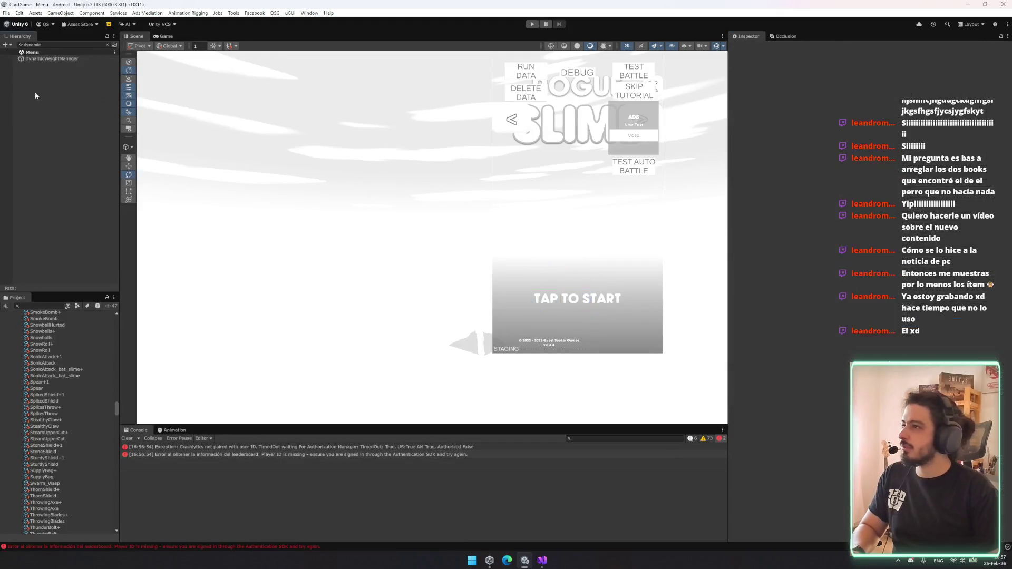
{"action": "left_click", "coordinate": [105, 45]}
{"action": "key", "text": "ctrl+shift+s"}
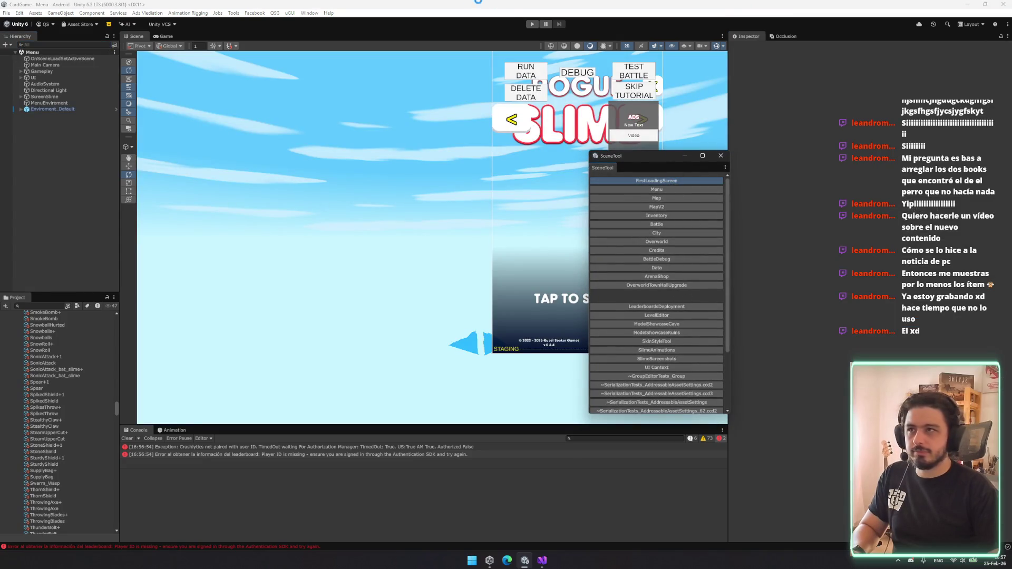
{"action": "left_click", "coordinate": [656, 180]}
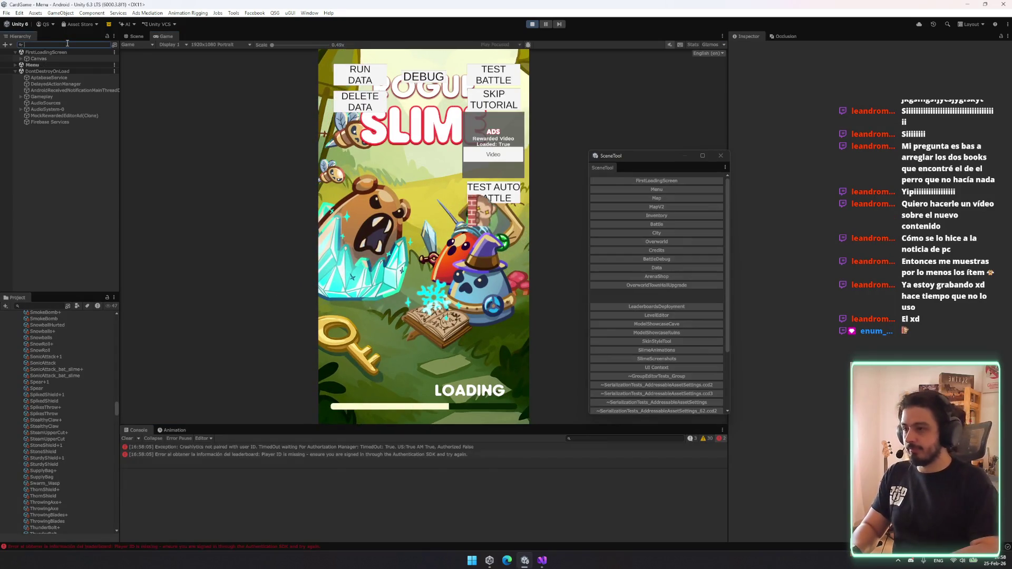
- Filter the Hierarchy for 'dyna', select DynamicWeightManager and inspect its Bleeding items list
{"action": "type", "text": "dyna"}
{"action": "left_click", "coordinate": [65, 59]}
{"action": "left_click_drag", "start_coordinate": [633, 156], "coordinate": [536, 111]}
{"action": "left_click", "coordinate": [812, 403]}
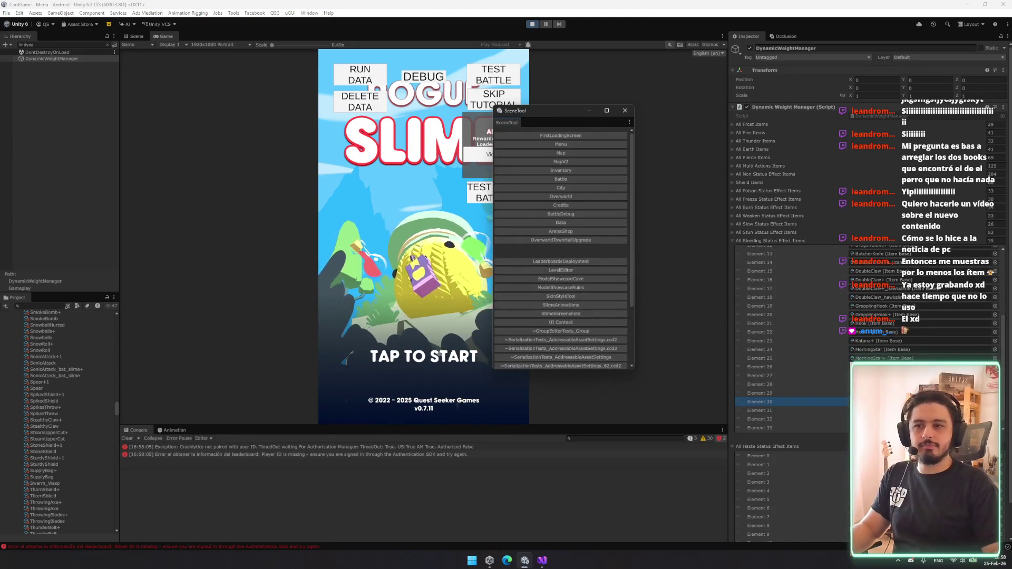
{"action": "scroll", "coordinate": [791, 263], "scroll_direction": "down", "scroll_amount": 1}
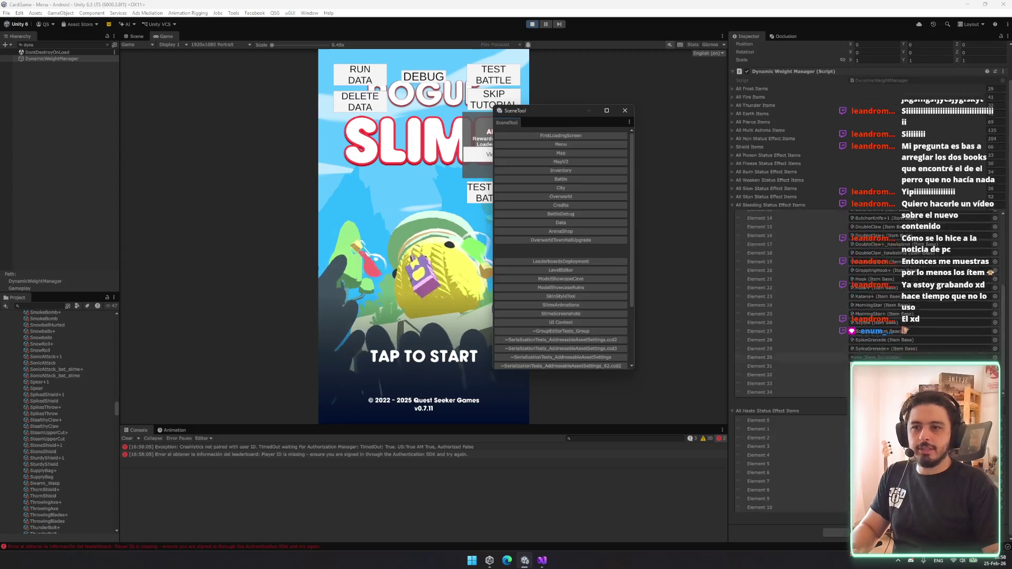
{"action": "scroll", "coordinate": [746, 217], "scroll_direction": "up", "scroll_amount": 3}
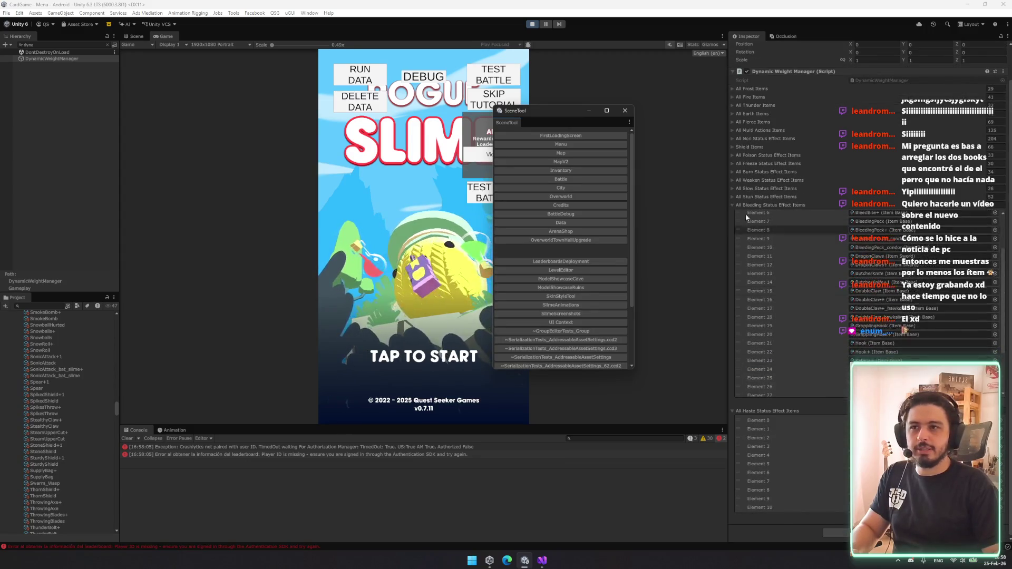
- Check the Stun and Slow item lists, then start the game past the title screen
{"action": "left_click", "coordinate": [799, 197]}
{"action": "scroll", "coordinate": [780, 237], "scroll_direction": "down", "scroll_amount": 5}
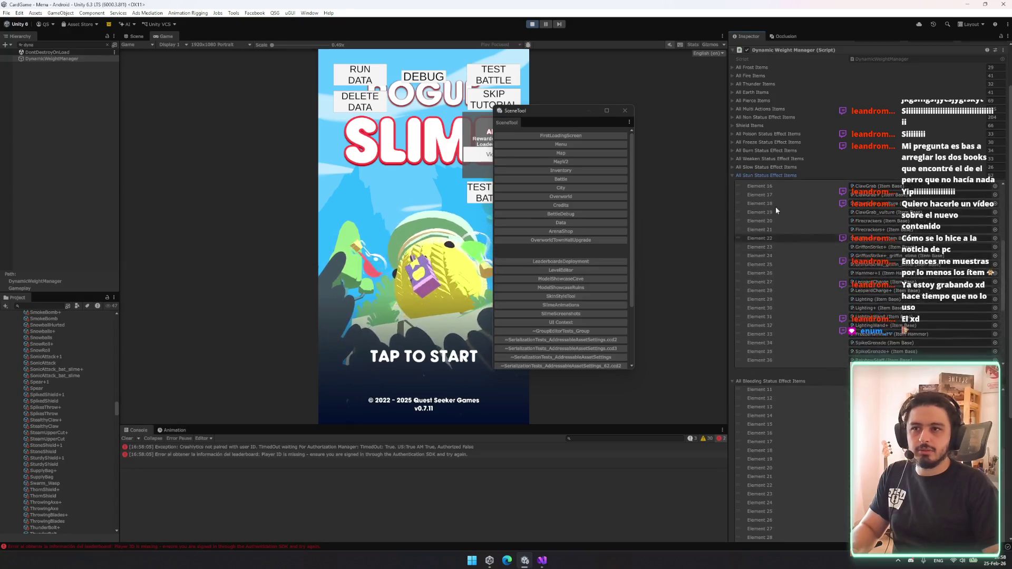
{"action": "left_click", "coordinate": [776, 167]}
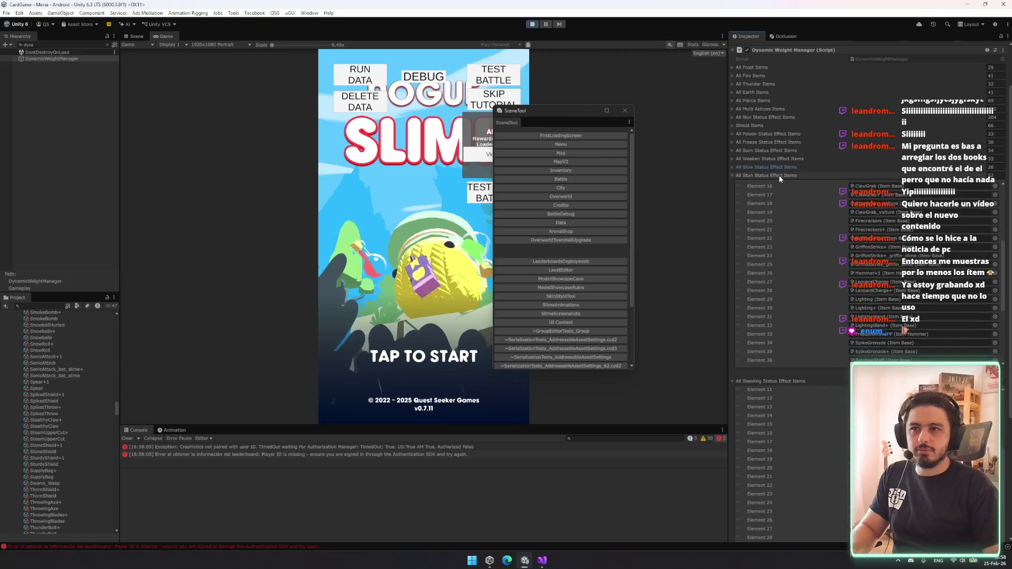
{"action": "left_click", "coordinate": [779, 176]}
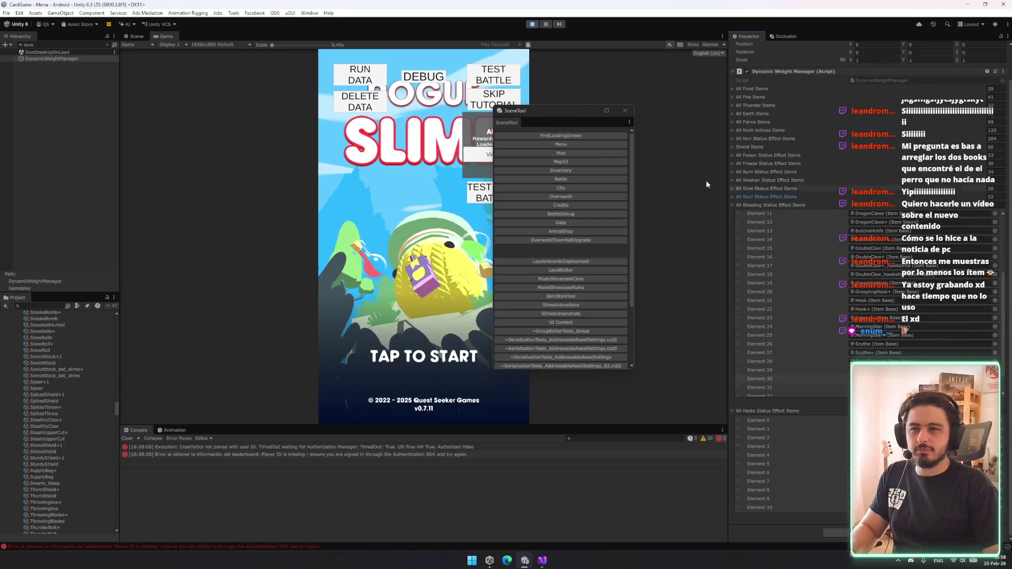
{"action": "left_click", "coordinate": [442, 298]}
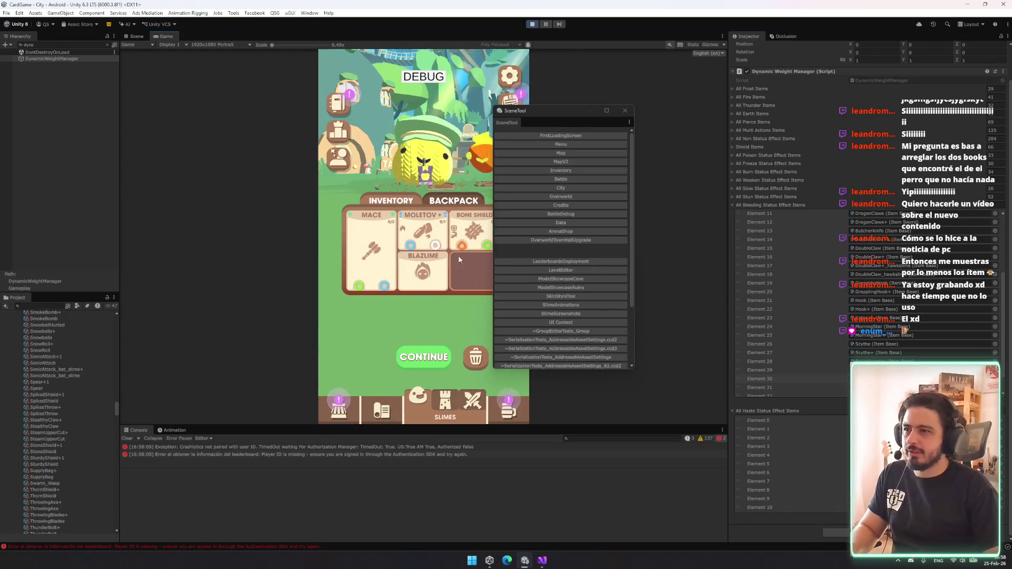
- Open the Tower screen in the Game view and compare the first slimes' item loadouts
{"action": "left_click", "coordinate": [424, 357]}
{"action": "left_click", "coordinate": [442, 404]}
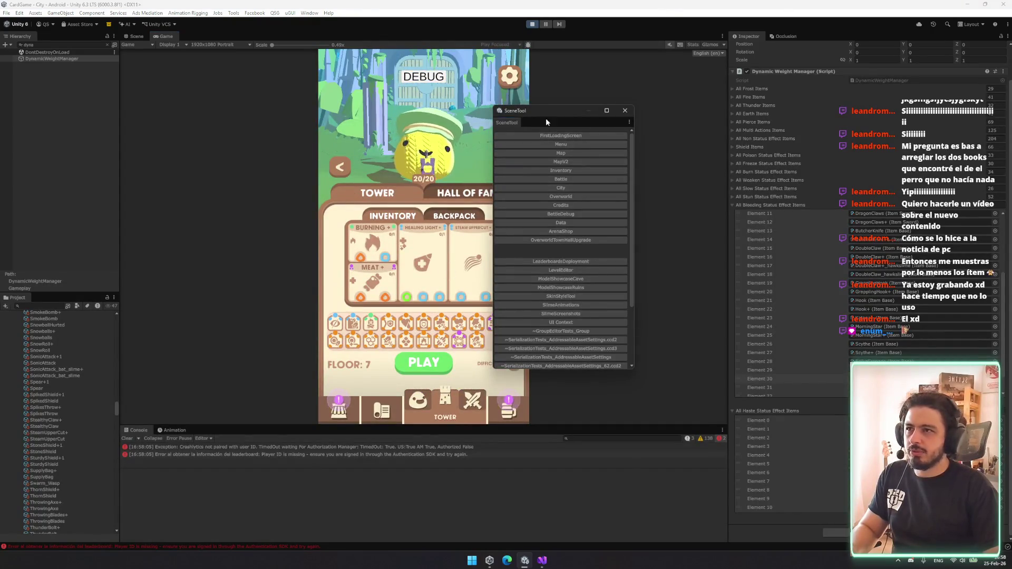
{"action": "left_click_drag", "start_coordinate": [546, 122], "coordinate": [687, 138]}
{"action": "left_click", "coordinate": [510, 167]}
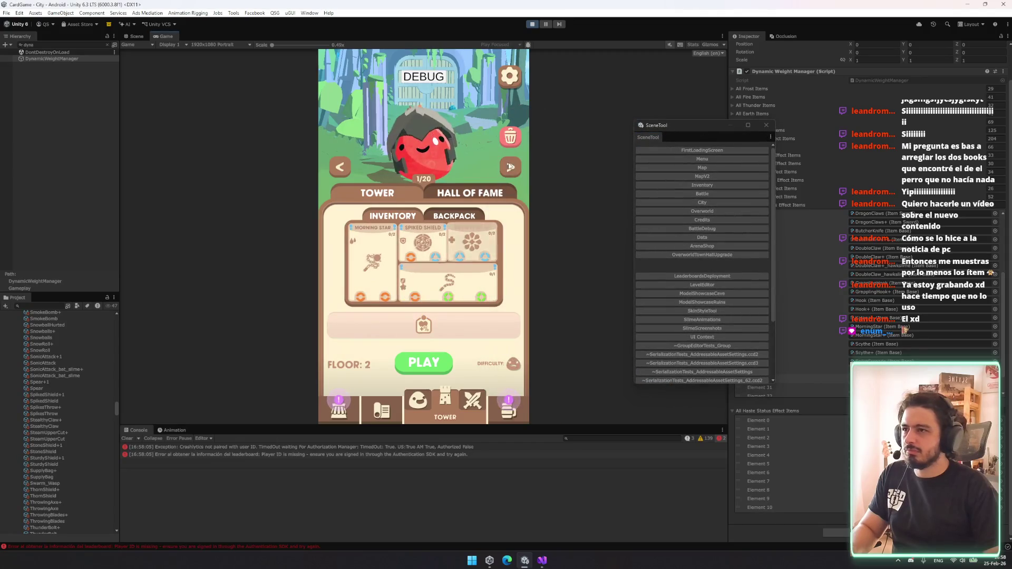
{"action": "left_click", "coordinate": [511, 167]}
{"action": "left_click", "coordinate": [340, 167]}
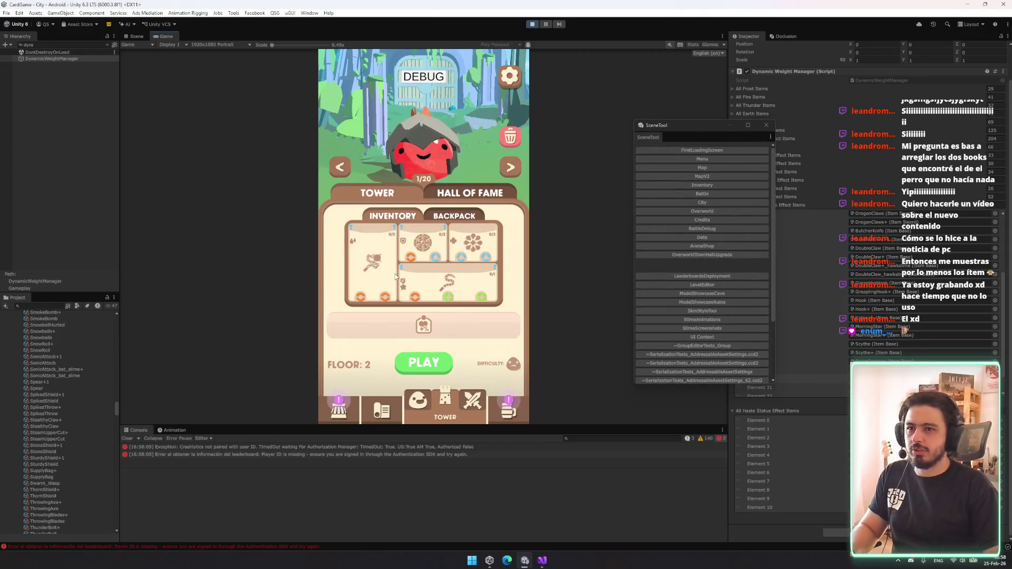
{"action": "scroll", "coordinate": [904, 289], "scroll_direction": "up", "scroll_amount": 2}
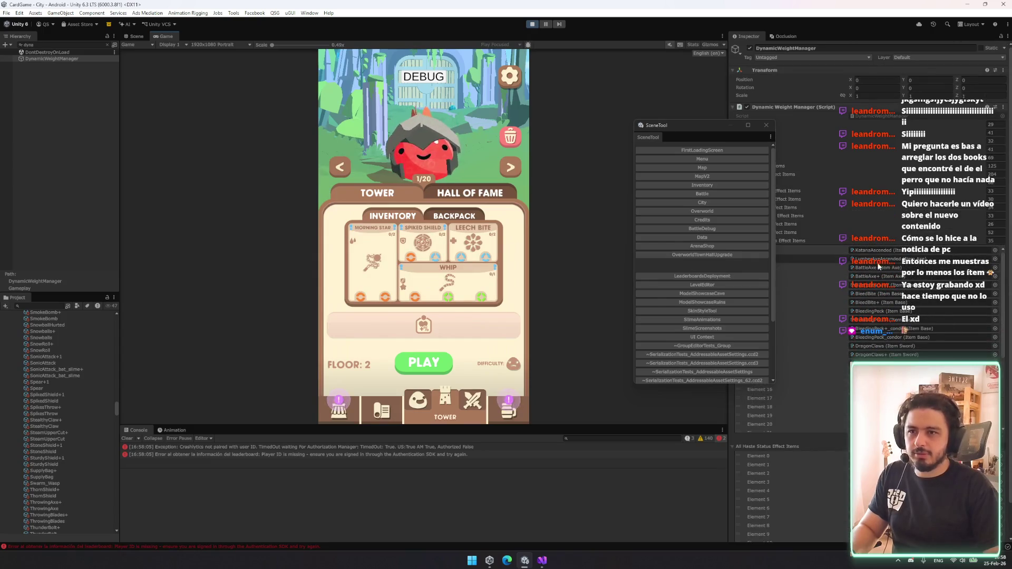
{"action": "scroll", "coordinate": [904, 289], "scroll_direction": "down", "scroll_amount": 5}
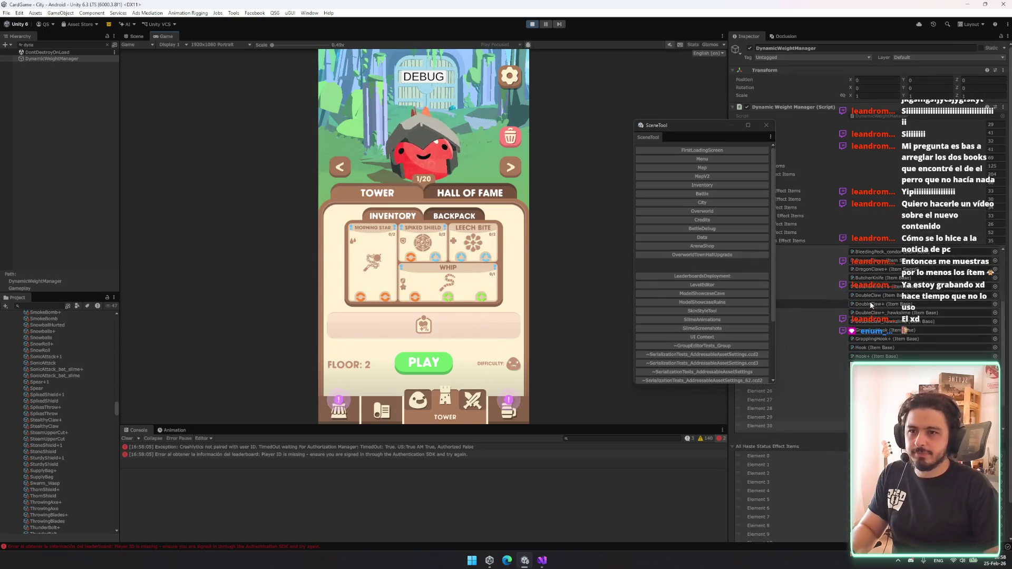
{"action": "scroll", "coordinate": [872, 300], "scroll_direction": "down", "scroll_amount": 1}
- Cycle forward through several slimes, then back past slime 4/20 to the first slime
{"action": "left_click", "coordinate": [511, 167]}
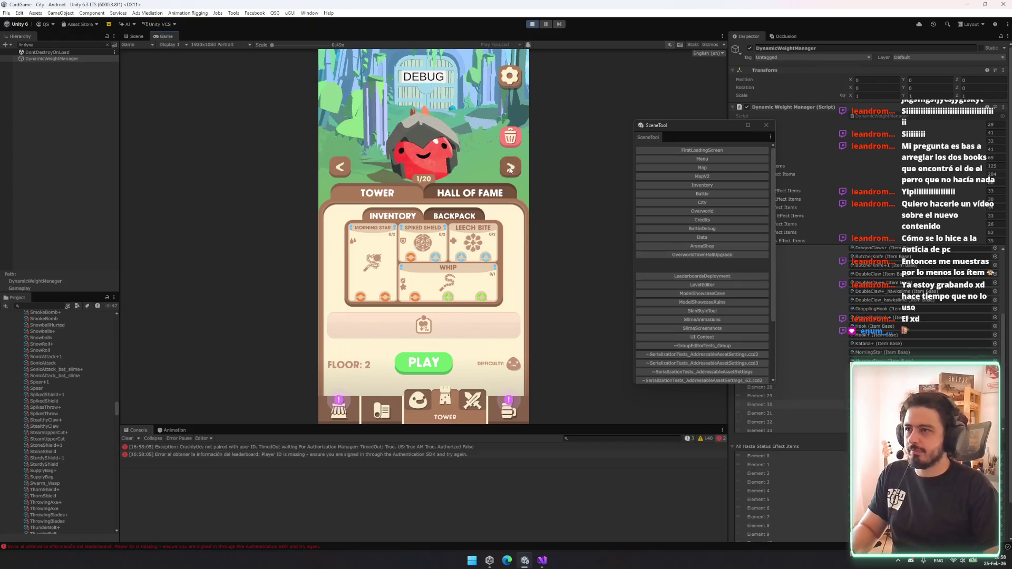
{"action": "left_click", "coordinate": [511, 167]}
{"action": "left_click", "coordinate": [510, 167]}
{"action": "left_click", "coordinate": [510, 167]}
{"action": "left_click", "coordinate": [511, 167]}
{"action": "left_click", "coordinate": [510, 167]}
{"action": "left_click", "coordinate": [511, 167]}
{"action": "left_click", "coordinate": [511, 167]}
{"action": "left_click", "coordinate": [341, 170]}
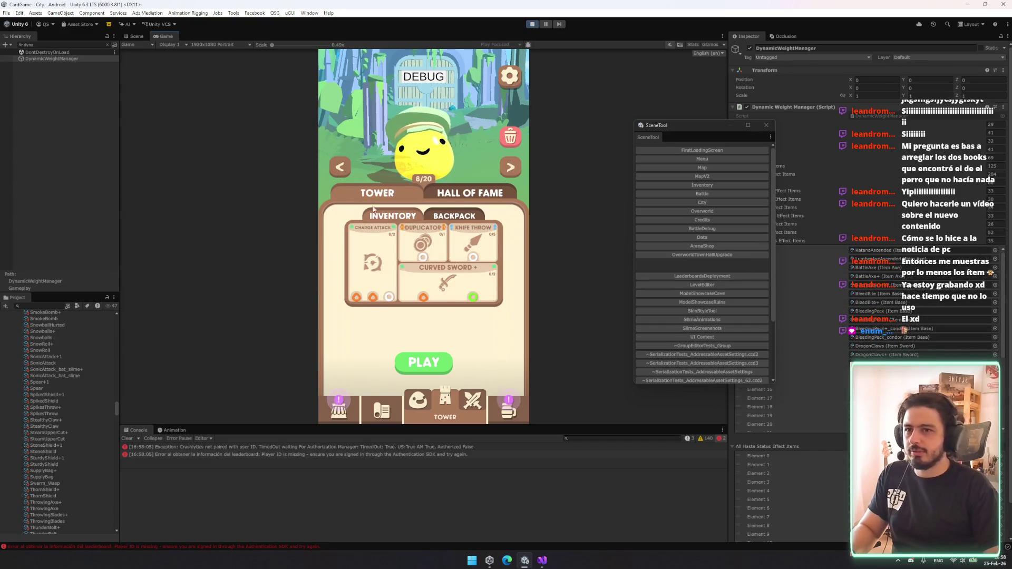
{"action": "left_click", "coordinate": [340, 174]}
{"action": "left_click", "coordinate": [338, 173]}
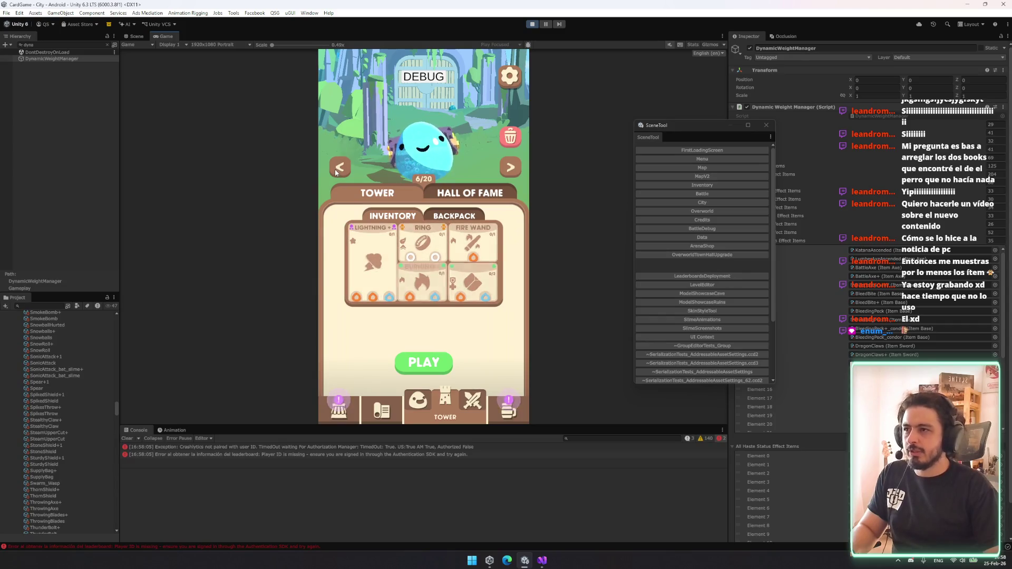
{"action": "left_click", "coordinate": [336, 173]}
{"action": "left_click", "coordinate": [337, 172]}
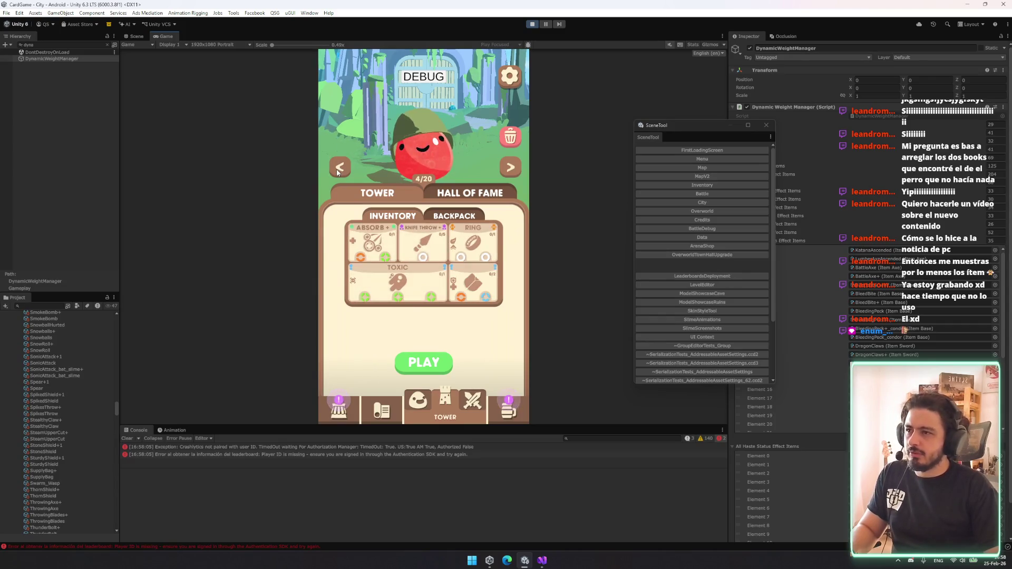
{"action": "left_click", "coordinate": [338, 172]}
{"action": "left_click", "coordinate": [337, 172]}
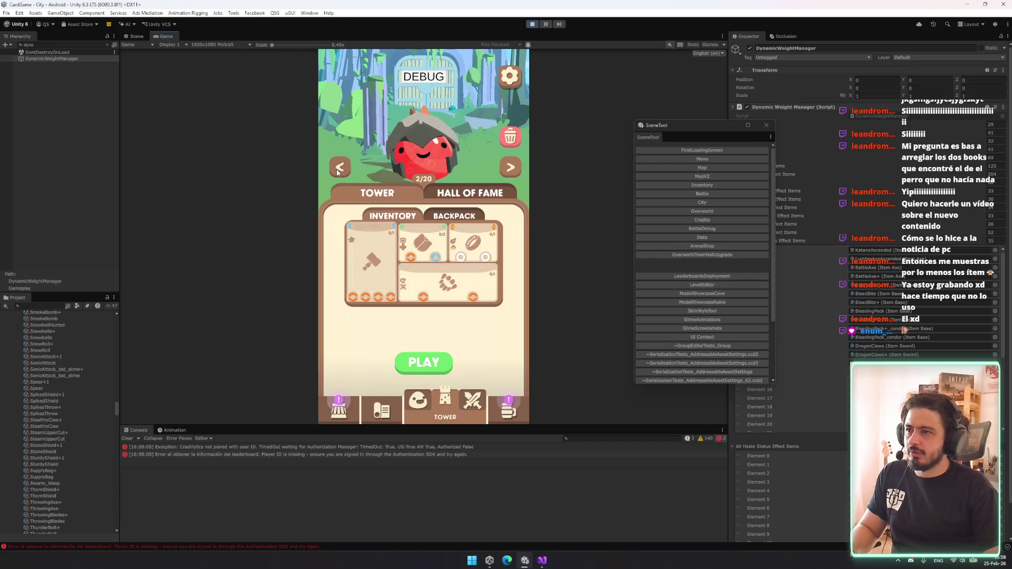
{"action": "left_click", "coordinate": [337, 173]}
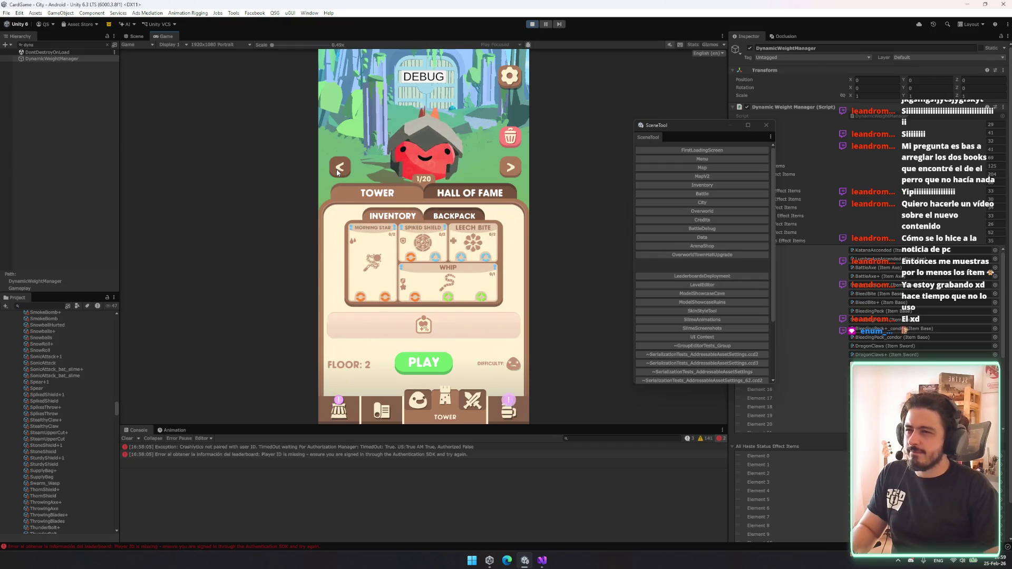
- Wrap back to slime 16/20 (Overcharge, Grappling Hook, Sky Roar, Double Claw) and close SceneTool
{"action": "left_click", "coordinate": [337, 173]}
{"action": "left_click", "coordinate": [338, 172]}
{"action": "left_click", "coordinate": [338, 172]}
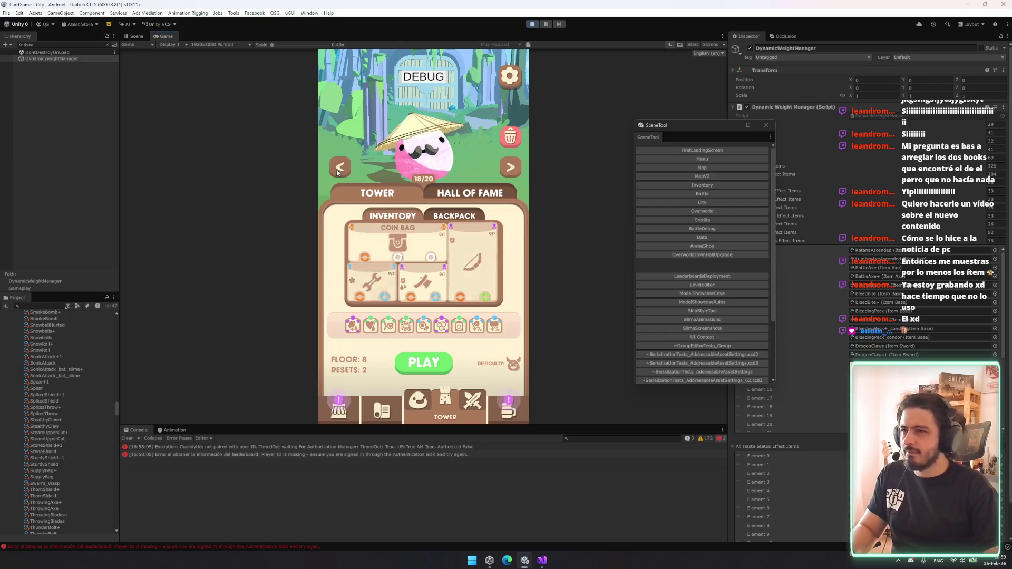
{"action": "left_click", "coordinate": [338, 172]}
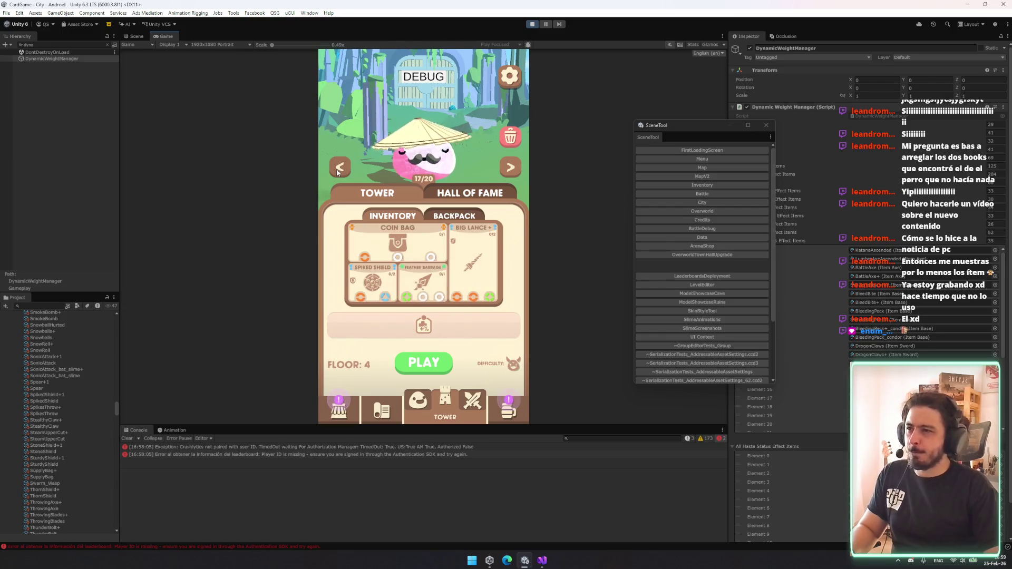
{"action": "left_click", "coordinate": [338, 173]}
{"action": "scroll", "coordinate": [791, 411], "scroll_direction": "down", "scroll_amount": 2}
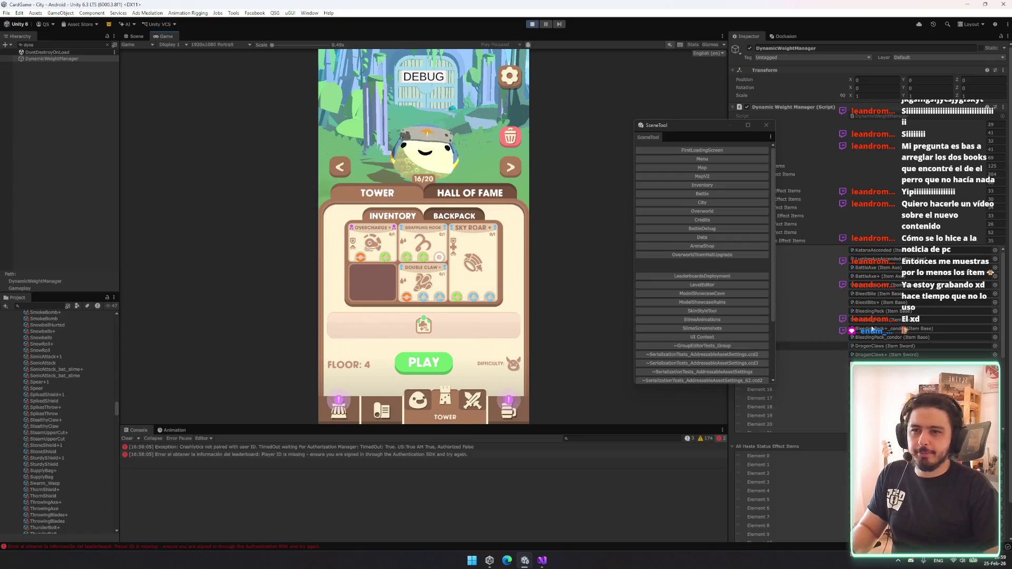
{"action": "scroll", "coordinate": [791, 401], "scroll_direction": "down", "scroll_amount": 3}
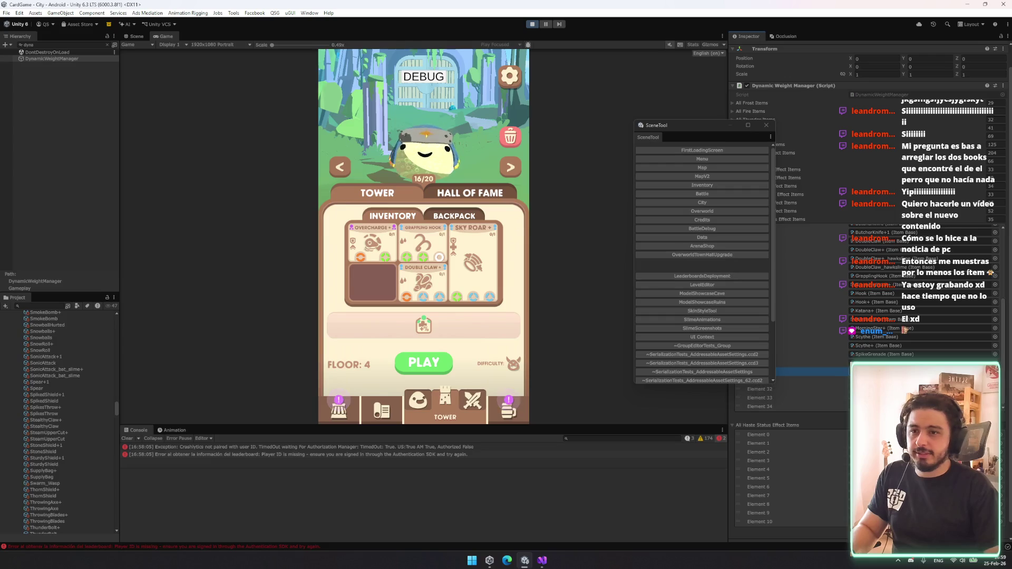
{"action": "scroll", "coordinate": [791, 400], "scroll_direction": "down", "scroll_amount": 1}
{"action": "left_click", "coordinate": [765, 129]}
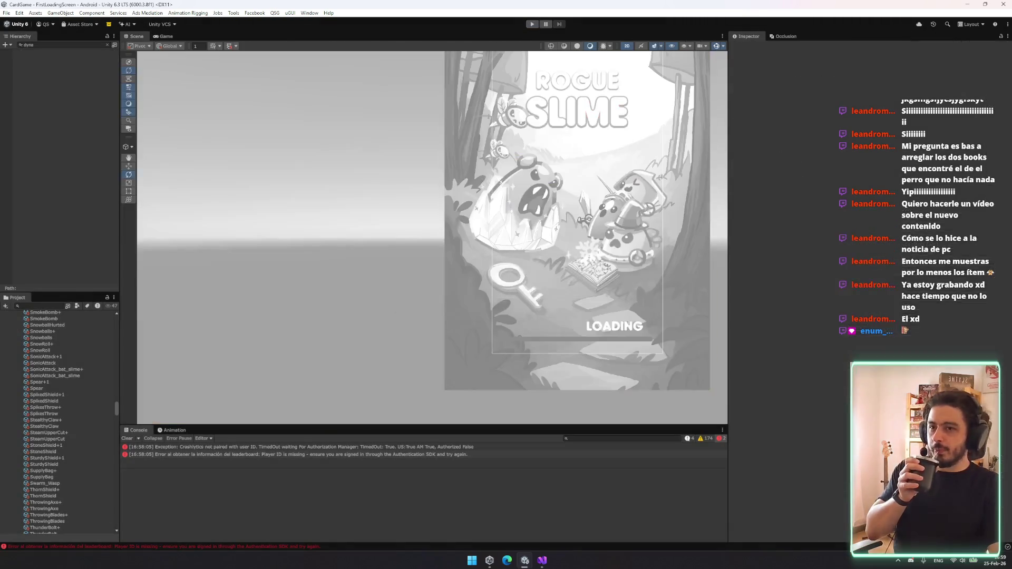
- Load the Menu scene through SceneTool and scroll DynamicWeightManager's item lists down to Haste
{"action": "left_click", "coordinate": [103, 45]}
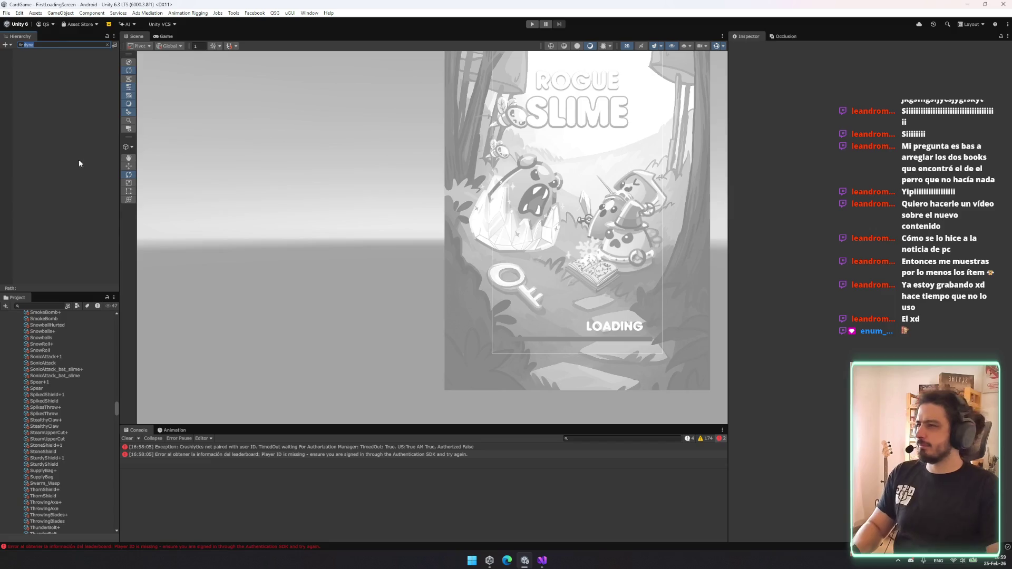
{"action": "key", "text": "alt+s"}
{"action": "left_click", "coordinate": [701, 161]}
{"action": "left_click", "coordinate": [767, 125]}
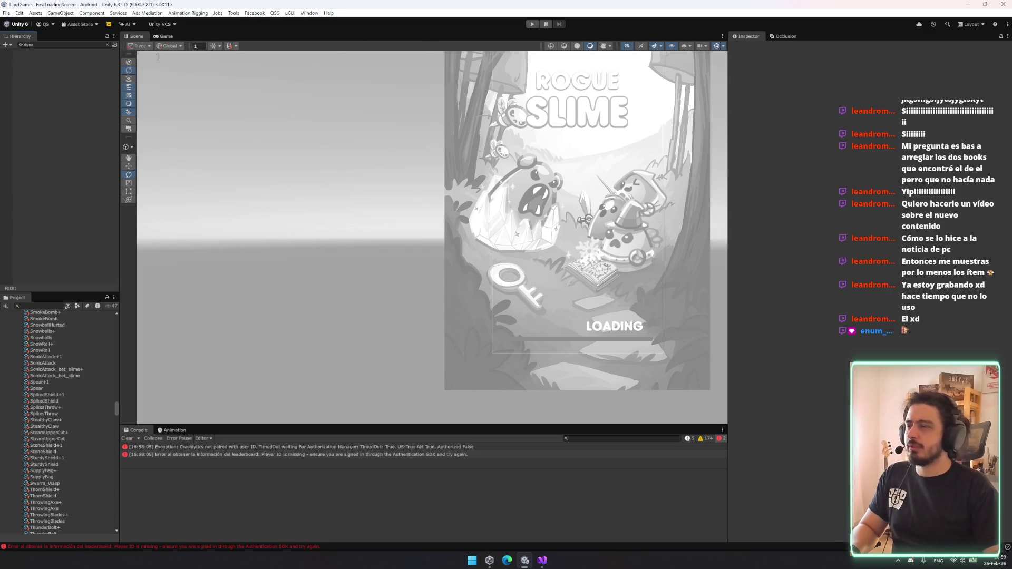
{"action": "key", "text": "ctrl+alt+s"}
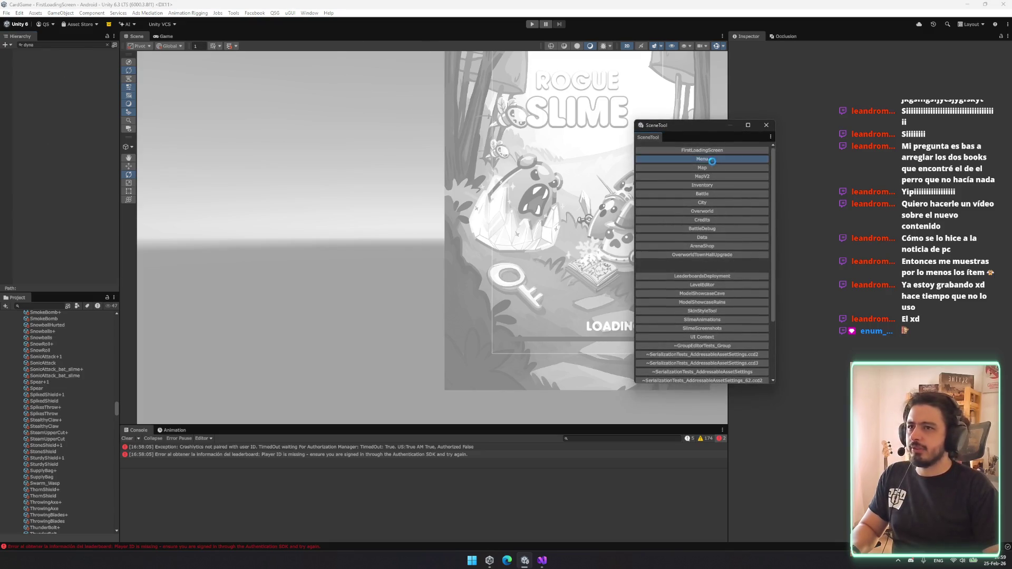
{"action": "left_click", "coordinate": [702, 159]}
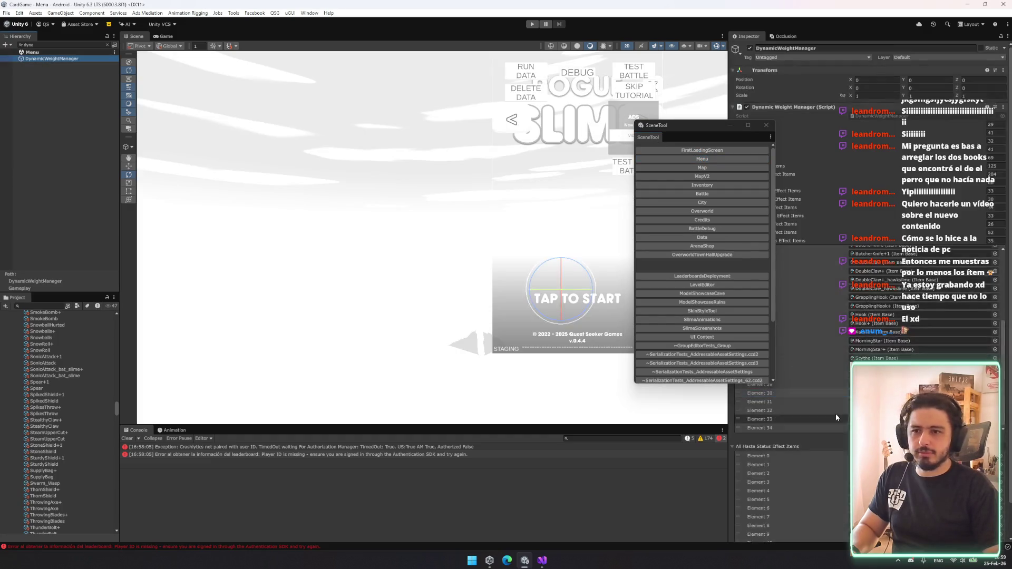
{"action": "scroll", "coordinate": [816, 462], "scroll_direction": "down", "scroll_amount": 2}
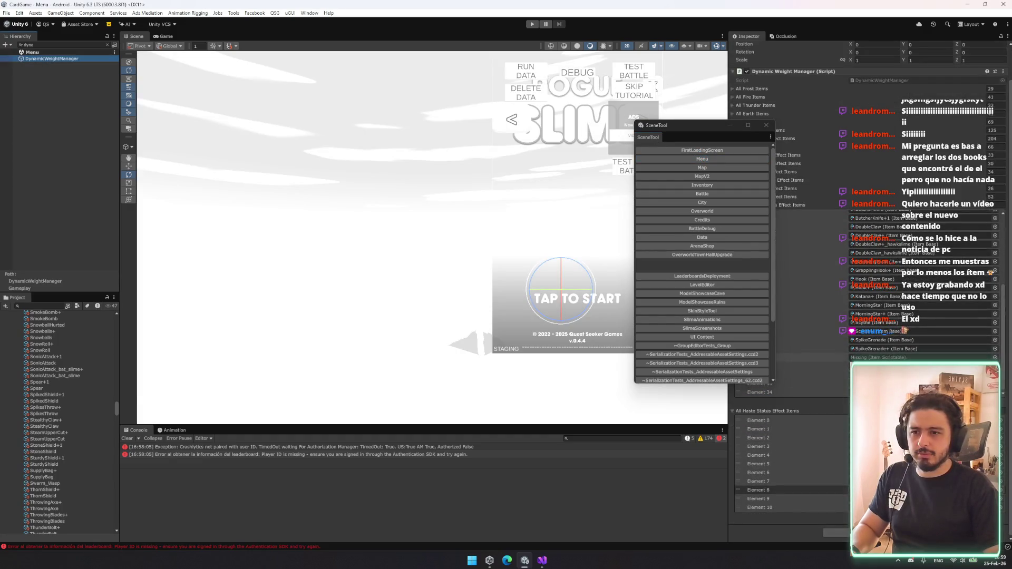
- Refill the Dynamic Weight Manager's item lists with Fill item lists, then close SceneTool
{"action": "right_click", "coordinate": [887, 71]}
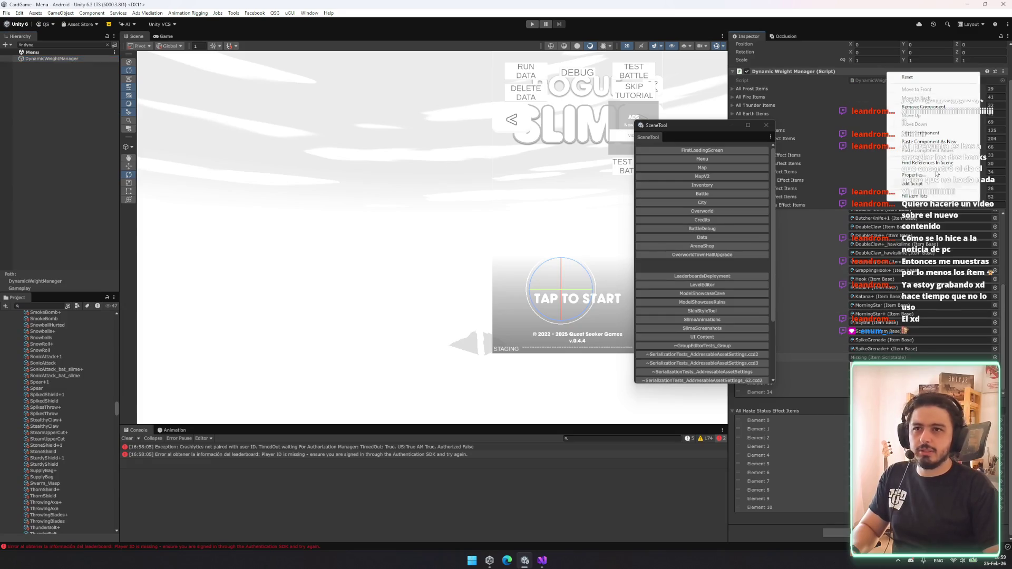
{"action": "left_click", "coordinate": [937, 197]}
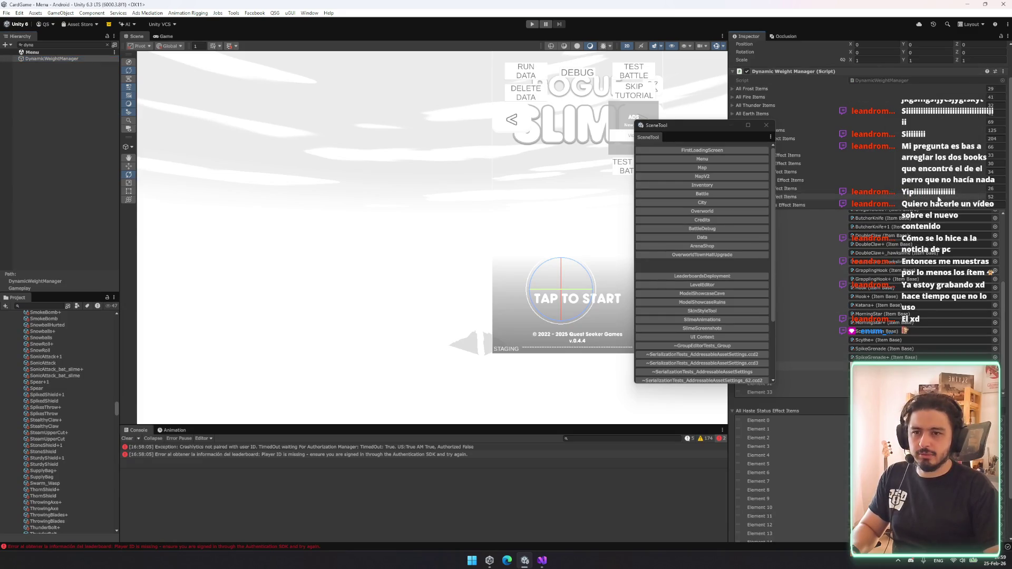
{"action": "left_click_drag", "start_coordinate": [702, 125], "coordinate": [359, 148]}
{"action": "left_click", "coordinate": [424, 147]}
- Deselect DynamicWeightManager and switch to DynamicWeightManager.cs in Visual Studio
{"action": "left_click", "coordinate": [80, 94]}
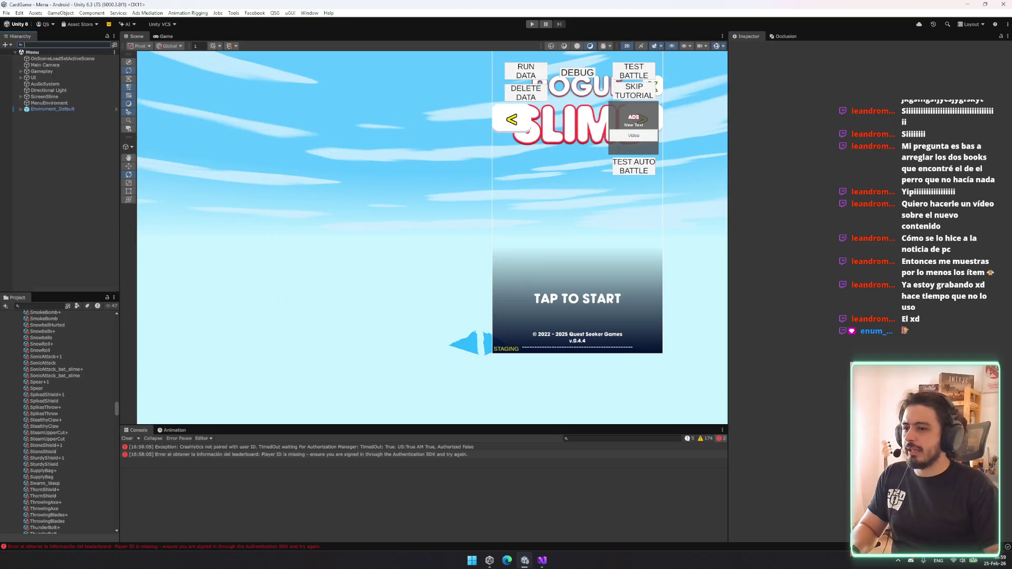
{"action": "left_click", "coordinate": [554, 564]}
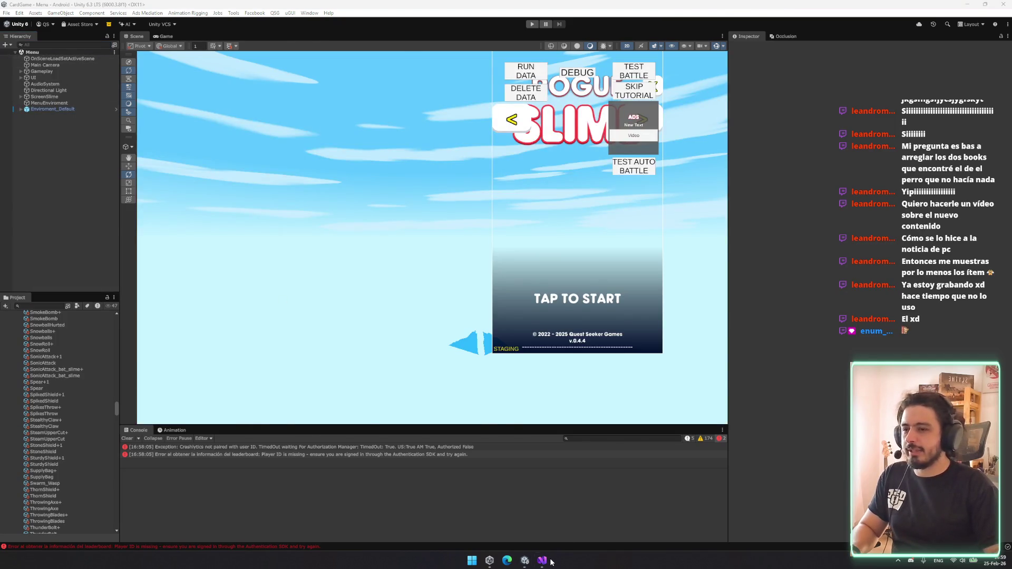
{"action": "left_click", "coordinate": [547, 561]}
{"action": "scroll", "coordinate": [254, 140], "scroll_direction": "down", "scroll_amount": 5}
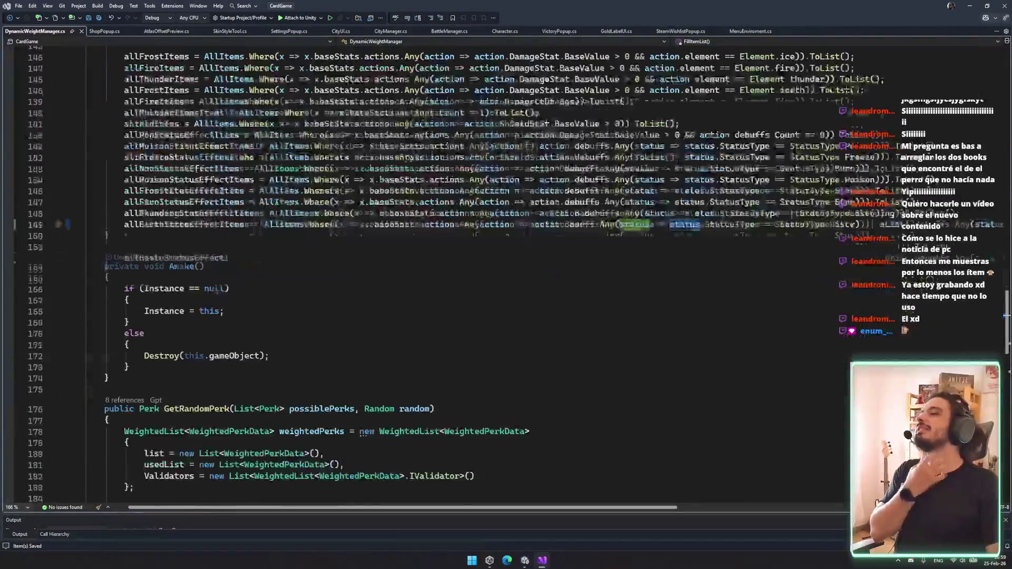
{"action": "scroll", "coordinate": [358, 238], "scroll_direction": "up", "scroll_amount": 6}
{"action": "left_click", "coordinate": [357, 235]}
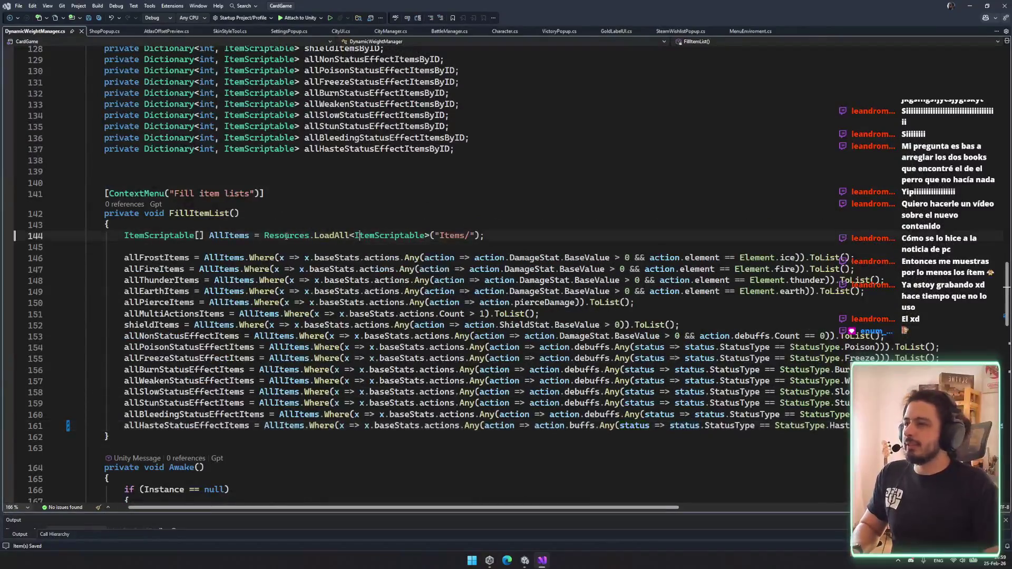
{"action": "left_click", "coordinate": [244, 224]}
{"action": "key", "text": "Return"}
{"action": "type", "text": "Unity.set"}
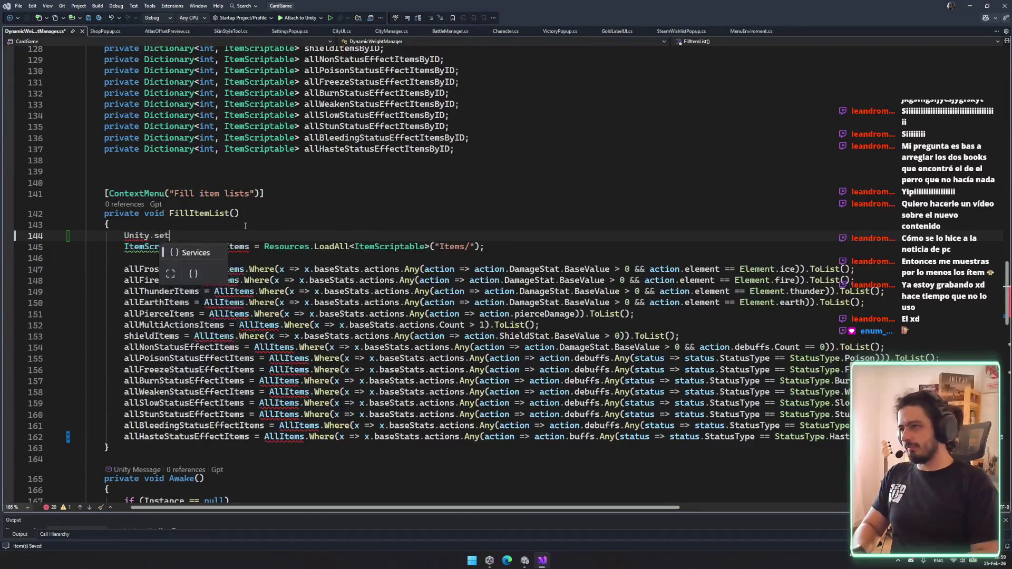
{"action": "key", "text": "ctrl+shift+l"}
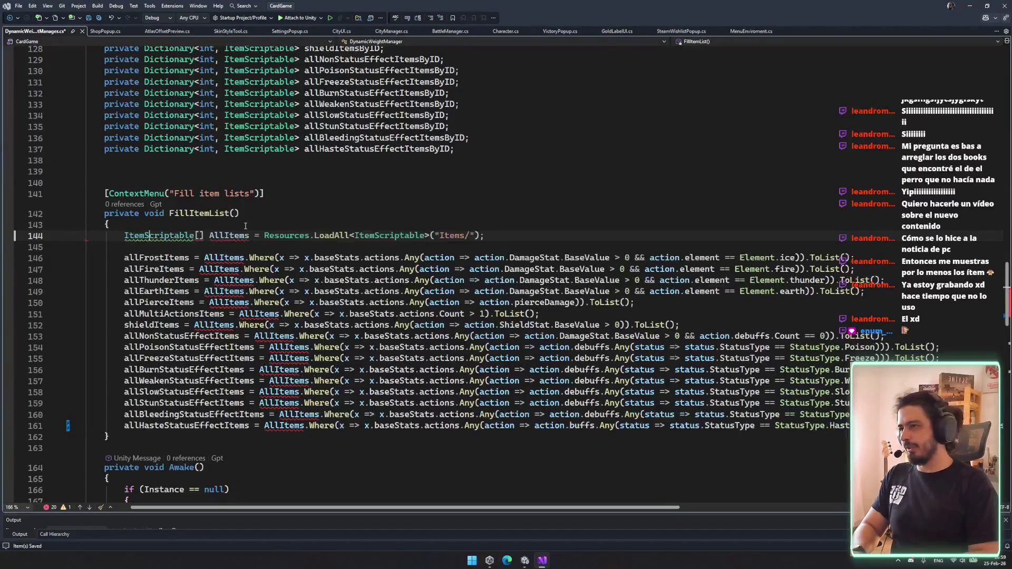
{"action": "left_click", "coordinate": [220, 170]}
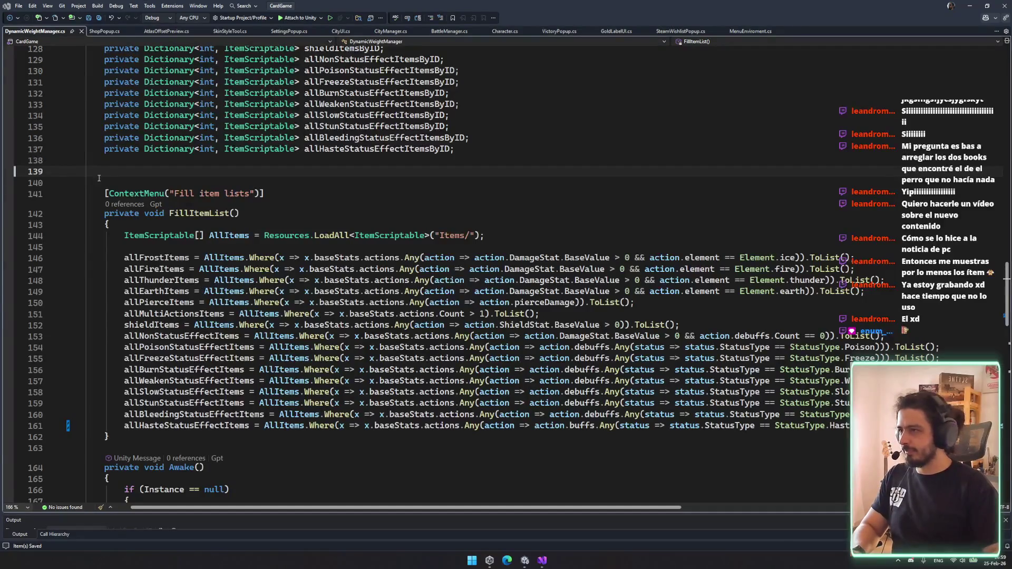
{"action": "left_click_drag", "start_coordinate": [99, 196], "coordinate": [104, 448]}
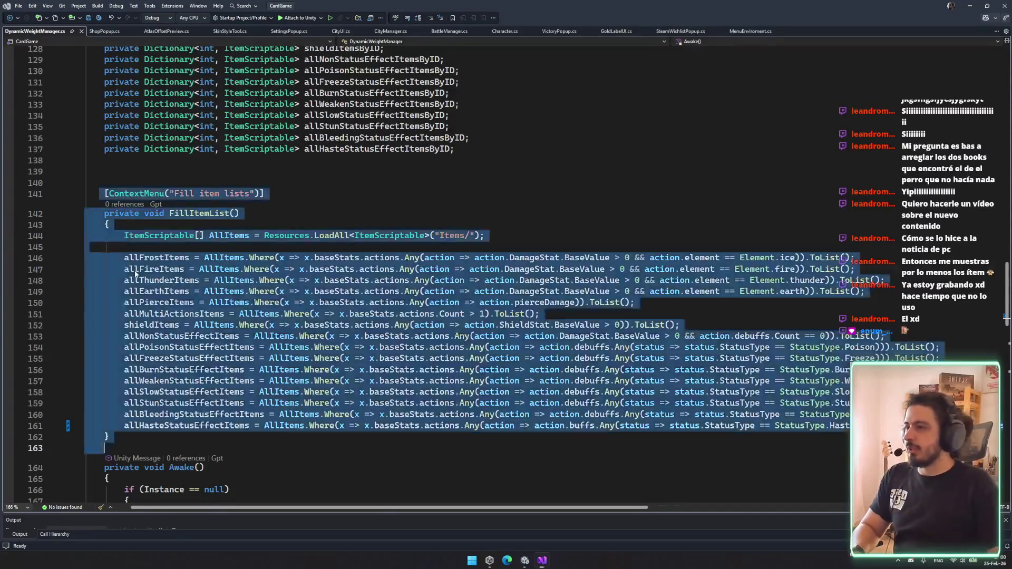
{"action": "scroll", "coordinate": [219, 304], "scroll_direction": "up", "scroll_amount": 20}
{"action": "scroll", "coordinate": [220, 305], "scroll_direction": "up", "scroll_amount": 19}
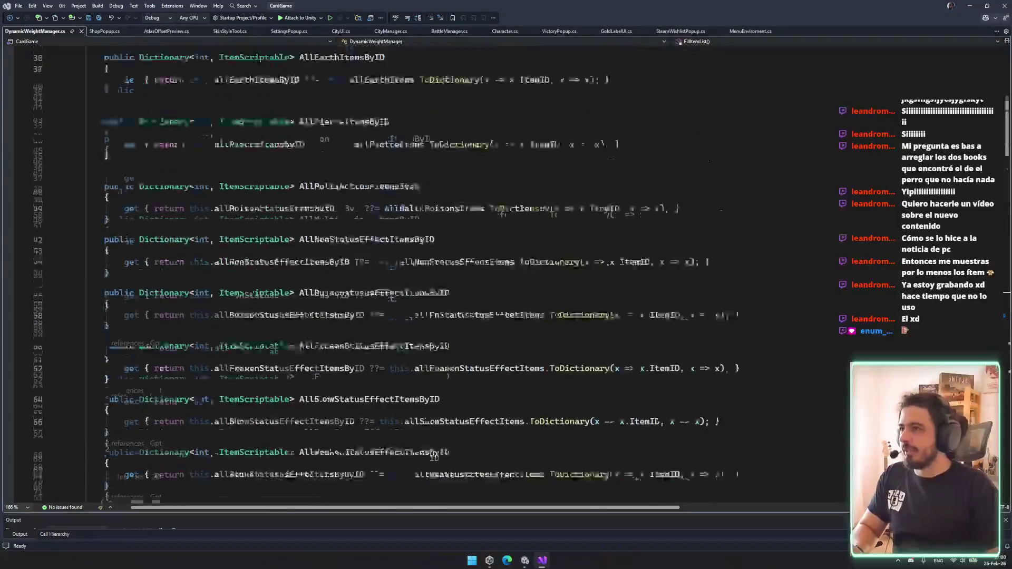
{"action": "scroll", "coordinate": [238, 290], "scroll_direction": "down", "scroll_amount": 20}
{"action": "scroll", "coordinate": [258, 278], "scroll_direction": "down", "scroll_amount": 10}
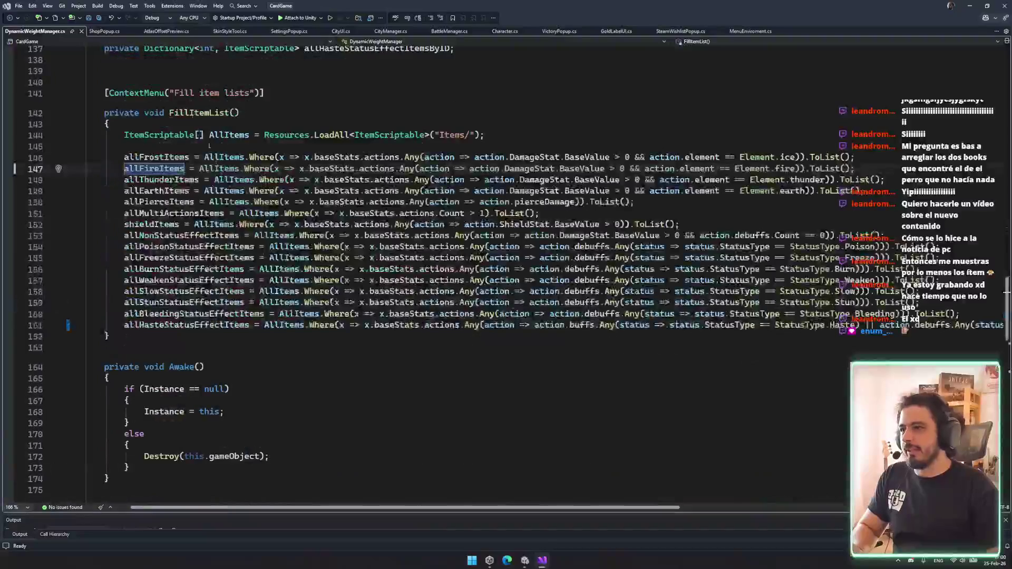
{"action": "scroll", "coordinate": [259, 277], "scroll_direction": "up", "scroll_amount": 4}
{"action": "left_click", "coordinate": [104, 160]}
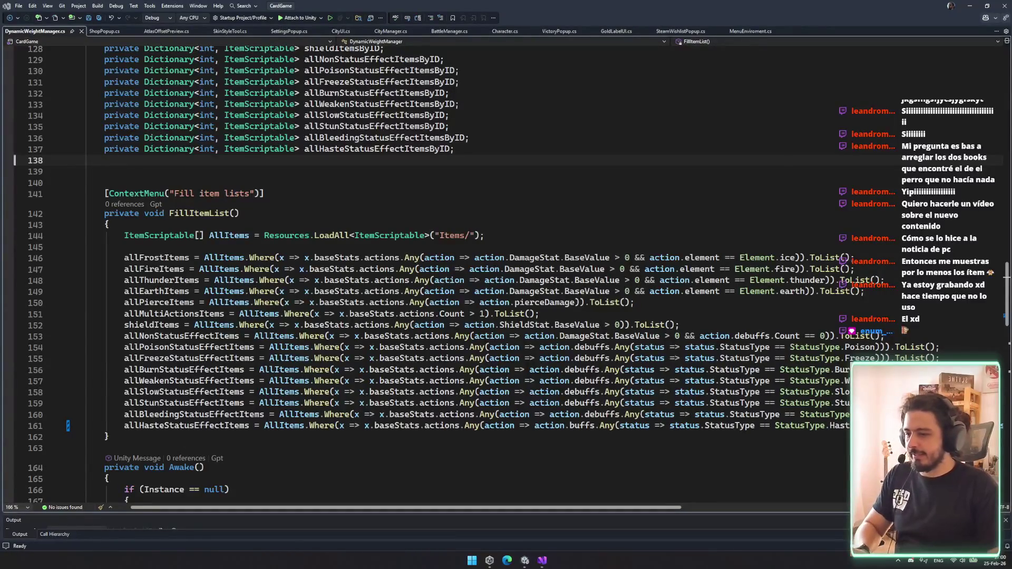
{"action": "left_click", "coordinate": [162, 436]}
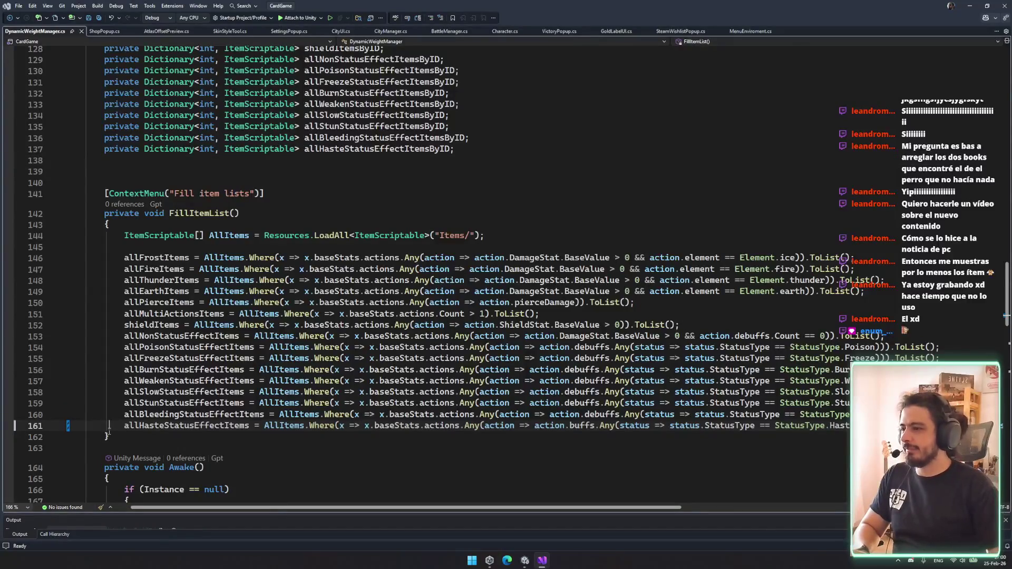
- Paste an #if UNITY_EDITOR block with EditorUtility.SetDirty(this) and AssetDatabase.SaveAssets() after the last list assignment
{"action": "key", "text": "Return"}
{"action": "key", "text": "Up"}
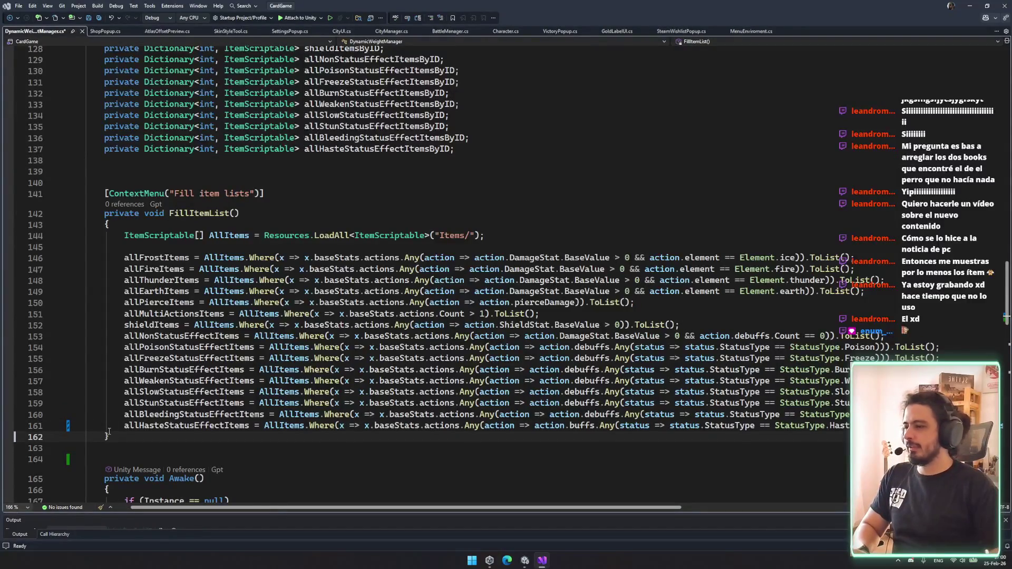
{"action": "type", "text": "#if UNITY_EDITOR         EditorUtility.SetDirty(this);         AssetDatabase.SaveAssets(); #endif"}
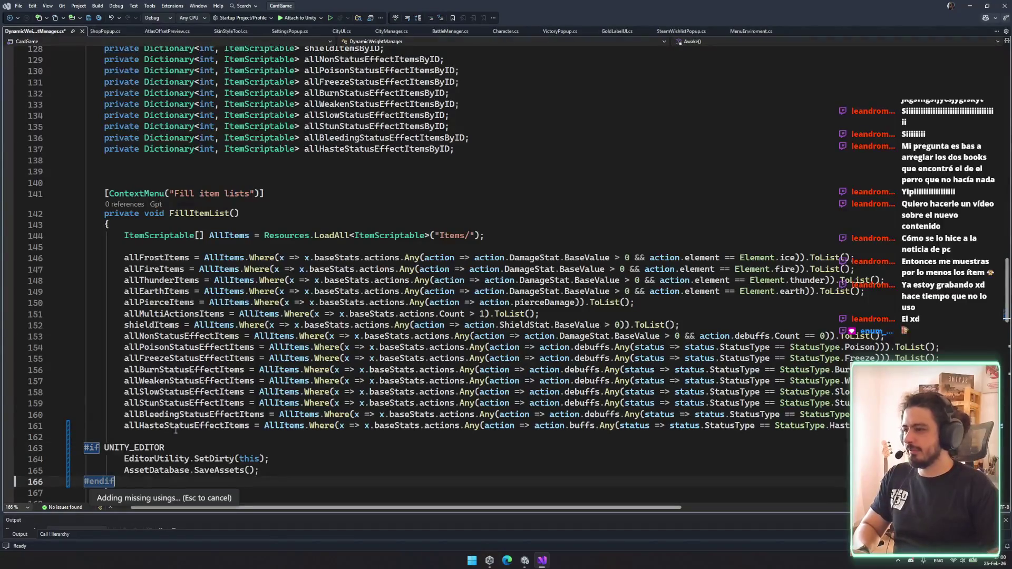
{"action": "scroll", "coordinate": [155, 478], "scroll_direction": "down", "scroll_amount": 3}
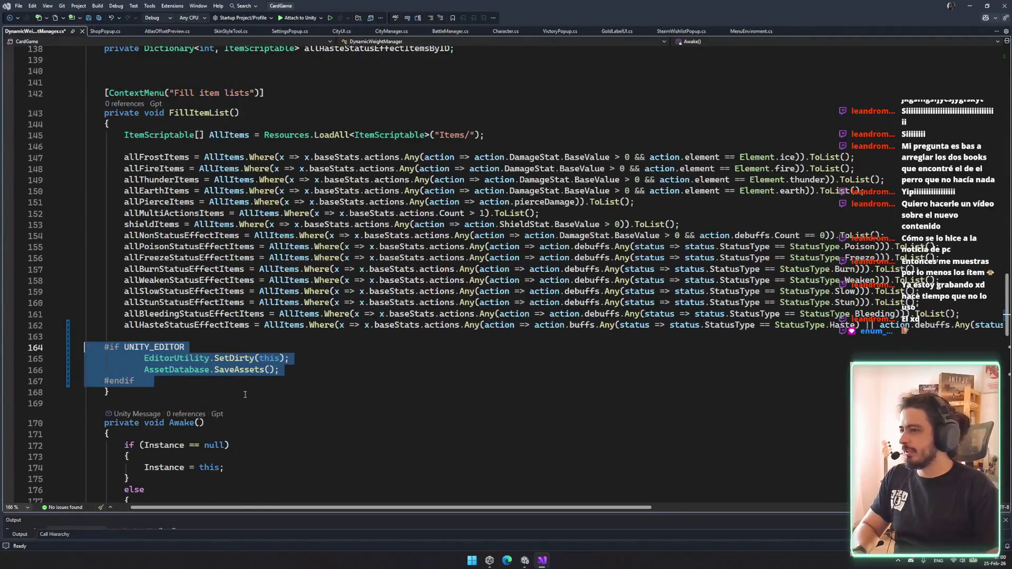
{"action": "key", "text": "Tab"}
{"action": "left_click", "coordinate": [178, 381]}
{"action": "key", "text": "shift+Up"}
{"action": "key", "text": "shift+Up"}
{"action": "key", "text": "shift+Up"}
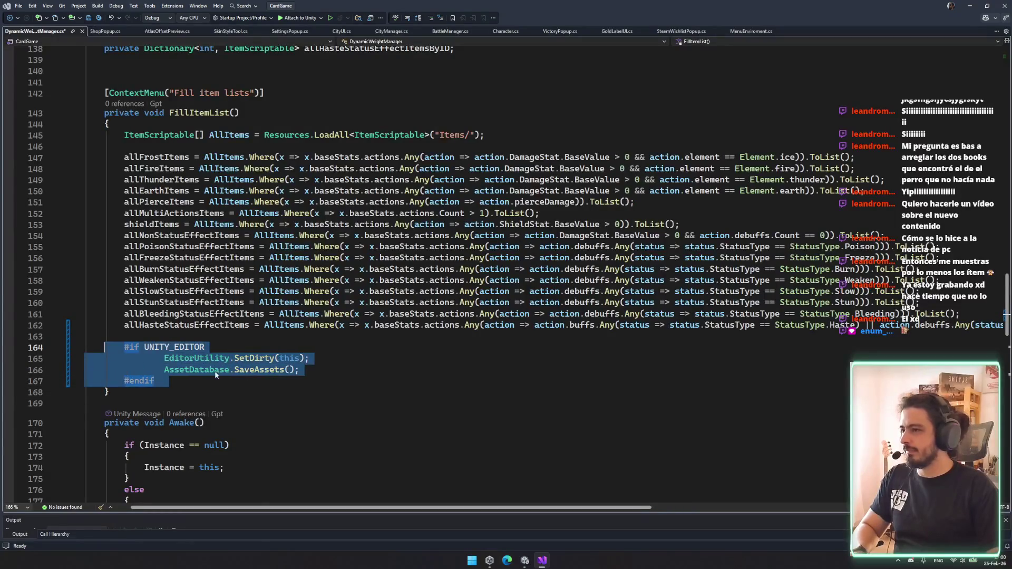
{"action": "key", "text": "Tab"}
{"action": "left_click_drag", "start_coordinate": [87, 358], "coordinate": [315, 370]}
{"action": "key", "text": "shift+Tab"}
{"action": "key", "text": "shift+Tab"}
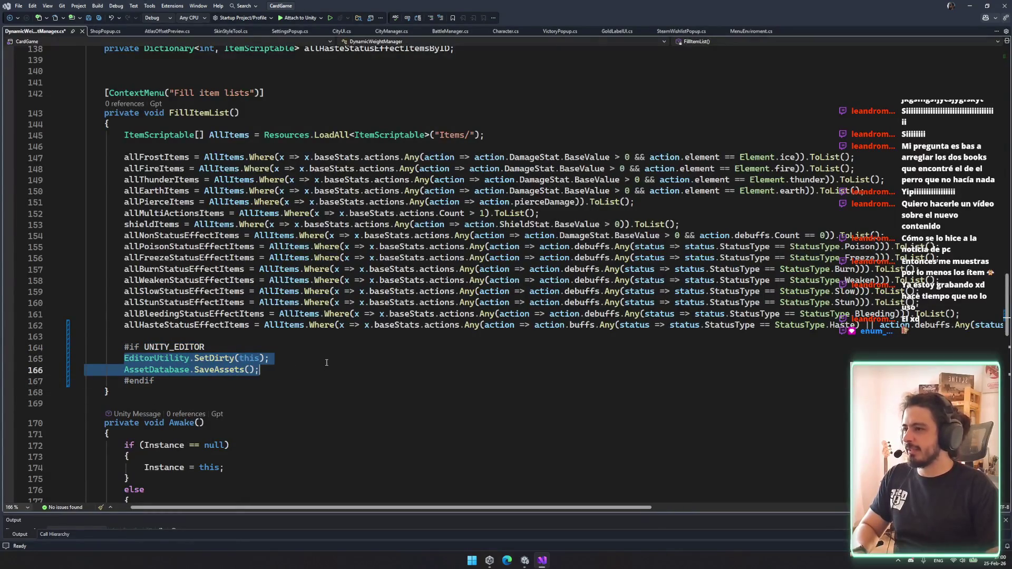
- Outdent the #if and #endif directives, save the script, and return to Unity to recompile
{"action": "left_click", "coordinate": [296, 359]}
{"action": "key", "text": "ctrl+s"}
{"action": "left_click", "coordinate": [106, 344]}
{"action": "key", "text": "shift+Tab"}
{"action": "key", "text": "shift+Tab"}
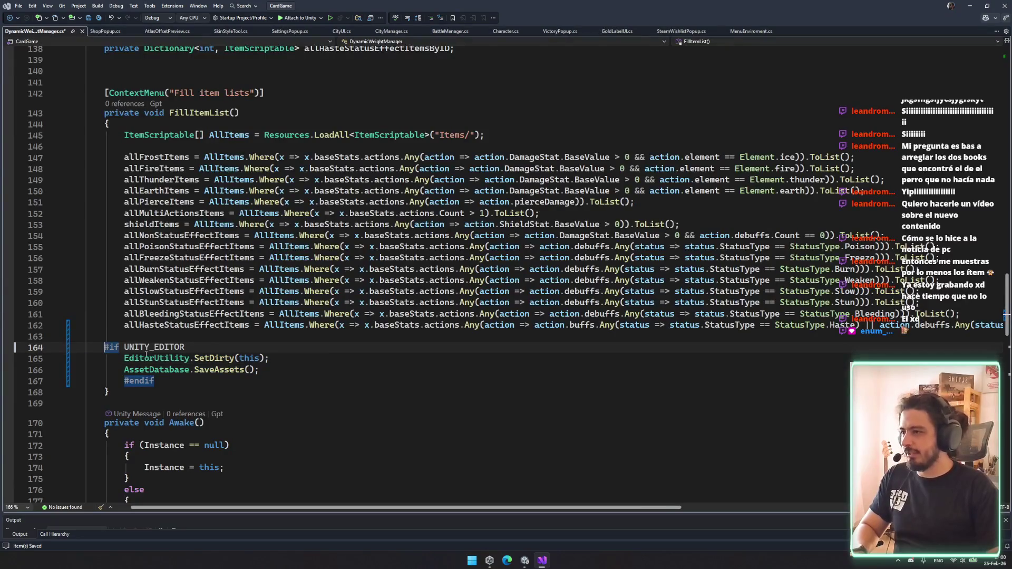
{"action": "key", "text": "Down"}
{"action": "key", "text": "Down"}
{"action": "key", "text": "Down"}
{"action": "key", "text": "shift+Tab"}
{"action": "key", "text": "shift+Tab"}
{"action": "key", "text": "ctrl+s"}
{"action": "key", "text": "Up"}
{"action": "key", "text": "End"}
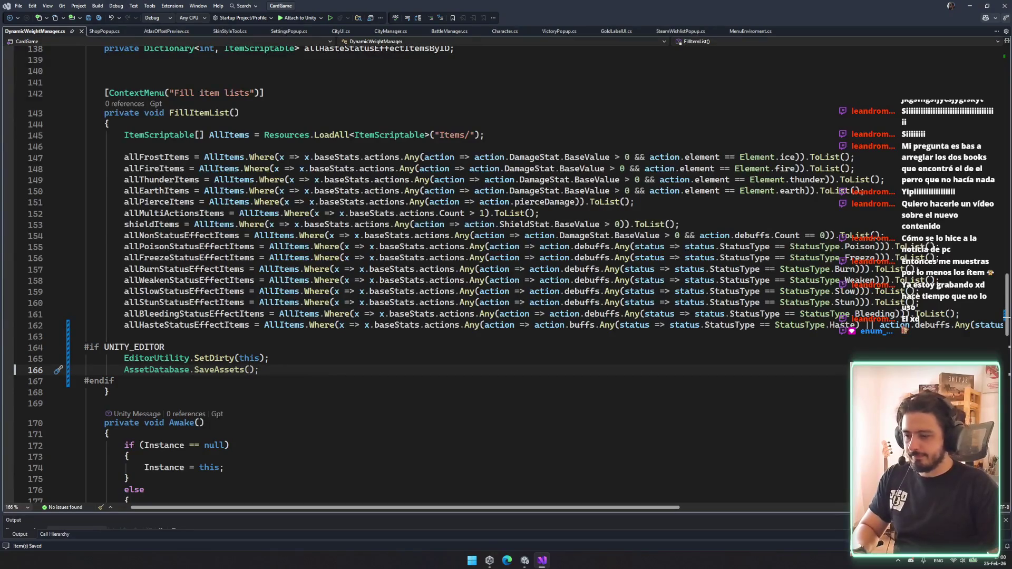
{"action": "key", "text": "Down"}
{"action": "key", "text": "Down"}
{"action": "key", "text": "Down"}
{"action": "scroll", "coordinate": [479, 401], "scroll_direction": "down", "scroll_amount": 1}
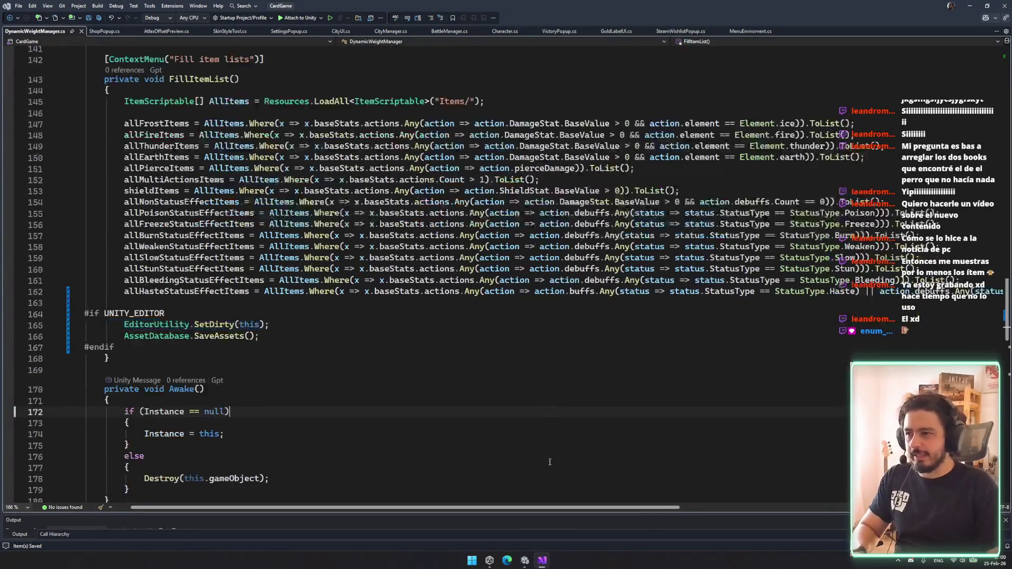
{"action": "left_click", "coordinate": [524, 561]}
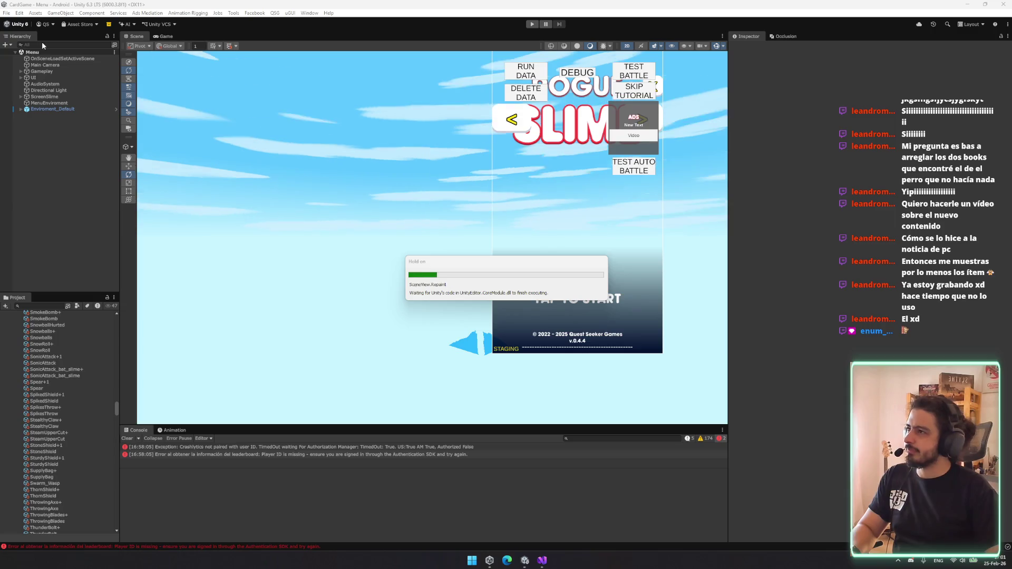
- Select DynamicWeightManager via a 'dyna' search, refill its item lists with the new code, and enter Play mode
{"action": "type", "text": "dynbamic"}
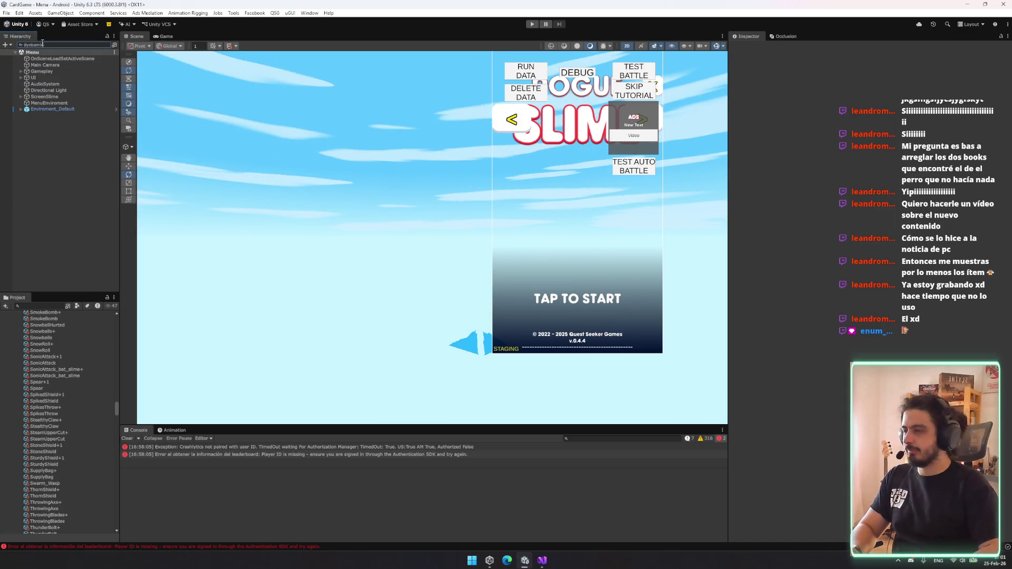
{"action": "type", "text": "dyna"}
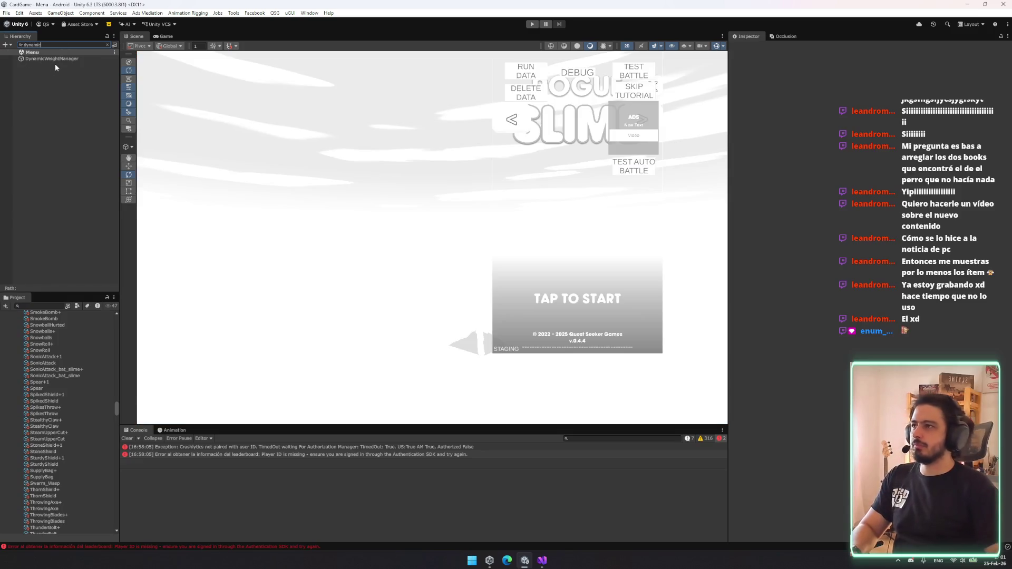
{"action": "left_click", "coordinate": [56, 59]}
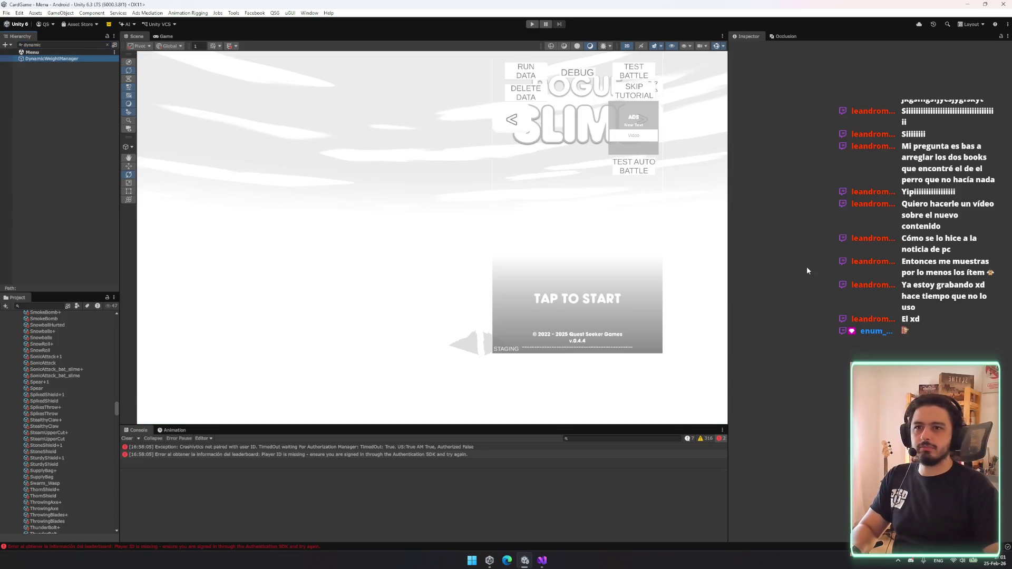
{"action": "right_click", "coordinate": [789, 108]}
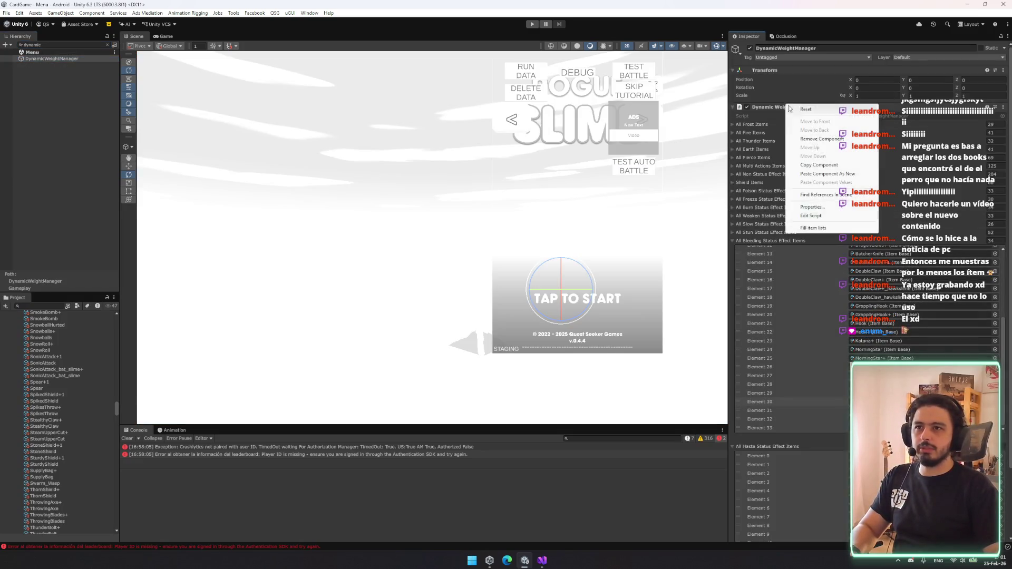
{"action": "left_click", "coordinate": [813, 227]}
{"action": "scroll", "coordinate": [917, 350], "scroll_direction": "down", "scroll_amount": 3}
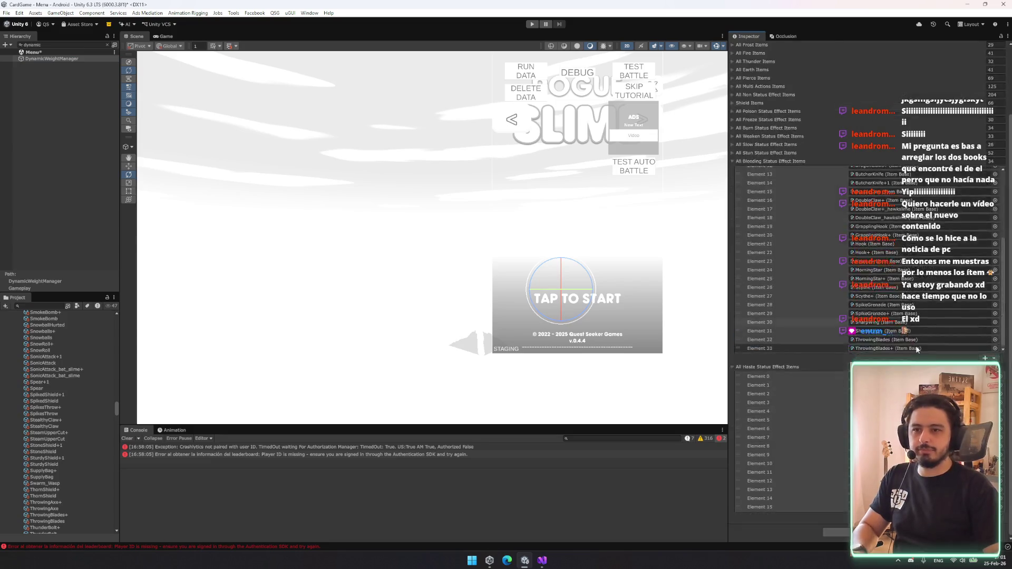
{"action": "left_click", "coordinate": [532, 24]}
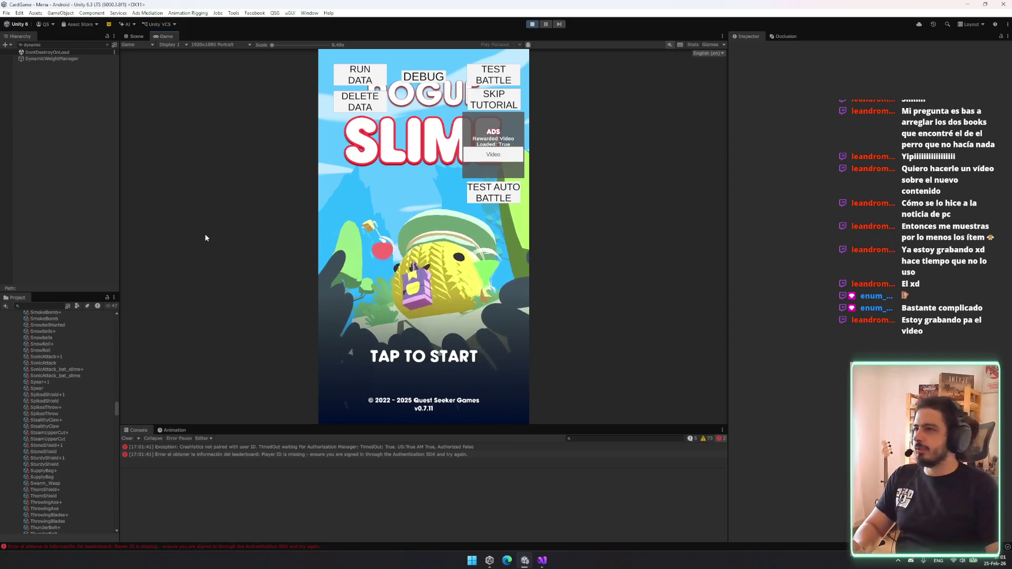
- During play, inspect Bleeding list Element 30, then collapse the Bleeding and Haste item lists
{"action": "left_click", "coordinate": [52, 58]}
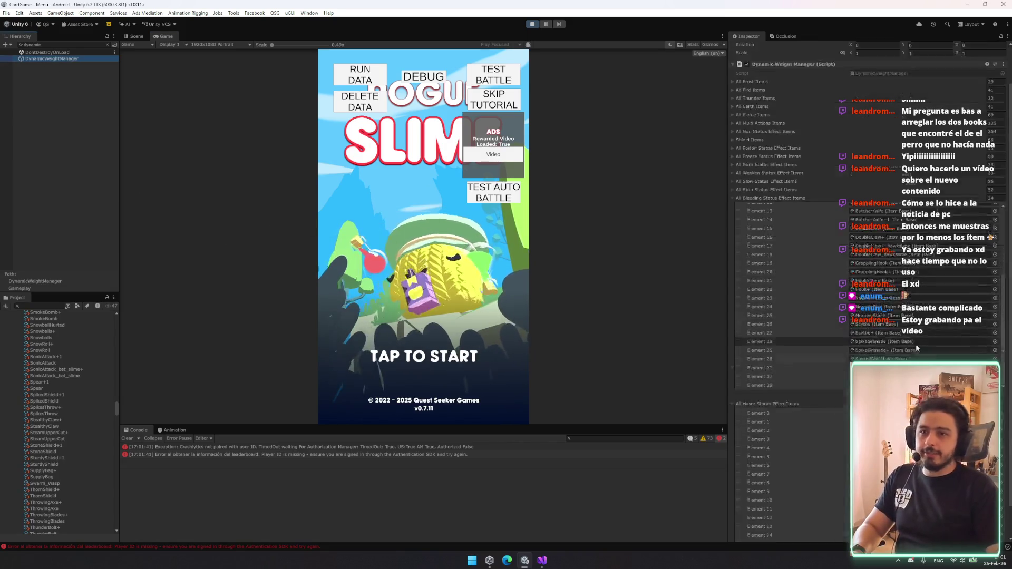
{"action": "scroll", "coordinate": [892, 301], "scroll_direction": "down", "scroll_amount": 2}
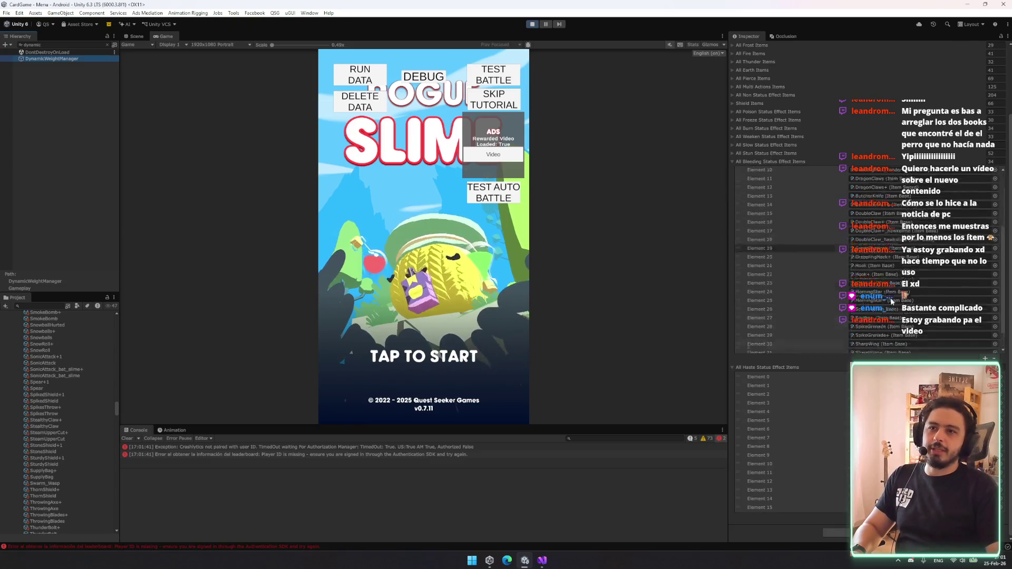
{"action": "scroll", "coordinate": [892, 302], "scroll_direction": "up", "scroll_amount": 1}
{"action": "left_click", "coordinate": [739, 343]}
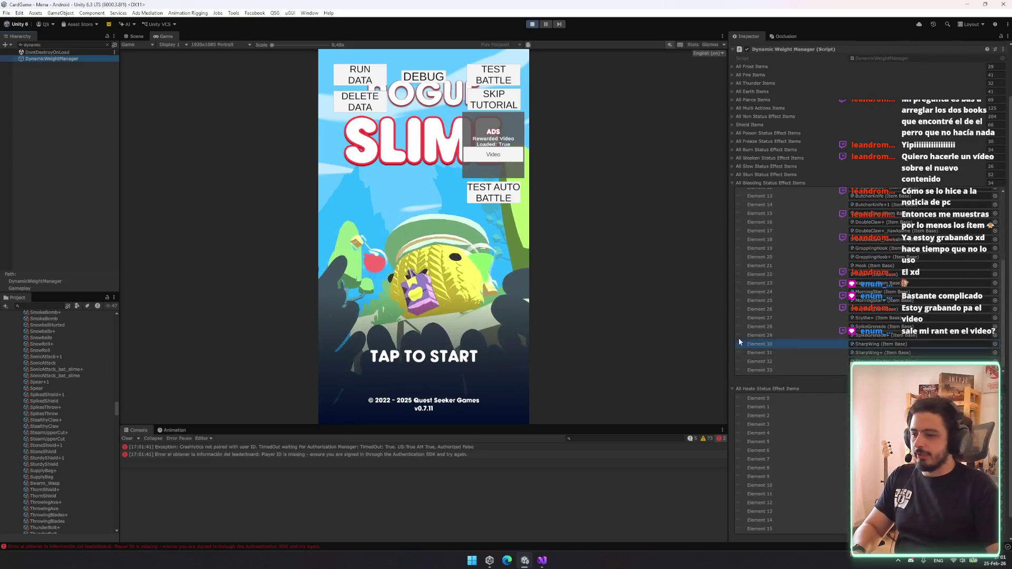
{"action": "left_click", "coordinate": [633, 313]}
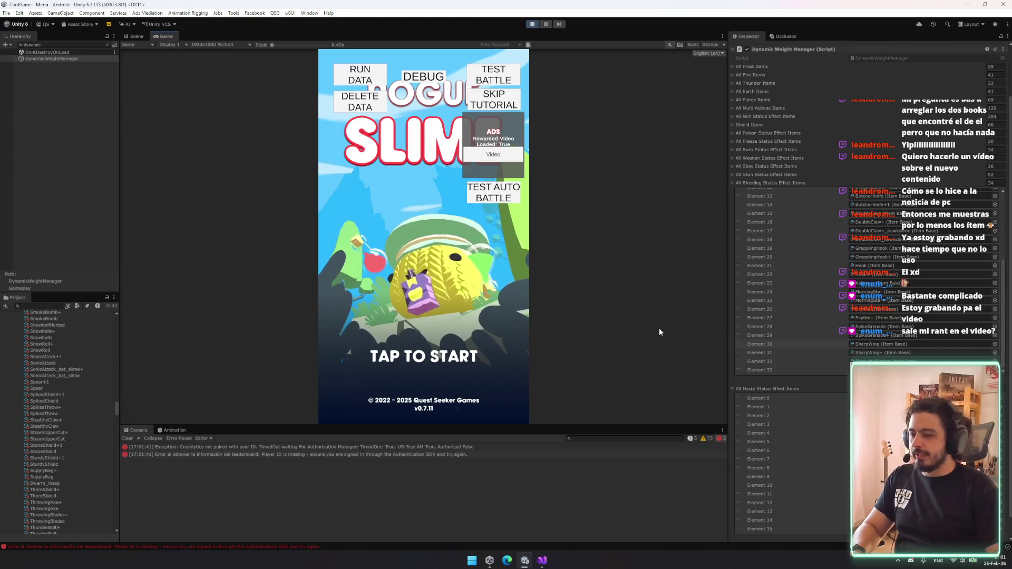
{"action": "left_click", "coordinate": [761, 184]}
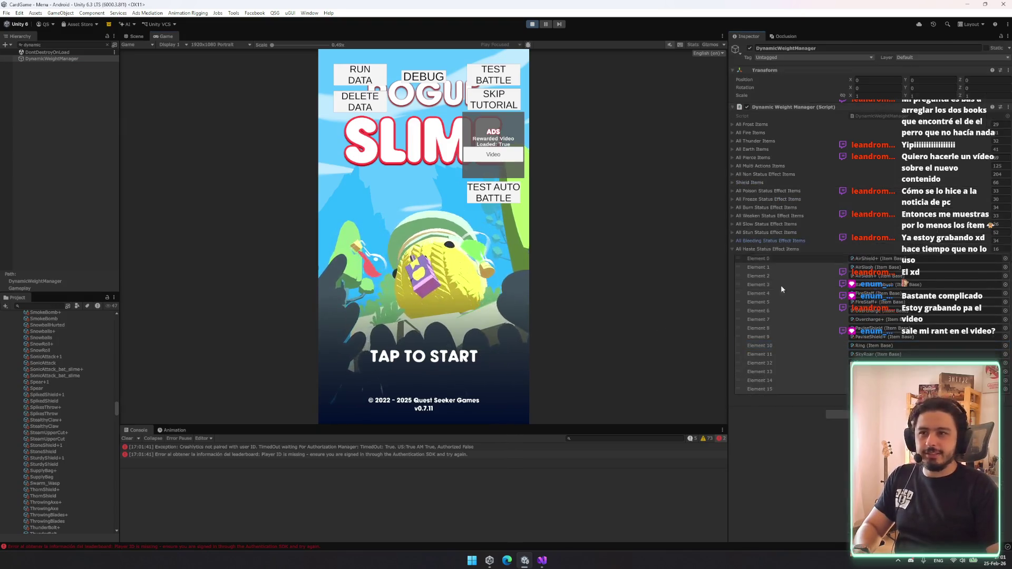
{"action": "left_click", "coordinate": [747, 248]}
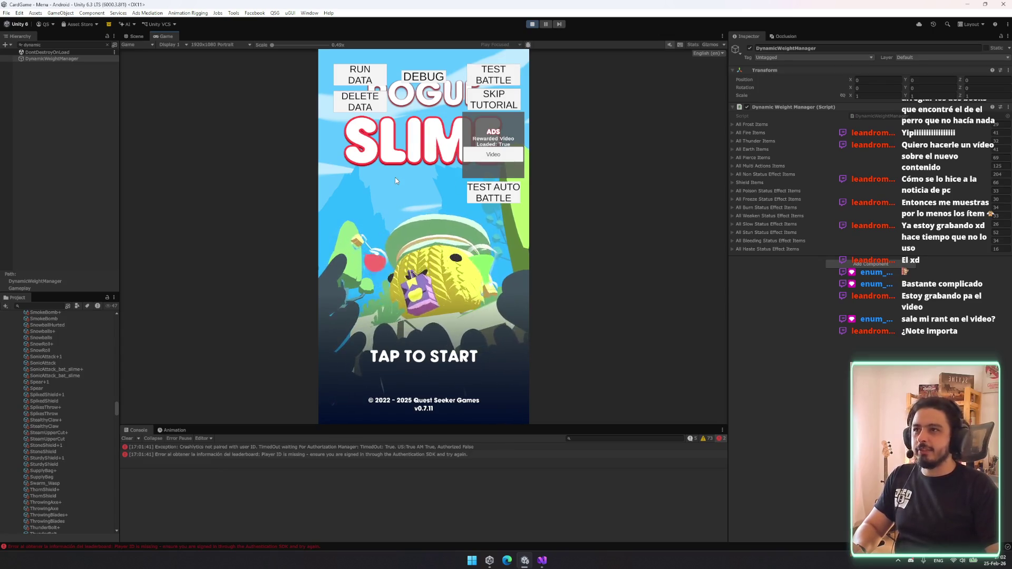
{"action": "left_click", "coordinate": [110, 49]}
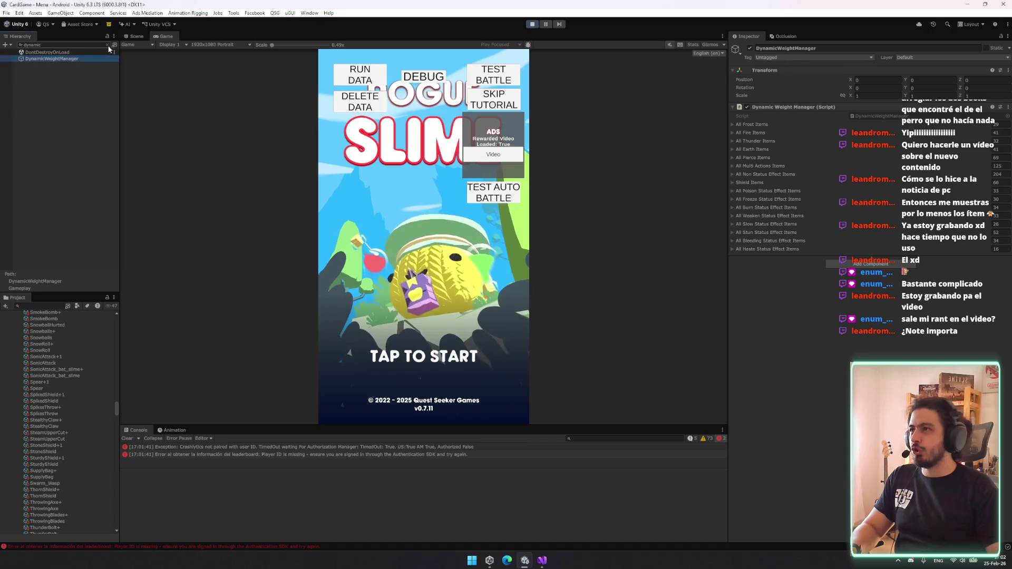
- Clear the Hierarchy filter, start from the title screen and continue into the run
{"action": "left_click", "coordinate": [109, 47]}
{"action": "left_click", "coordinate": [507, 319]}
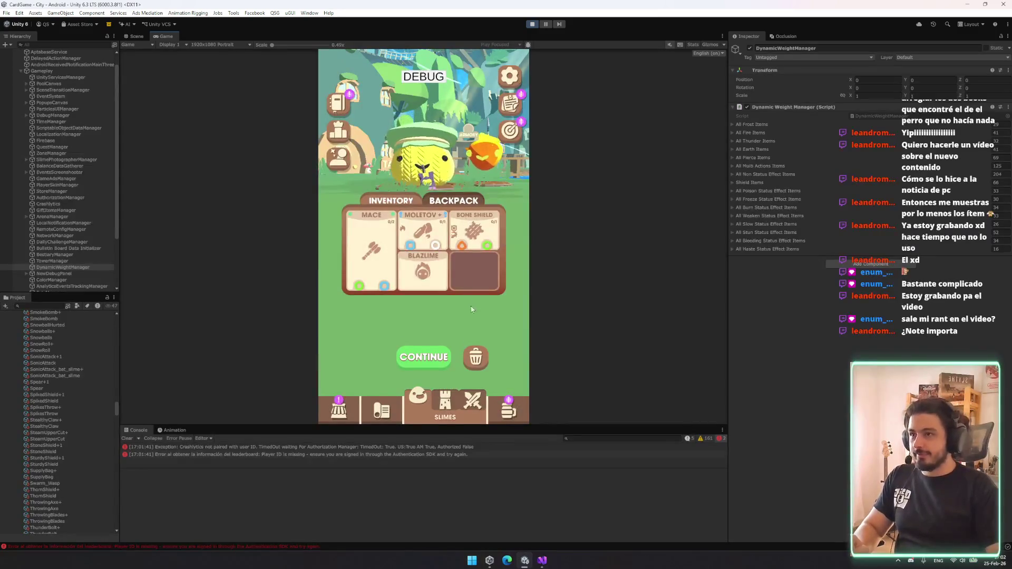
{"action": "left_click", "coordinate": [422, 362]}
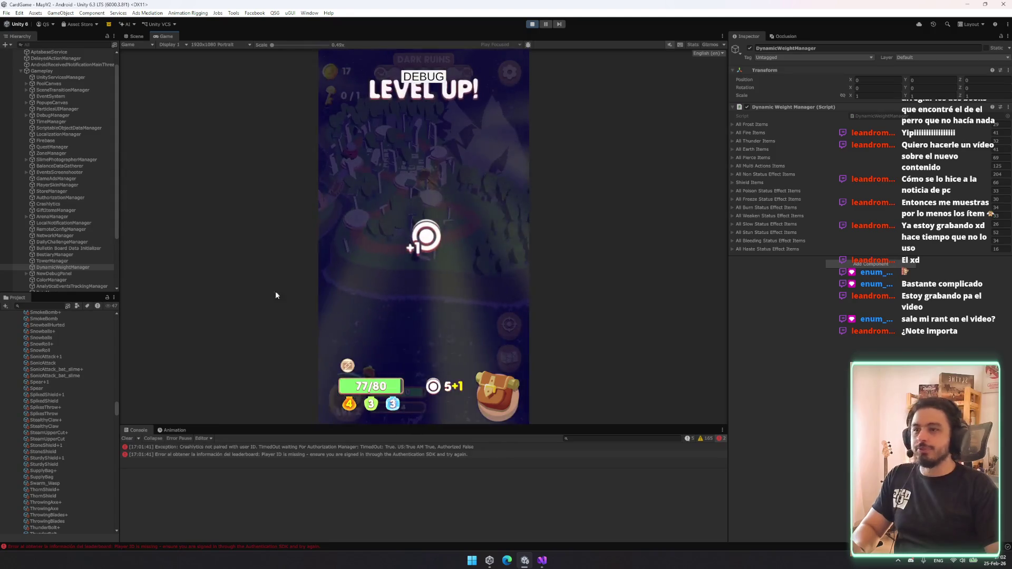
{"action": "left_click", "coordinate": [411, 339]}
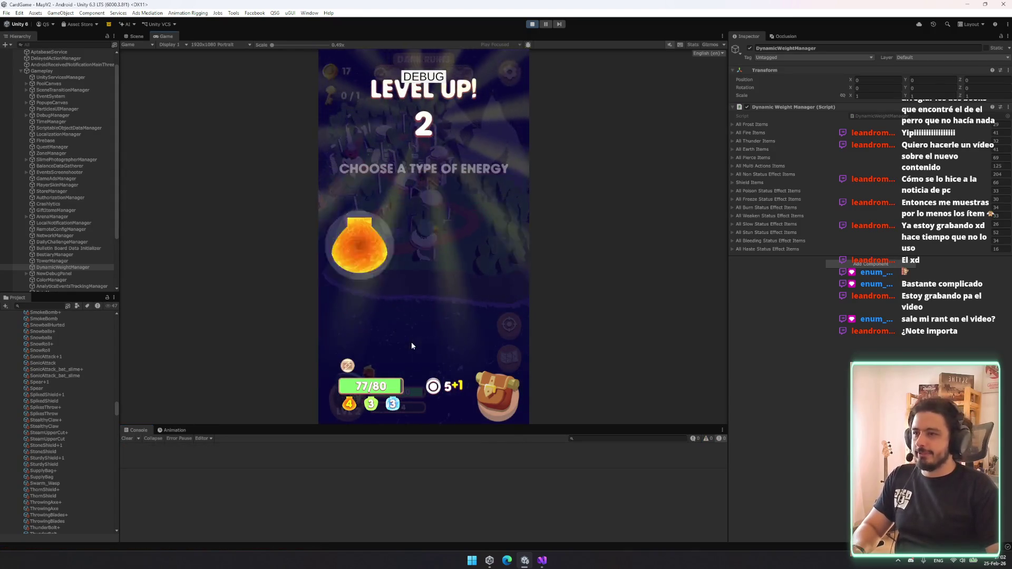
- On reaching level 2, choose the orange energy and the Vampirism perk, then return to Dark Ruins
{"action": "left_click", "coordinate": [436, 270]}
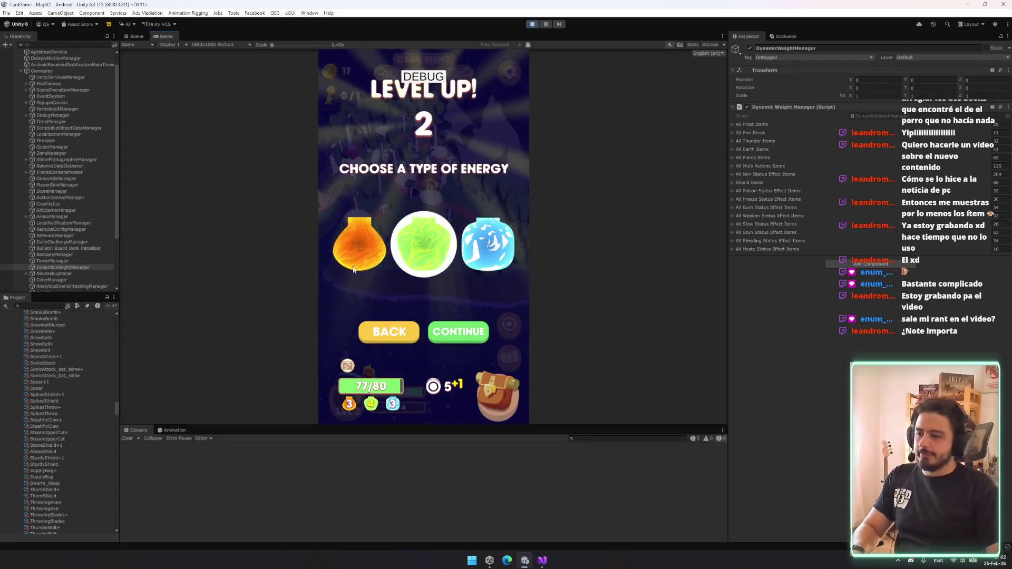
{"action": "left_click", "coordinate": [359, 243]}
{"action": "left_click", "coordinate": [464, 332]}
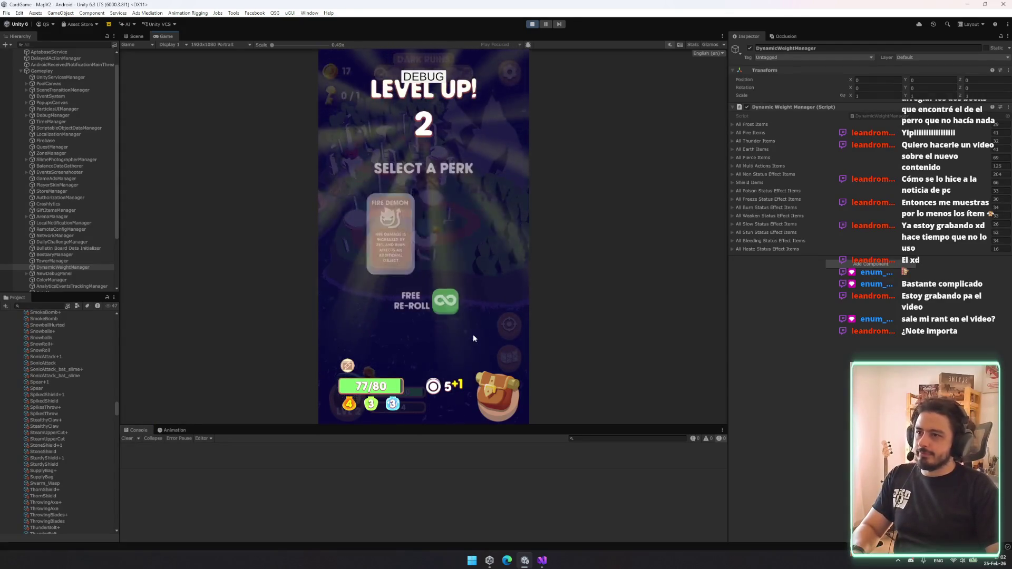
{"action": "left_click", "coordinate": [458, 243]}
{"action": "left_click", "coordinate": [458, 330]}
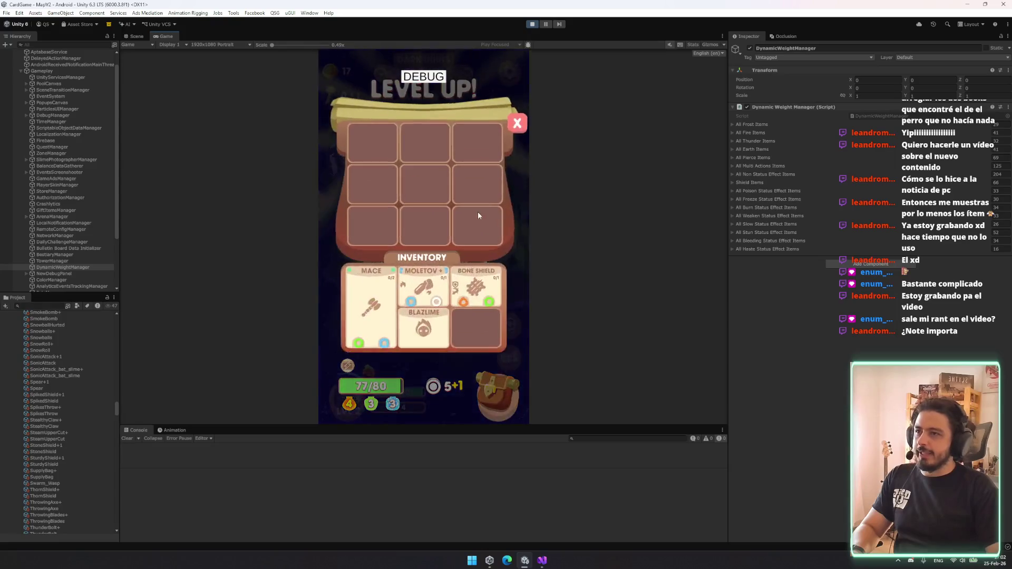
{"action": "left_click", "coordinate": [517, 123]}
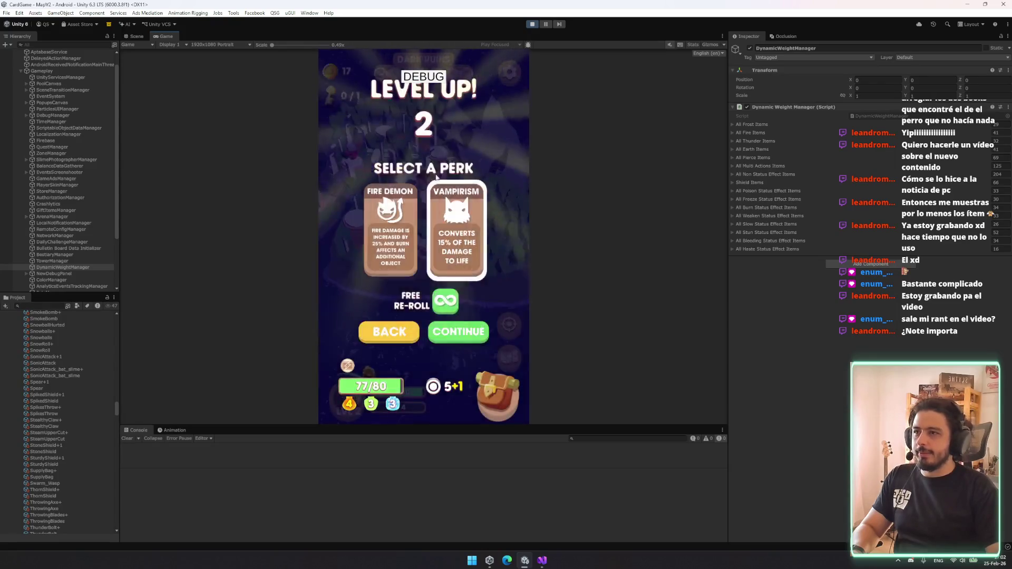
{"action": "left_click", "coordinate": [459, 330]}
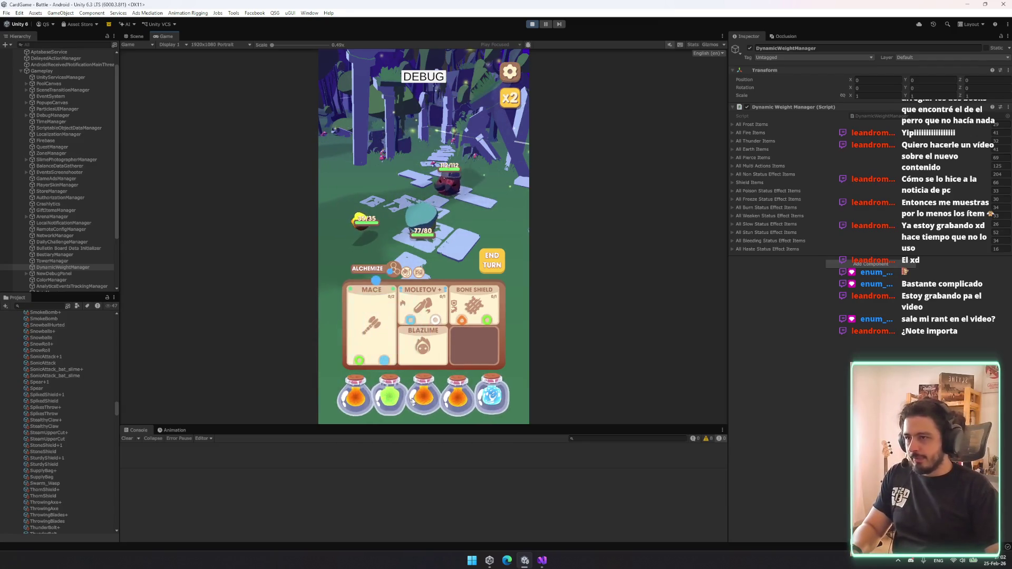
- Power the Moletov and Mace cards with potions, end the turn, and collect the victory rewards
{"action": "left_click_drag", "start_coordinate": [486, 404], "coordinate": [423, 308]}
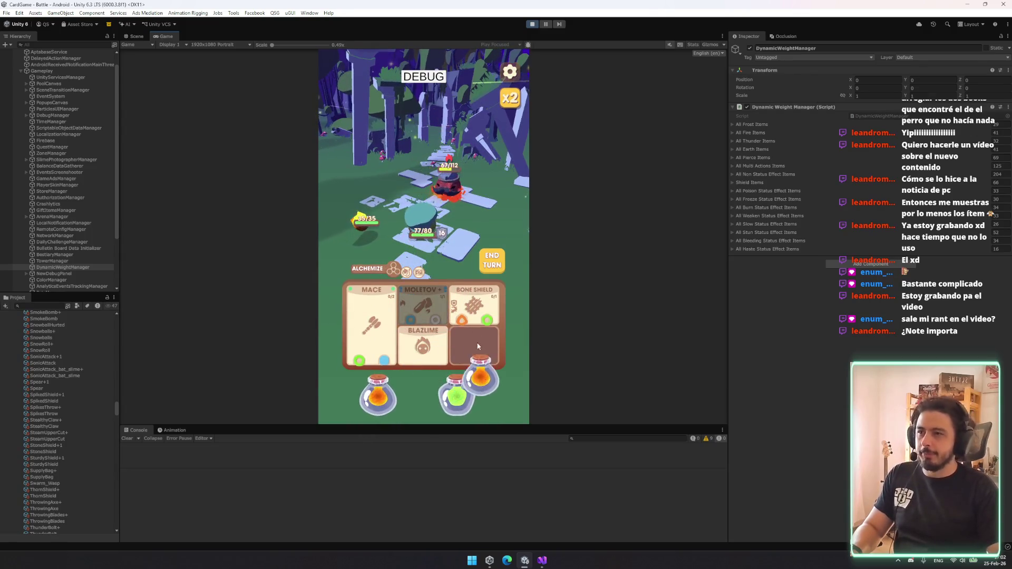
{"action": "left_click_drag", "start_coordinate": [413, 365], "coordinate": [371, 335]}
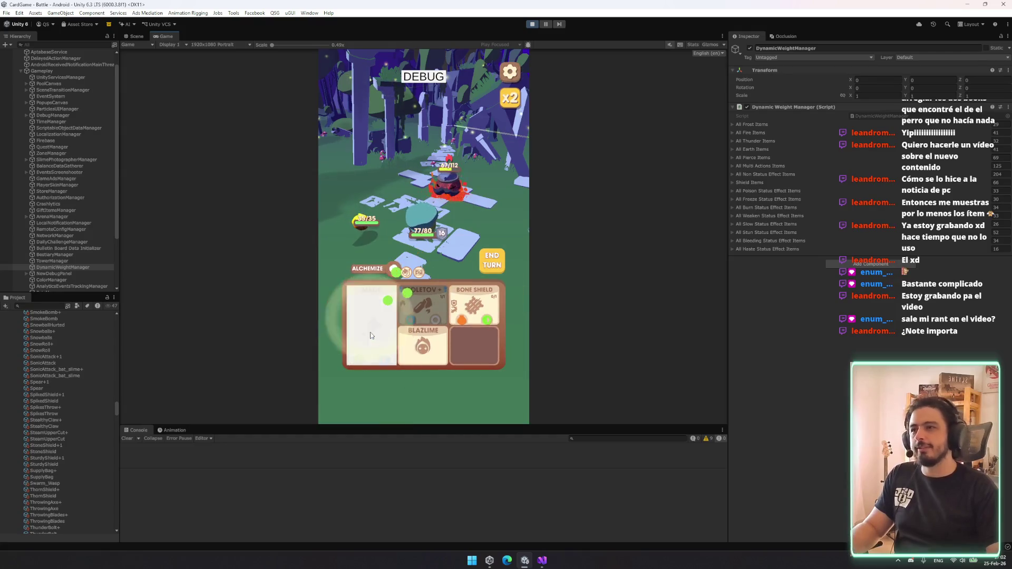
{"action": "left_click", "coordinate": [498, 265]}
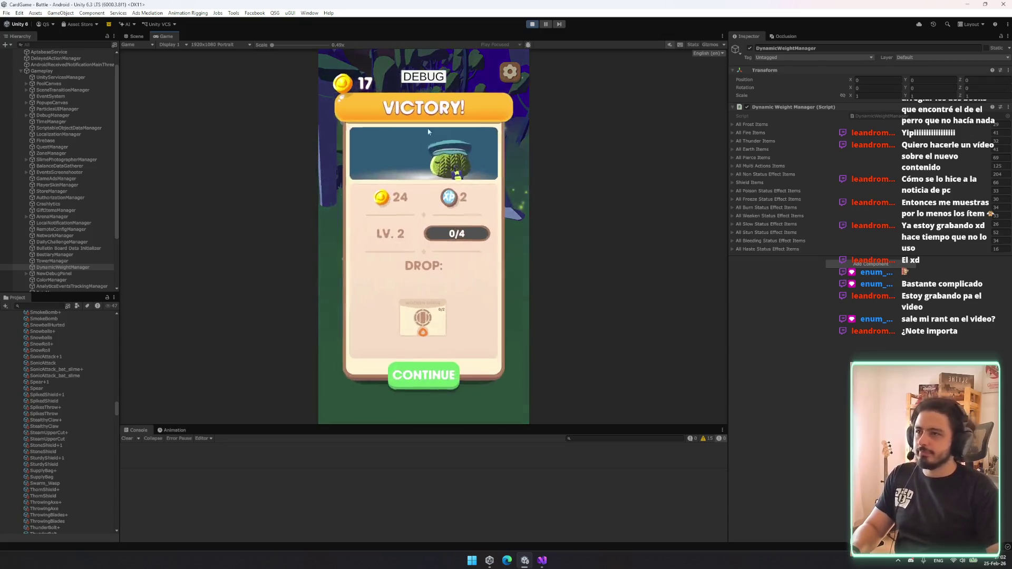
{"action": "left_click", "coordinate": [425, 372]}
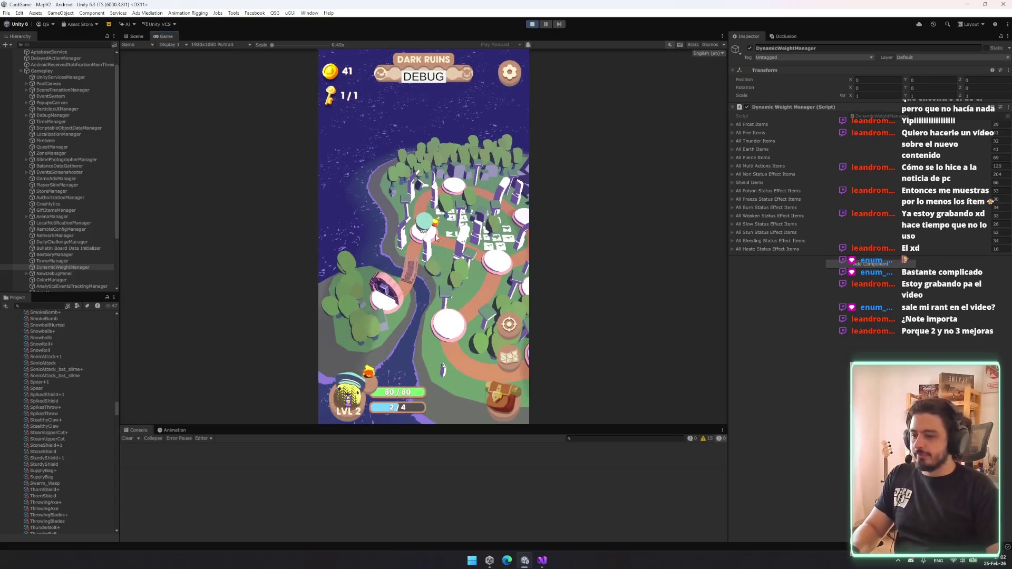
- Advance two map nodes, ignore the Magical Grove event, and open the chest holding an Ice Staff
{"action": "left_click", "coordinate": [416, 304]}
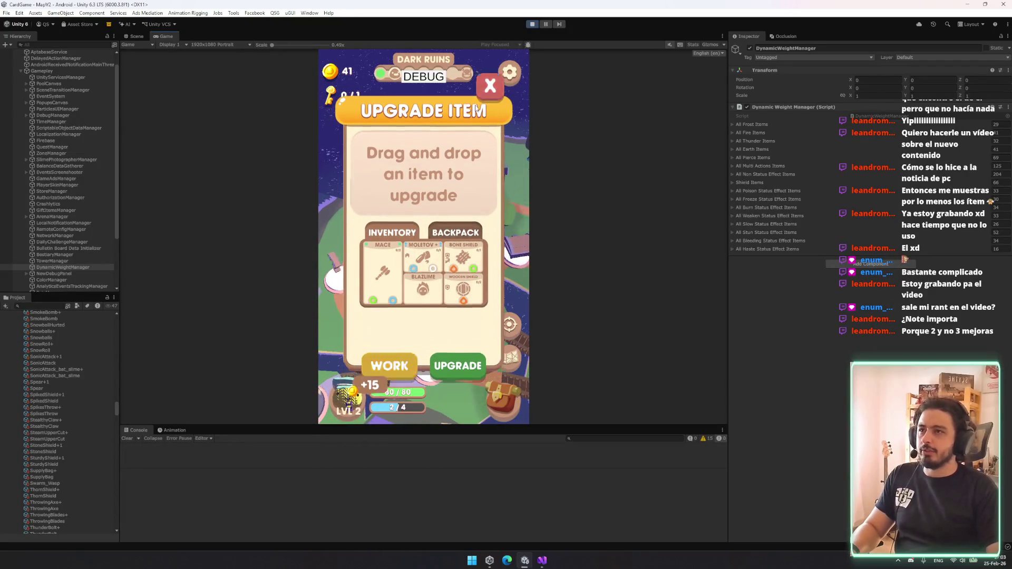
{"action": "left_click", "coordinate": [393, 244]}
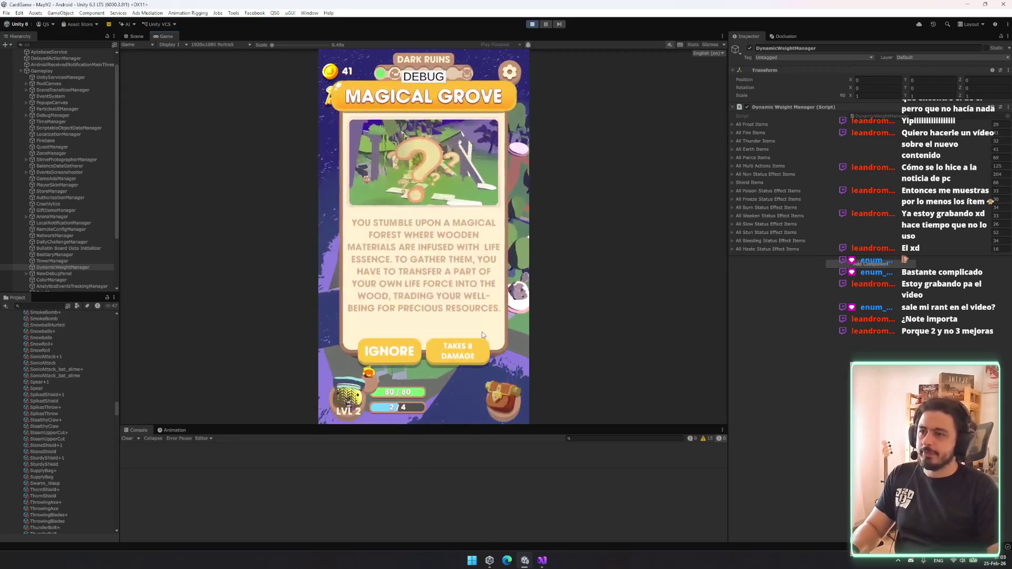
{"action": "left_click", "coordinate": [415, 356]}
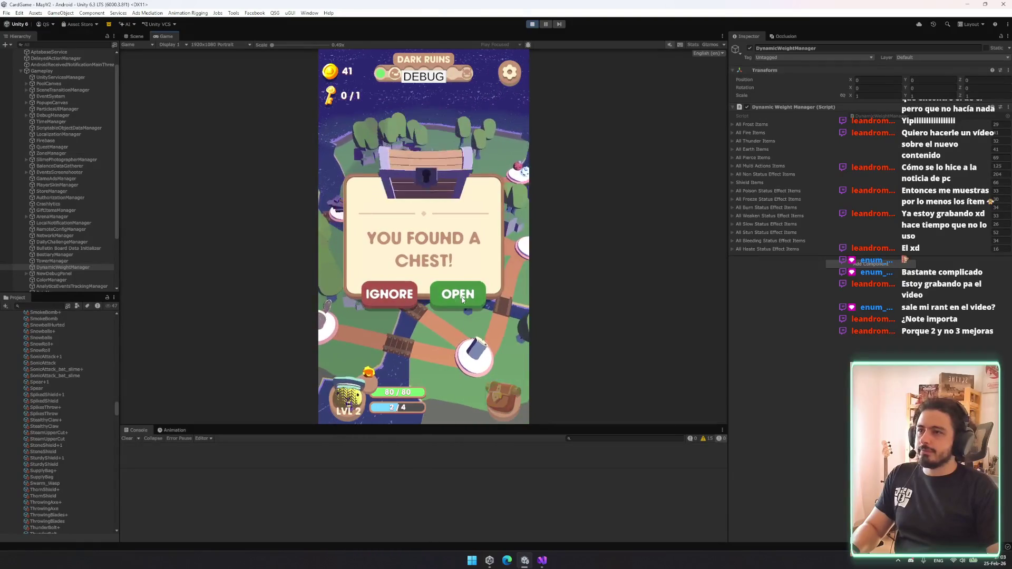
{"action": "left_click", "coordinate": [457, 294]}
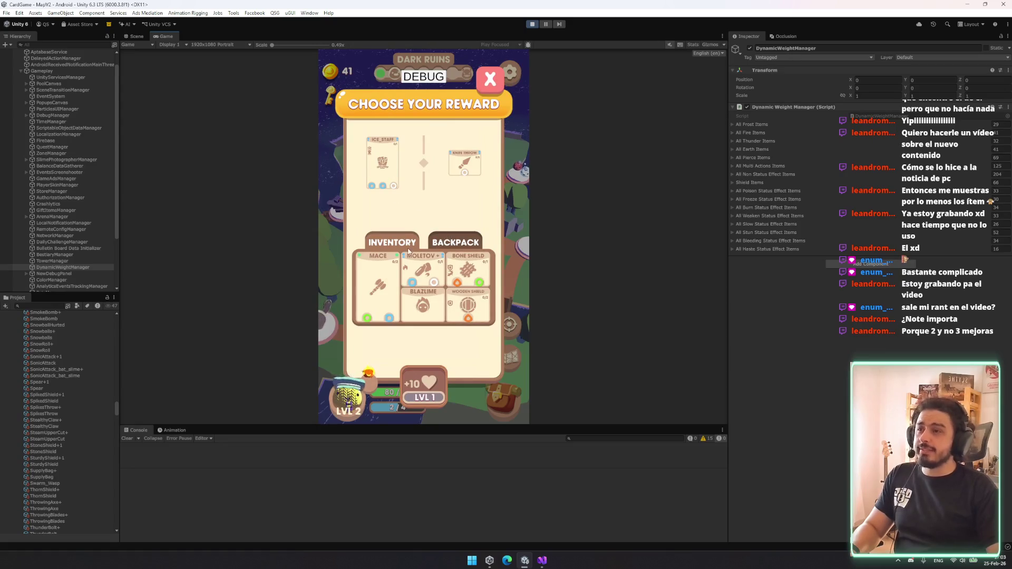
{"action": "left_click", "coordinate": [480, 244]}
- Take the Ice Staff reward and place the Mace in the backpack grid
{"action": "left_click_drag", "start_coordinate": [379, 278], "coordinate": [379, 278]}
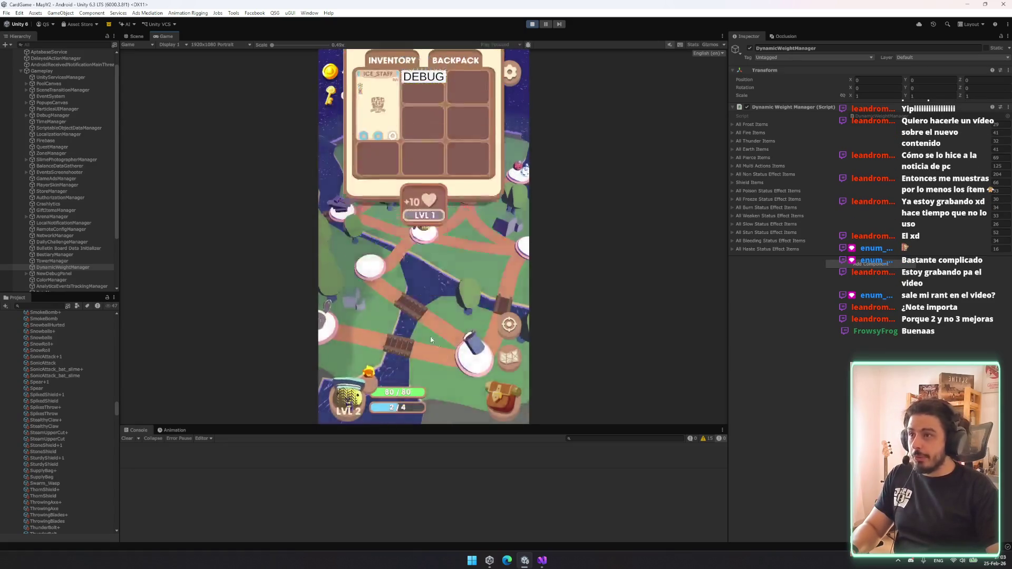
{"action": "left_click", "coordinate": [489, 396]}
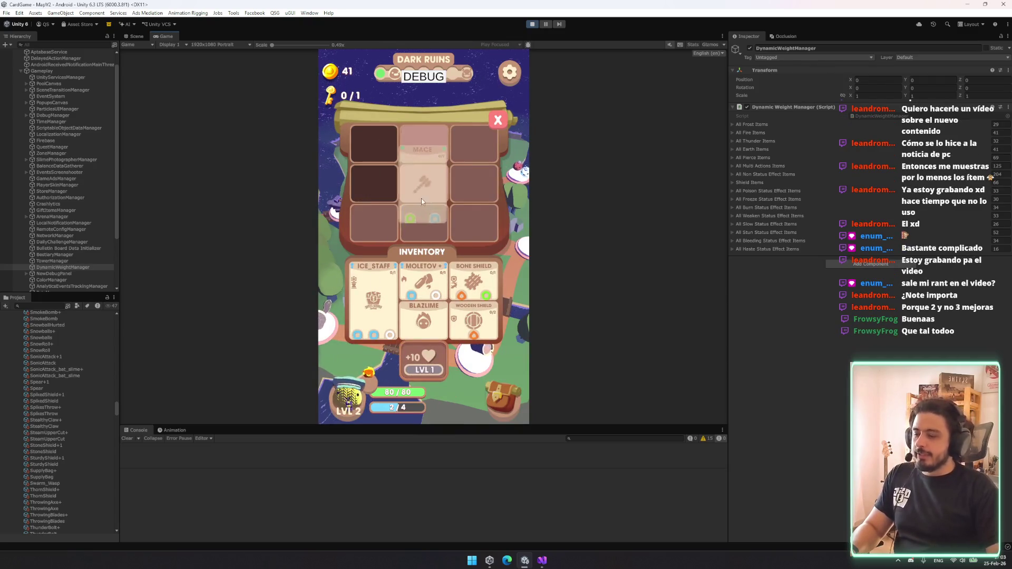
{"action": "left_click_drag", "start_coordinate": [422, 201], "coordinate": [426, 179]}
{"action": "left_click", "coordinate": [490, 125]}
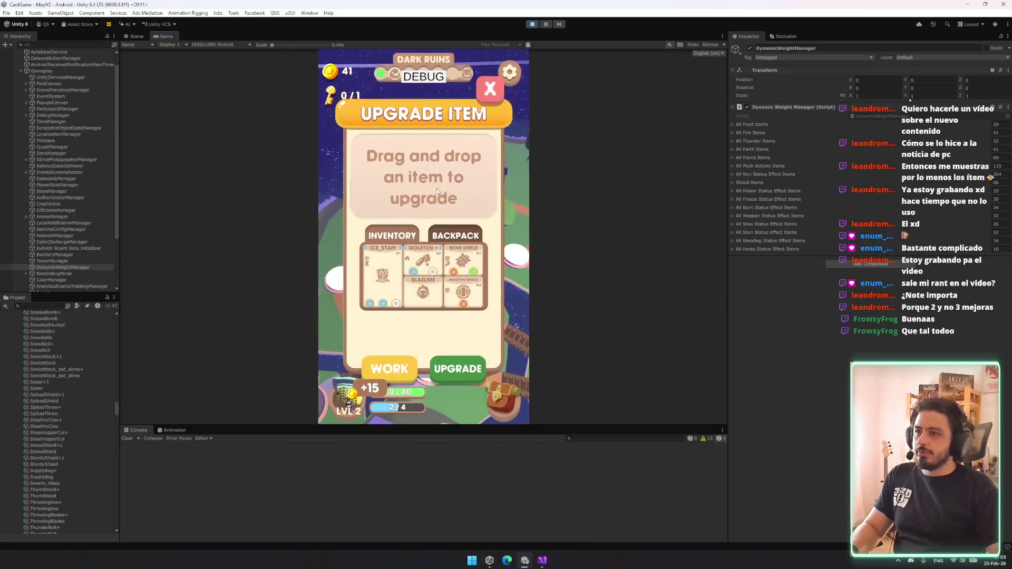
- Upgrade the Ice Staff to ICE_STAFF+, then start the battle at the wolf node
{"action": "left_click_drag", "start_coordinate": [381, 277], "coordinate": [435, 166]}
{"action": "left_click", "coordinate": [430, 165]}
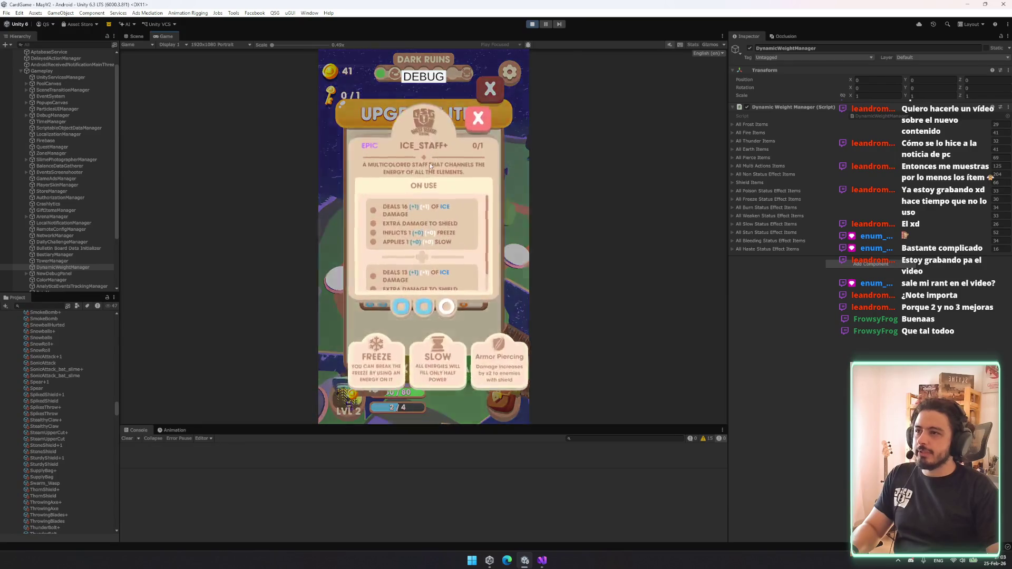
{"action": "scroll", "coordinate": [432, 235], "scroll_direction": "up", "scroll_amount": 2}
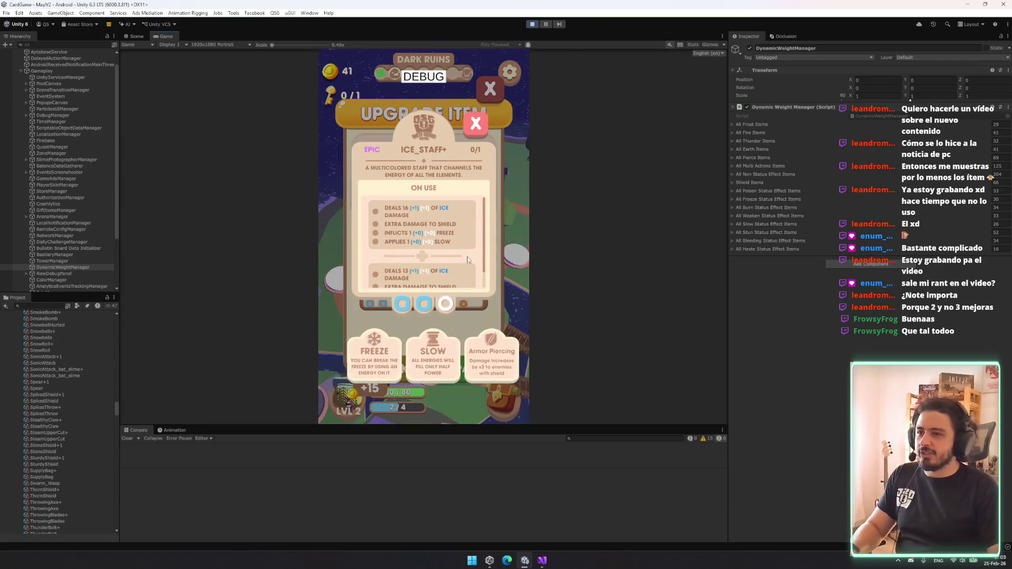
{"action": "left_click", "coordinate": [476, 125]}
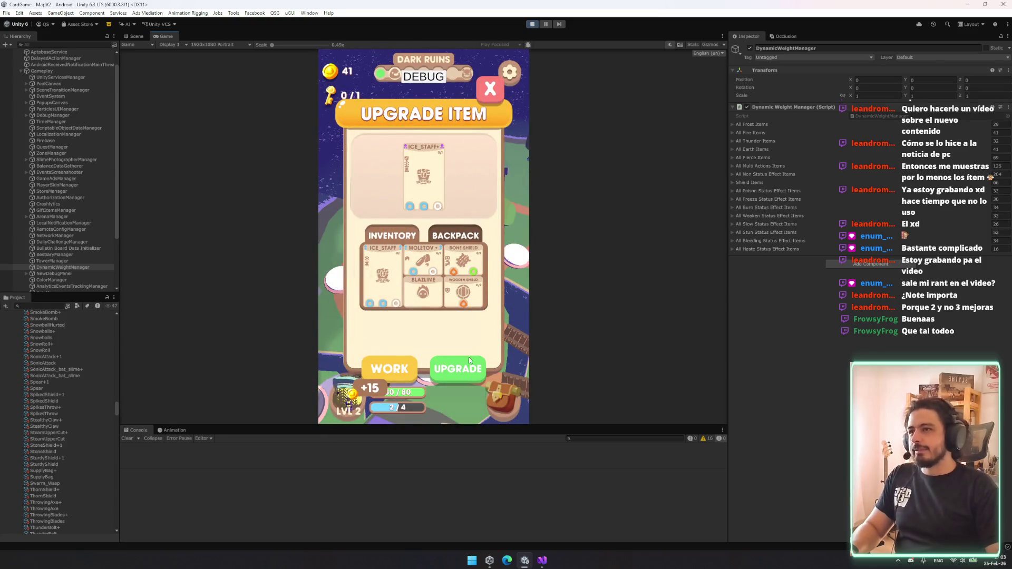
{"action": "left_click", "coordinate": [471, 370]}
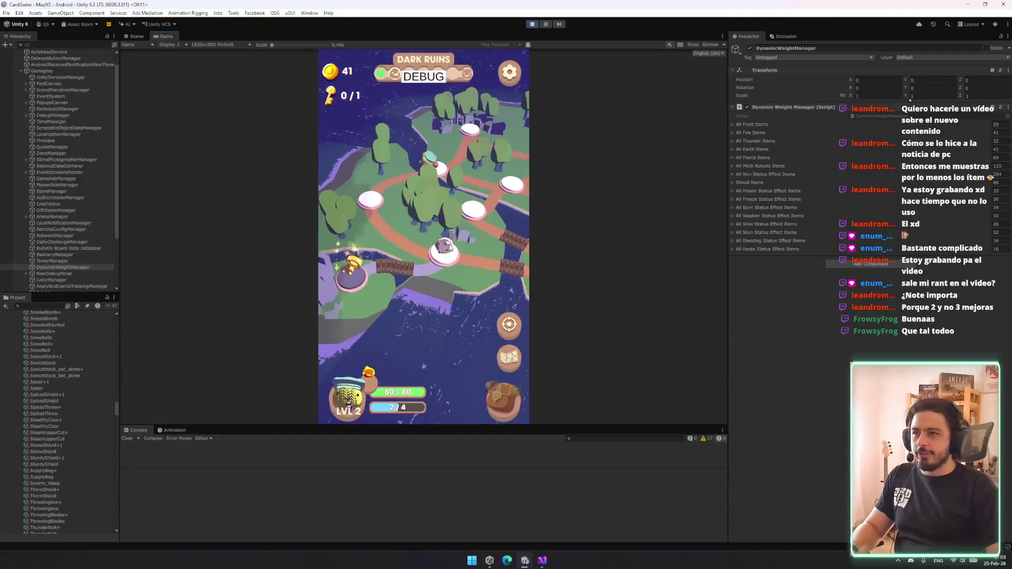
{"action": "left_click", "coordinate": [482, 296]}
{"action": "left_click", "coordinate": [415, 376]}
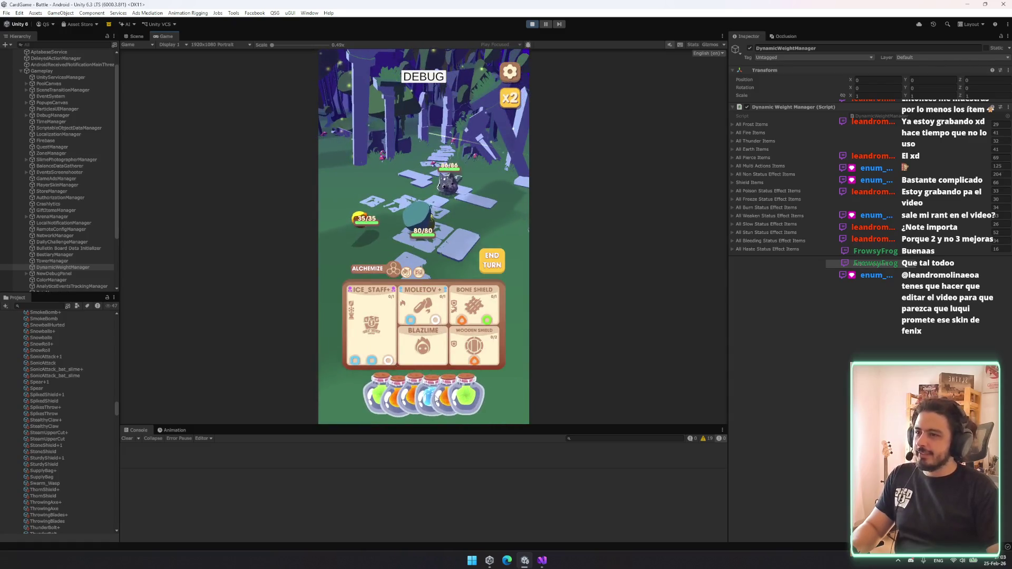
- Spend blue and orange potions on ICE_STAFF, Moletov and the Wooden Shield
{"action": "left_click_drag", "start_coordinate": [433, 393], "coordinate": [389, 342]}
{"action": "left_click_drag", "start_coordinate": [390, 395], "coordinate": [432, 314]}
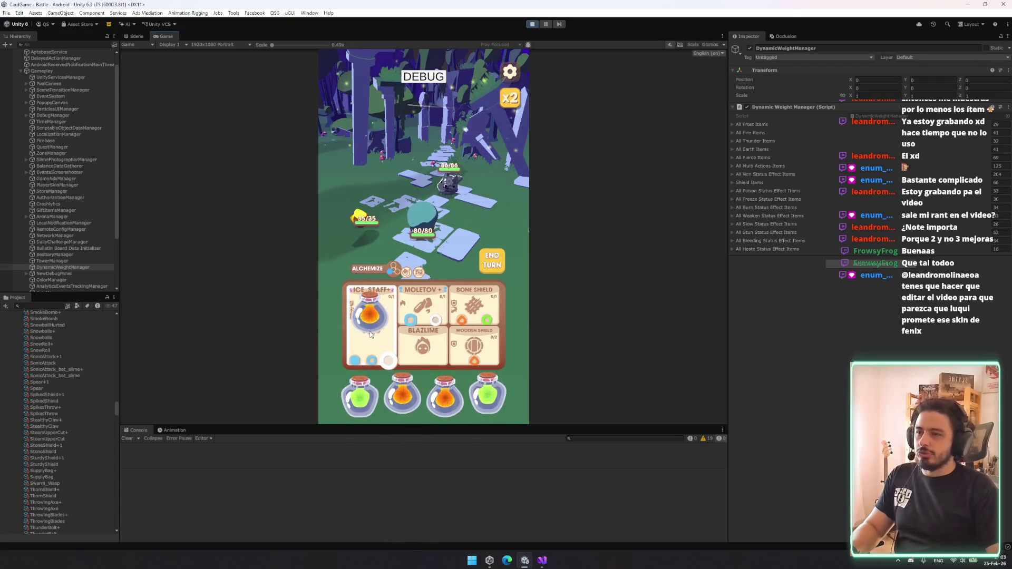
{"action": "left_click_drag", "start_coordinate": [371, 334], "coordinate": [469, 351]}
{"action": "mouse_move", "coordinate": [424, 396]}
{"action": "left_mouse_down"}
{"action": "mouse_move", "coordinate": [375, 333]}
{"action": "mouse_move", "coordinate": [397, 331]}
{"action": "left_mouse_up"}
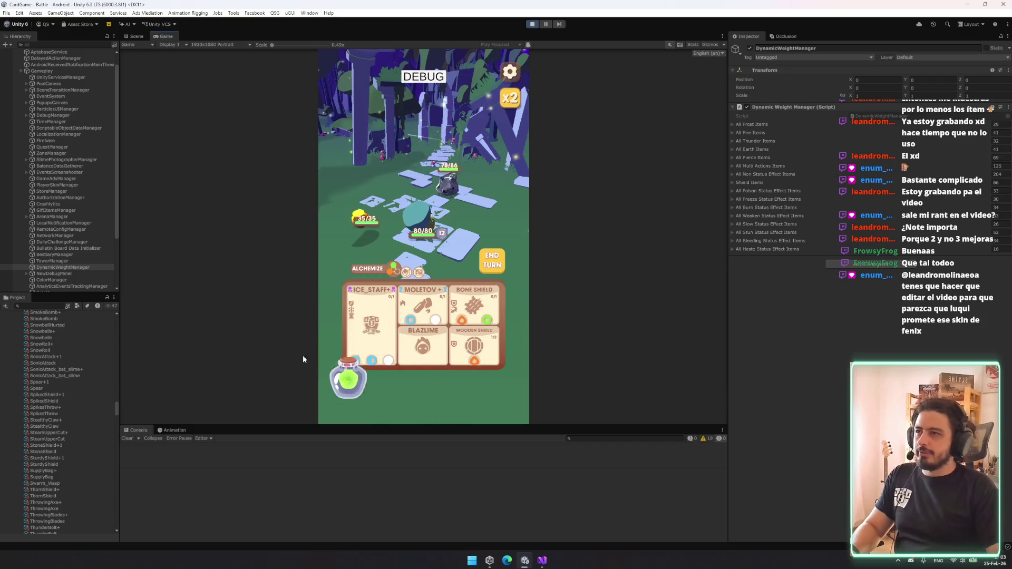
- Maximize the Game view and feed a green potion to ICE_STAFF
{"action": "right_click", "coordinate": [158, 37]}
{"action": "left_click", "coordinate": [180, 57]}
{"action": "left_click_drag", "start_coordinate": [506, 519], "coordinate": [457, 404]}
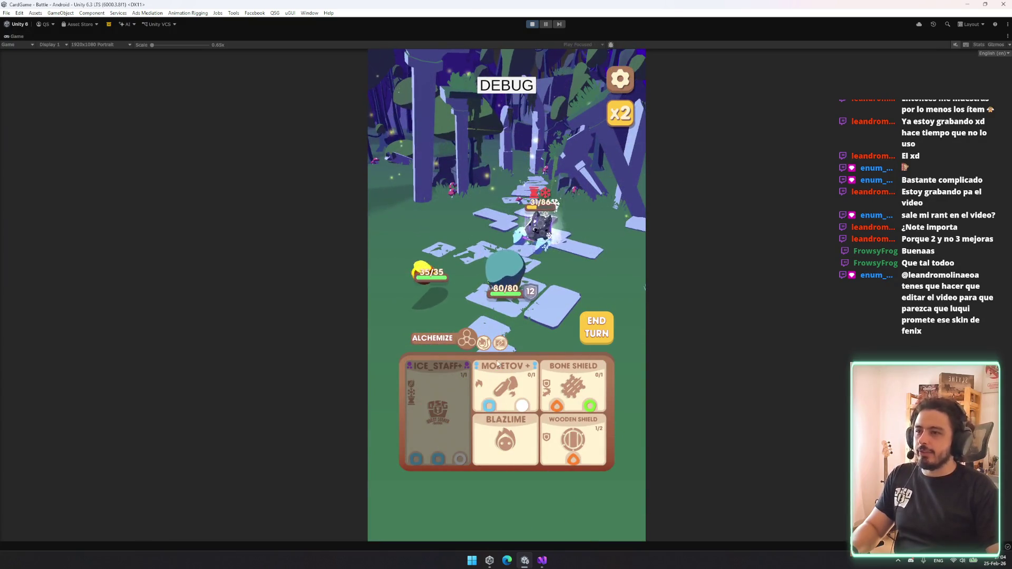
- End the turn and power ICE_STAFF with blue potions to win the battle
{"action": "left_click", "coordinate": [595, 323]}
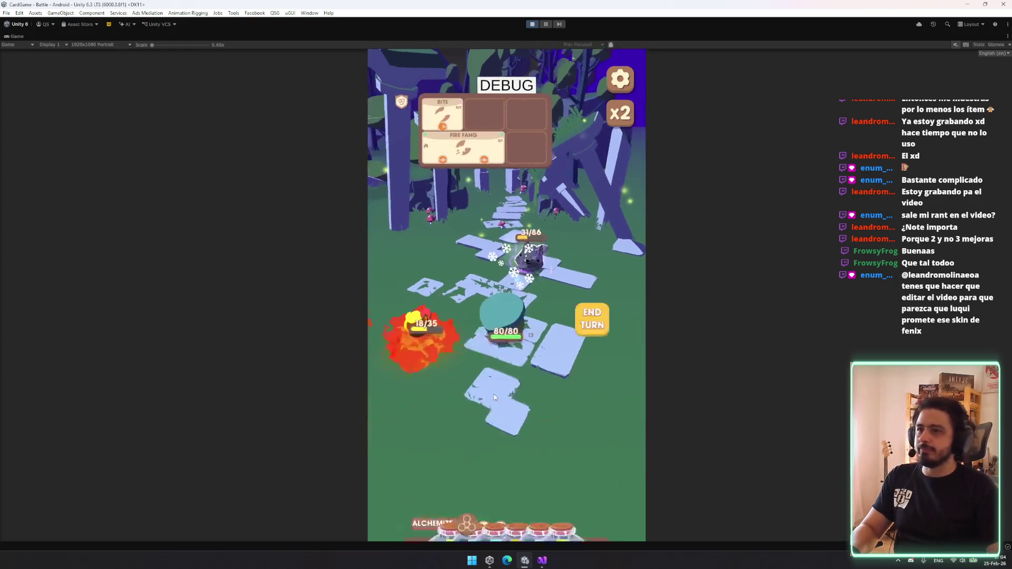
{"action": "left_click", "coordinate": [483, 506]}
{"action": "left_click", "coordinate": [469, 506]}
{"action": "left_click", "coordinate": [543, 506]}
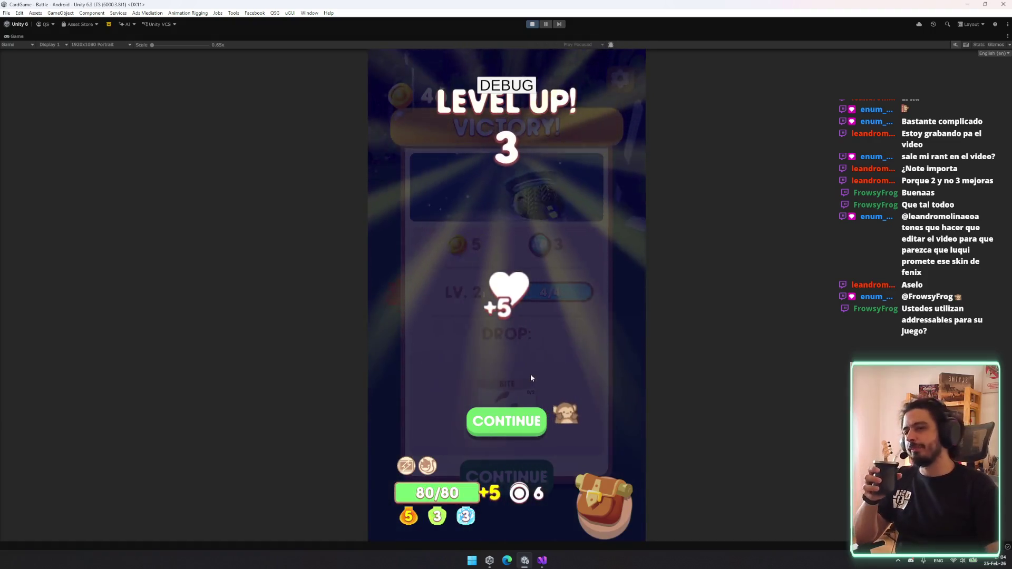
- Pick blue energy at level up, re-roll the perks, and continue
{"action": "left_click", "coordinate": [535, 426]}
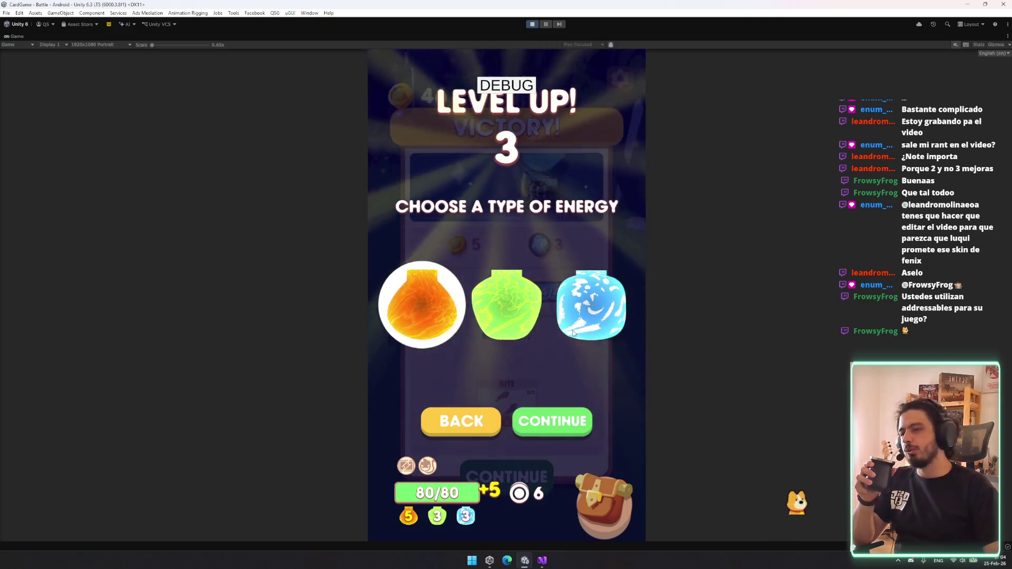
{"action": "left_click", "coordinate": [590, 306]}
{"action": "left_click", "coordinate": [550, 417]}
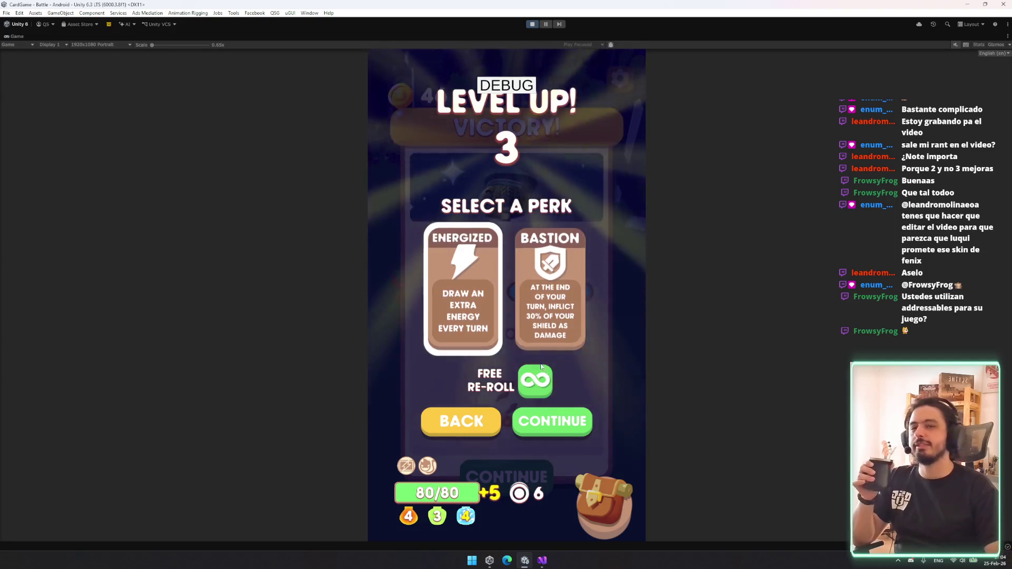
{"action": "left_click", "coordinate": [535, 379]}
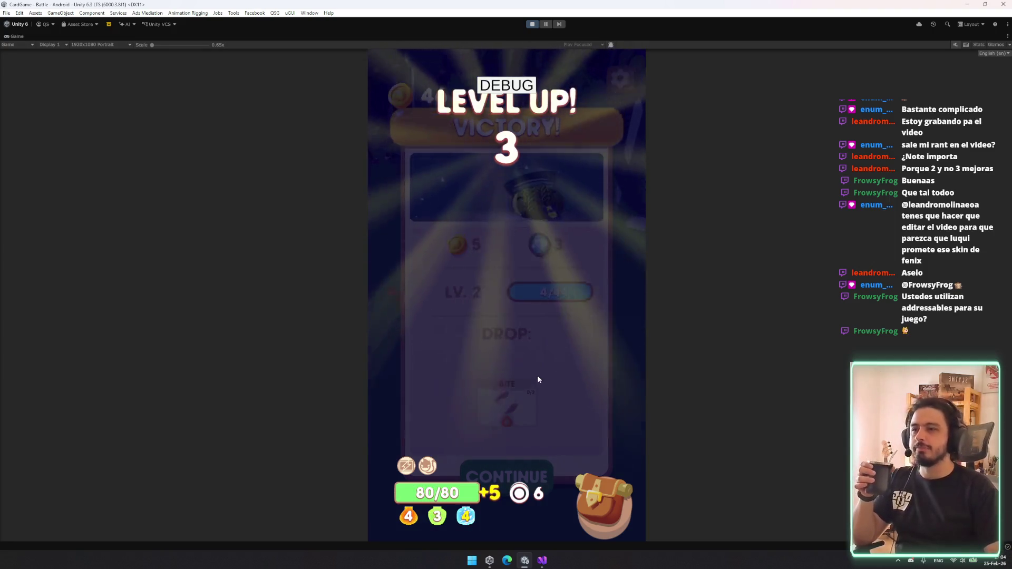
{"action": "left_click", "coordinate": [552, 435]}
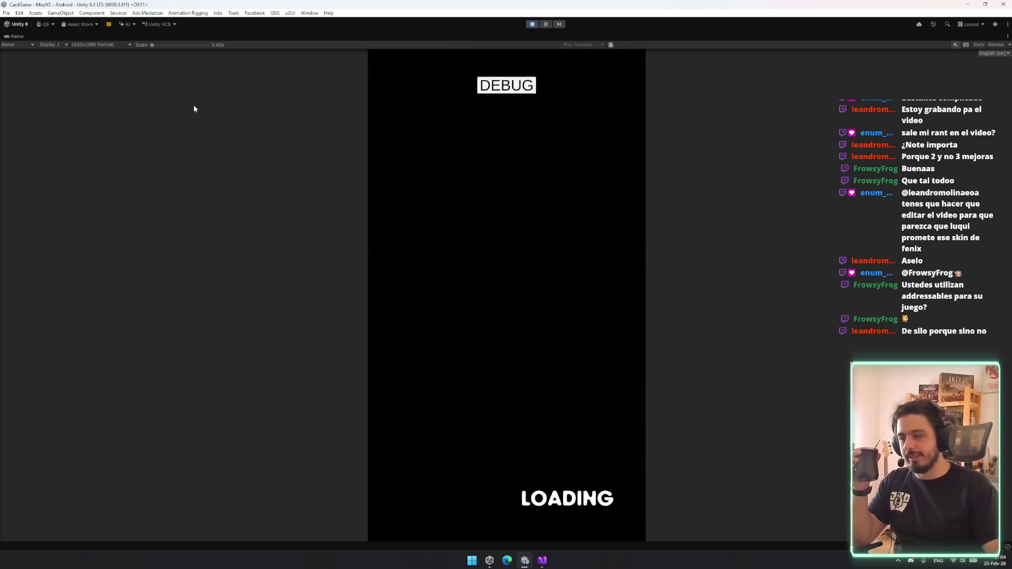
- Open the Localization Tables window, inspect the Buttons table, and close it again
{"action": "left_click", "coordinate": [309, 13]}
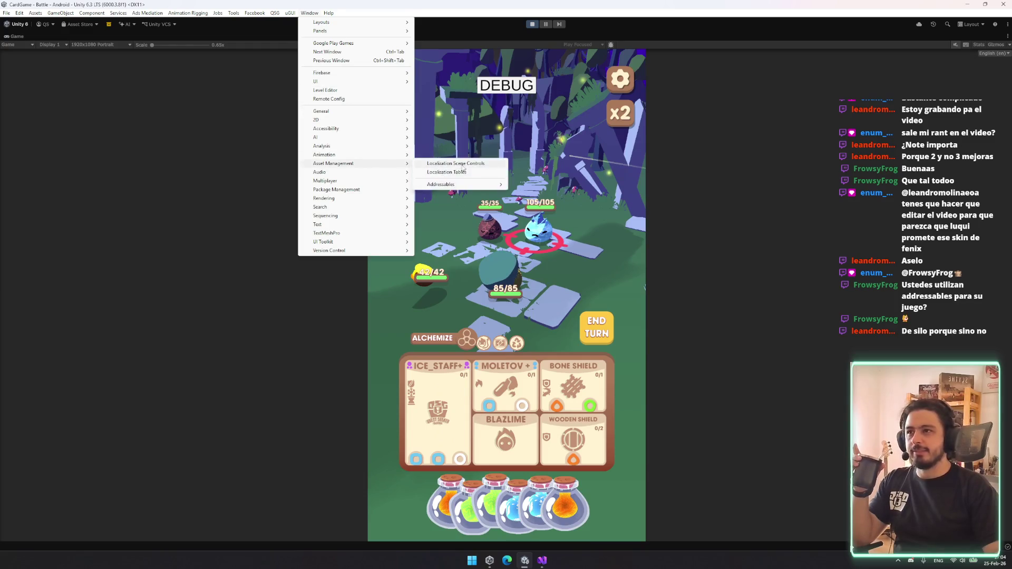
{"action": "left_click", "coordinate": [466, 176]}
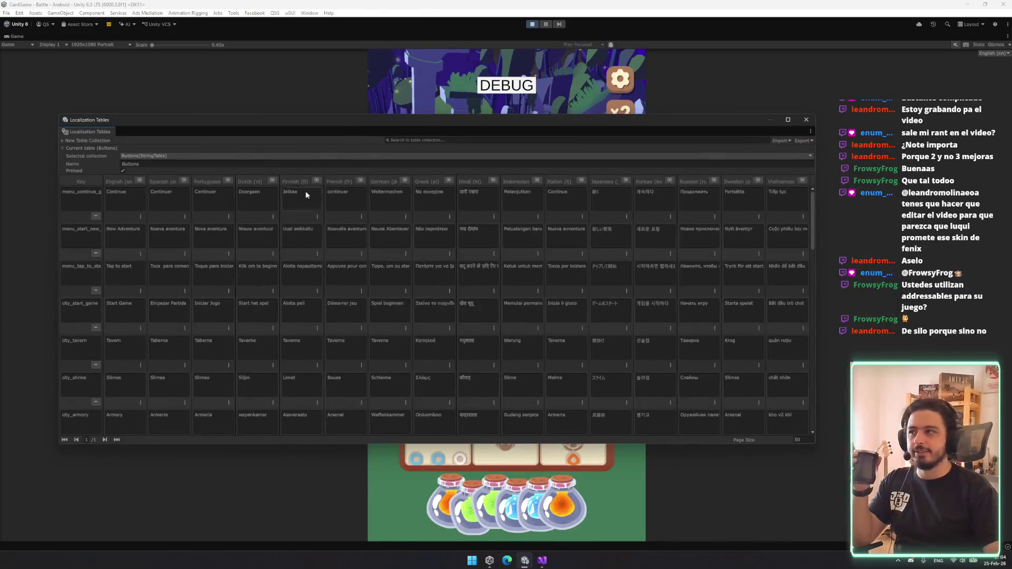
{"action": "left_click", "coordinate": [100, 148]}
{"action": "left_click", "coordinate": [100, 148]}
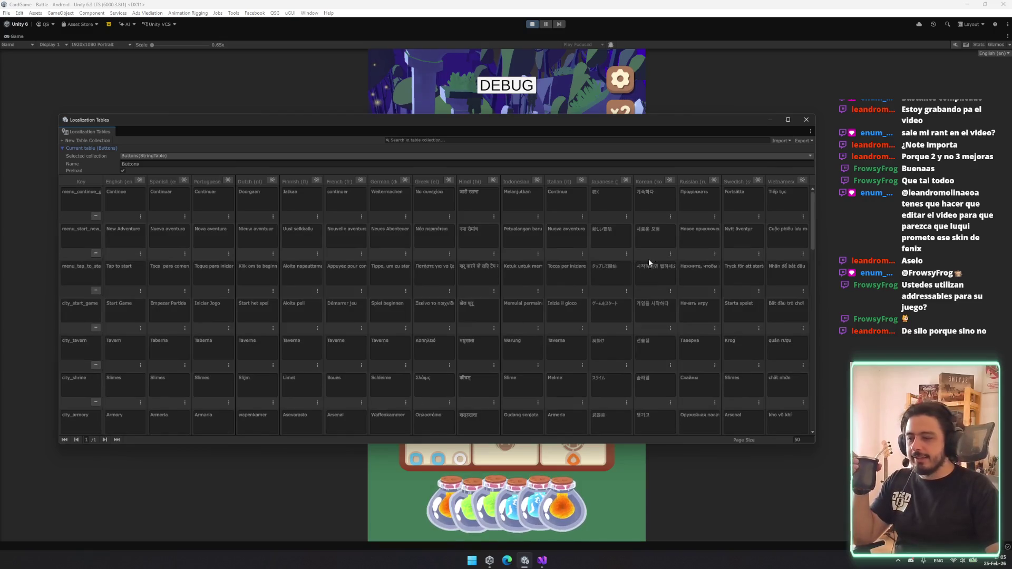
{"action": "left_click", "coordinate": [806, 121]}
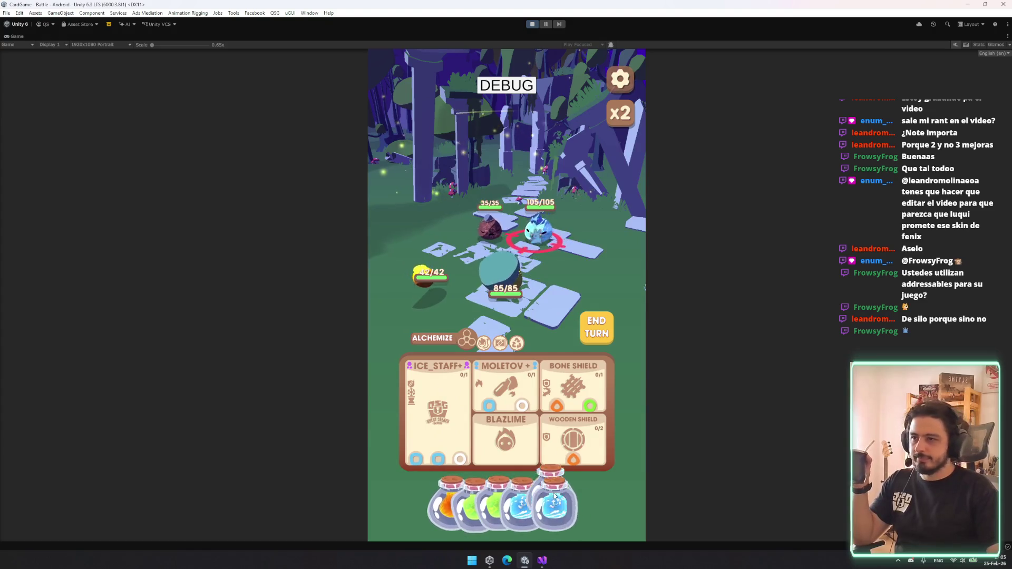
- Charge ICE_STAFF, MOLETOV and a shield with potions, end the turn, and leave Victory
{"action": "left_click_drag", "start_coordinate": [439, 422], "coordinate": [471, 442]}
{"action": "left_click", "coordinate": [601, 489]}
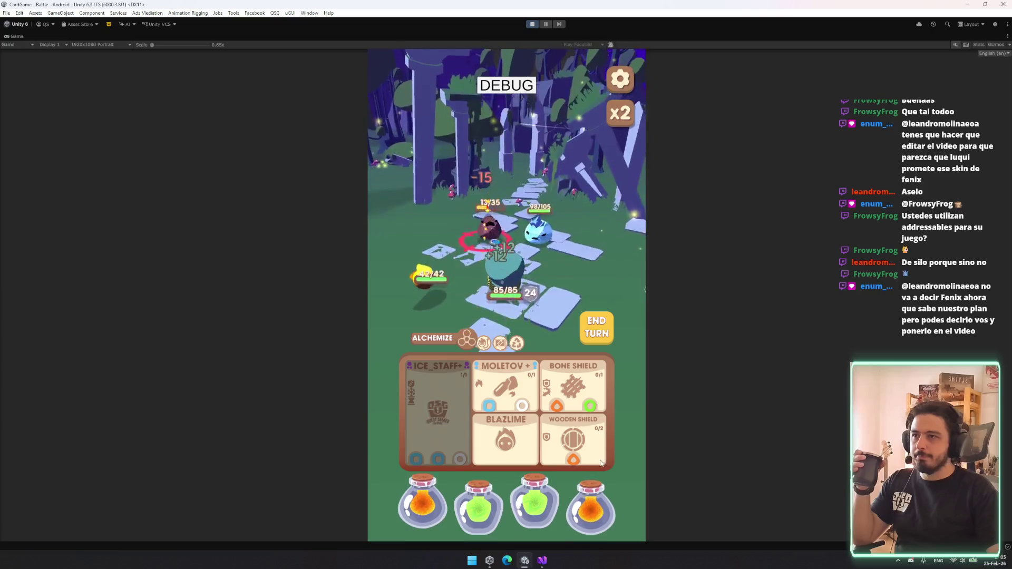
{"action": "left_click_drag", "start_coordinate": [536, 508], "coordinate": [519, 403]}
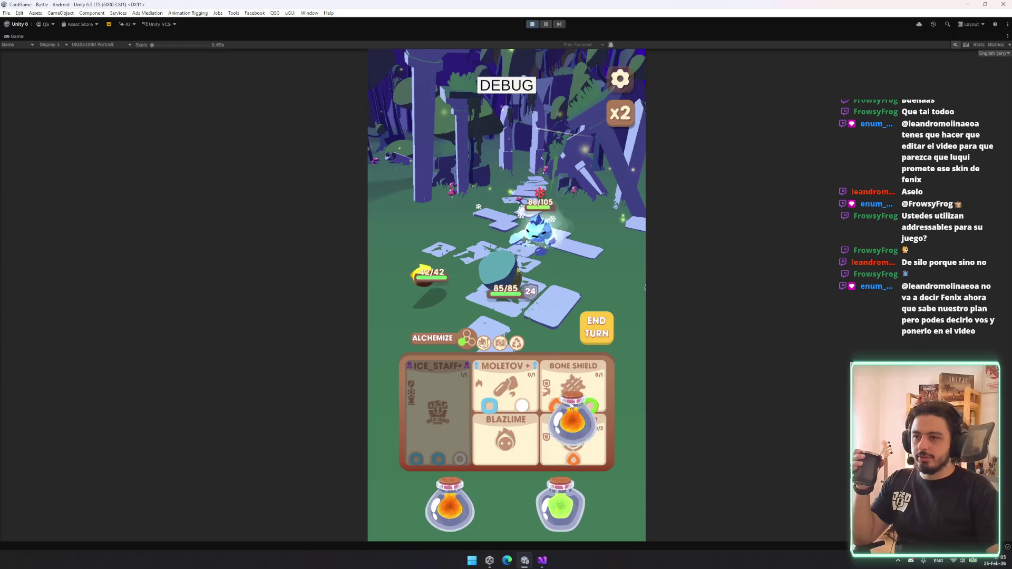
{"action": "mouse_move", "coordinate": [512, 507]}
{"action": "left_mouse_down"}
{"action": "mouse_move", "coordinate": [548, 437]}
{"action": "mouse_move", "coordinate": [591, 456]}
{"action": "mouse_move", "coordinate": [594, 384]}
{"action": "mouse_move", "coordinate": [592, 400]}
{"action": "left_mouse_up"}
{"action": "left_click", "coordinate": [607, 328]}
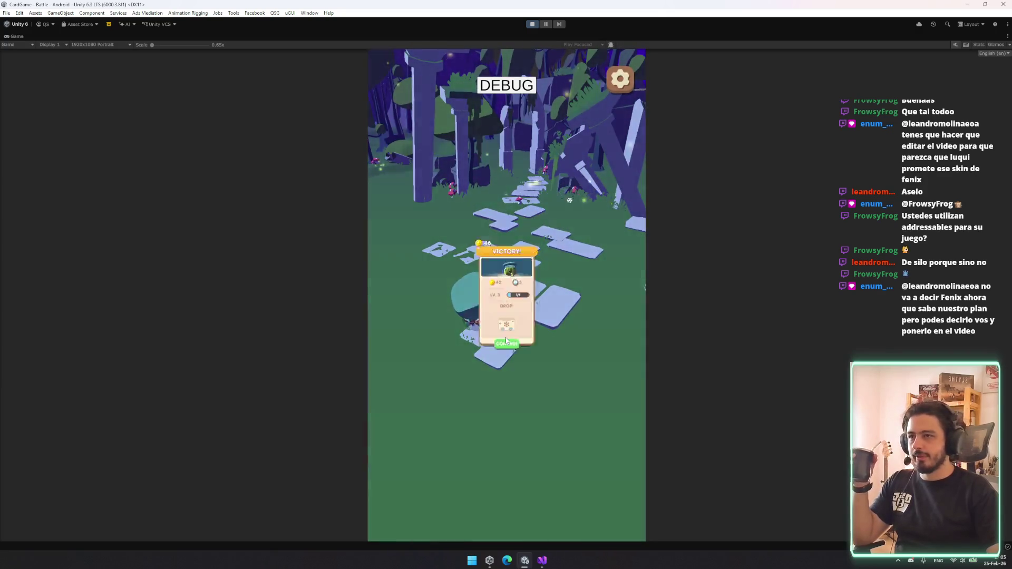
{"action": "left_click", "coordinate": [523, 476]}
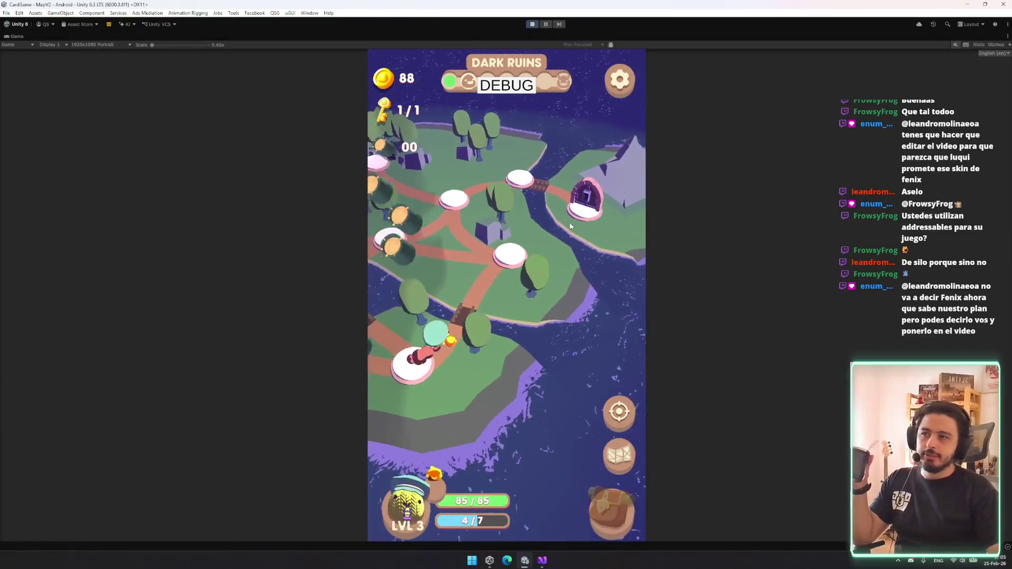
- Visit the shop, view the BANNER_OF_AMBUSH item, toggle the Anvil panel, then leave
{"action": "left_click", "coordinate": [571, 227]}
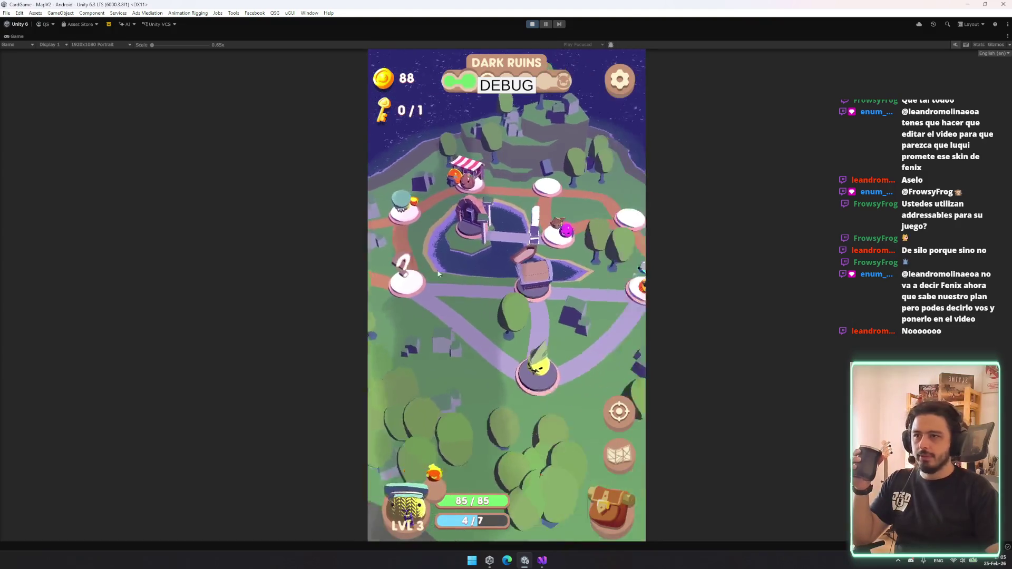
{"action": "left_click", "coordinate": [474, 178]}
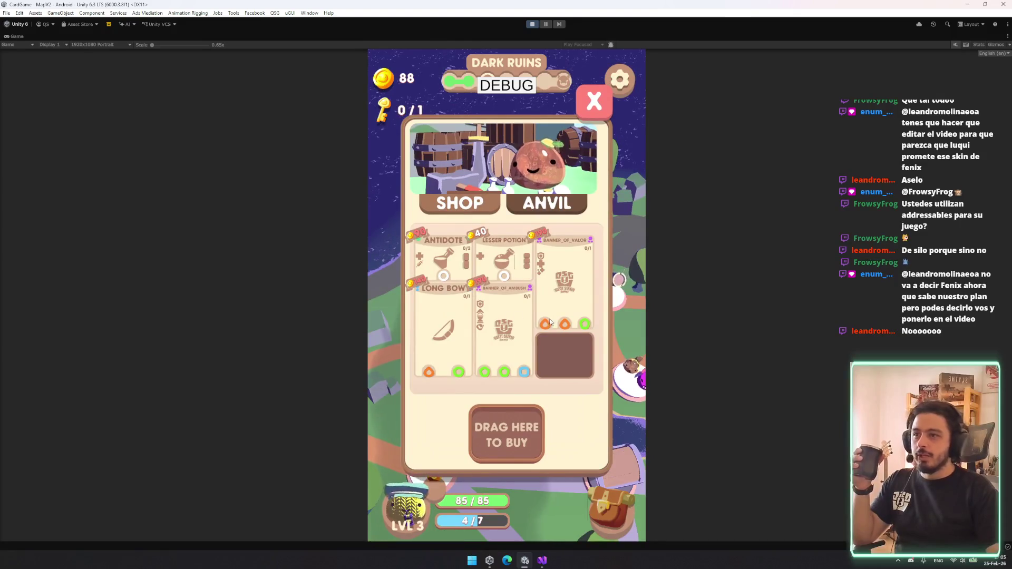
{"action": "left_click", "coordinate": [504, 322]}
{"action": "left_click", "coordinate": [574, 149]}
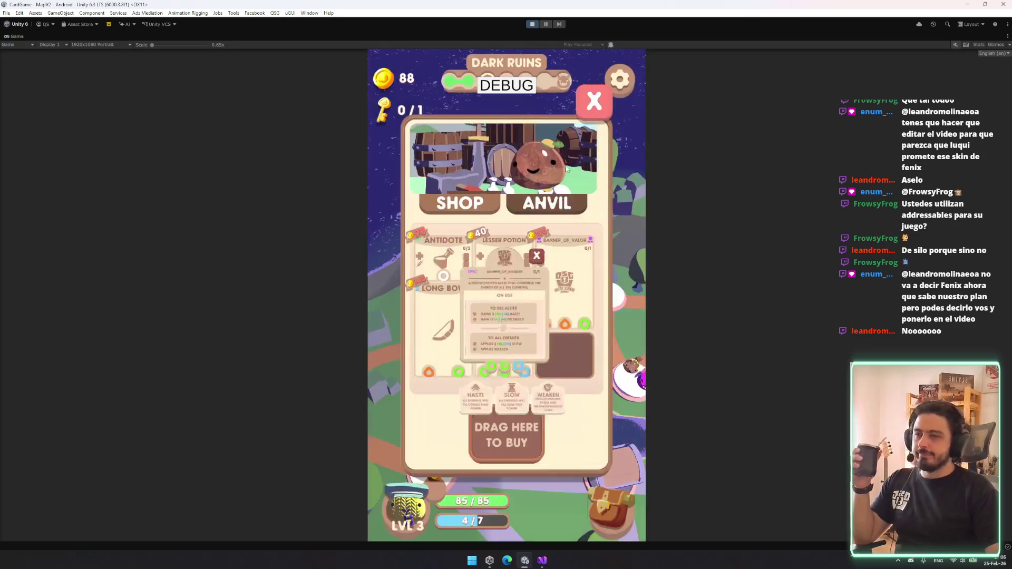
{"action": "left_click", "coordinate": [538, 208]}
{"action": "left_click", "coordinate": [536, 210]}
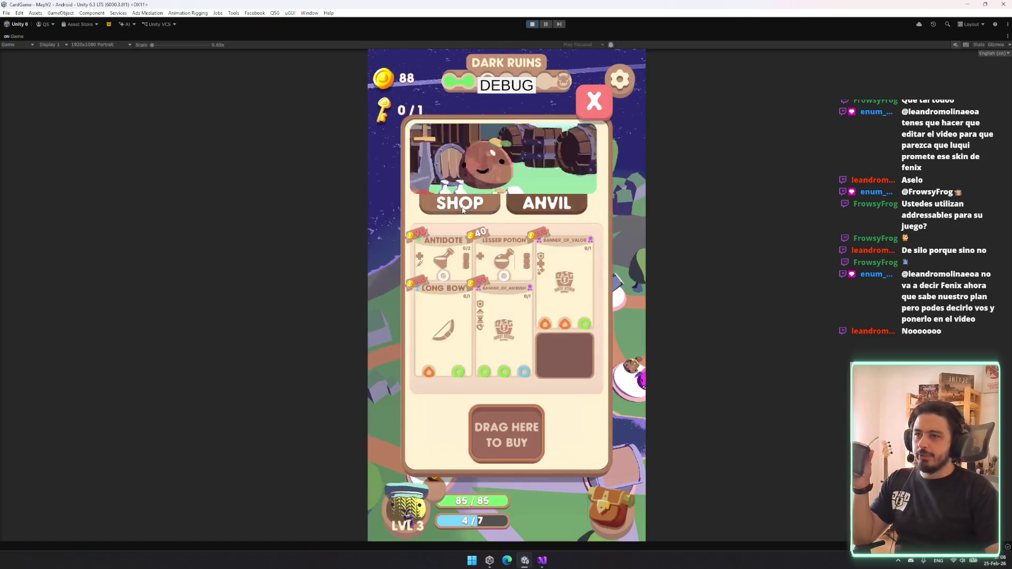
{"action": "left_click", "coordinate": [535, 212]}
{"action": "left_click", "coordinate": [535, 211]}
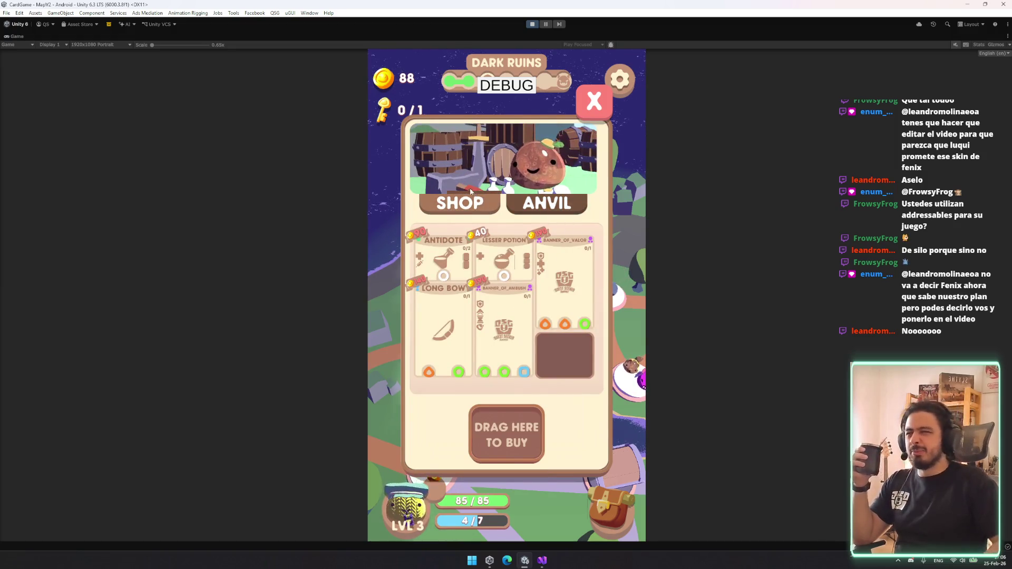
{"action": "left_click", "coordinate": [596, 105]}
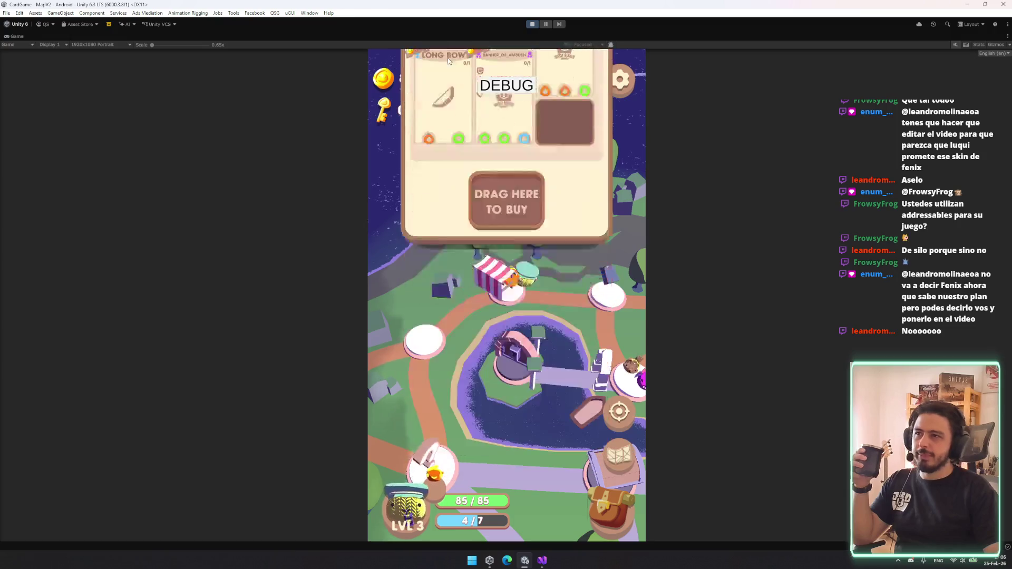
- Investigate the Shiny Thing event node and proceed to fight the Balob
{"action": "left_click", "coordinate": [504, 315]}
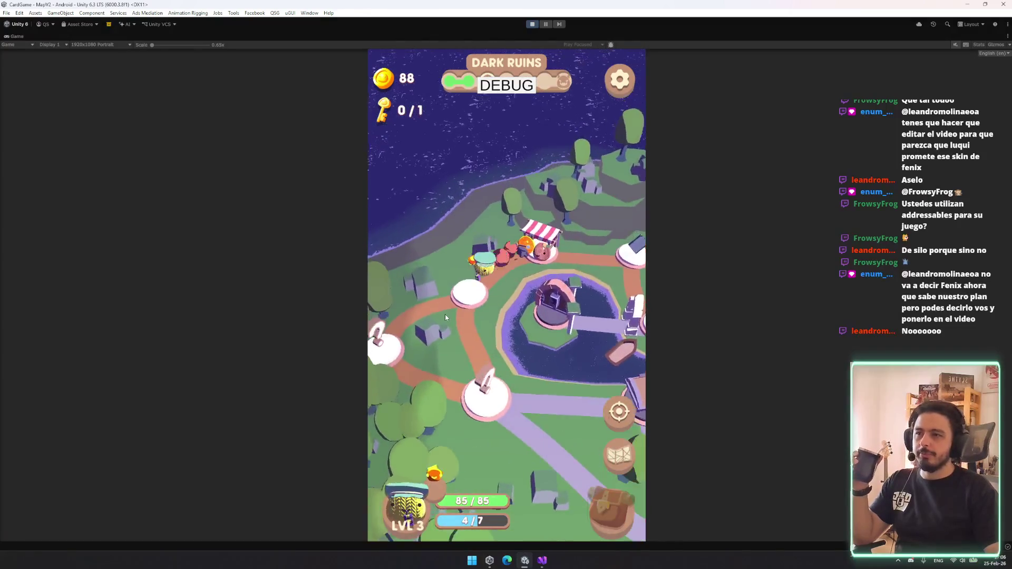
{"action": "left_click", "coordinate": [559, 447]}
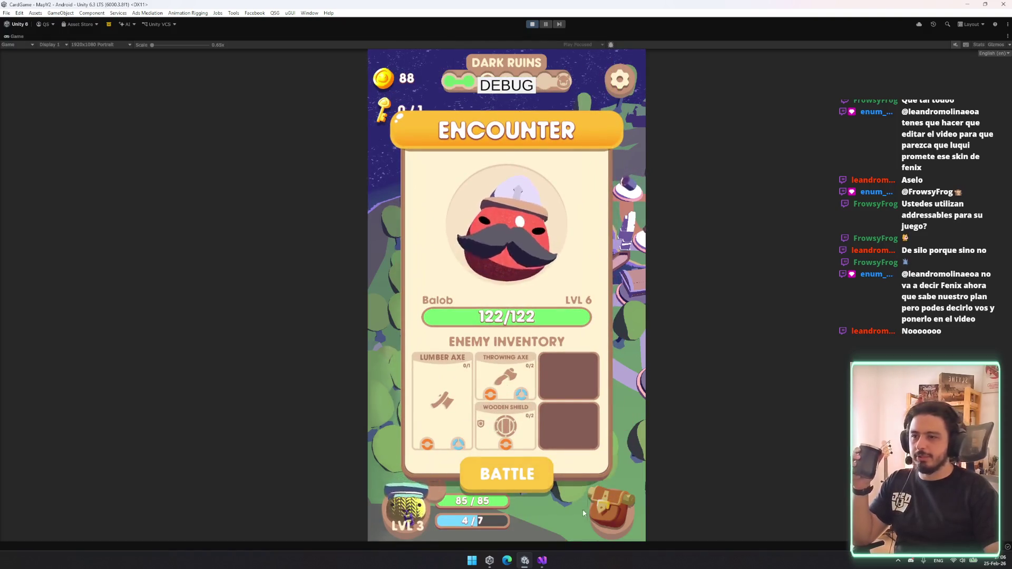
{"action": "left_click", "coordinate": [527, 473]}
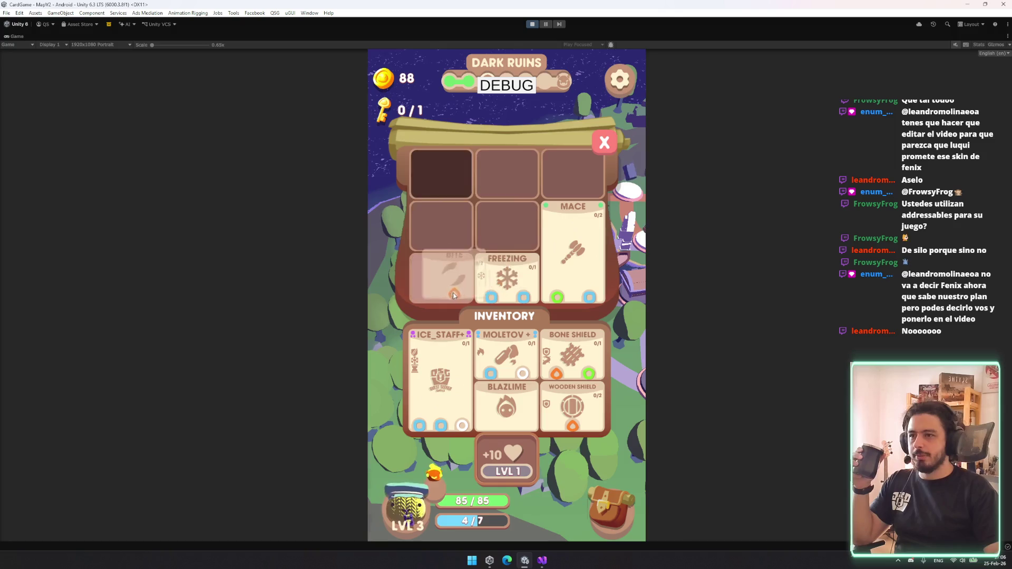
- Swap the shields out for the Mace in the loadout and start the Balob battle
{"action": "left_click", "coordinate": [523, 274]}
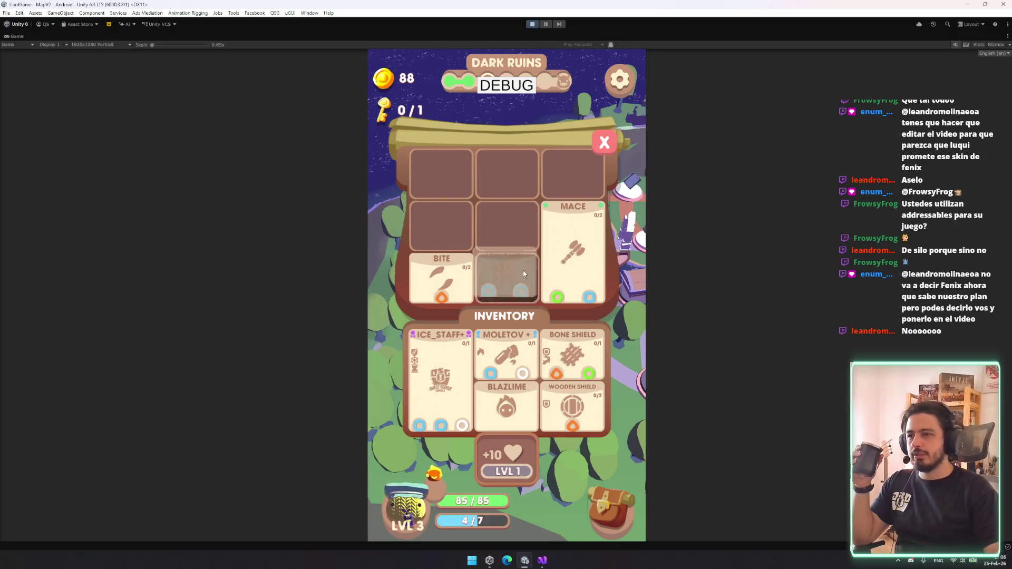
{"action": "left_click", "coordinate": [592, 373]}
{"action": "left_click", "coordinate": [573, 406]}
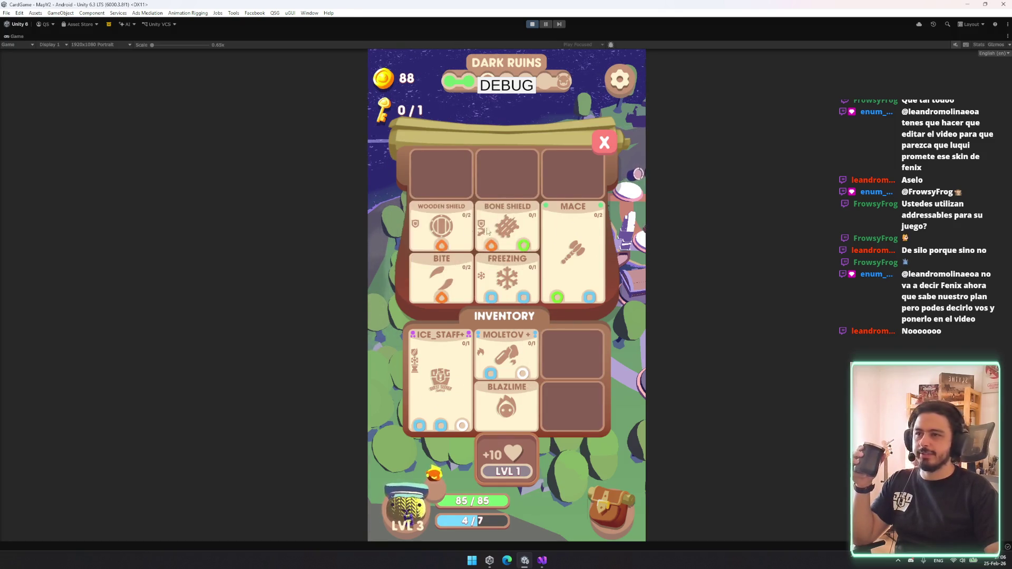
{"action": "left_click", "coordinate": [573, 248]}
{"action": "left_click", "coordinate": [605, 142]}
{"action": "left_click", "coordinate": [524, 488]}
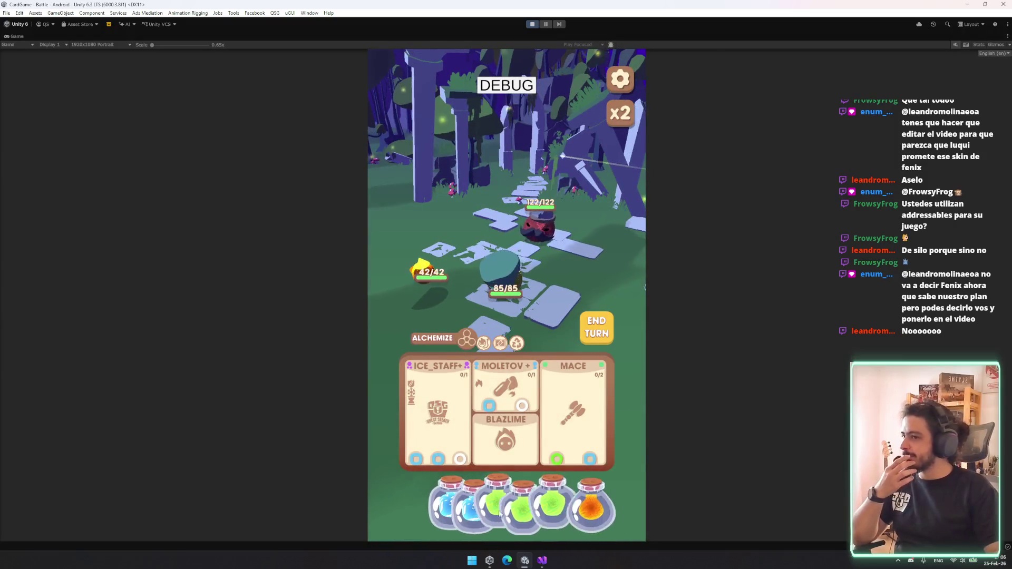
- Power ICE_STAFF with a blue potion and MOLETOV and MACE with green potions
{"action": "left_click_drag", "start_coordinate": [466, 507], "coordinate": [430, 416]}
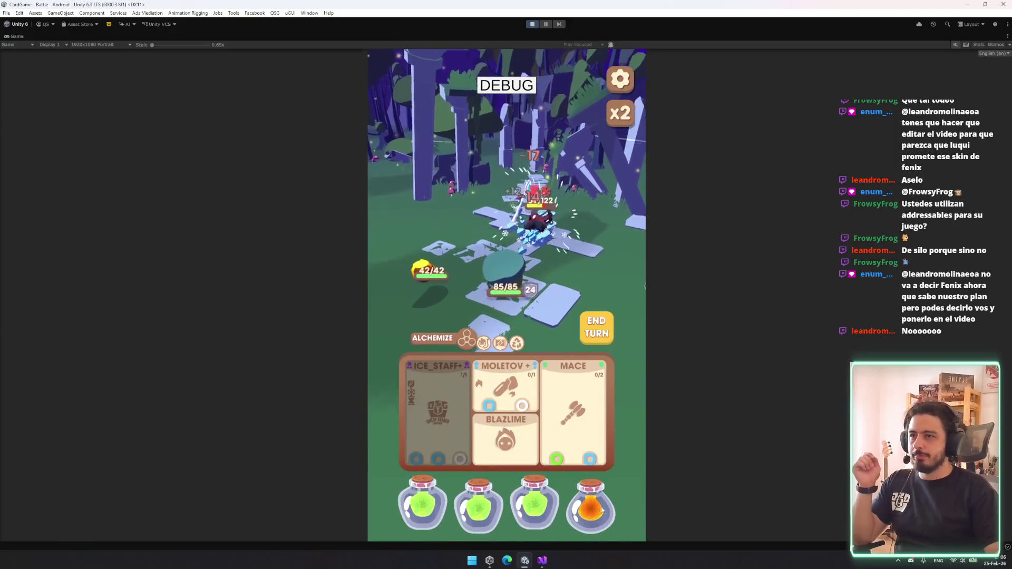
{"action": "left_click_drag", "start_coordinate": [544, 519], "coordinate": [507, 391]}
{"action": "left_click_drag", "start_coordinate": [507, 506], "coordinate": [580, 429]}
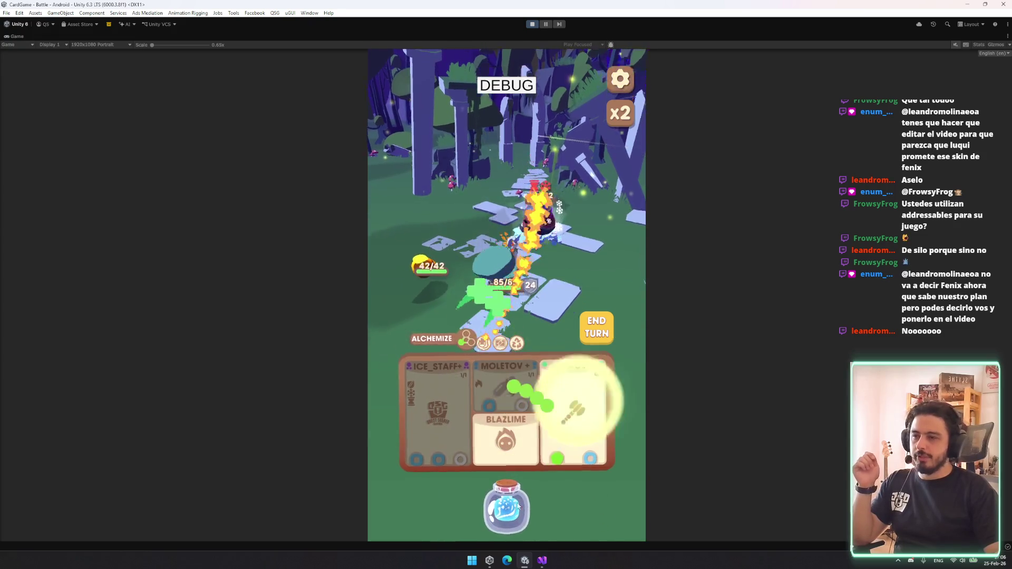
{"action": "left_click", "coordinate": [609, 316]}
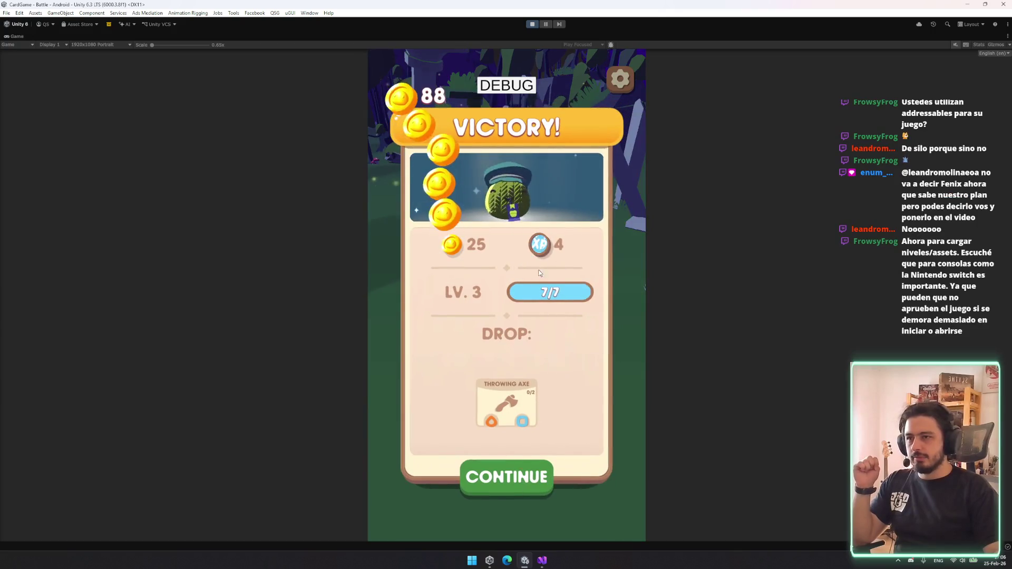
- Continue past Victory, pick blue energy on the level-up screen, and return to the map
{"action": "left_click", "coordinate": [509, 420]}
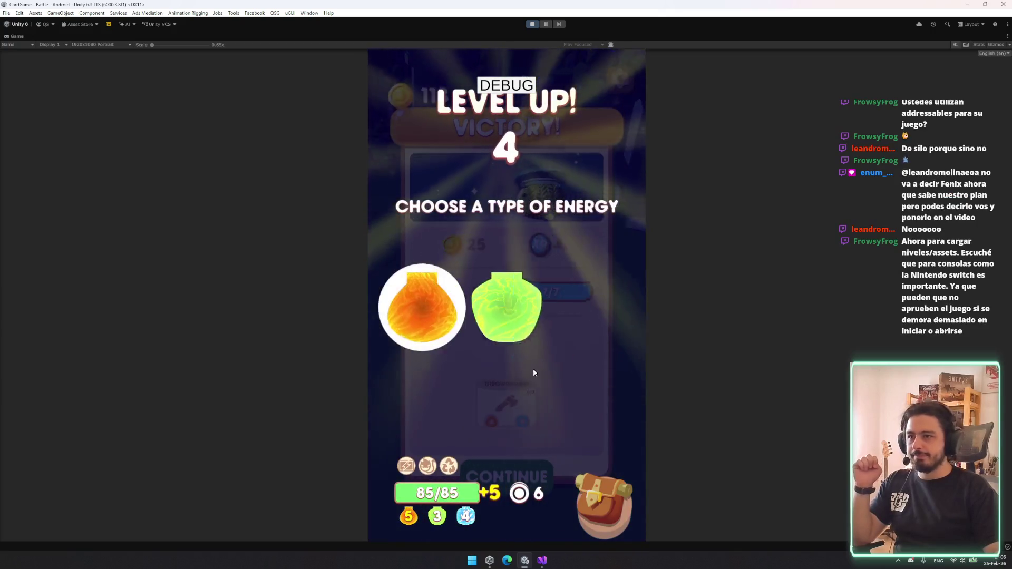
{"action": "left_click", "coordinate": [577, 355]}
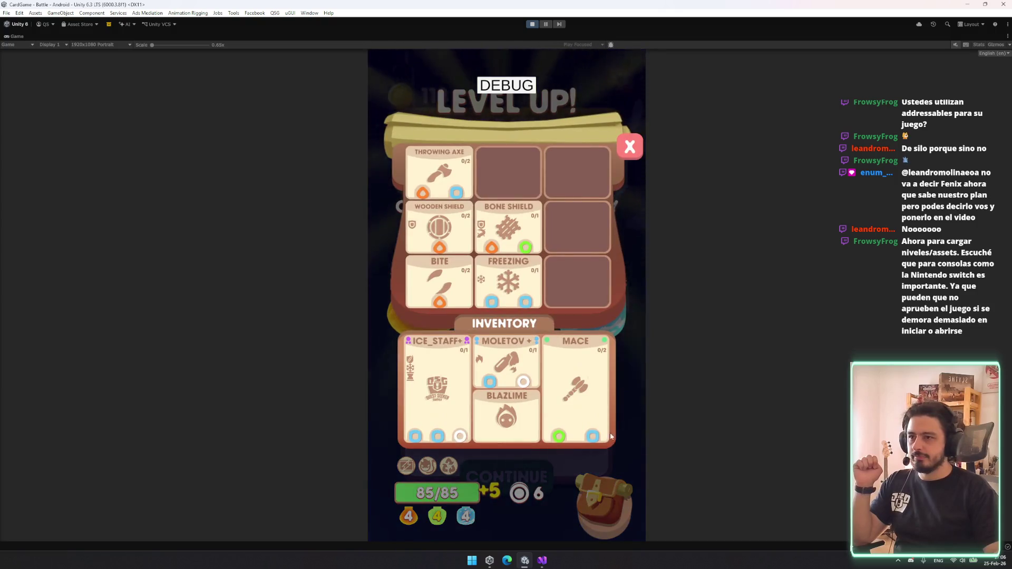
{"action": "left_click", "coordinate": [587, 345]}
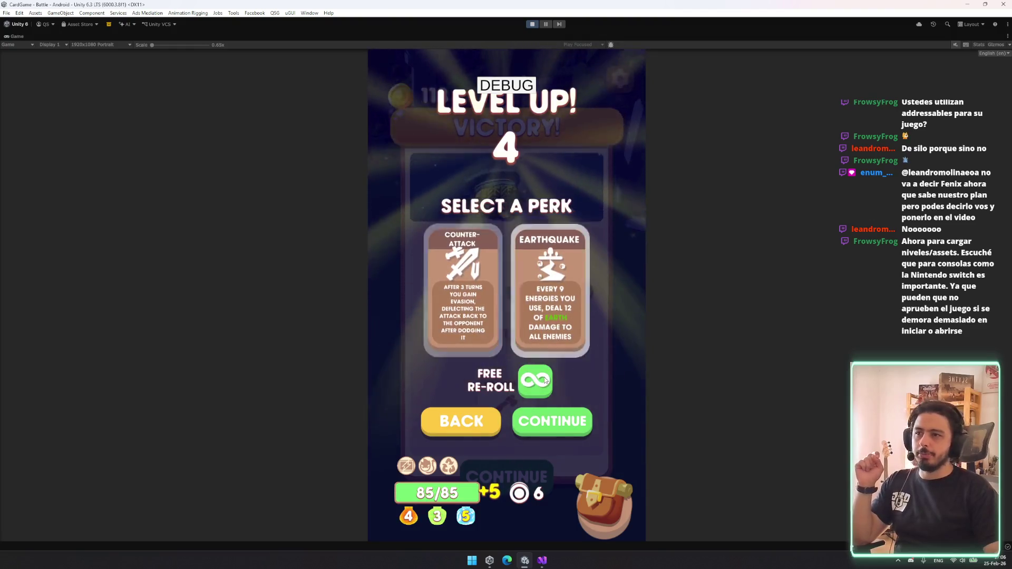
{"action": "left_click", "coordinate": [548, 422]}
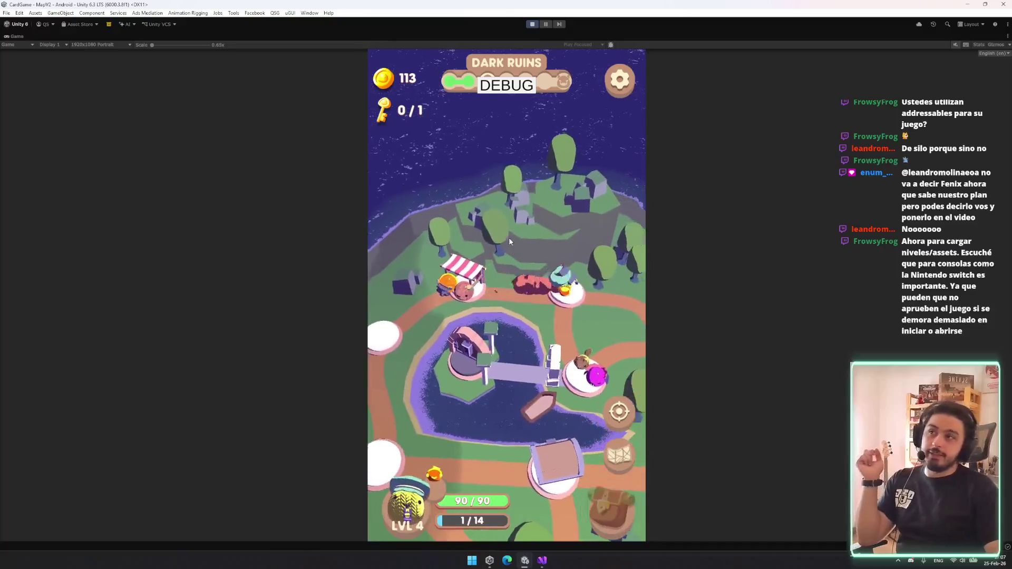
- Reach and open the chest node, then drag the Bleeding Peck reward into the backpack
{"action": "left_click", "coordinate": [467, 314]}
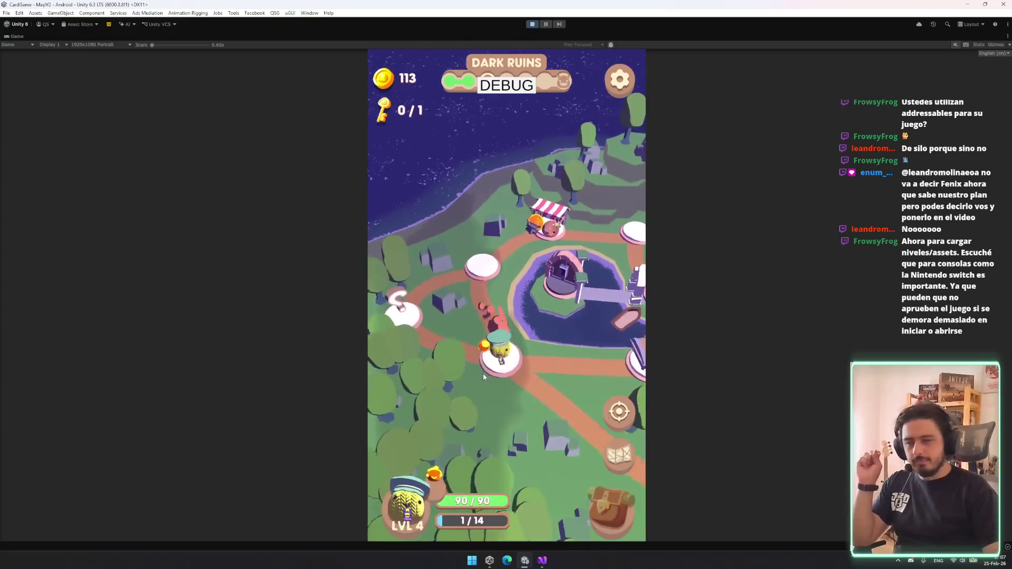
{"action": "left_click", "coordinate": [552, 304]}
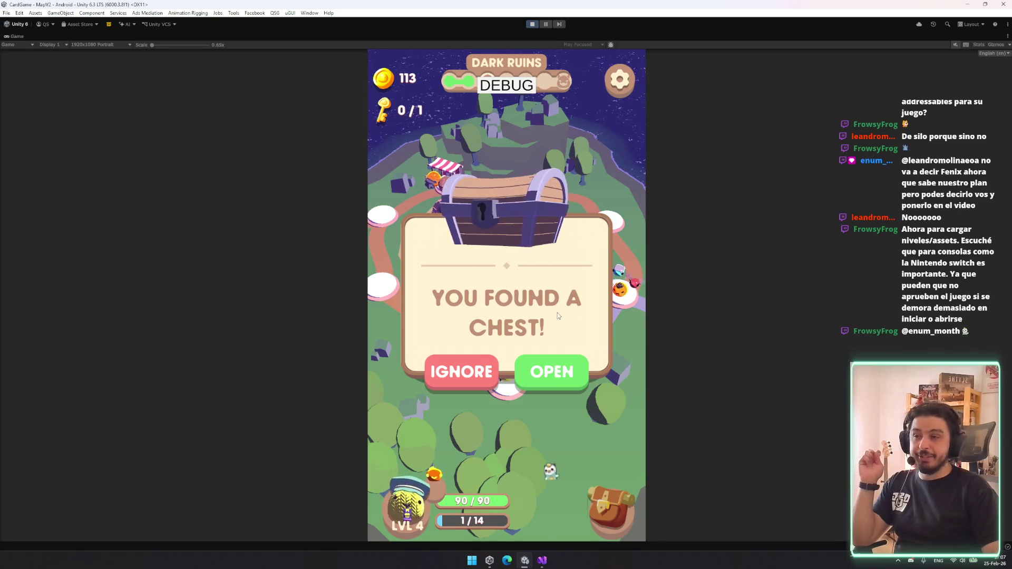
{"action": "left_click", "coordinate": [577, 365]}
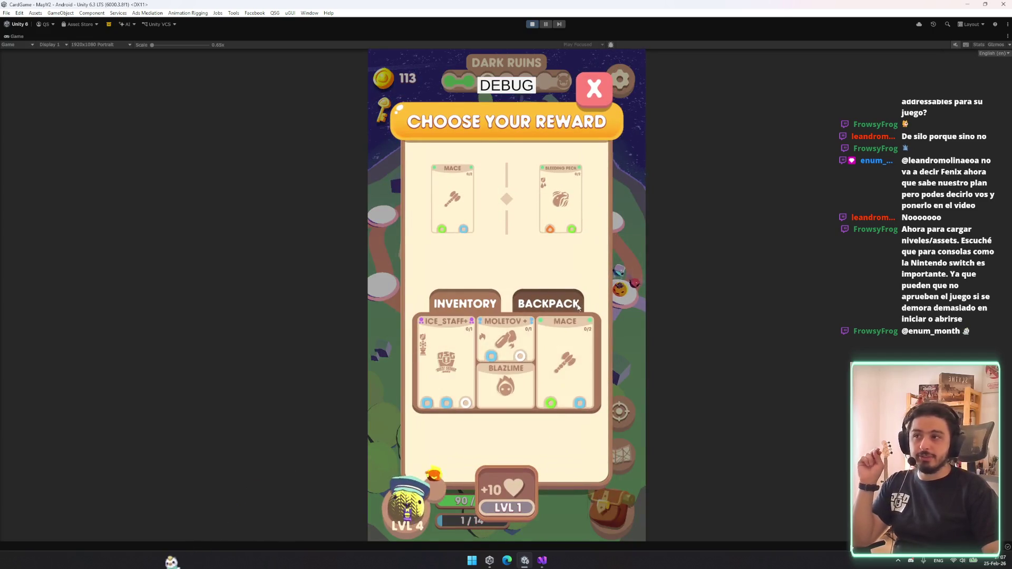
{"action": "left_click", "coordinate": [578, 307]}
{"action": "mouse_move", "coordinate": [561, 199]}
{"action": "left_mouse_down"}
{"action": "mouse_move", "coordinate": [572, 438]}
{"action": "mouse_move", "coordinate": [568, 374]}
{"action": "left_mouse_up"}
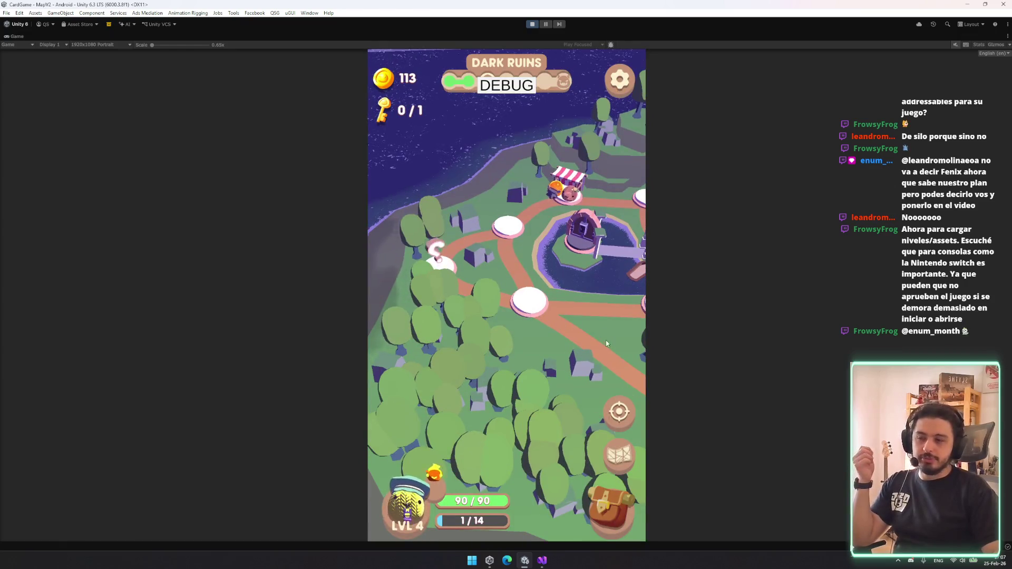
{"action": "left_click_drag", "start_coordinate": [606, 343], "coordinate": [513, 312]}
{"action": "right_click", "coordinate": [23, 37]}
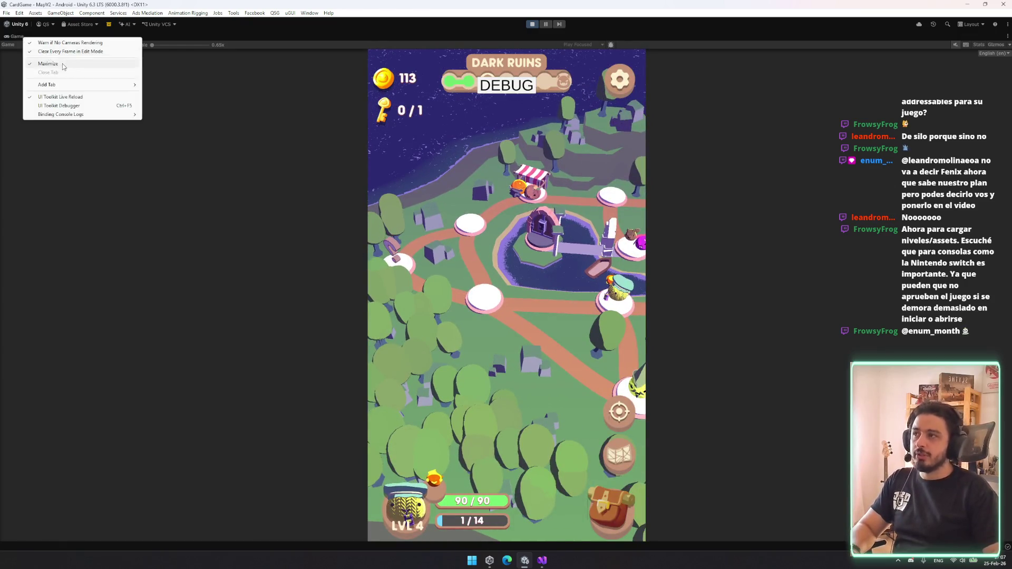
- Restore the full editor layout, then briefly open and close the scene switcher
{"action": "left_click", "coordinate": [63, 66]}
{"action": "key", "text": "alt+s"}
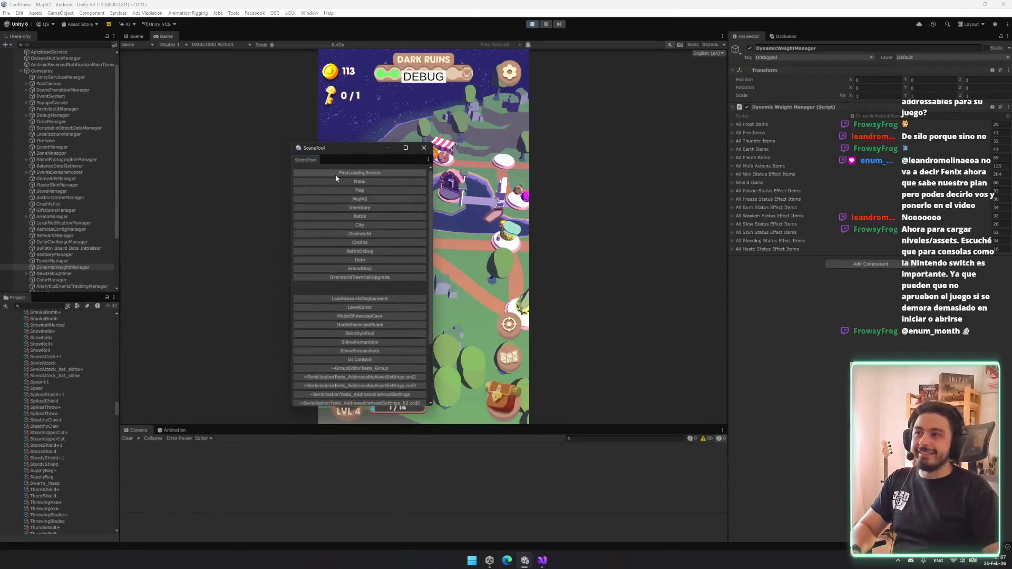
{"action": "left_click", "coordinate": [425, 147]}
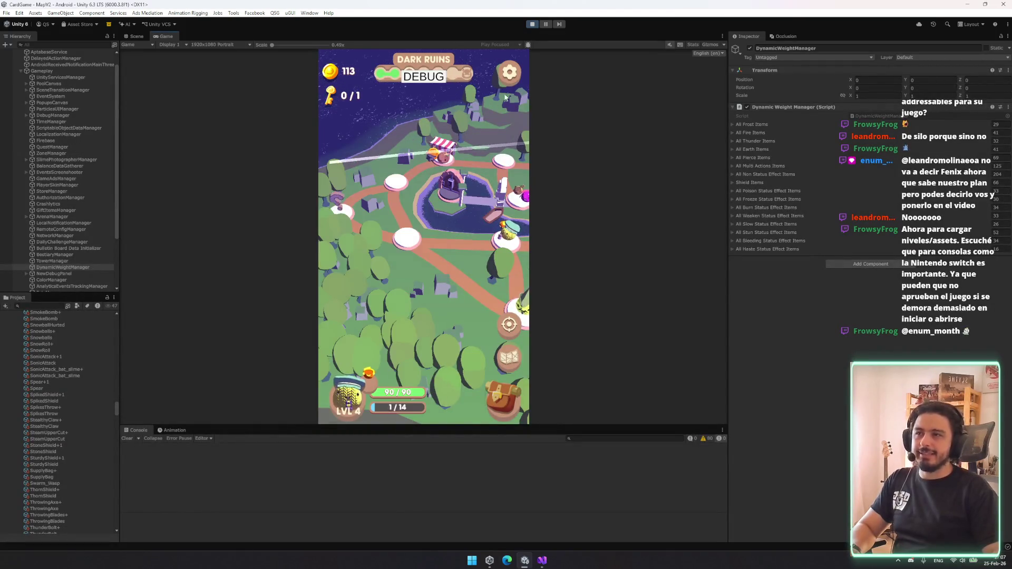
- Toggle Maximize on the Game view, pan the map slightly, and stop play mode
{"action": "right_click", "coordinate": [165, 39]}
{"action": "left_click", "coordinate": [200, 63]}
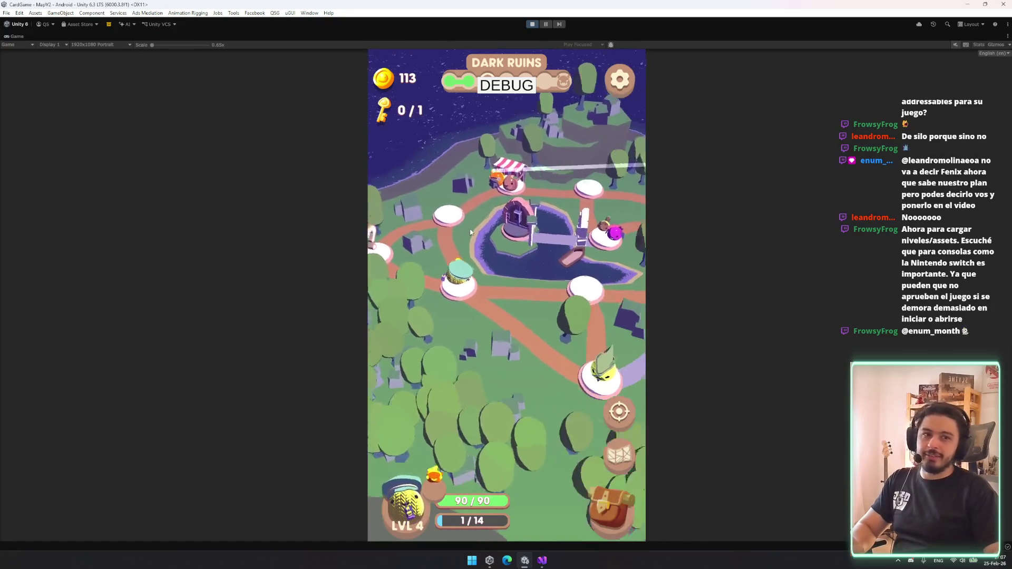
{"action": "left_click_drag", "start_coordinate": [471, 232], "coordinate": [464, 230]}
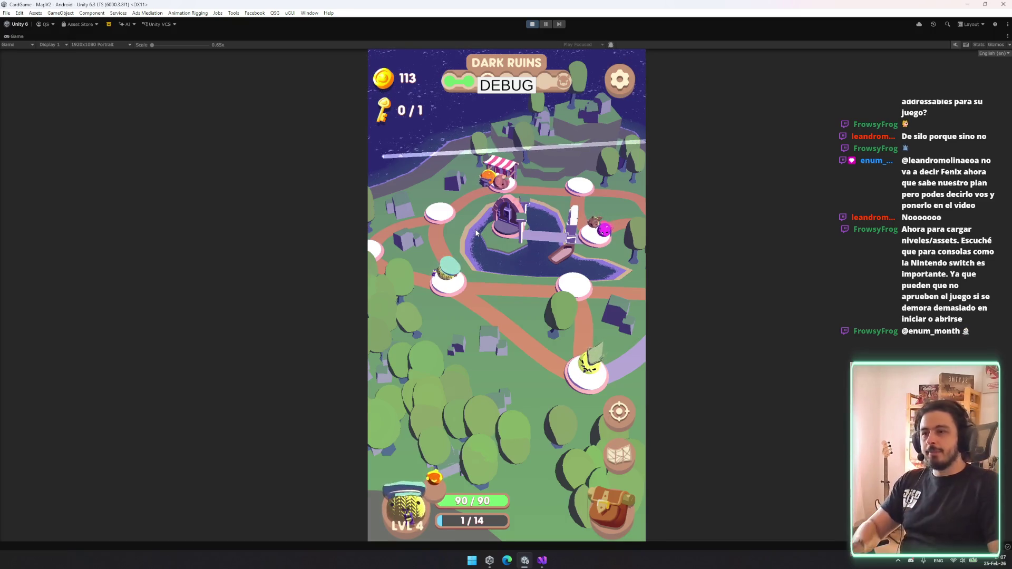
{"action": "left_click", "coordinate": [532, 24]}
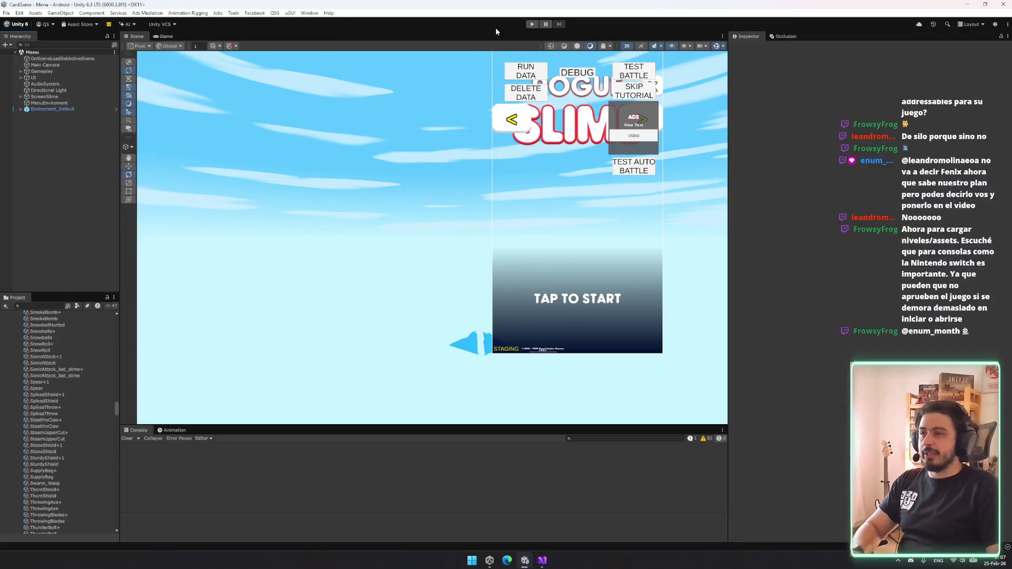
- Browse the Menu hierarchy, checking UI's TapToStart child and expanding Gameplay's managers
{"action": "key", "text": "Right"}
{"action": "key", "text": "Down"}
{"action": "key", "text": "Down"}
{"action": "key", "text": "Down"}
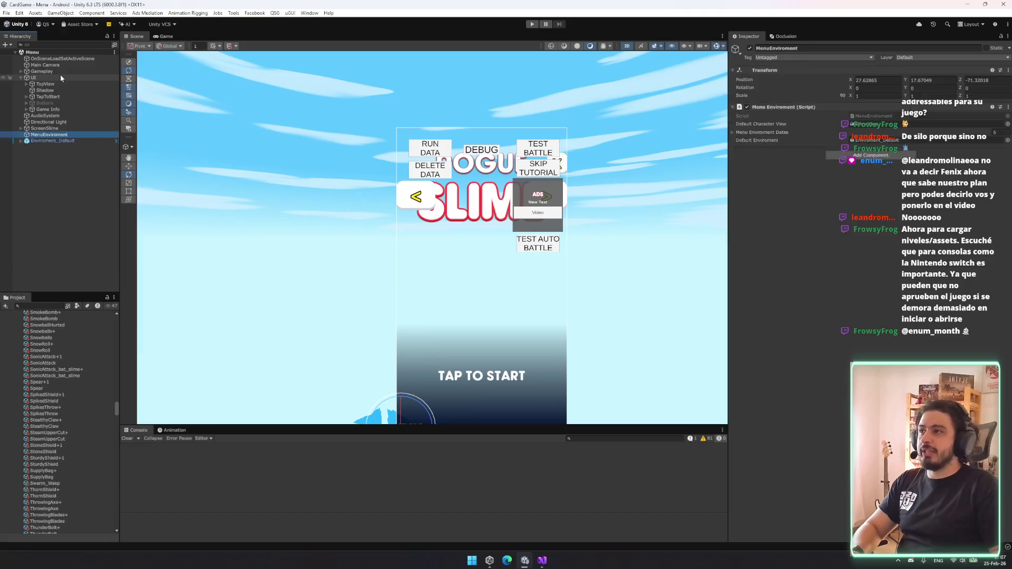
{"action": "key", "text": "Left"}
{"action": "key", "text": "Left"}
{"action": "key", "text": "Up"}
{"action": "key", "text": "Right"}
{"action": "scroll", "coordinate": [65, 71], "scroll_direction": "down", "scroll_amount": 5}
{"action": "scroll", "coordinate": [68, 68], "scroll_direction": "down", "scroll_amount": 3}
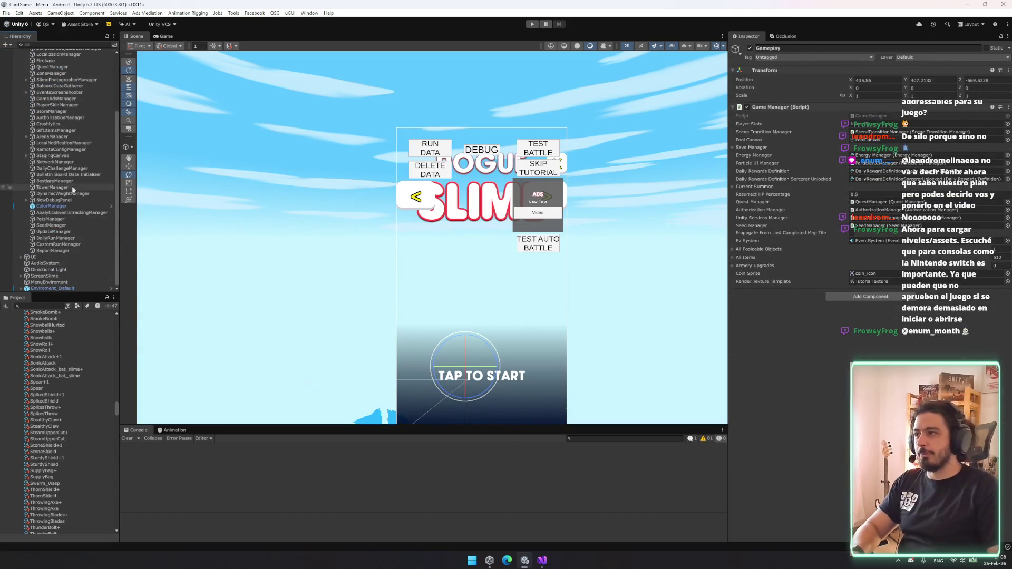
{"action": "scroll", "coordinate": [66, 84], "scroll_direction": "up", "scroll_amount": 5}
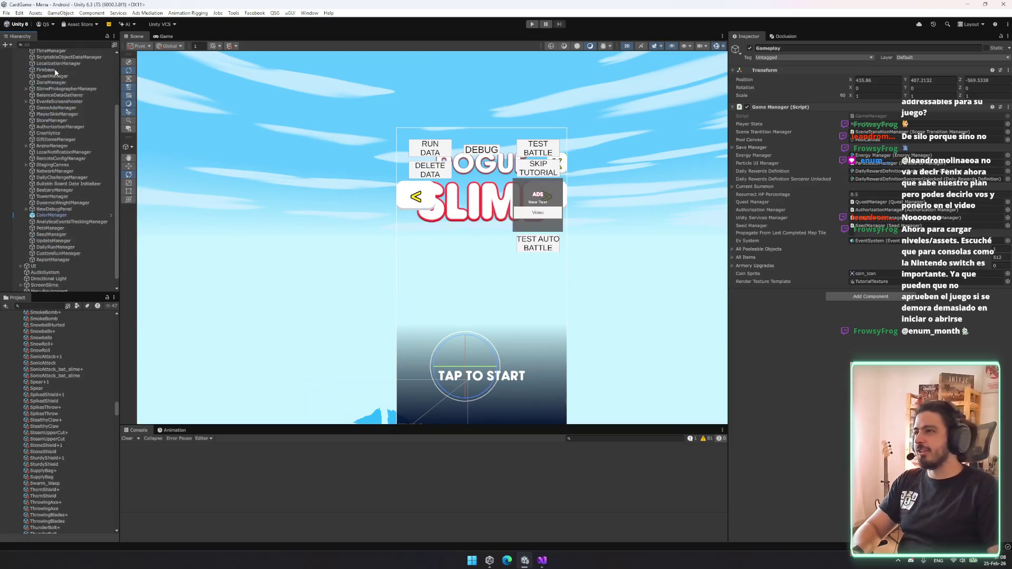
- Load the FirstLoadingScreen scene from the scene switcher and expand its Canvas
{"action": "key", "text": "ctrl+shift+s"}
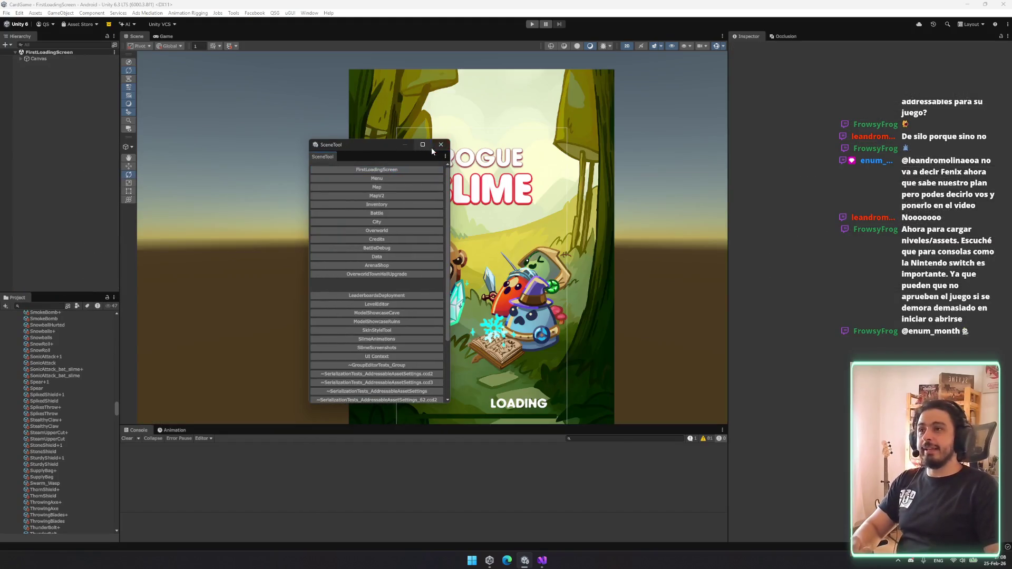
{"action": "left_click", "coordinate": [441, 145]}
{"action": "left_click", "coordinate": [61, 65]}
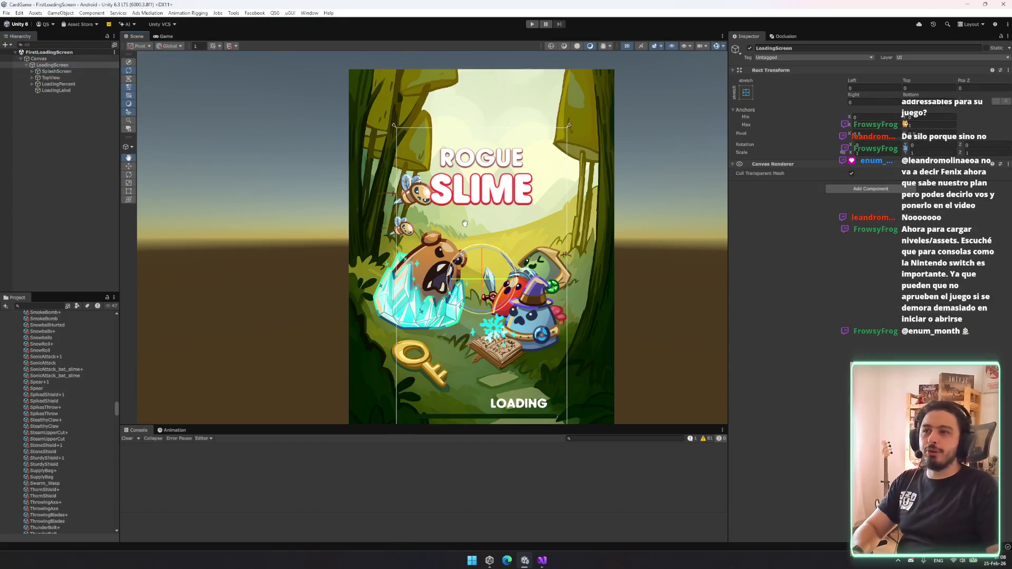
- Select SplashScreen and scrub its Splash animation from frame 11 across its first seconds
{"action": "left_click_drag", "start_coordinate": [464, 223], "coordinate": [404, 180]}
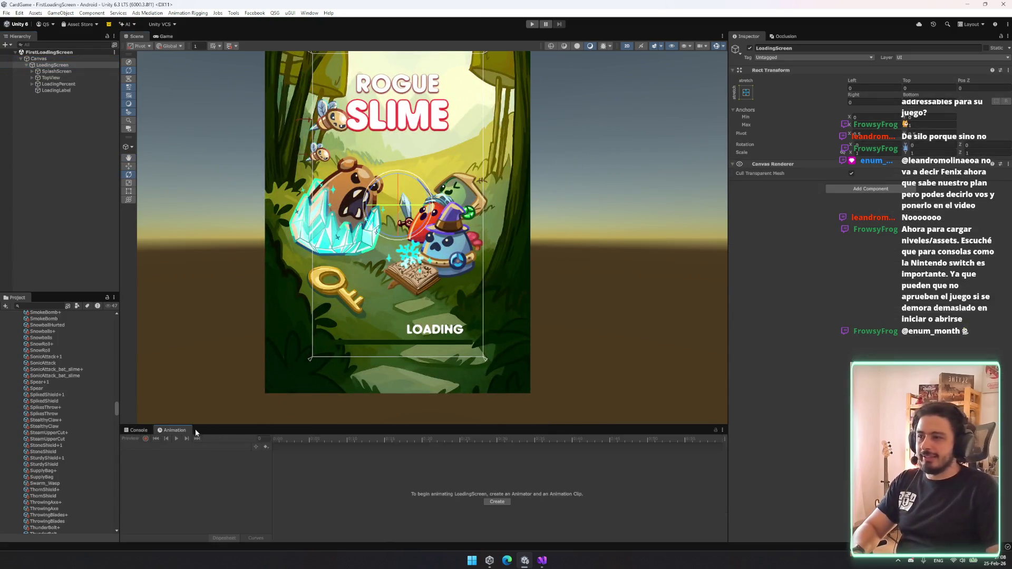
{"action": "left_click", "coordinate": [56, 71]}
{"action": "mouse_move", "coordinate": [284, 448]}
{"action": "left_mouse_down"}
{"action": "mouse_move", "coordinate": [601, 448]}
{"action": "mouse_move", "coordinate": [363, 449]}
{"action": "mouse_move", "coordinate": [690, 464]}
{"action": "mouse_move", "coordinate": [717, 475]}
{"action": "mouse_move", "coordinate": [630, 477]}
{"action": "mouse_move", "coordinate": [734, 483]}
{"action": "mouse_move", "coordinate": [527, 486]}
{"action": "mouse_move", "coordinate": [602, 496]}
{"action": "mouse_move", "coordinate": [316, 470]}
{"action": "mouse_move", "coordinate": [577, 464]}
{"action": "mouse_move", "coordinate": [230, 376]}
{"action": "left_mouse_up"}
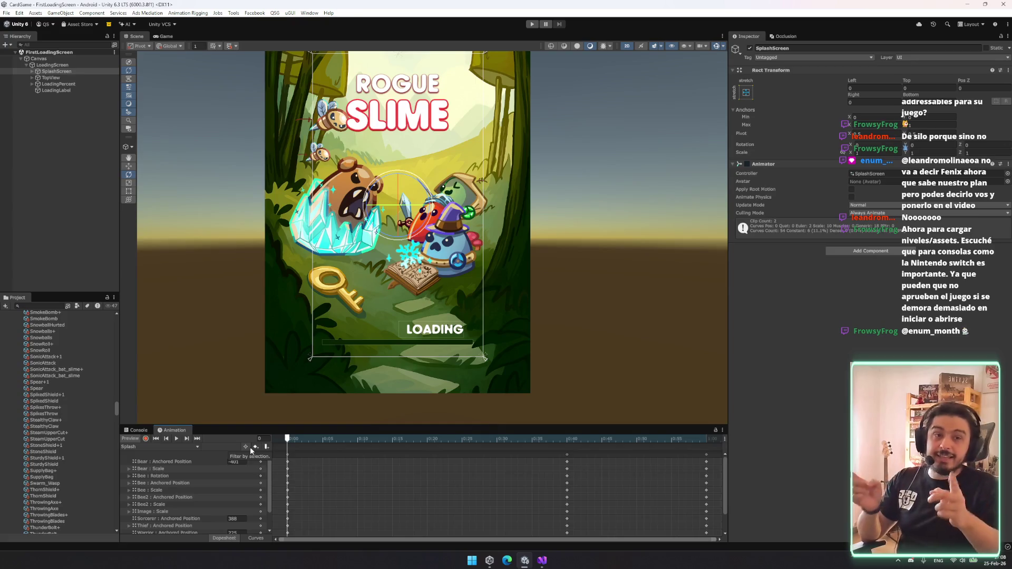
{"action": "mouse_move", "coordinate": [286, 435]}
{"action": "left_mouse_down"}
{"action": "mouse_move", "coordinate": [551, 455]}
{"action": "mouse_move", "coordinate": [572, 491]}
{"action": "mouse_move", "coordinate": [300, 461]}
{"action": "mouse_move", "coordinate": [707, 453]}
{"action": "mouse_move", "coordinate": [295, 449]}
{"action": "mouse_move", "coordinate": [707, 449]}
{"action": "left_mouse_up"}
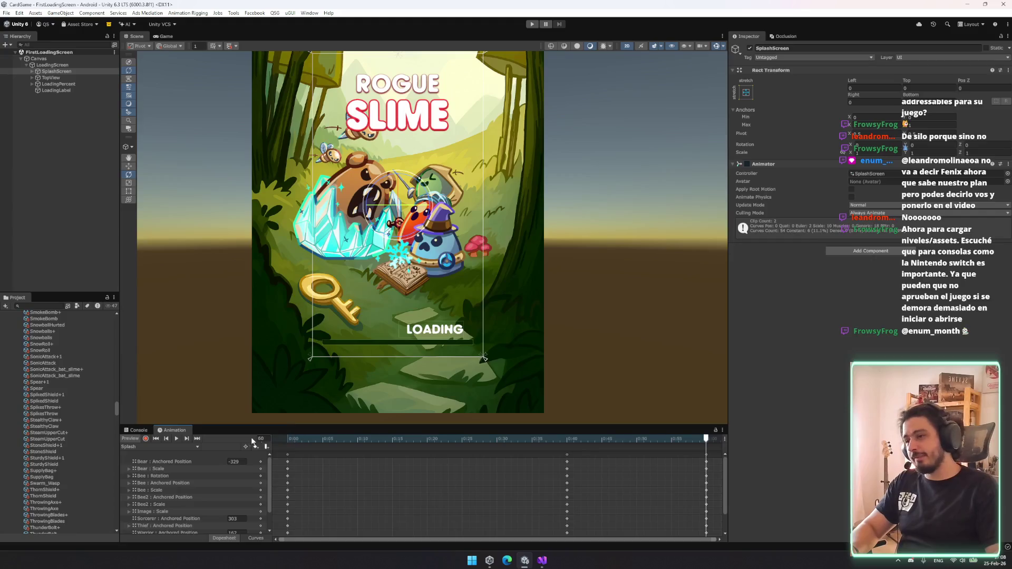
{"action": "left_click_drag", "start_coordinate": [319, 440], "coordinate": [227, 446]}
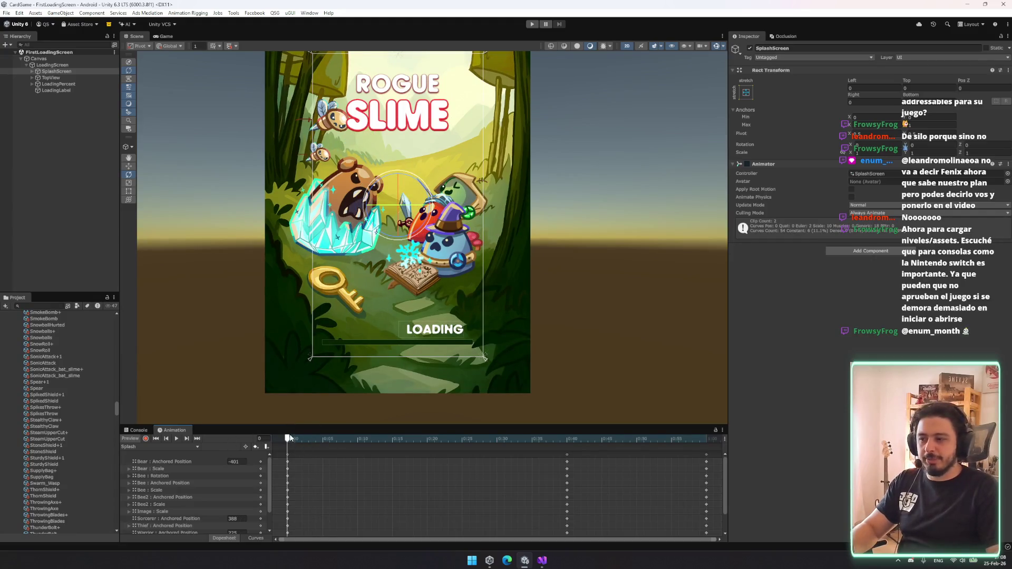
- Preview Splash frames 39, 6 and 26, then deselect SplashScreen and bring up the scene switcher
{"action": "mouse_move", "coordinate": [289, 442]}
{"action": "left_mouse_down"}
{"action": "mouse_move", "coordinate": [624, 451]}
{"action": "mouse_move", "coordinate": [560, 443]}
{"action": "left_mouse_up"}
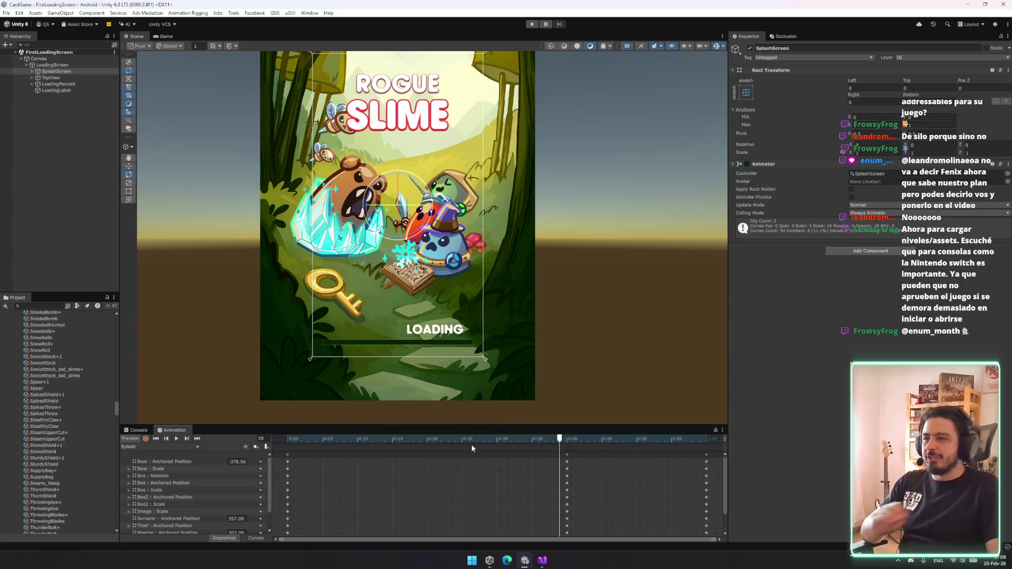
{"action": "left_click", "coordinate": [329, 439]}
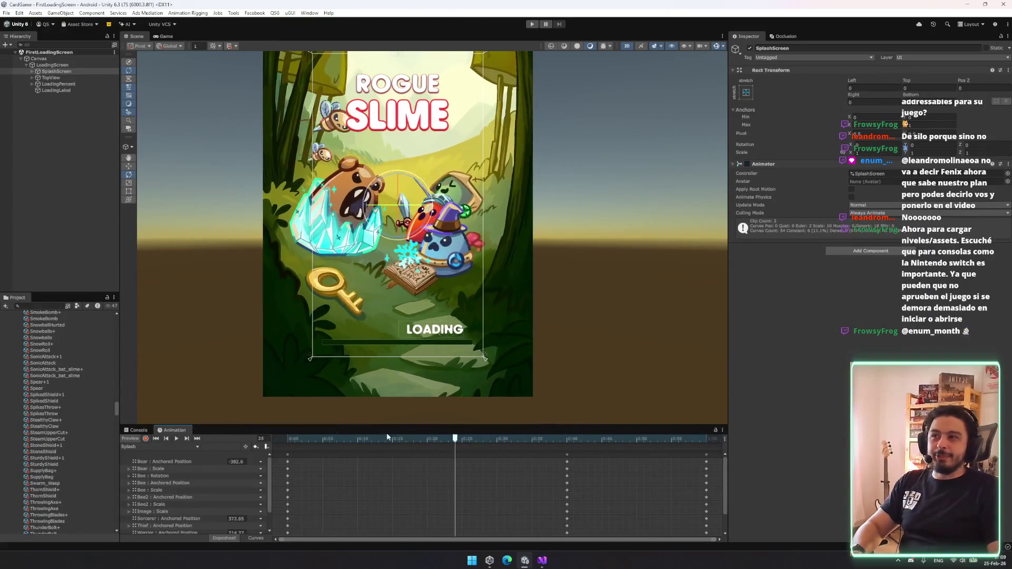
{"action": "left_click", "coordinate": [470, 440]}
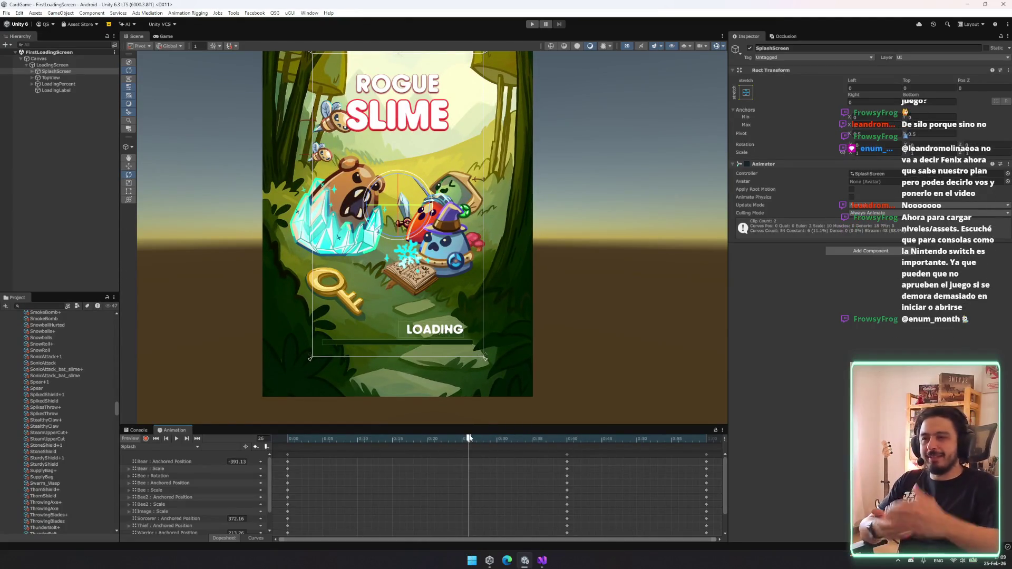
{"action": "left_click", "coordinate": [221, 320]}
{"action": "key", "text": "ctrl+alt+s"}
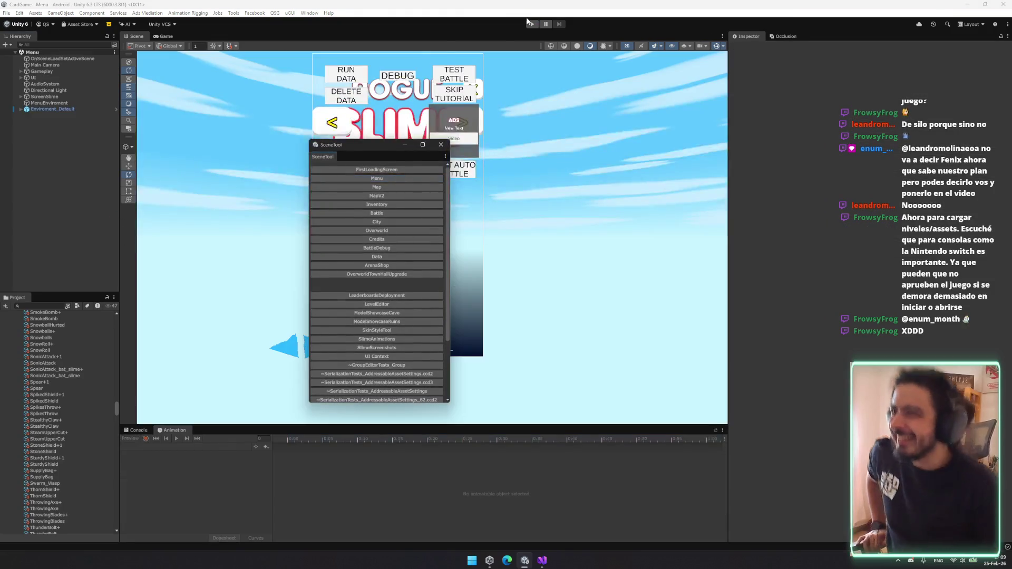
- Play the game from the loading screen, dismiss the scene switcher, and tap the TAP TO START title
{"action": "left_click", "coordinate": [533, 24]}
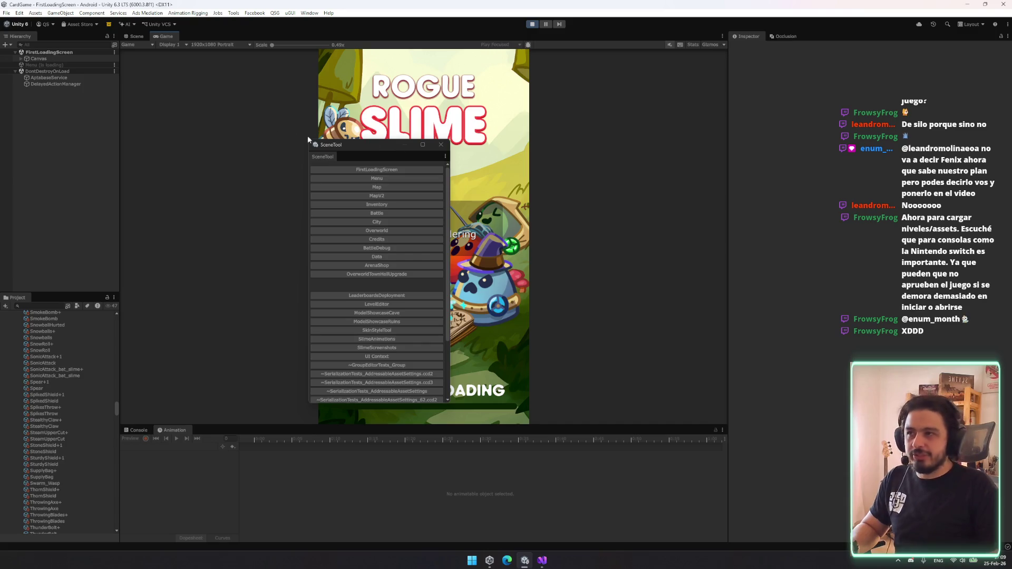
{"action": "left_click_drag", "start_coordinate": [333, 146], "coordinate": [134, 143]}
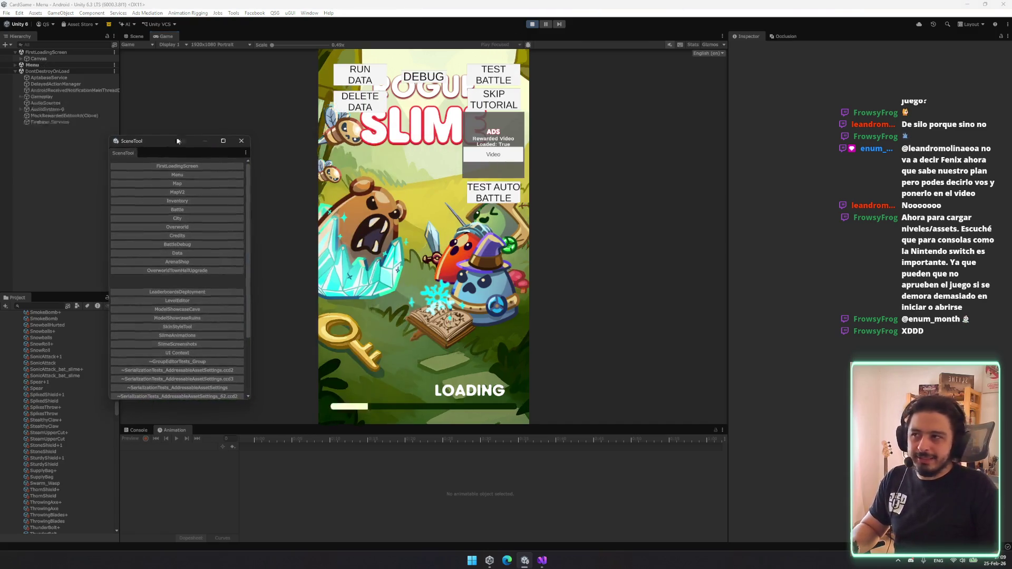
{"action": "left_click", "coordinate": [241, 141]}
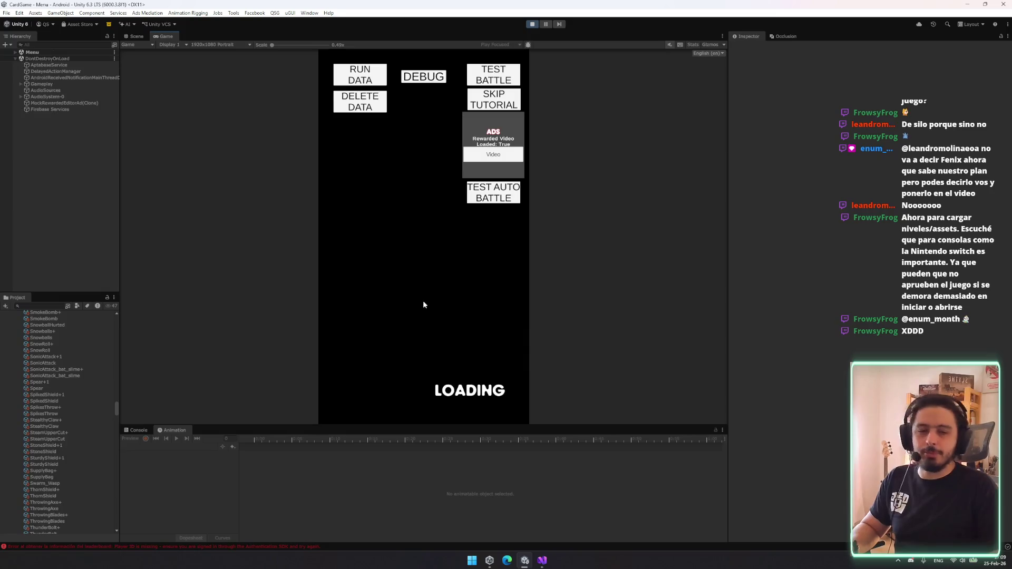
{"action": "left_click", "coordinate": [451, 361]}
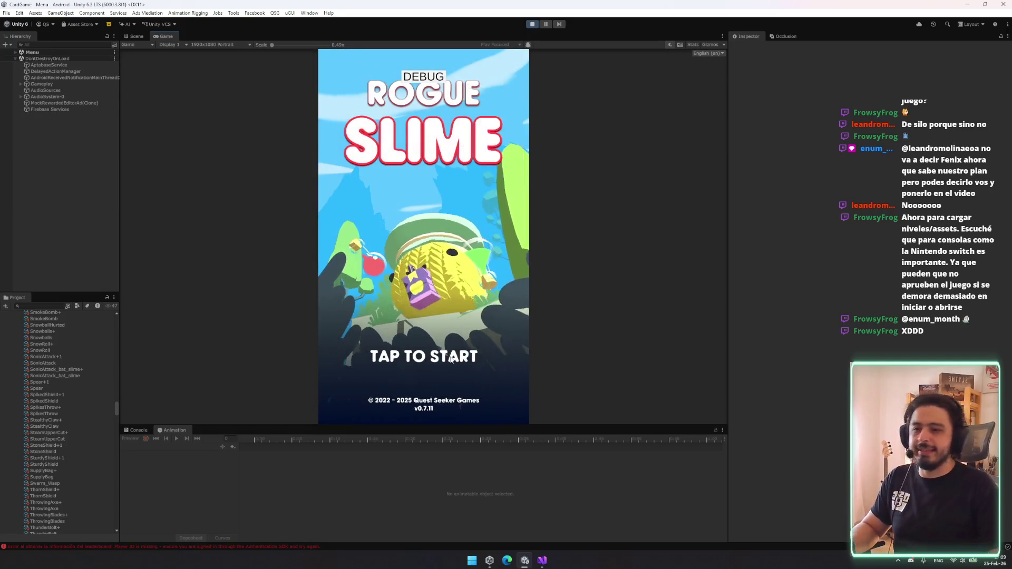